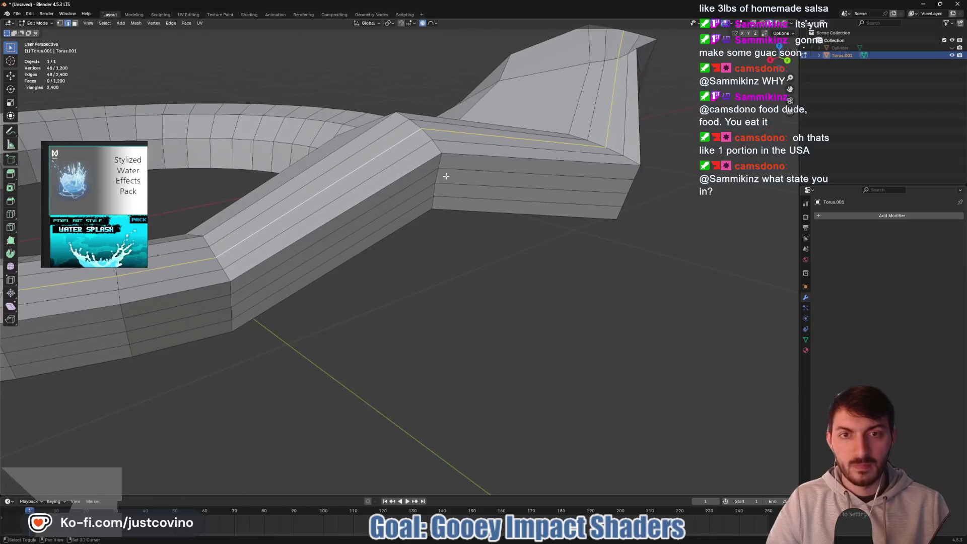
# Vertex-slide the tab's corner edge loop (factor 0.282) to reshape the bend, ending in Object Mode.
pyautogui.keyDown('alt'); pyautogui.click(437, 149); pyautogui.keyUp('alt')
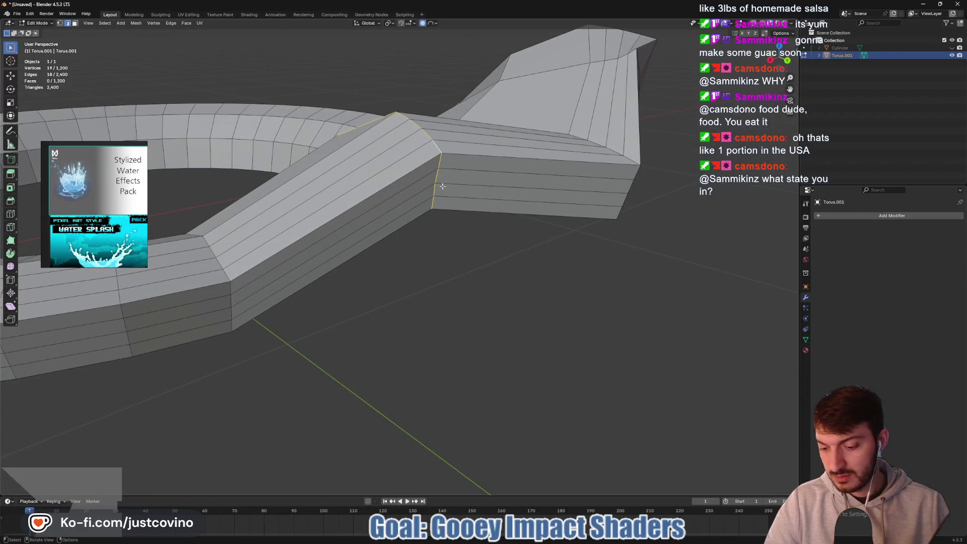
pyautogui.hotkey('shift', 'v')
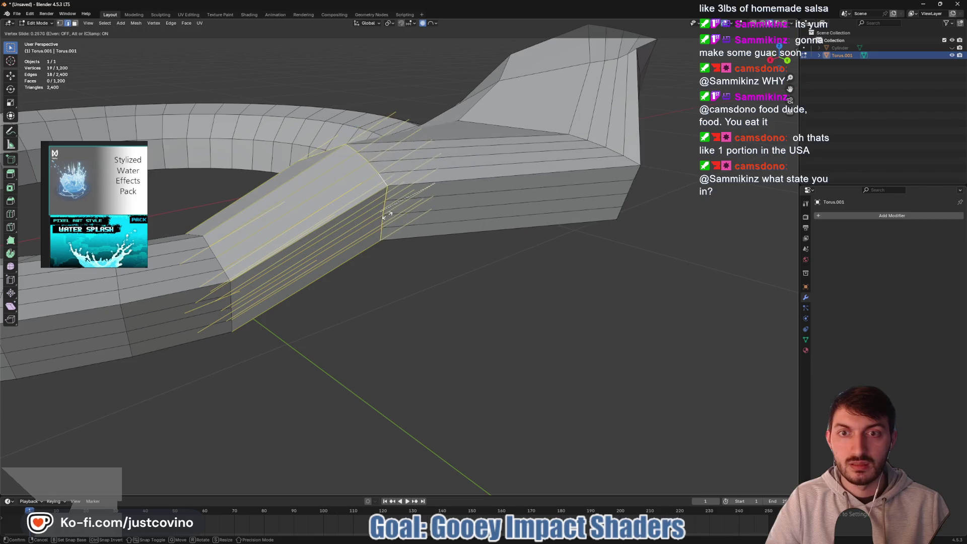
pyautogui.click(383, 218)
pyautogui.moveTo(383, 218)
pyautogui.mouseDown()
pyautogui.moveTo(594, 287)
pyautogui.moveTo(529, 255)
pyautogui.moveTo(518, 266)
pyautogui.moveTo(472, 253)
pyautogui.mouseUp()
pyautogui.press('Tab')
pyautogui.scroll(-5, 595, 287)
pyautogui.press('Tab')
pyautogui.moveTo(396, 255); pyautogui.dragTo(453, 260)
pyautogui.scroll(4, 472, 262)
pyautogui.press('Tab')
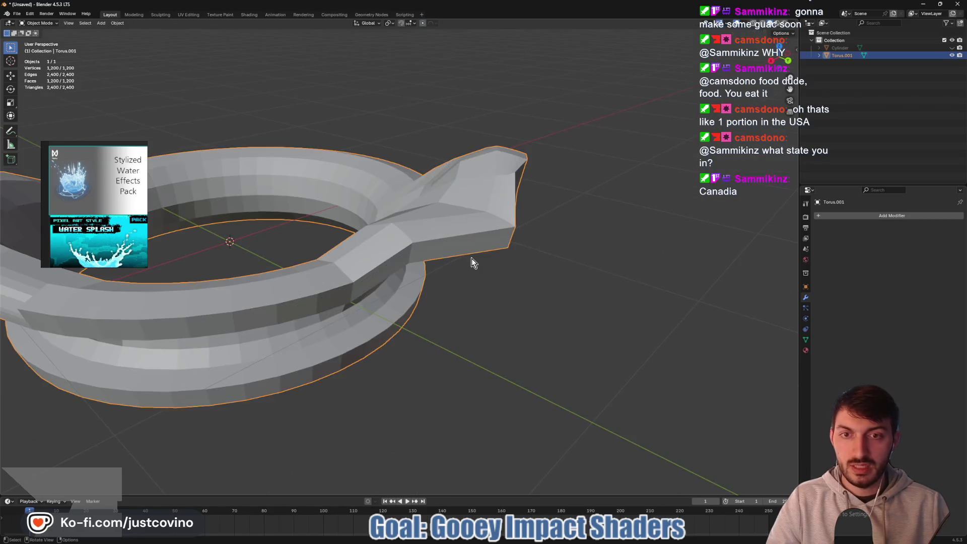
# Pull a vertex out of the ring's side with proportional falloff into a new pointed lobe.
pyautogui.press('Tab')
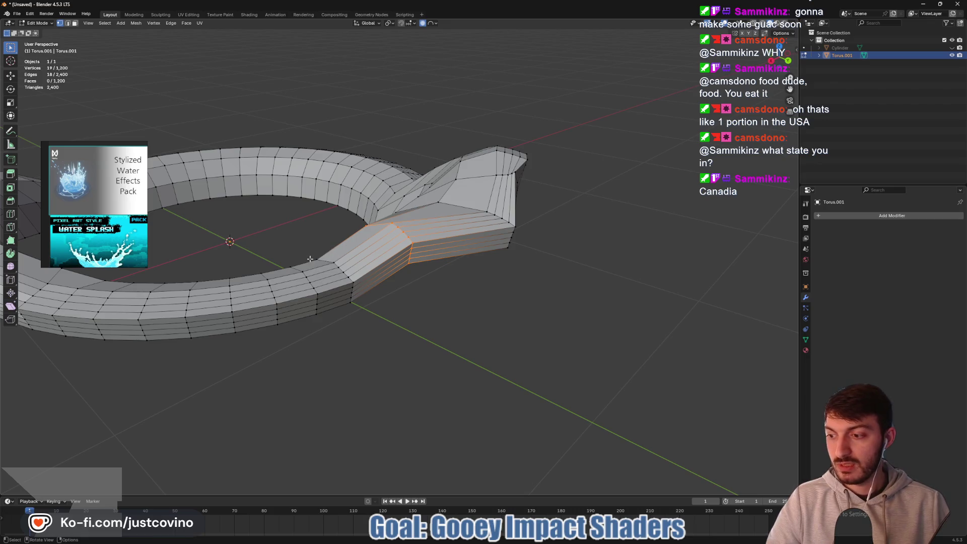
pyautogui.moveTo(282, 244)
pyautogui.mouseDown()
pyautogui.moveTo(287, 227)
pyautogui.moveTo(360, 216)
pyautogui.moveTo(453, 232)
pyautogui.mouseUp()
pyautogui.scroll(5, 288, 227)
pyautogui.scroll(-4, 403, 224)
pyautogui.scroll(-3, 583, 246)
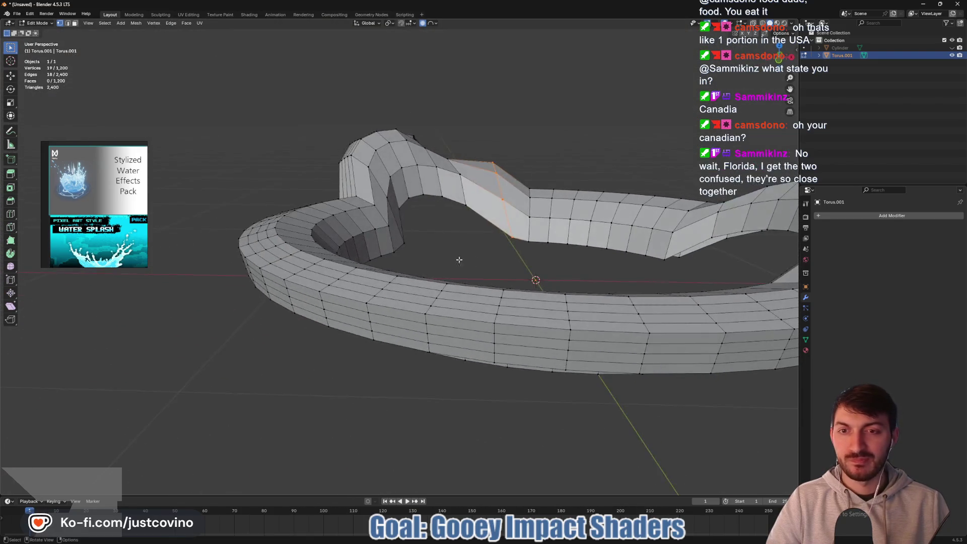
pyautogui.moveTo(400, 259)
pyautogui.mouseDown()
pyautogui.moveTo(436, 258)
pyautogui.moveTo(448, 244)
pyautogui.moveTo(453, 252)
pyautogui.moveTo(440, 260)
pyautogui.mouseUp()
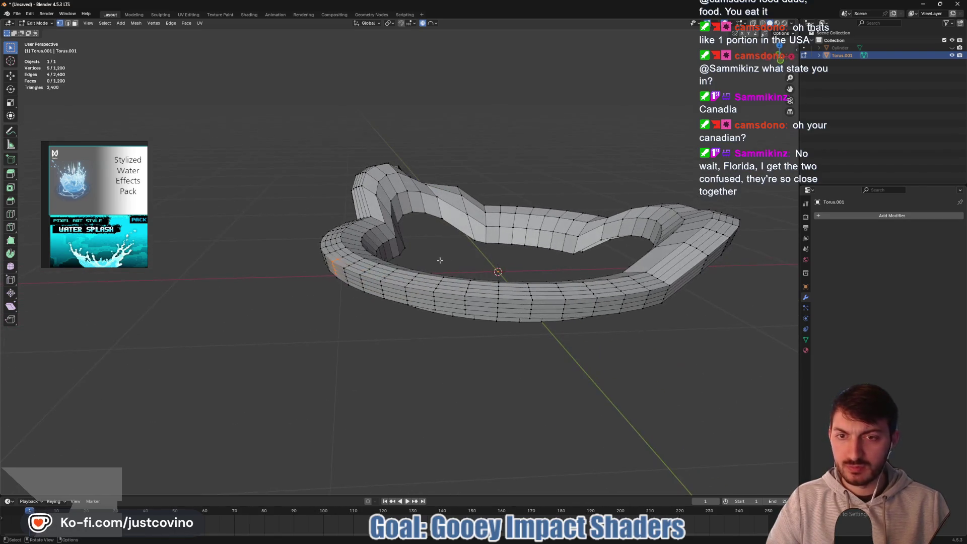
pyautogui.moveTo(350, 270); pyautogui.dragTo(337, 270)
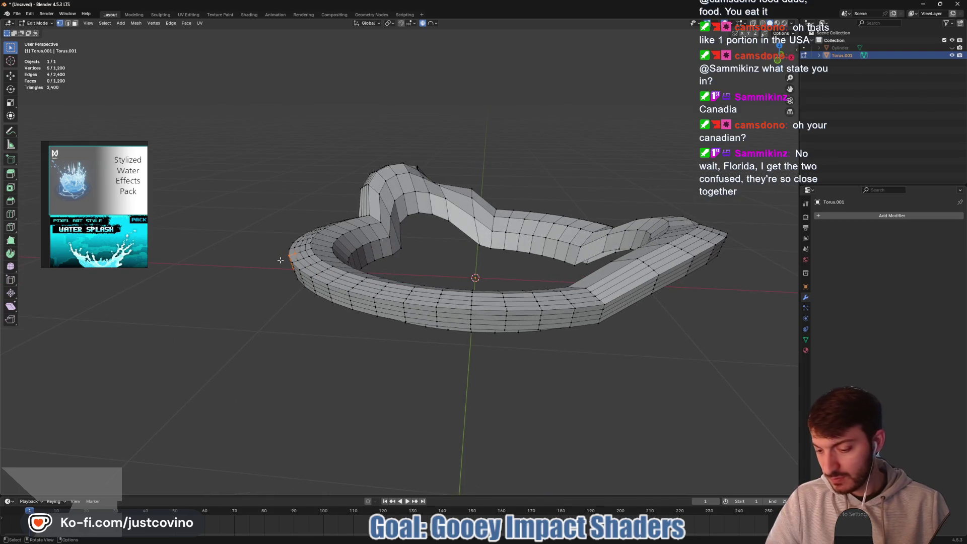
pyautogui.press('g')
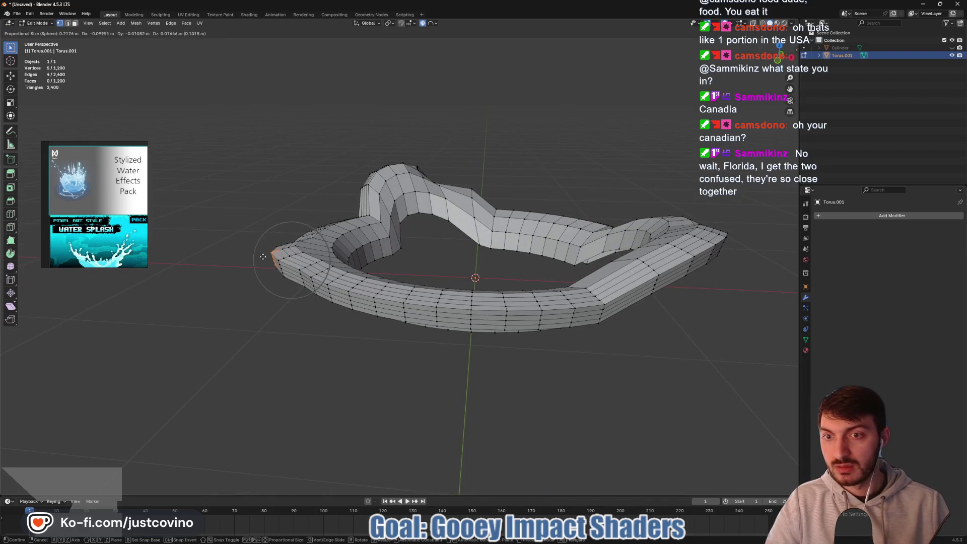
pyautogui.scroll(-3, 236, 251)
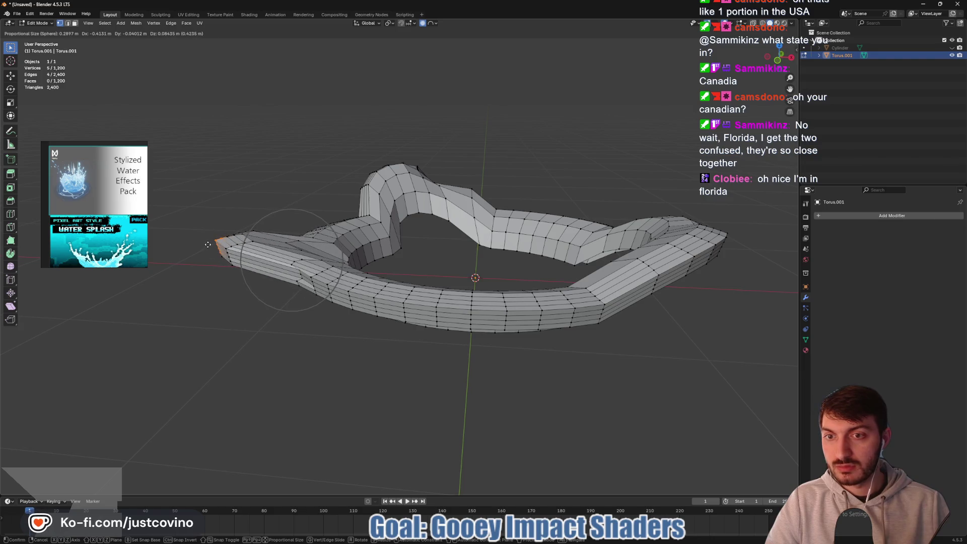
pyautogui.click(207, 244)
# Raise the lobe's three tip vertices straight up along Z and return to Object Mode.
pyautogui.moveTo(208, 245); pyautogui.dragTo(327, 254)
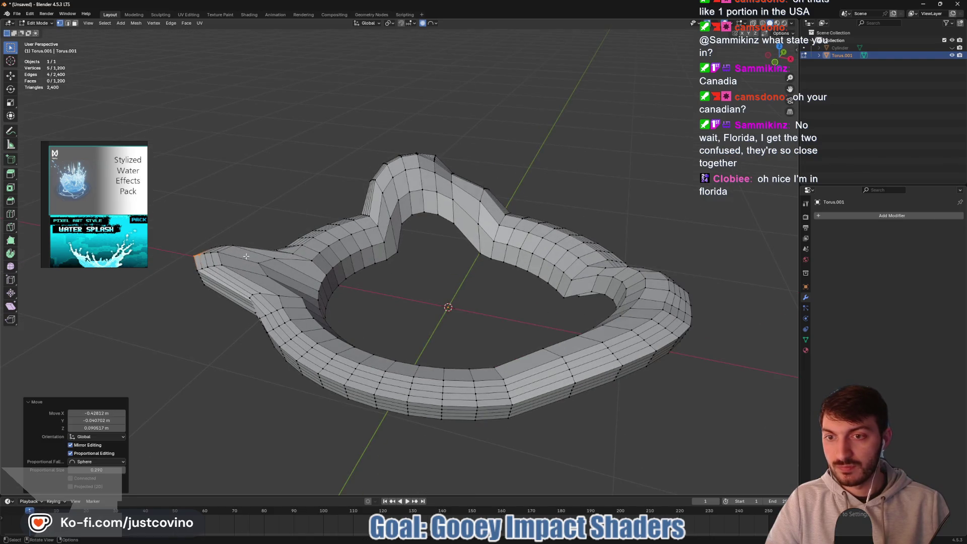
pyautogui.moveTo(285, 278); pyautogui.dragTo(286, 278)
pyautogui.press('g')
pyautogui.press('z')
pyautogui.scroll(2, 268, 274)
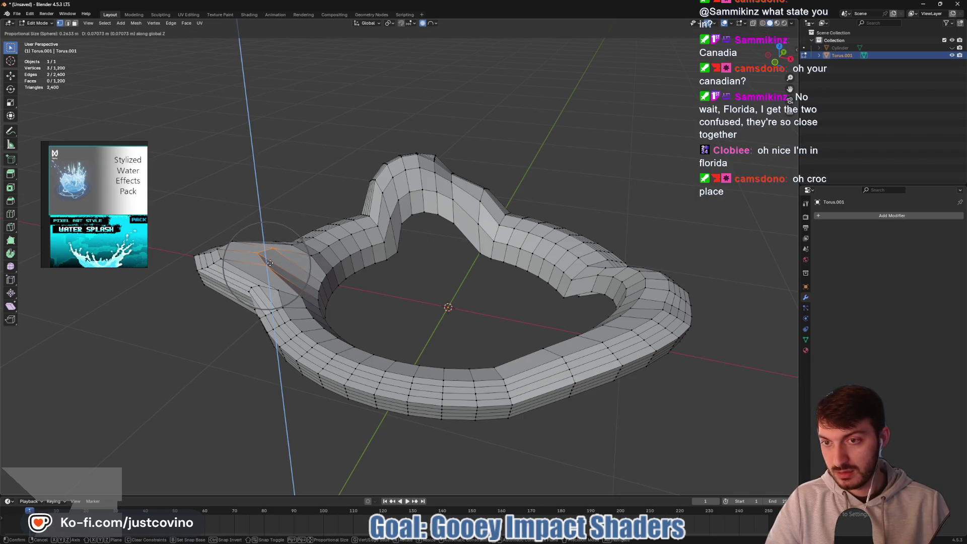
pyautogui.scroll(-1, 269, 258)
pyautogui.click(268, 257)
pyautogui.press('Tab')
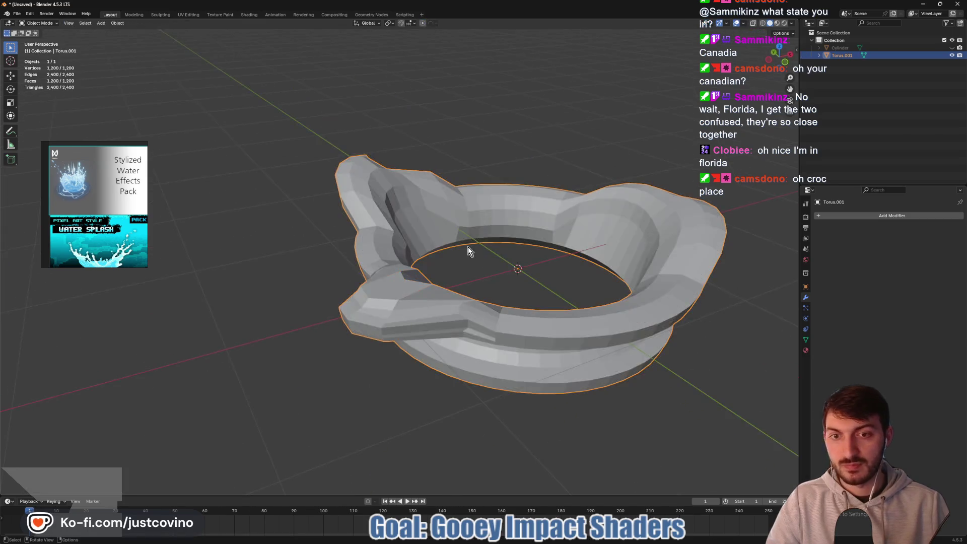
# Apply Shade Smooth to the torus, then go back into Edit Mode.
pyautogui.rightClick(394, 258)
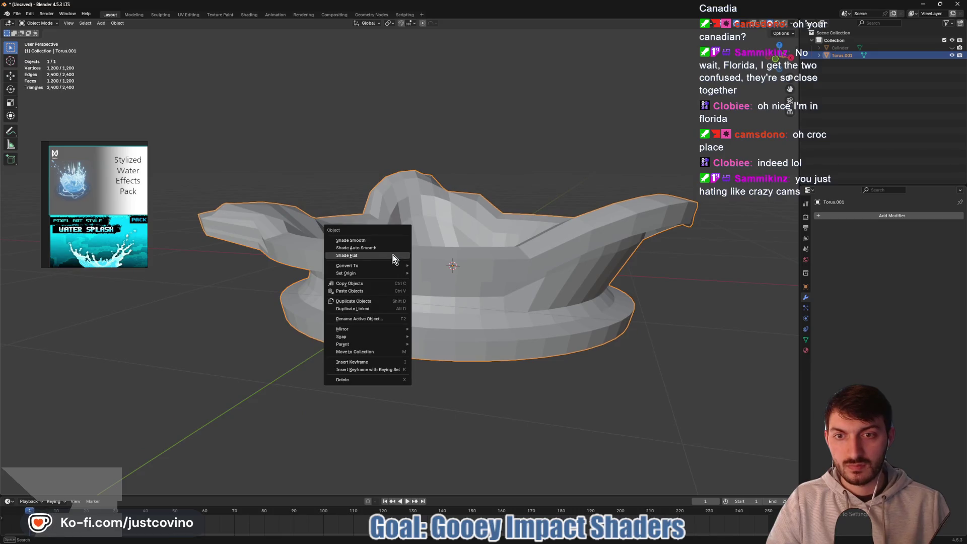
pyautogui.click(379, 240)
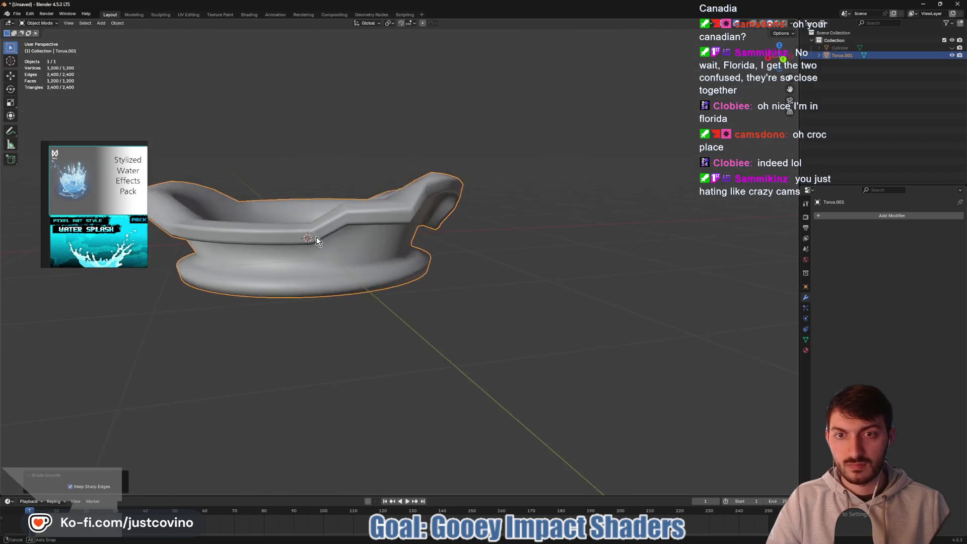
pyautogui.press('Tab')
pyautogui.moveTo(436, 227); pyautogui.dragTo(396, 212)
pyautogui.scroll(3, 401, 209)
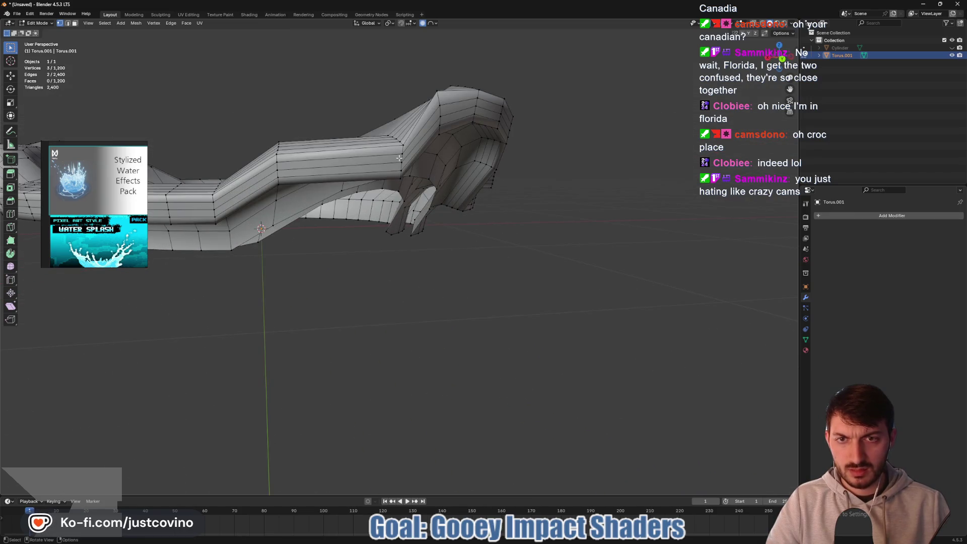
# Select the tab's edge loop and try scaling it, then cancel the scale.
pyautogui.keyDown('alt'); pyautogui.click(407, 178); pyautogui.keyUp('alt')
pyautogui.hotkey('alt', 'a')
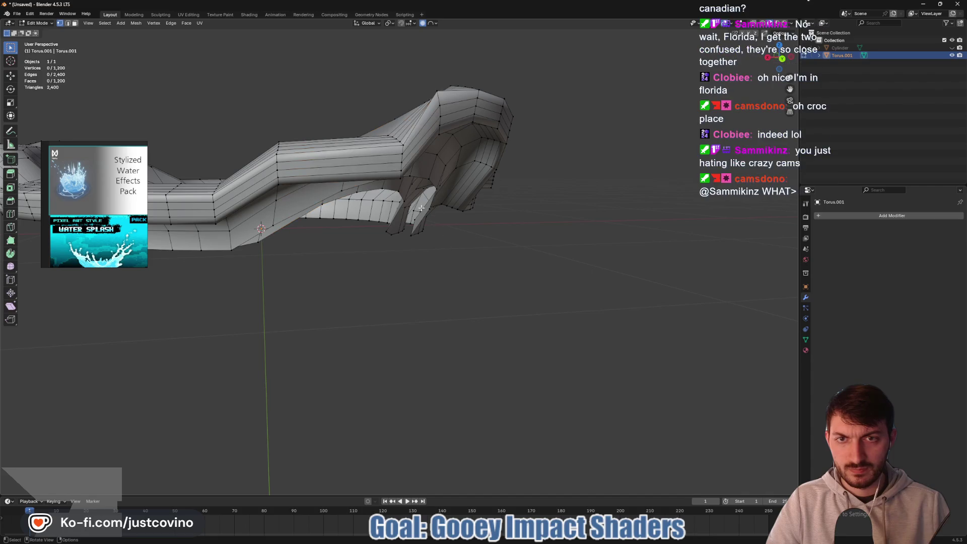
pyautogui.keyDown('alt'); pyautogui.click(401, 143); pyautogui.keyUp('alt')
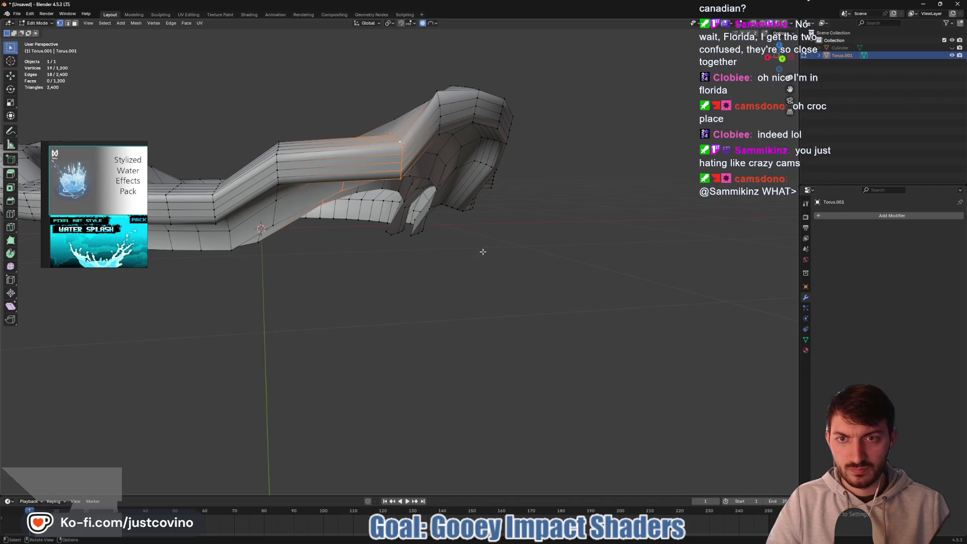
pyautogui.moveTo(482, 265)
pyautogui.mouseDown()
pyautogui.moveTo(190, 324)
pyautogui.moveTo(212, 371)
pyautogui.moveTo(432, 285)
pyautogui.moveTo(452, 293)
pyautogui.mouseUp()
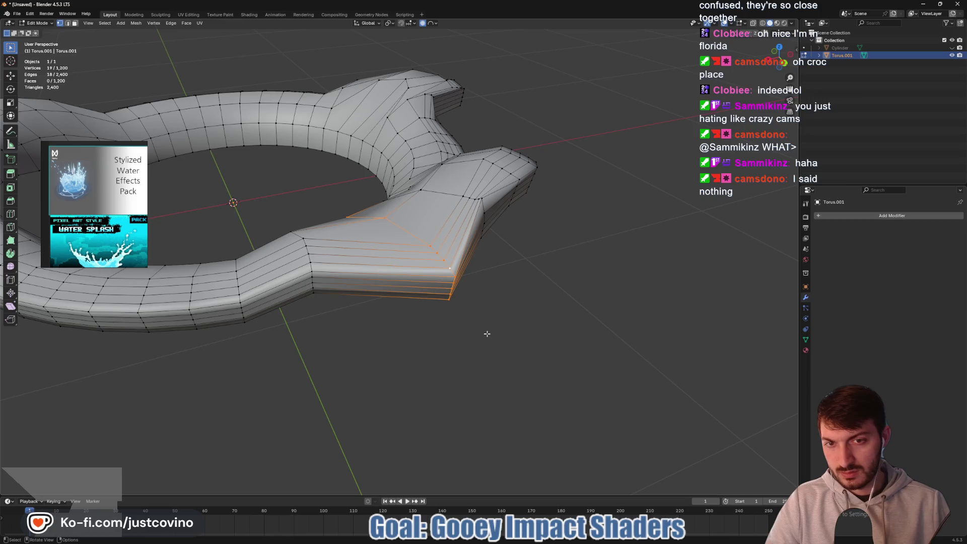
pyautogui.press('s')
pyautogui.scroll(6, 478, 327)
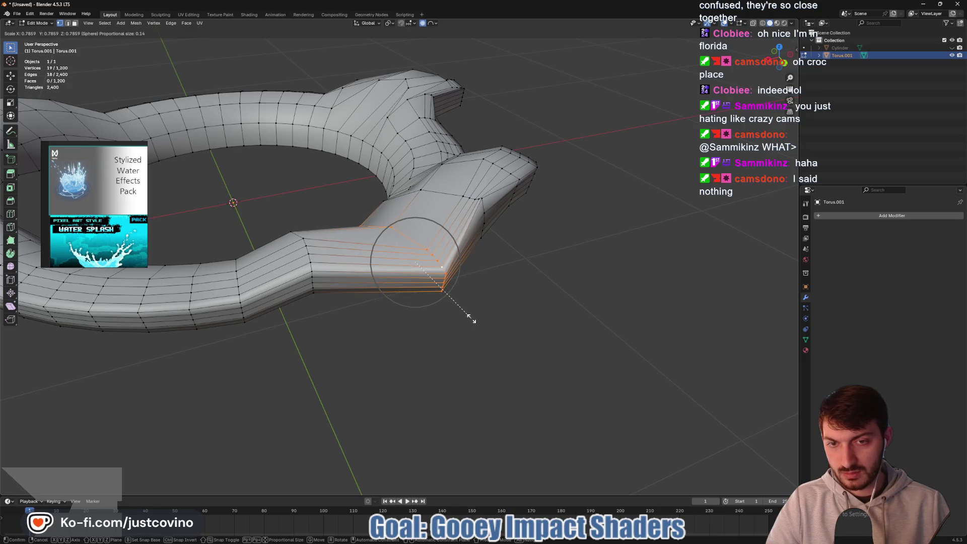
pyautogui.press('Escape')
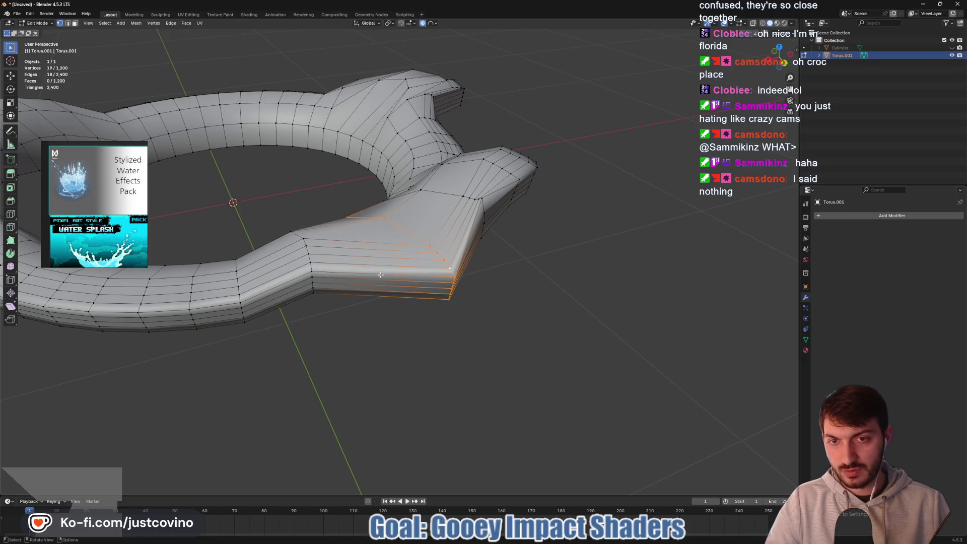
# Add a centred loop cut beside the tab and push its lower part down with falloff.
pyautogui.hotkey('ctrl', 'r')
pyautogui.click(380, 268)
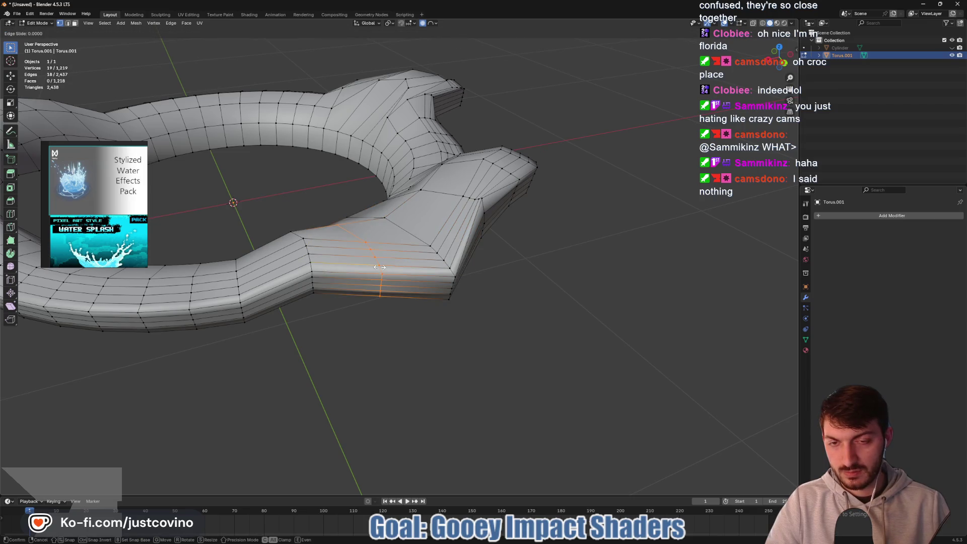
pyautogui.rightClick(379, 268)
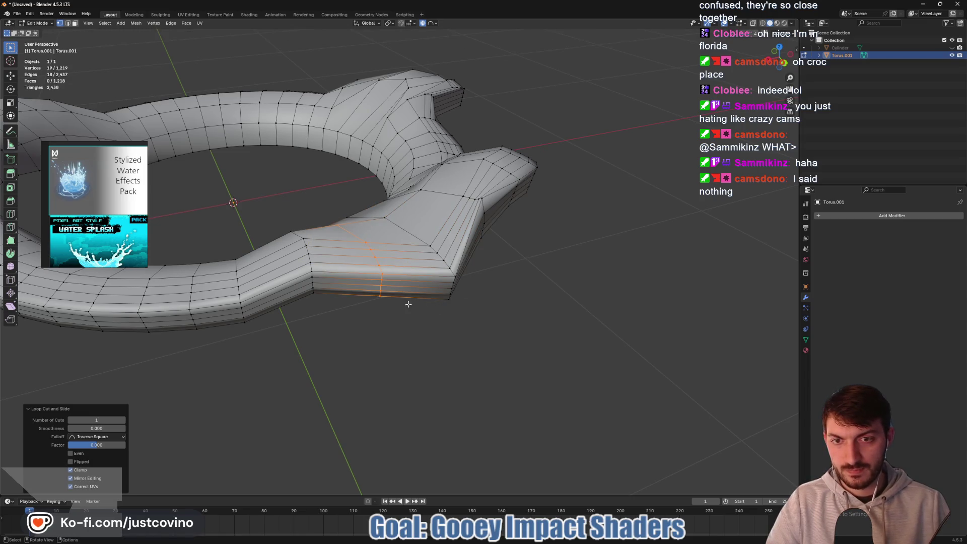
pyautogui.keyDown('alt'); pyautogui.click(379, 280); pyautogui.keyUp('alt')
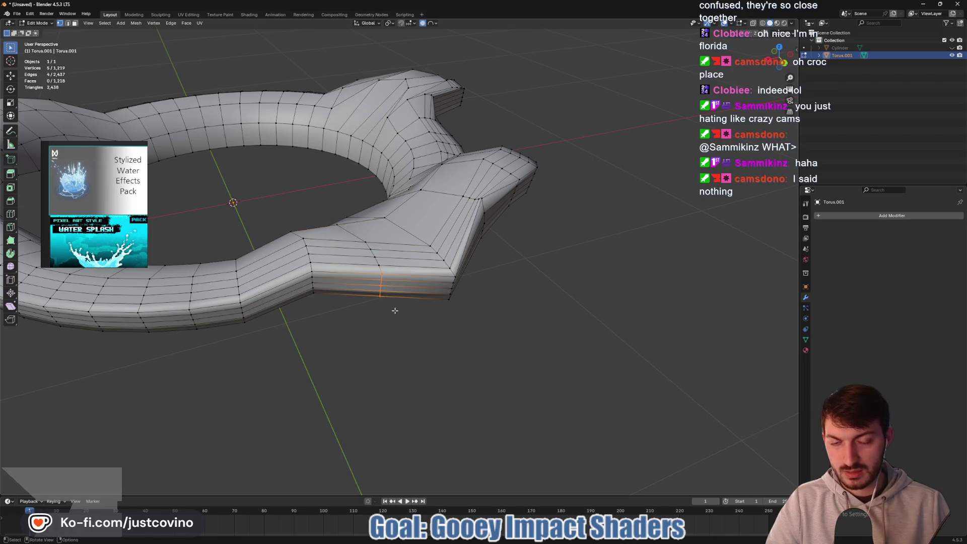
pyautogui.scroll(-3, 387, 289)
pyautogui.press('g')
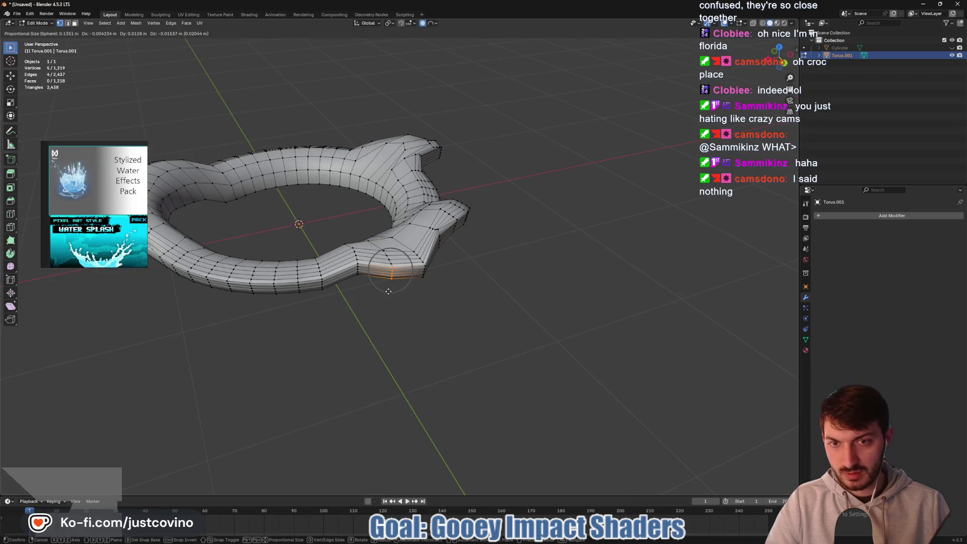
pyautogui.click(388, 299)
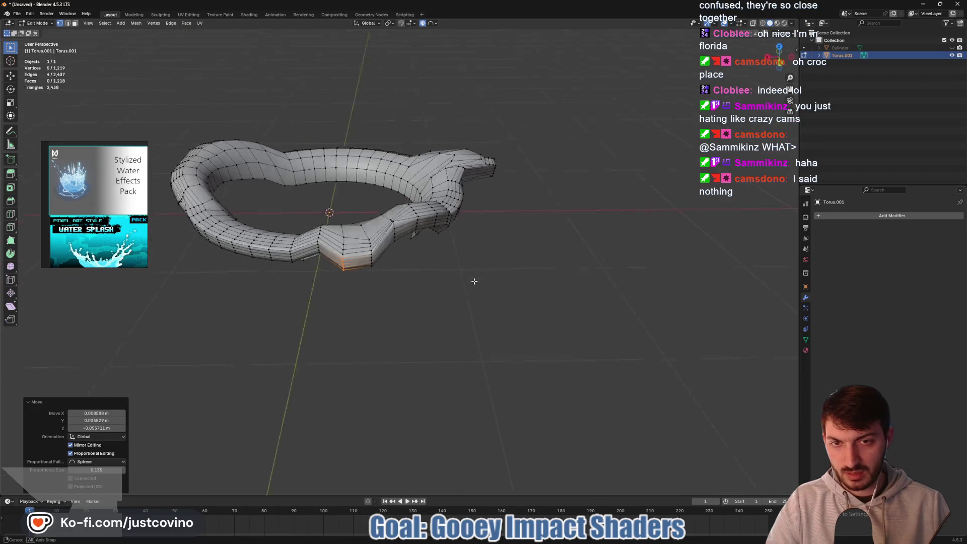
# Pull another pointed tab outward from the torus with proportional falloff.
pyautogui.moveTo(467, 281)
pyautogui.mouseDown()
pyautogui.moveTo(521, 283)
pyautogui.moveTo(417, 293)
pyautogui.mouseUp()
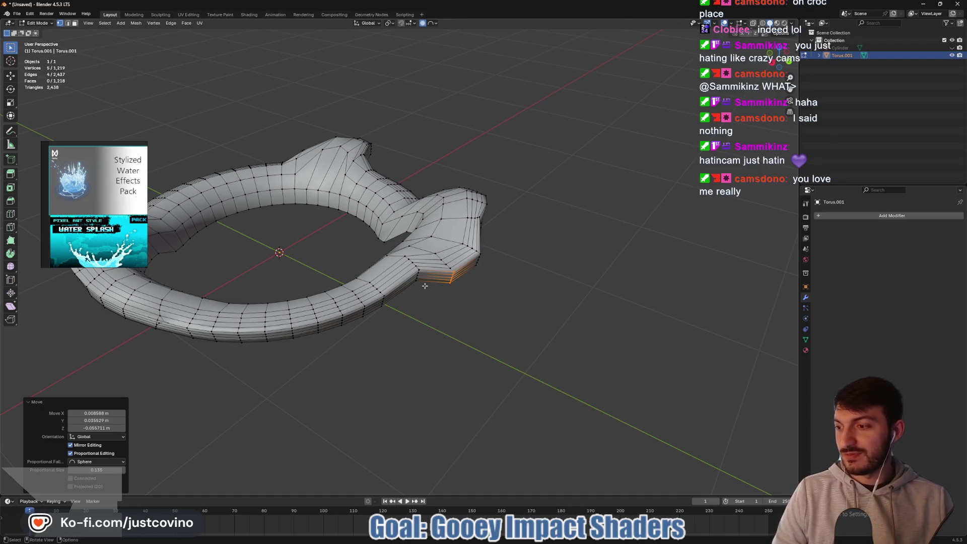
pyautogui.moveTo(357, 293)
pyautogui.mouseDown()
pyautogui.moveTo(385, 289)
pyautogui.moveTo(383, 281)
pyautogui.moveTo(378, 298)
pyautogui.moveTo(383, 278)
pyautogui.moveTo(362, 297)
pyautogui.moveTo(449, 287)
pyautogui.moveTo(516, 263)
pyautogui.mouseUp()
pyautogui.keyDown('shift'); pyautogui.click(375, 313); pyautogui.keyUp('shift')
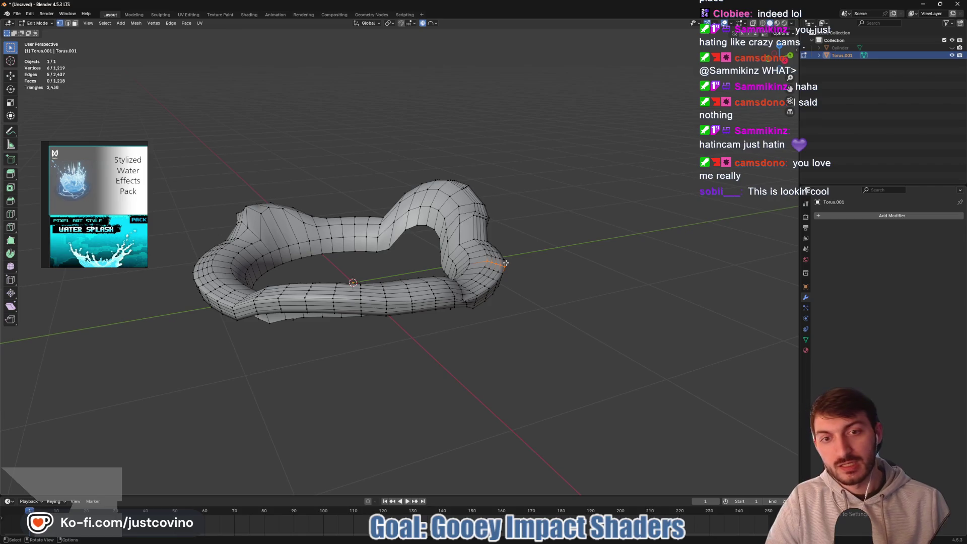
pyautogui.press('g')
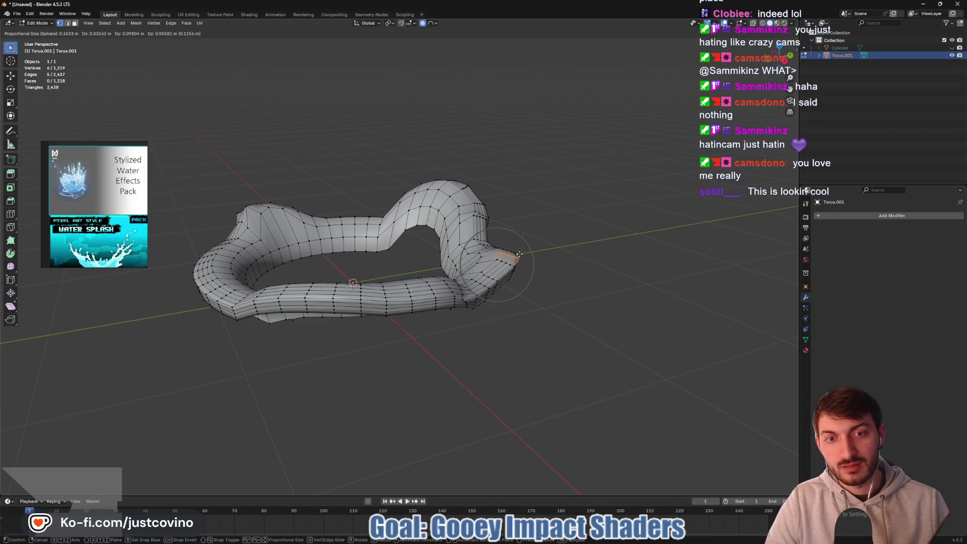
pyautogui.scroll(-3, 522, 250)
pyautogui.scroll(-1, 527, 243)
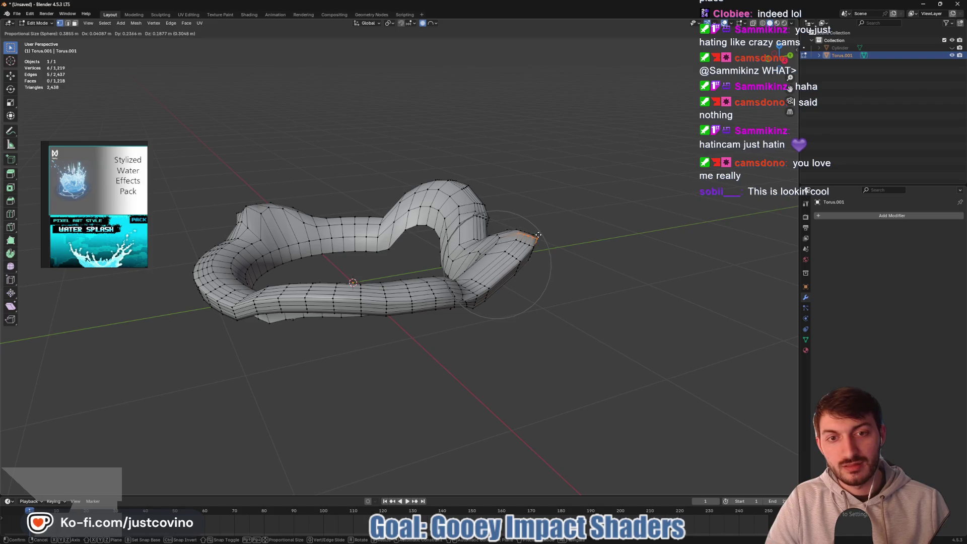
pyautogui.click(541, 233)
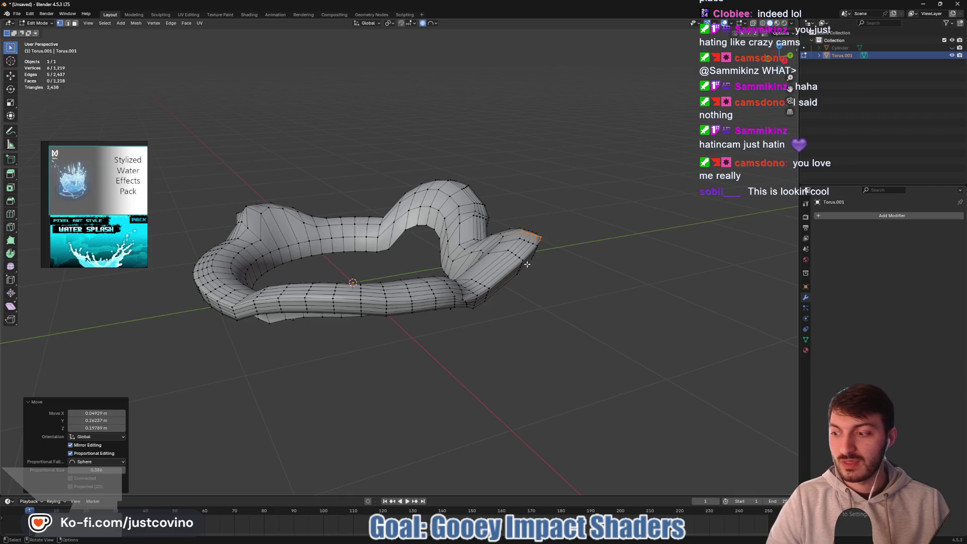
# Select a small vertex group at the ring's tip and start moving it with soft falloff.
pyautogui.moveTo(419, 270)
pyautogui.mouseDown()
pyautogui.moveTo(528, 328)
pyautogui.moveTo(513, 313)
pyautogui.mouseUp()
pyautogui.keyDown('alt'); pyautogui.click(505, 318); pyautogui.keyUp('alt')
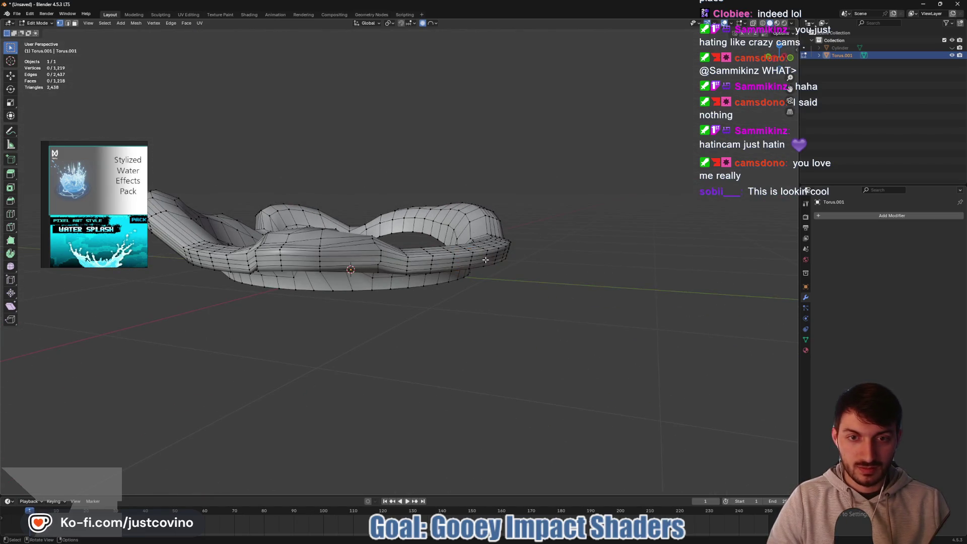
pyautogui.moveTo(474, 262); pyautogui.dragTo(523, 314)
pyautogui.press('g')
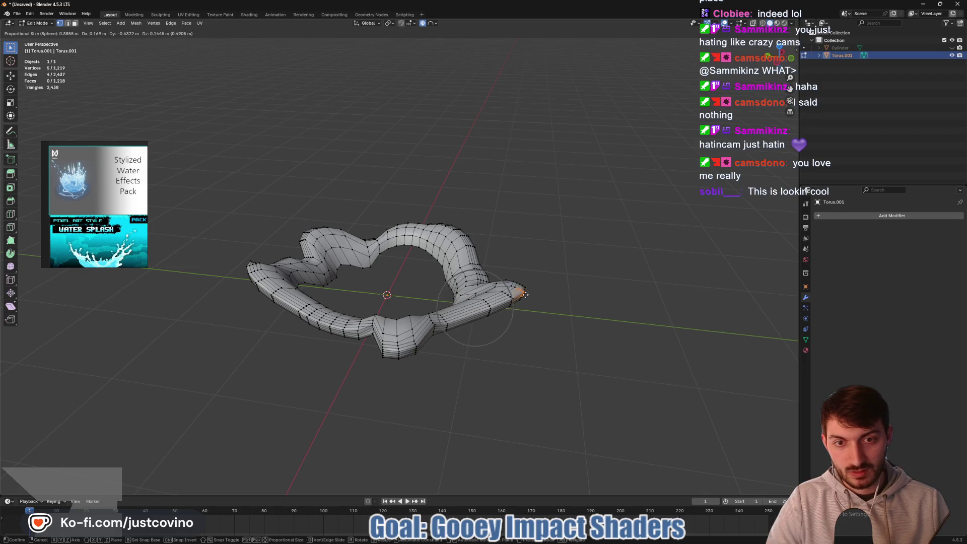
# Confirm the previous move and pull a new lobe outward from a cluster of ring vertices.
pyautogui.click(527, 293)
pyautogui.moveTo(512, 287)
pyautogui.mouseDown()
pyautogui.moveTo(567, 296)
pyautogui.moveTo(533, 283)
pyautogui.moveTo(500, 328)
pyautogui.moveTo(440, 327)
pyautogui.mouseUp()
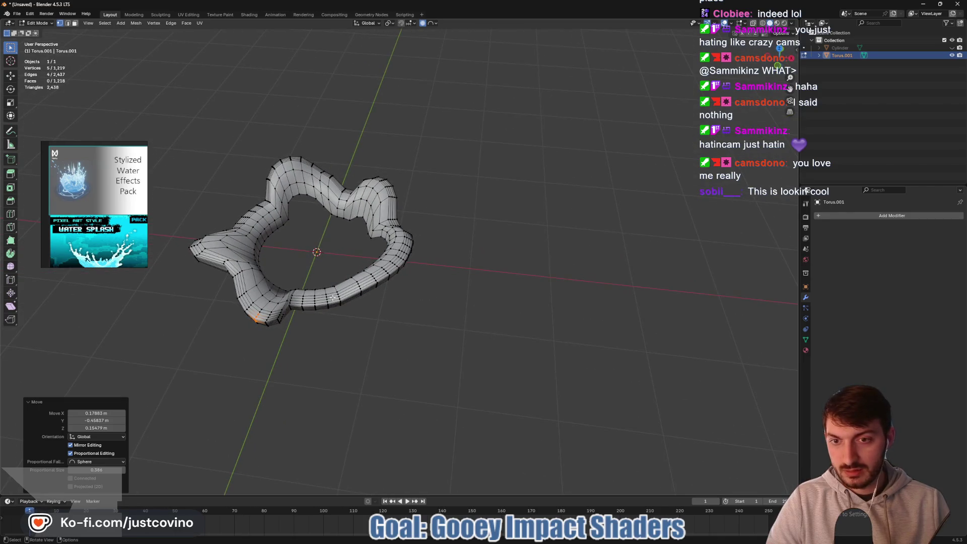
pyautogui.moveTo(345, 313)
pyautogui.mouseDown()
pyautogui.moveTo(421, 324)
pyautogui.moveTo(336, 306)
pyautogui.mouseUp()
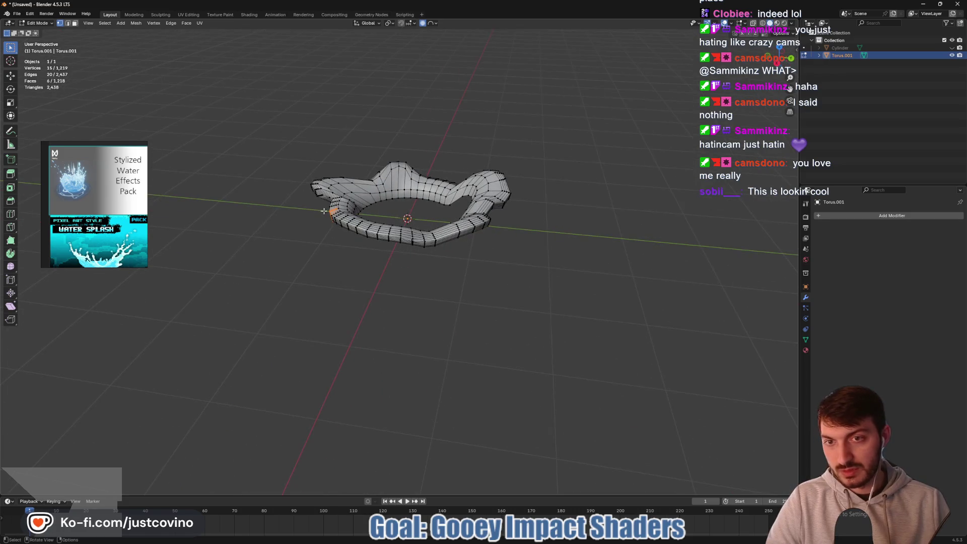
pyautogui.press('g')
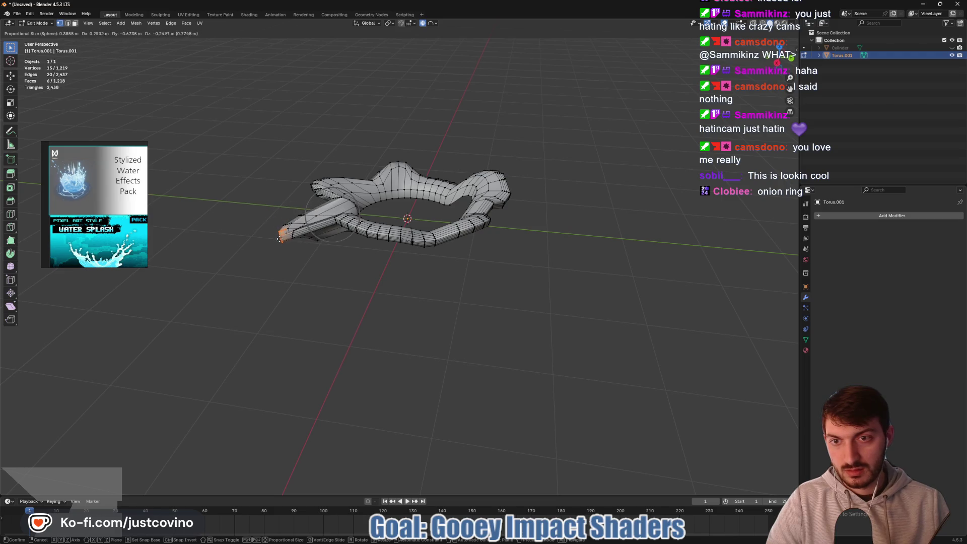
pyautogui.click(280, 239)
# Raise an edge on the new lobe 0.32354 m along Z with sphere falloff for a taller peak.
pyautogui.moveTo(280, 238); pyautogui.dragTo(277, 282)
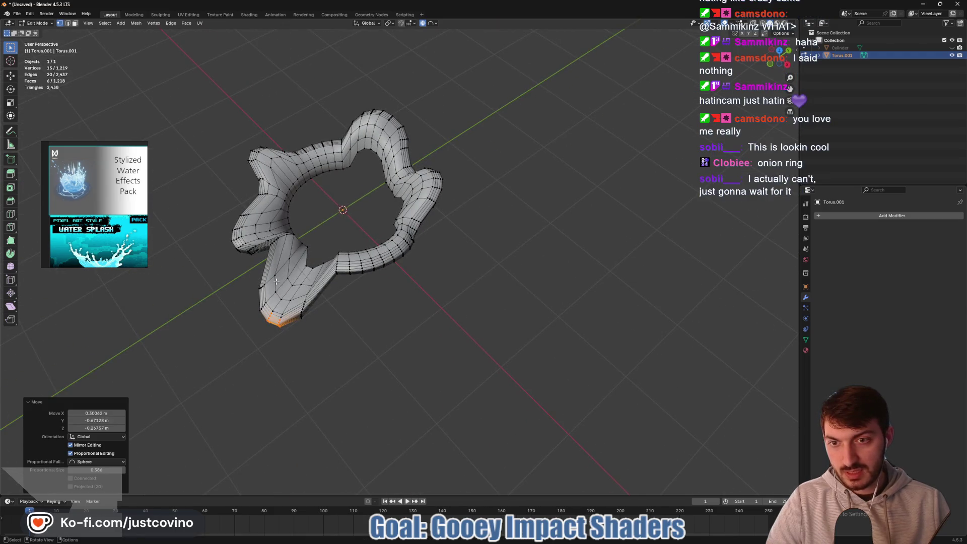
pyautogui.click(276, 292)
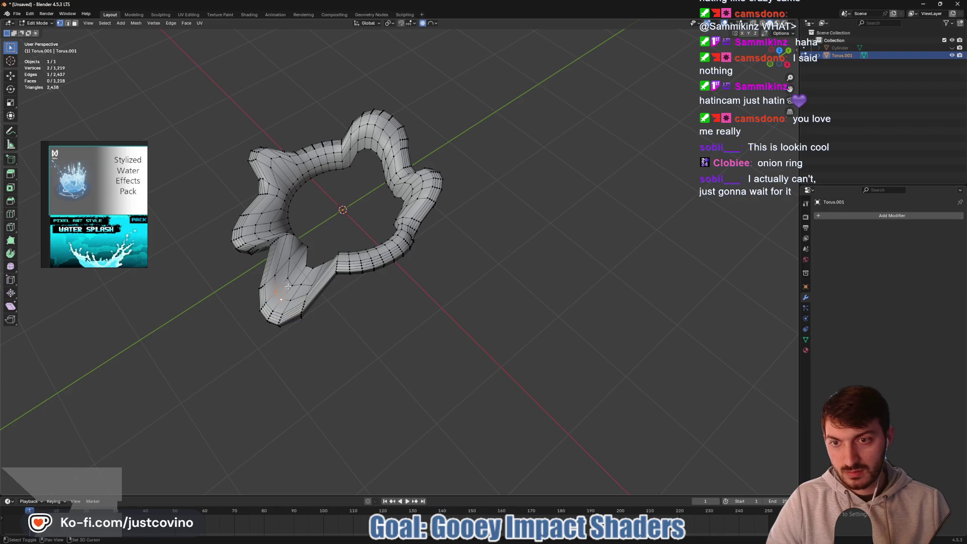
pyautogui.moveTo(309, 298); pyautogui.dragTo(289, 289)
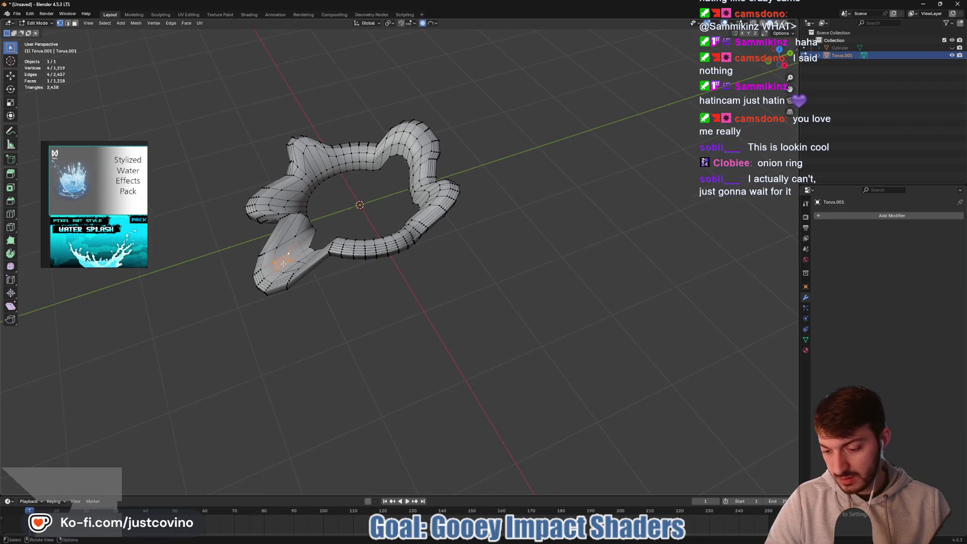
pyautogui.press('g')
pyautogui.press('z')
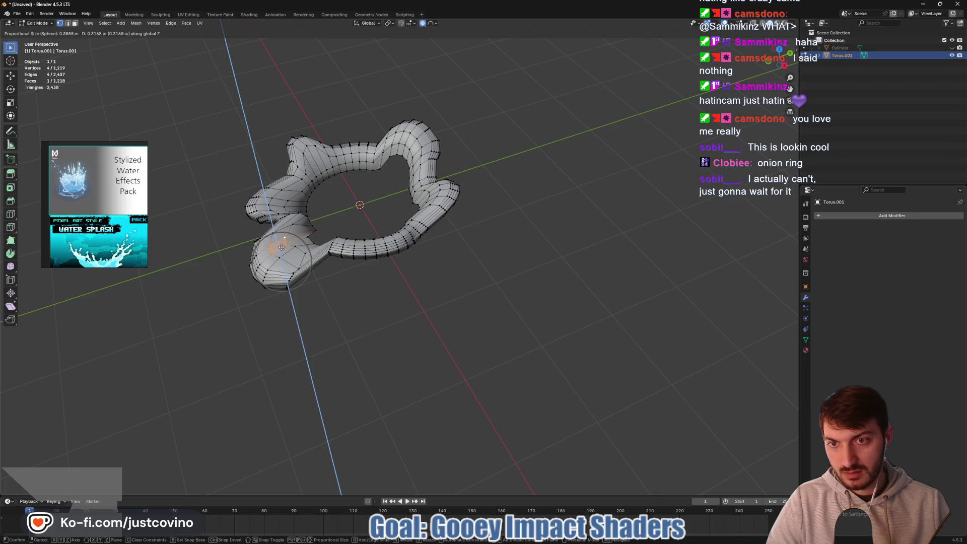
pyautogui.click(282, 247)
pyautogui.moveTo(339, 272)
pyautogui.mouseDown()
pyautogui.moveTo(323, 262)
pyautogui.moveTo(324, 250)
pyautogui.moveTo(288, 265)
pyautogui.moveTo(237, 266)
pyautogui.moveTo(257, 264)
pyautogui.mouseUp()
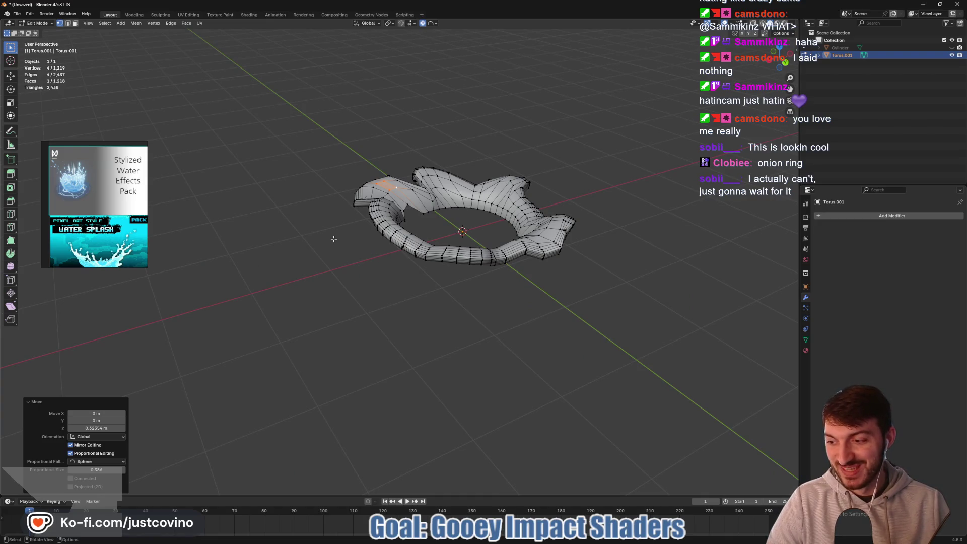
pyautogui.moveTo(412, 228)
pyautogui.mouseDown()
pyautogui.moveTo(487, 248)
pyautogui.moveTo(482, 214)
pyautogui.moveTo(484, 235)
pyautogui.moveTo(560, 208)
pyautogui.moveTo(400, 233)
pyautogui.moveTo(373, 227)
pyautogui.moveTo(368, 242)
pyautogui.moveTo(375, 230)
pyautogui.mouseUp()
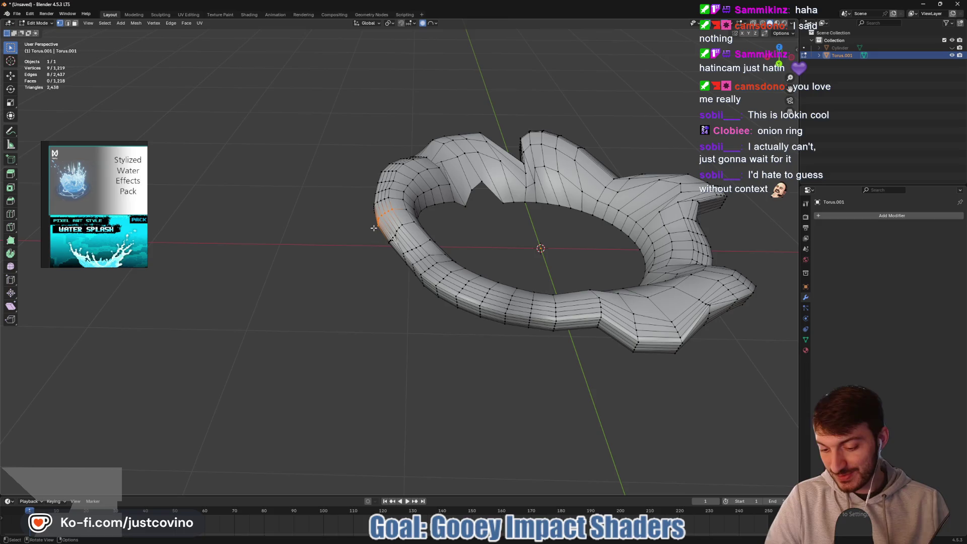
# Move the selected lobe vertices into place with falloff.
pyautogui.press('g')
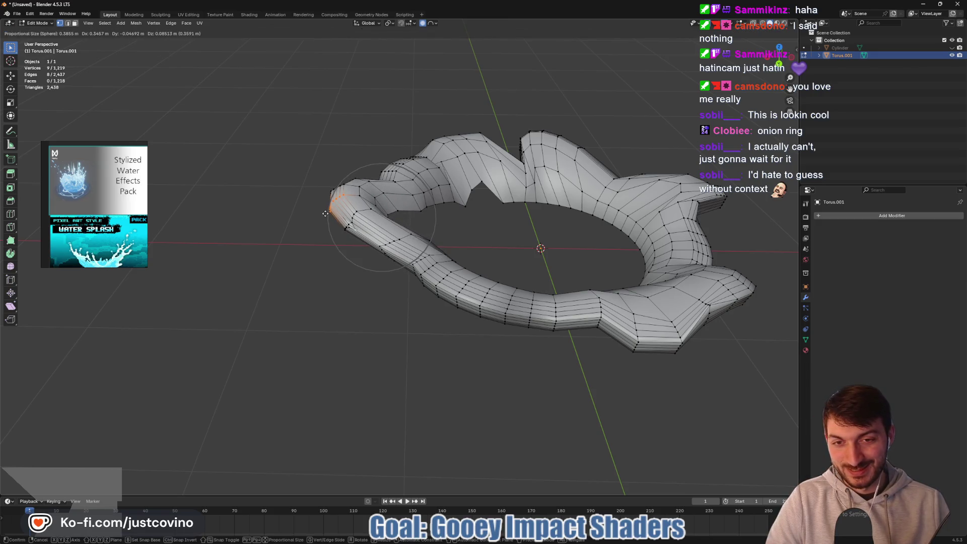
pyautogui.click(326, 213)
pyautogui.moveTo(327, 215)
pyautogui.mouseDown()
pyautogui.moveTo(444, 217)
pyautogui.moveTo(423, 207)
pyautogui.moveTo(407, 243)
pyautogui.moveTo(464, 244)
pyautogui.moveTo(395, 270)
pyautogui.mouseUp()
pyautogui.scroll(6, 384, 263)
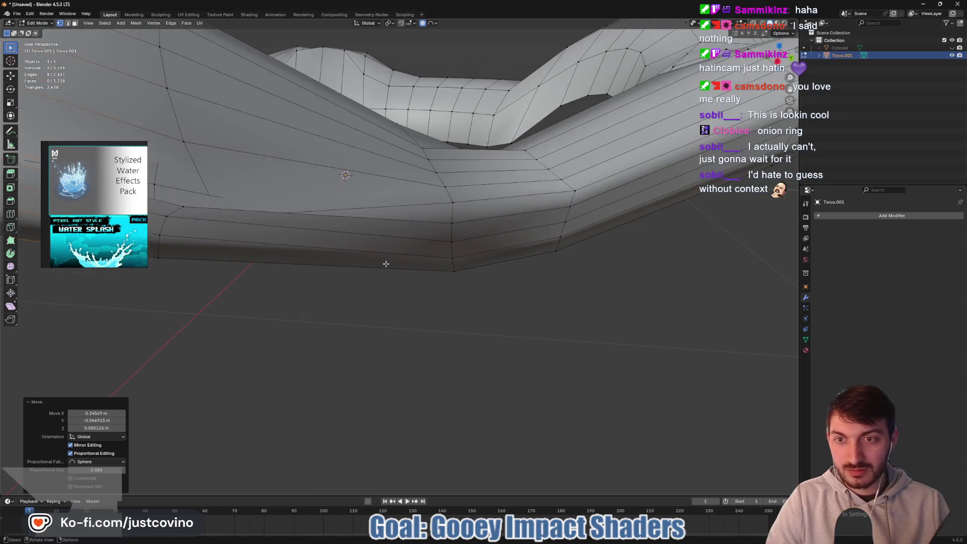
pyautogui.moveTo(340, 286)
pyautogui.mouseDown()
pyautogui.moveTo(391, 278)
pyautogui.moveTo(304, 237)
pyautogui.mouseUp()
# Reposition a single vertex on the tube, cancelling one bad move before confirming.
pyautogui.click(369, 277)
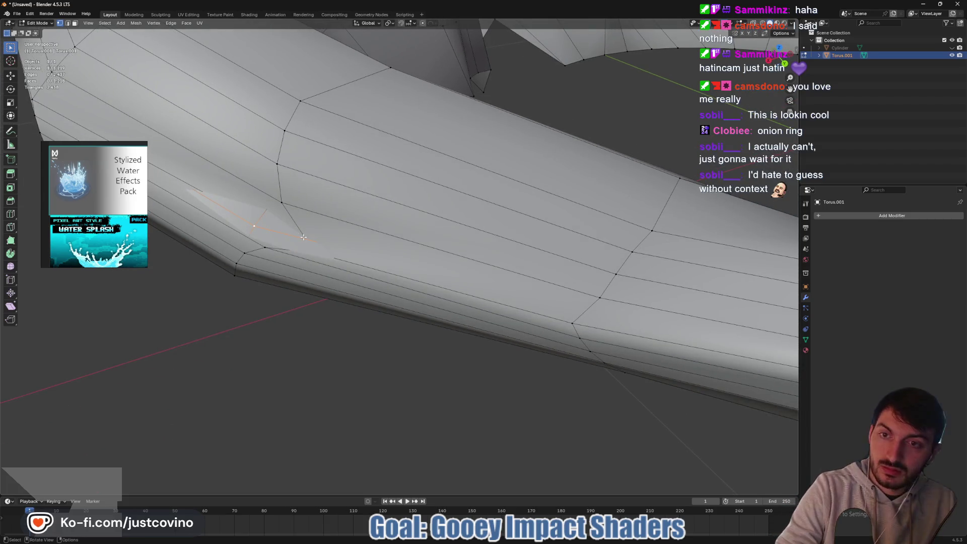
pyautogui.press('g')
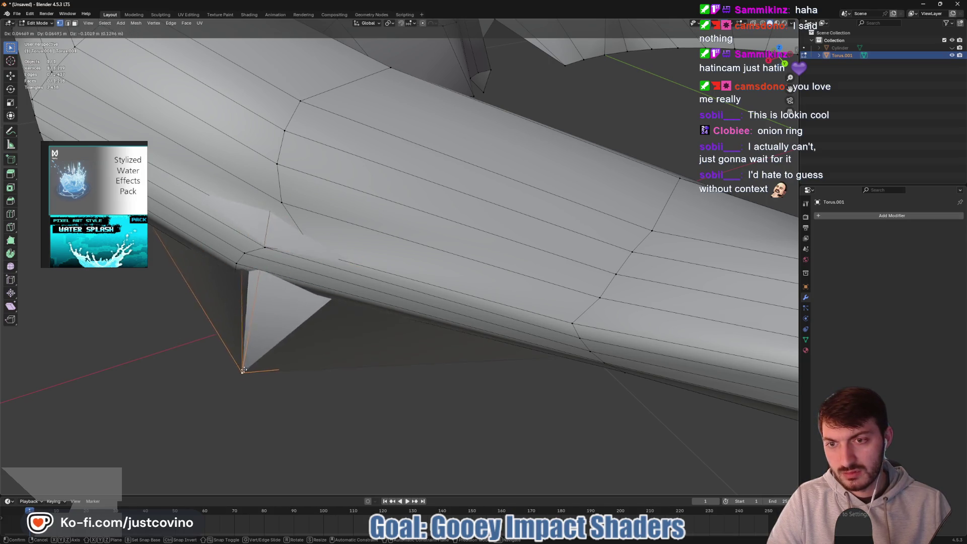
pyautogui.press('Escape')
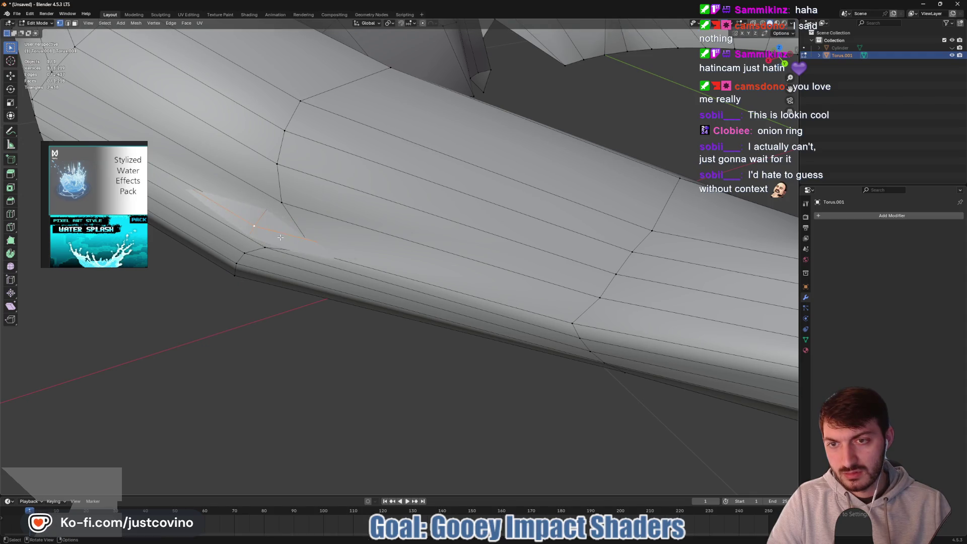
pyautogui.scroll(-5, 309, 238)
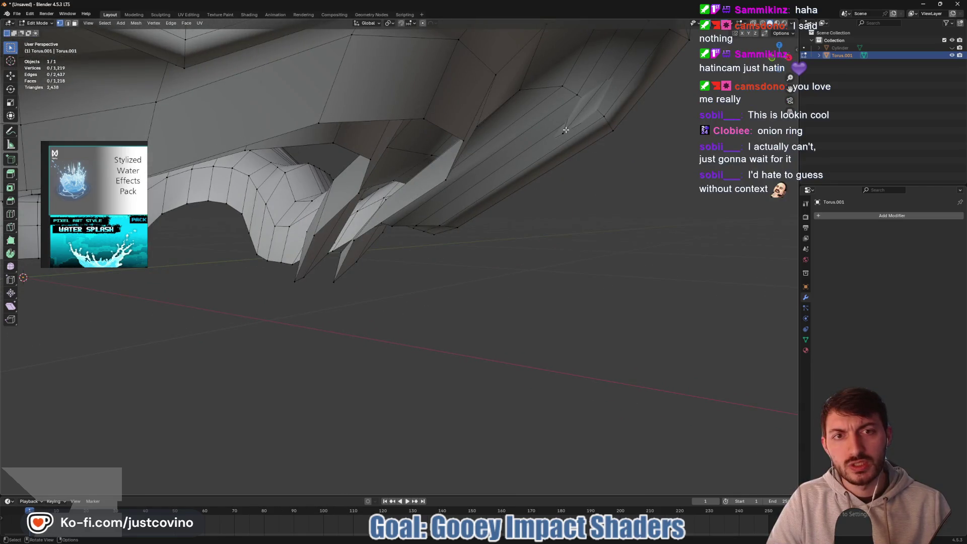
pyautogui.moveTo(564, 132); pyautogui.dragTo(555, 183)
pyautogui.press('g')
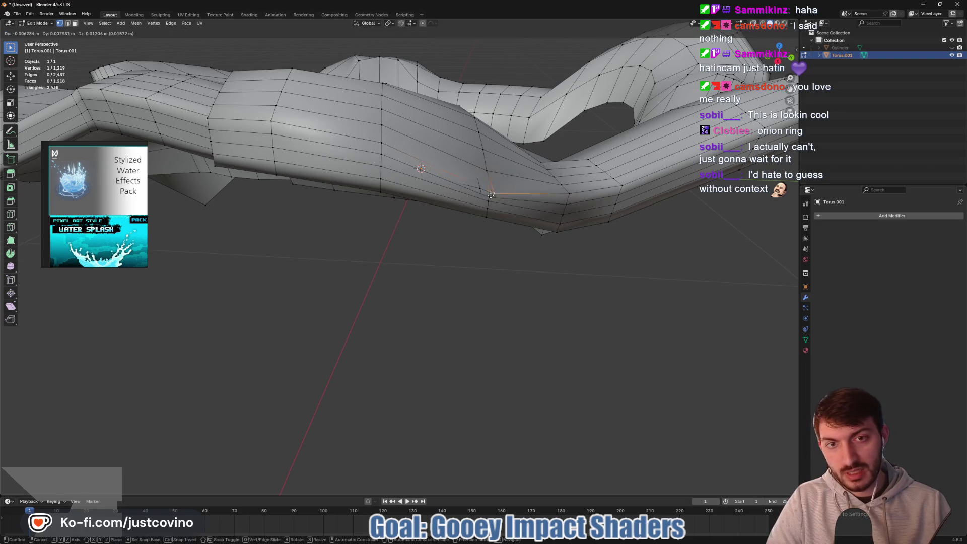
pyautogui.click(502, 183)
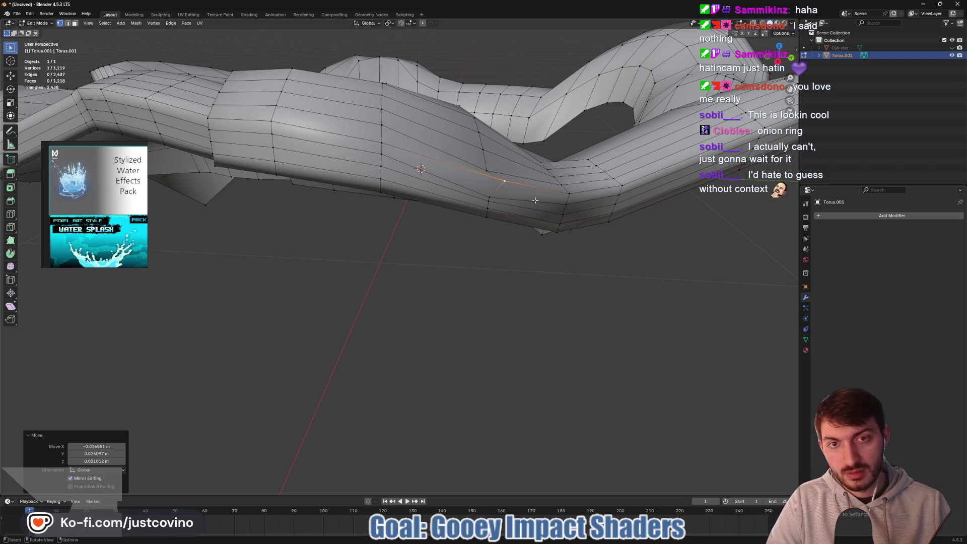
# Exit mesh editing and view the whole lobed splash ring from several angles.
pyautogui.press('Tab')
pyautogui.moveTo(574, 207)
pyautogui.mouseDown()
pyautogui.moveTo(572, 224)
pyautogui.moveTo(543, 229)
pyautogui.moveTo(560, 234)
pyautogui.moveTo(523, 248)
pyautogui.moveTo(497, 235)
pyautogui.moveTo(564, 247)
pyautogui.moveTo(495, 246)
pyautogui.moveTo(467, 270)
pyautogui.moveTo(421, 277)
pyautogui.moveTo(424, 244)
pyautogui.moveTo(514, 228)
pyautogui.moveTo(531, 230)
pyautogui.moveTo(534, 266)
pyautogui.moveTo(488, 248)
pyautogui.mouseUp()
pyautogui.scroll(-3, 463, 241)
pyautogui.moveTo(462, 241)
pyautogui.mouseDown()
pyautogui.moveTo(364, 237)
pyautogui.moveTo(422, 252)
pyautogui.moveTo(624, 235)
pyautogui.moveTo(628, 205)
pyautogui.moveTo(663, 188)
pyautogui.moveTo(664, 228)
pyautogui.moveTo(645, 292)
pyautogui.mouseUp()
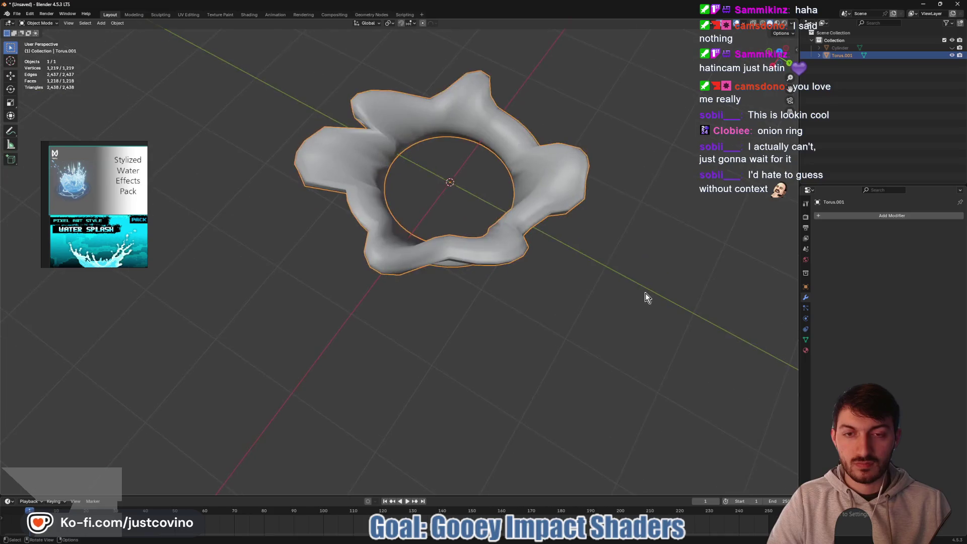
pyautogui.moveTo(508, 202)
pyautogui.mouseDown()
pyautogui.moveTo(555, 199)
pyautogui.moveTo(567, 216)
pyautogui.moveTo(554, 146)
pyautogui.moveTo(496, 134)
pyautogui.mouseUp()
# Re-enter Edit Mode and reveal the hidden base ring geometry with Alt+H.
pyautogui.press('Tab')
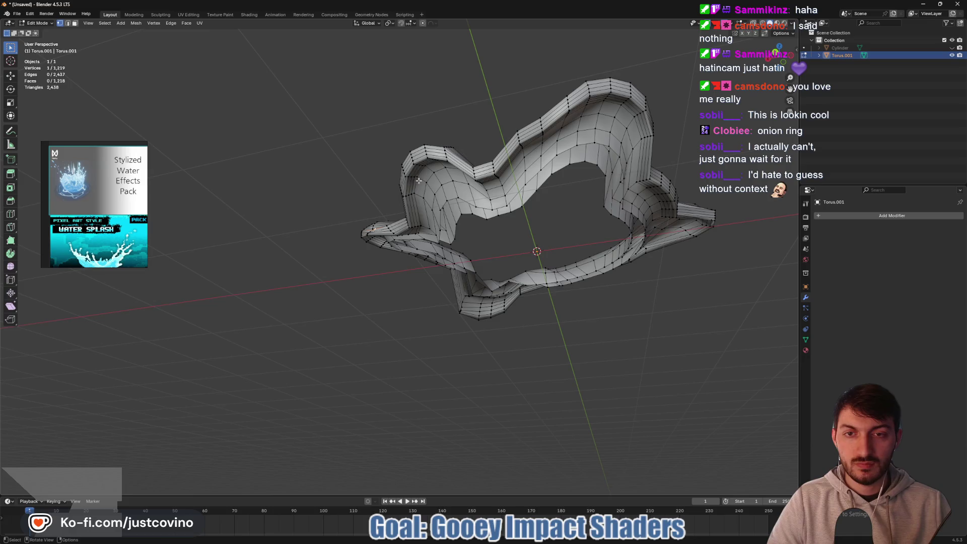
pyautogui.press('Tab')
pyautogui.moveTo(478, 193)
pyautogui.mouseDown()
pyautogui.moveTo(478, 213)
pyautogui.moveTo(503, 237)
pyautogui.moveTo(515, 270)
pyautogui.moveTo(572, 283)
pyautogui.moveTo(481, 318)
pyautogui.mouseUp()
pyautogui.press('Tab')
pyautogui.press('Tab')
pyautogui.press('Tab')
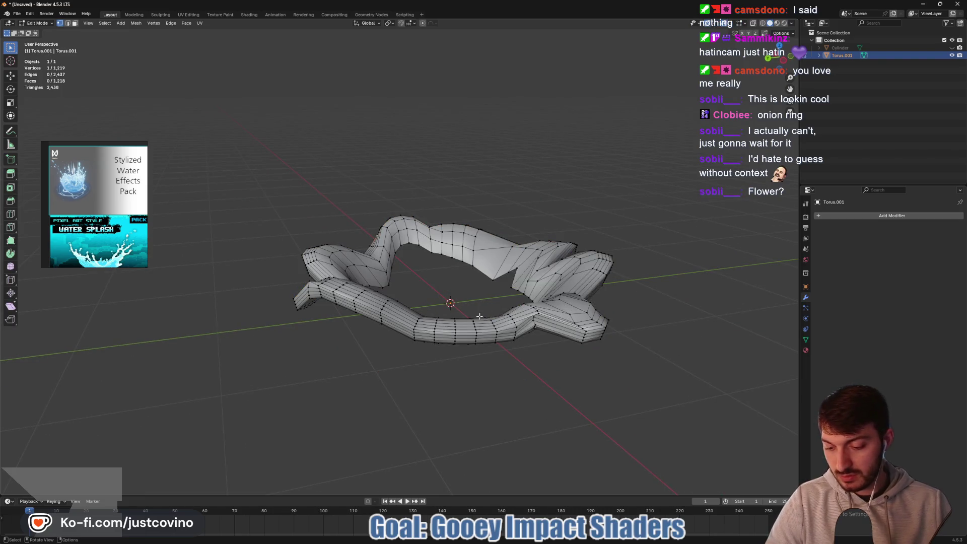
pyautogui.hotkey('alt', 'h')
pyautogui.moveTo(478, 314)
pyautogui.mouseDown()
pyautogui.moveTo(505, 332)
pyautogui.moveTo(535, 315)
pyautogui.mouseUp()
# Select the two bottom rim edge loops and scale them inward to about 0.9.
pyautogui.press('2')
pyautogui.keyDown('alt'); pyautogui.click(520, 309); pyautogui.keyUp('alt')
pyautogui.keyDown('alt'); pyautogui.keyDown('shift'); pyautogui.click(507, 298); pyautogui.keyUp('shift'); pyautogui.keyUp('alt')
pyautogui.press('s')
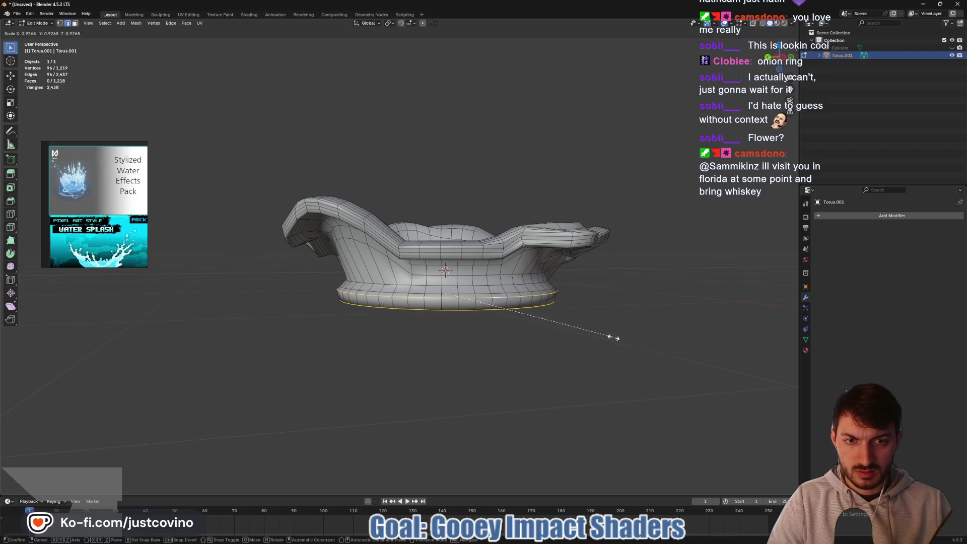
pyautogui.click(609, 337)
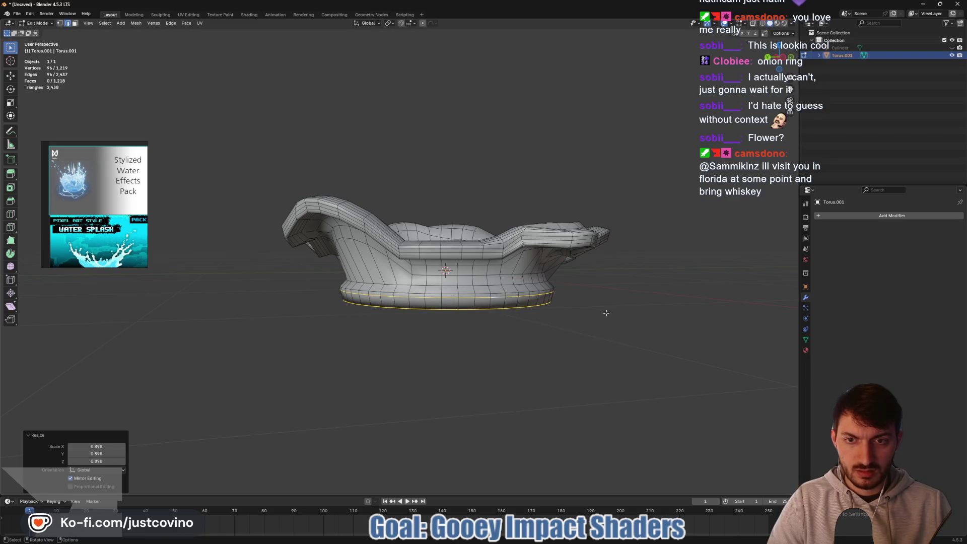
pyautogui.press('Tab')
# Inspect the flared rim from several angles, starting an X-axis move of the rim loop.
pyautogui.moveTo(511, 320); pyautogui.dragTo(492, 303)
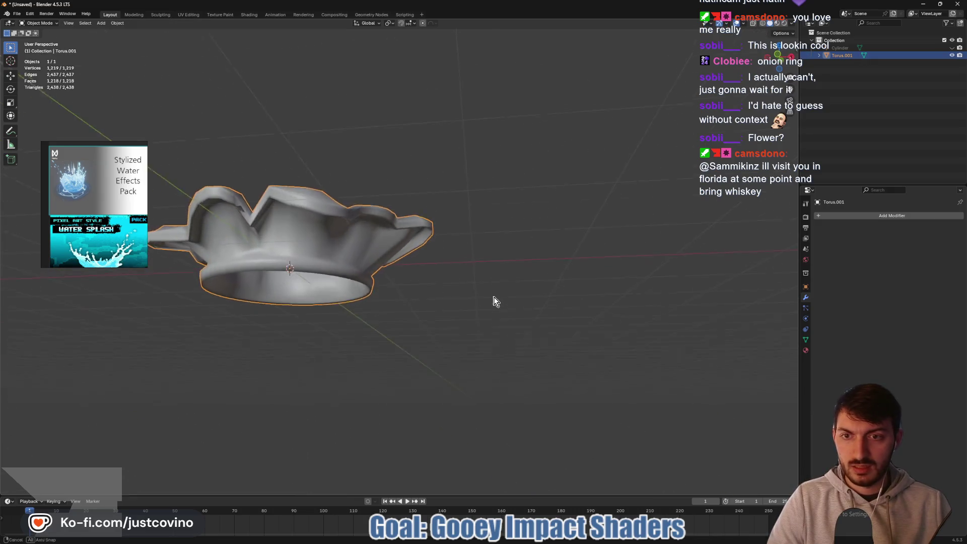
pyautogui.scroll(5, 519, 287)
pyautogui.moveTo(472, 225); pyautogui.dragTo(483, 244)
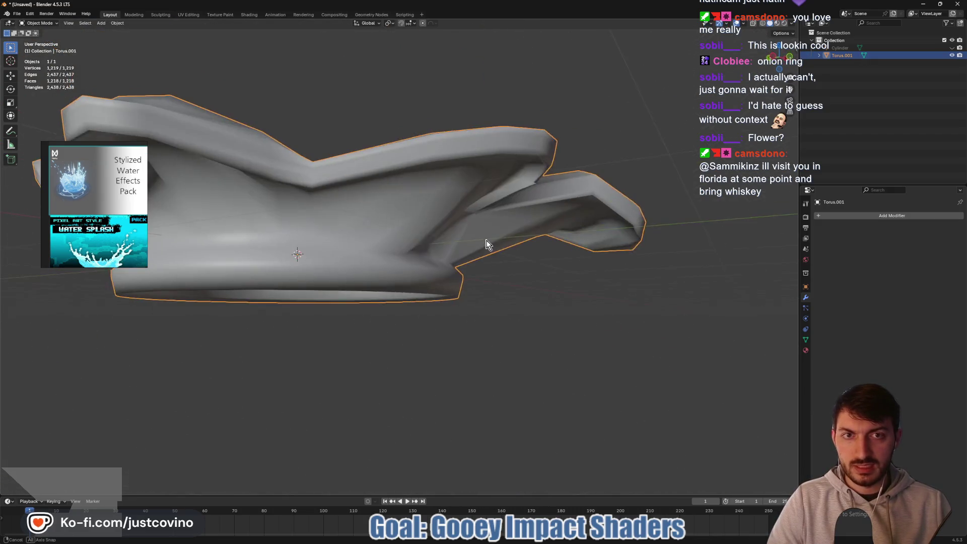
pyautogui.press('Tab')
pyautogui.press('g')
pyautogui.press('x')
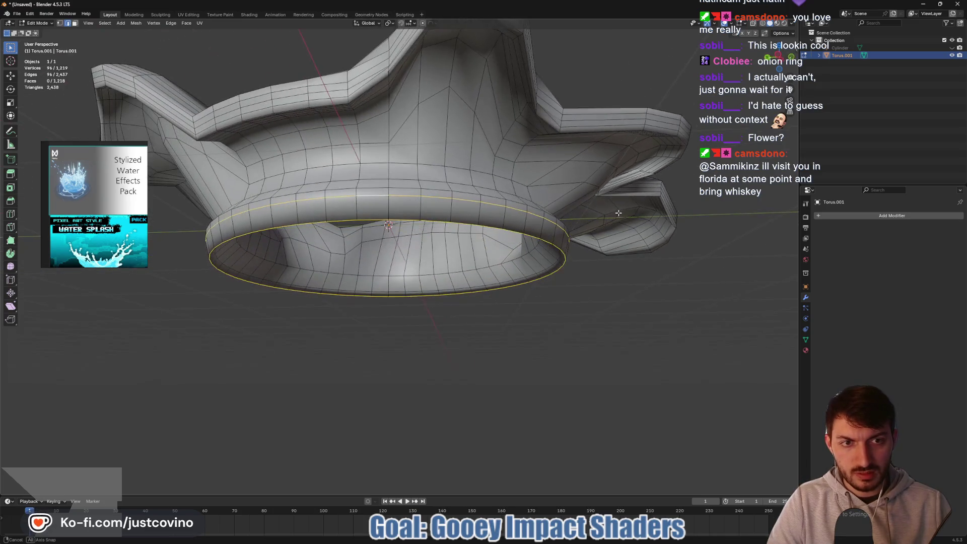
pyautogui.moveTo(666, 239); pyautogui.dragTo(642, 237)
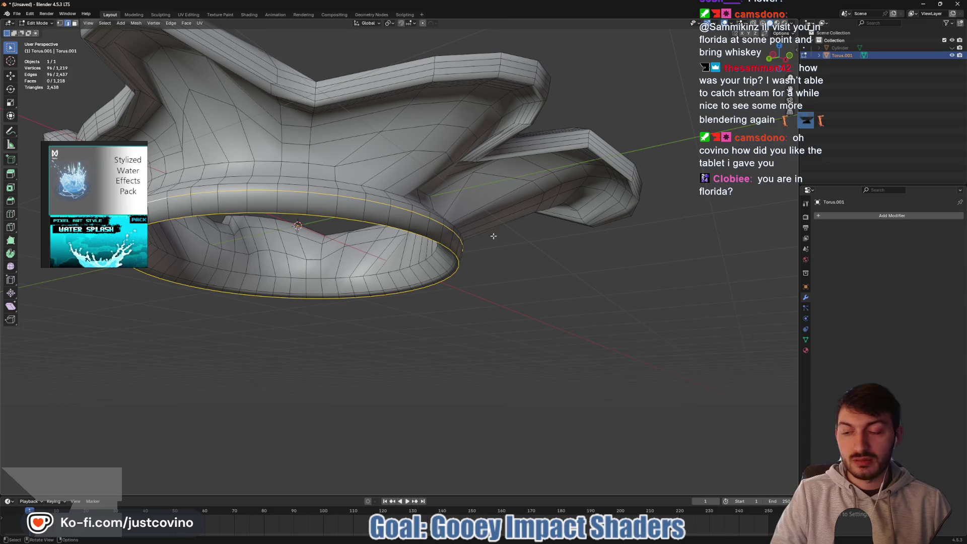
pyautogui.press('KP_8')
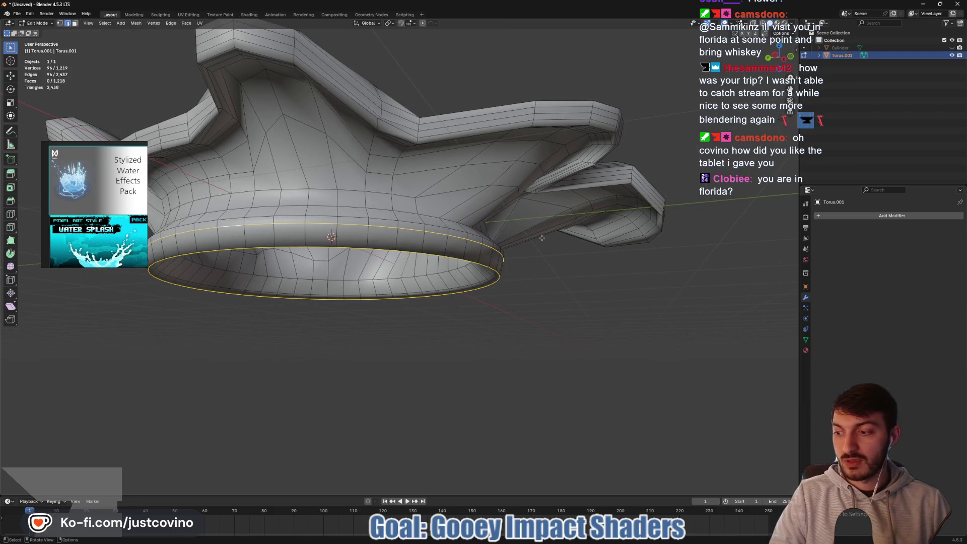
# With proportional editing on, lower a rim vertex 0.10355 m along Z with sphere falloff.
pyautogui.moveTo(540, 235)
pyautogui.mouseDown()
pyautogui.moveTo(562, 229)
pyautogui.moveTo(604, 267)
pyautogui.moveTo(549, 104)
pyautogui.mouseUp()
pyautogui.scroll(-5, 604, 267)
pyautogui.press('1')
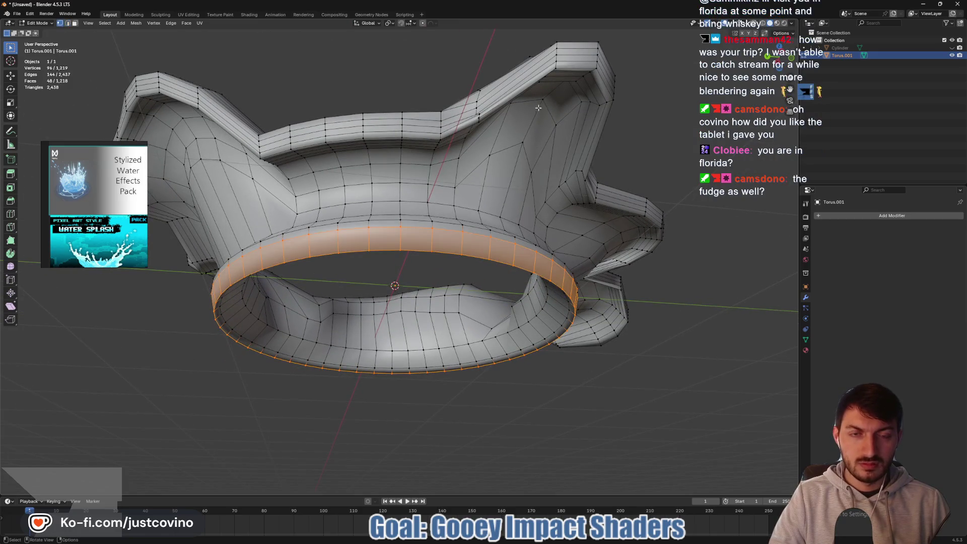
pyautogui.click(543, 98)
pyautogui.moveTo(550, 113); pyautogui.dragTo(664, 89)
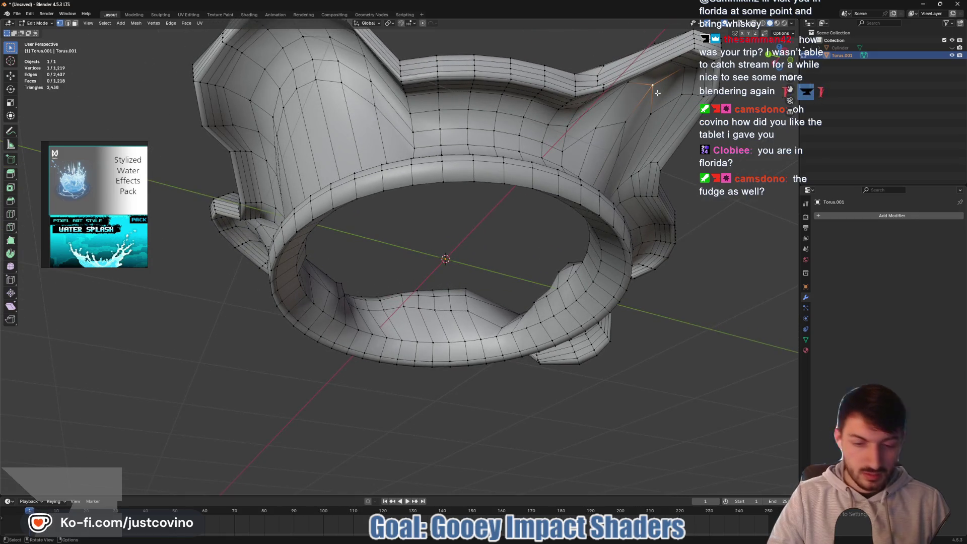
pyautogui.press('o')
pyautogui.press('g')
pyautogui.press('z')
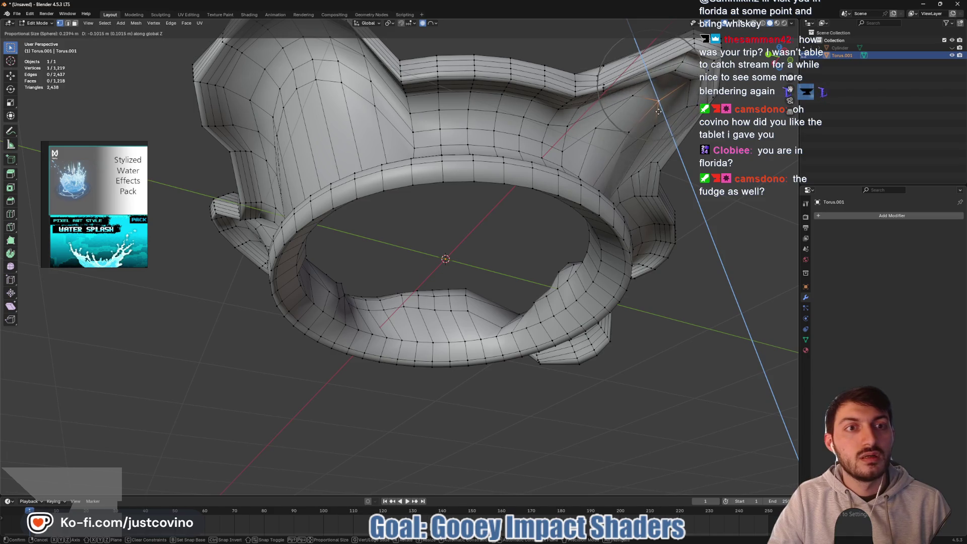
pyautogui.click(658, 112)
pyautogui.scroll(-3, 550, 189)
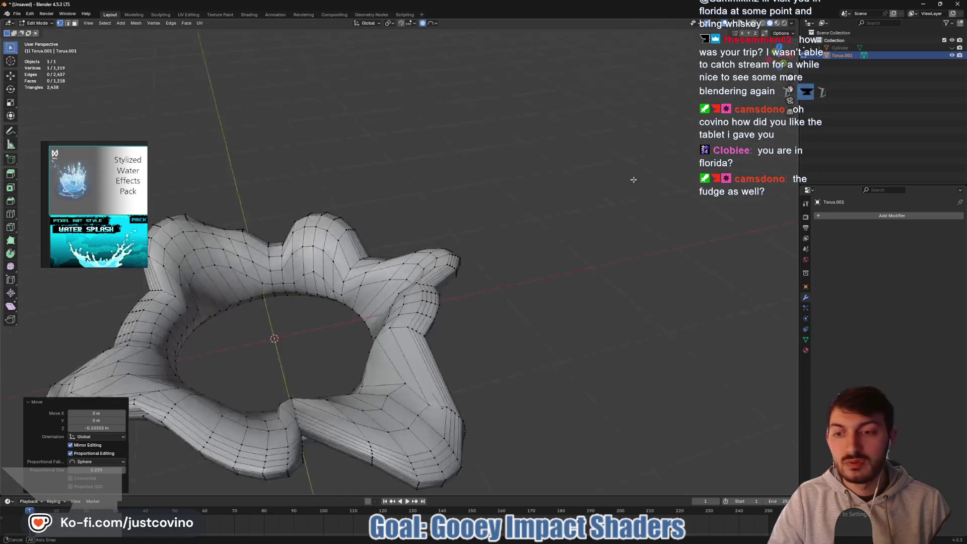
# Return to Object Mode, check the splash from several angles, and frame it in view.
pyautogui.press('Tab')
pyautogui.moveTo(395, 250)
pyautogui.mouseDown()
pyautogui.moveTo(442, 197)
pyautogui.moveTo(488, 190)
pyautogui.mouseUp()
pyautogui.press('Tab')
pyautogui.scroll(3, 655, 204)
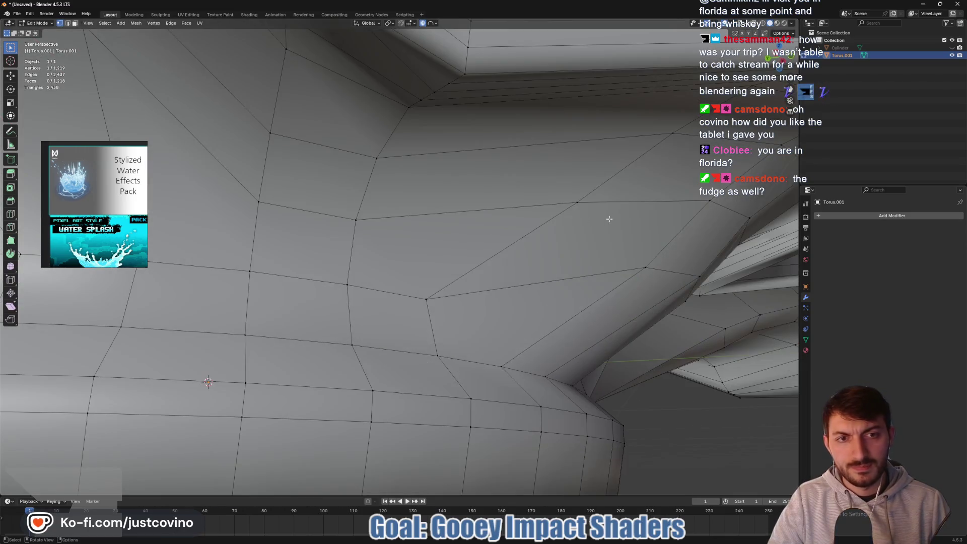
pyautogui.scroll(3, 655, 203)
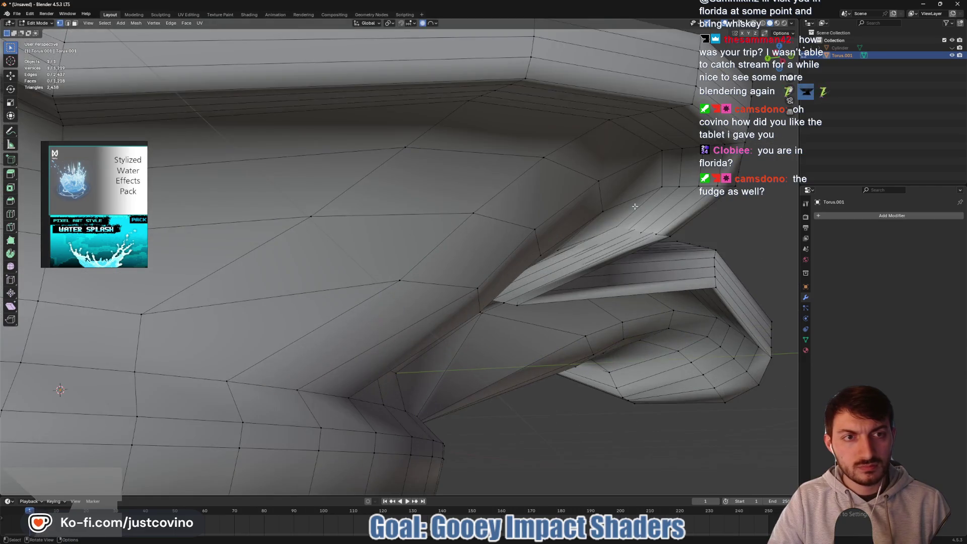
pyautogui.scroll(-10, 655, 204)
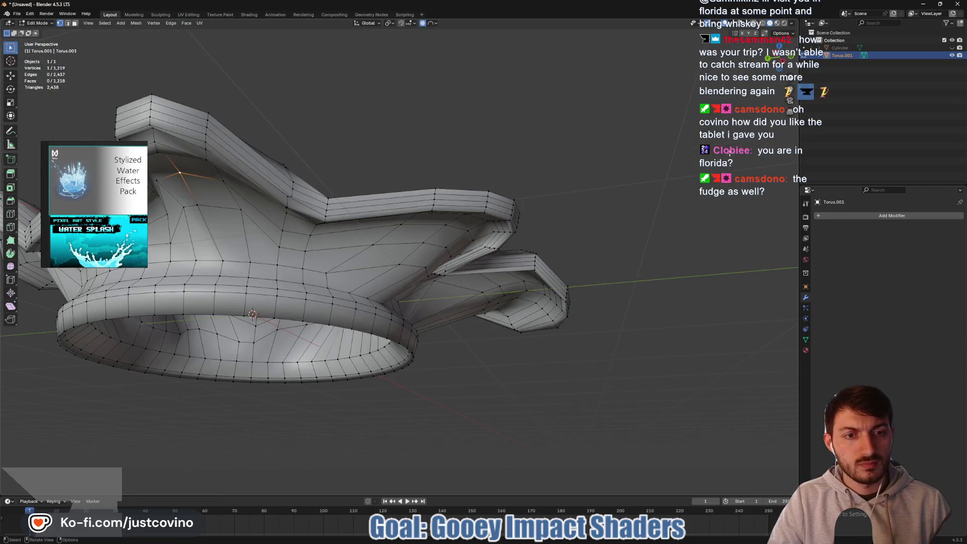
pyautogui.moveTo(655, 203); pyautogui.dragTo(573, 228)
pyautogui.press('Tab')
pyautogui.press('KP_Decimal')
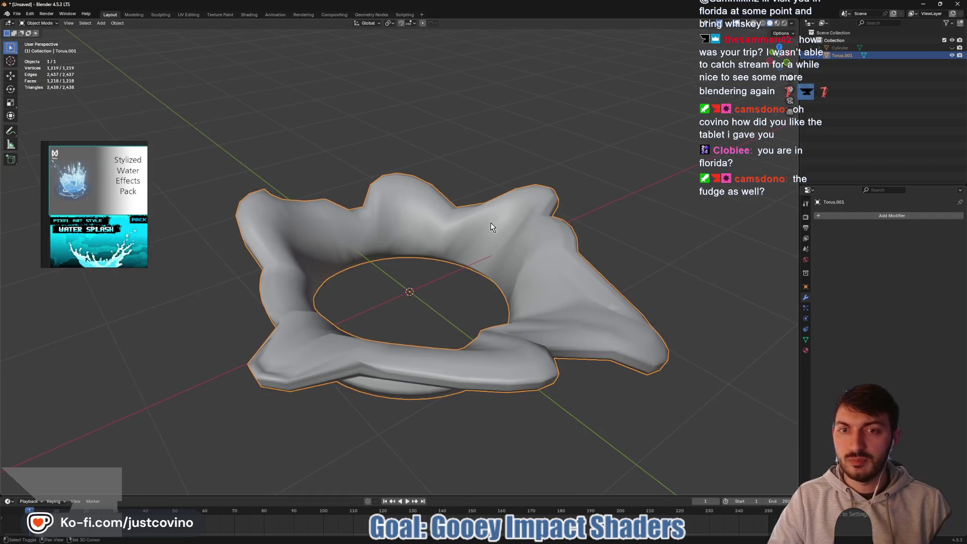
# Rename the Cylinder object to Cylinder-noimp in the Outliner.
pyautogui.click(874, 49)
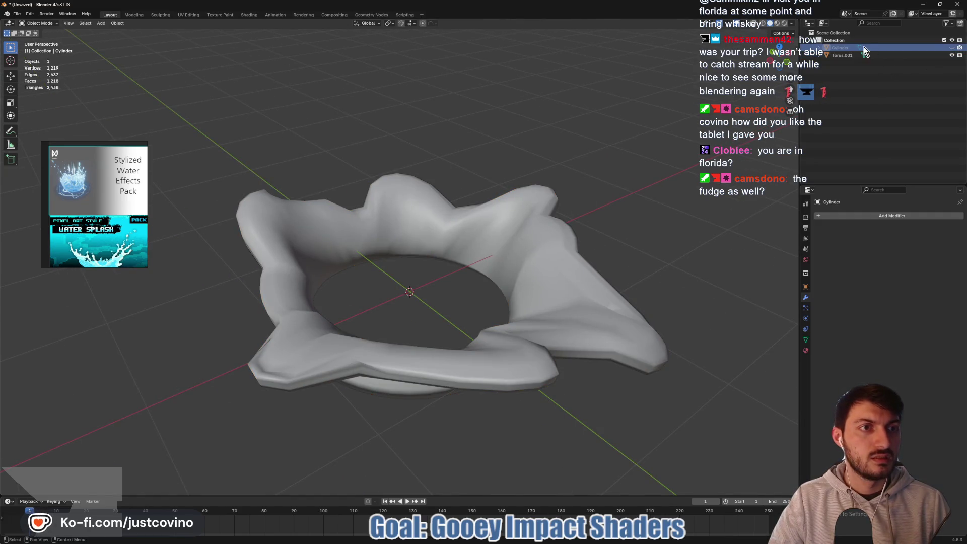
pyautogui.doubleClick(853, 48)
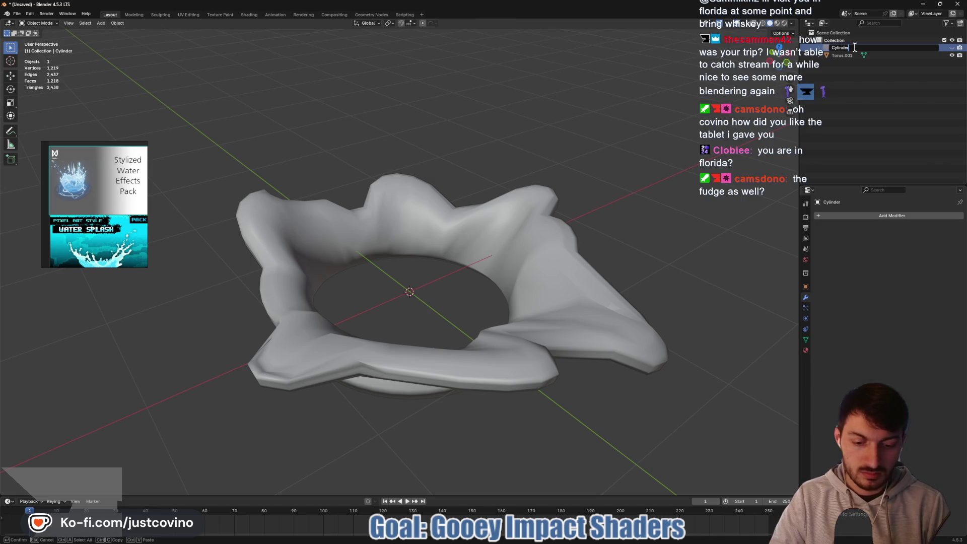
pyautogui.write('Ima-noimp')
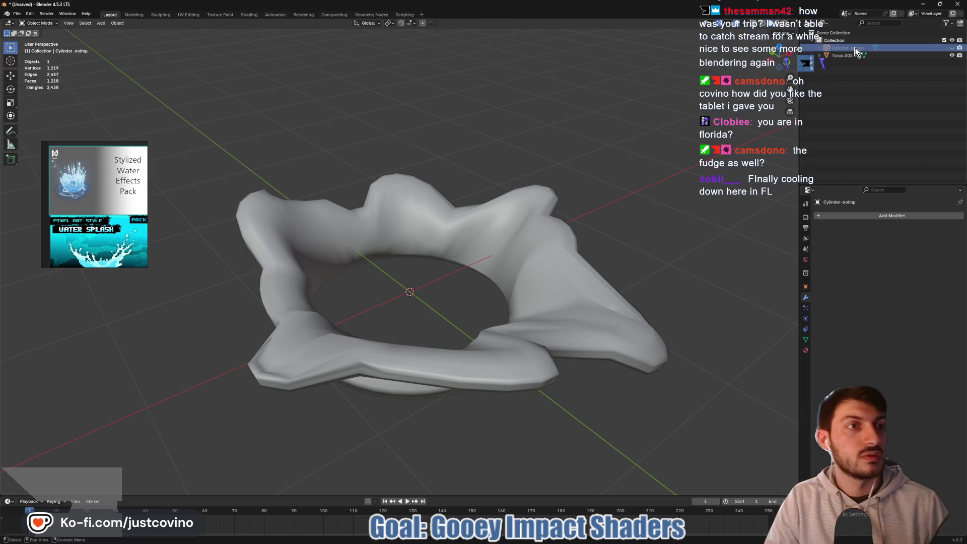
pyautogui.press('Return')
# Rename Torus.001 to GooSplash.
pyautogui.doubleClick(856, 55)
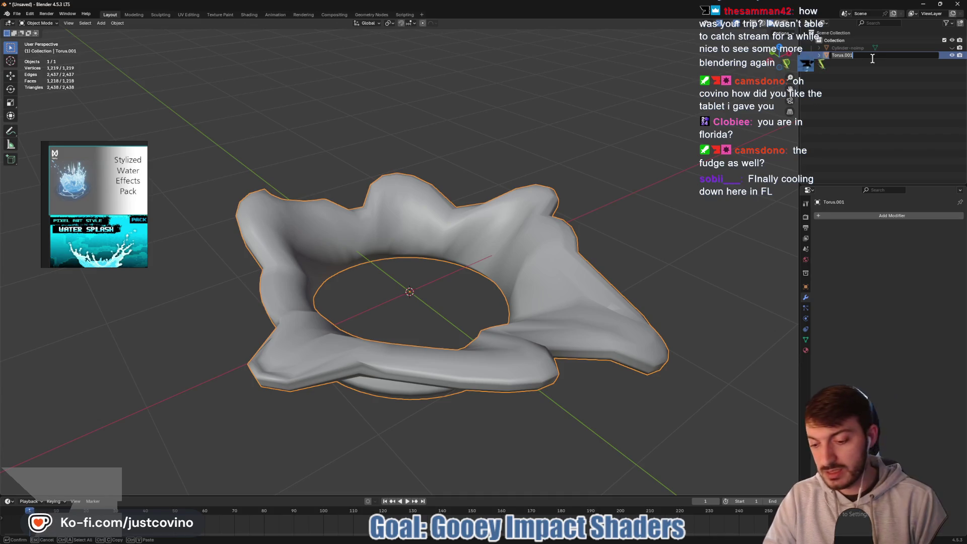
pyautogui.write('GoSp')
pyautogui.press('Return')
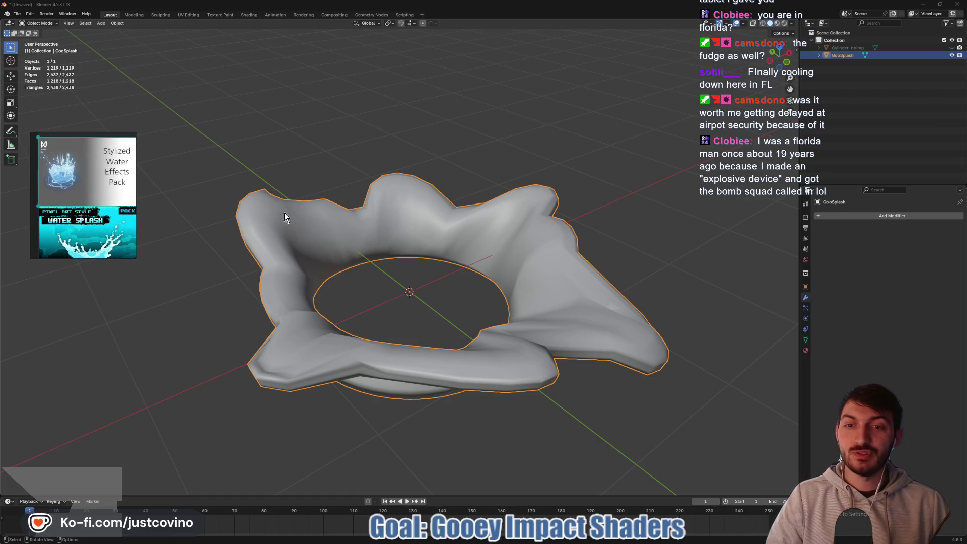
# Save the Blender splash scene as goo_splash.blend, replacing the default Untitled file name.
pyautogui.scroll(-2, 283, 211)
pyautogui.moveTo(398, 247)
pyautogui.mouseDown()
pyautogui.moveTo(467, 219)
pyautogui.moveTo(452, 200)
pyautogui.moveTo(420, 244)
pyautogui.moveTo(335, 230)
pyautogui.mouseUp()
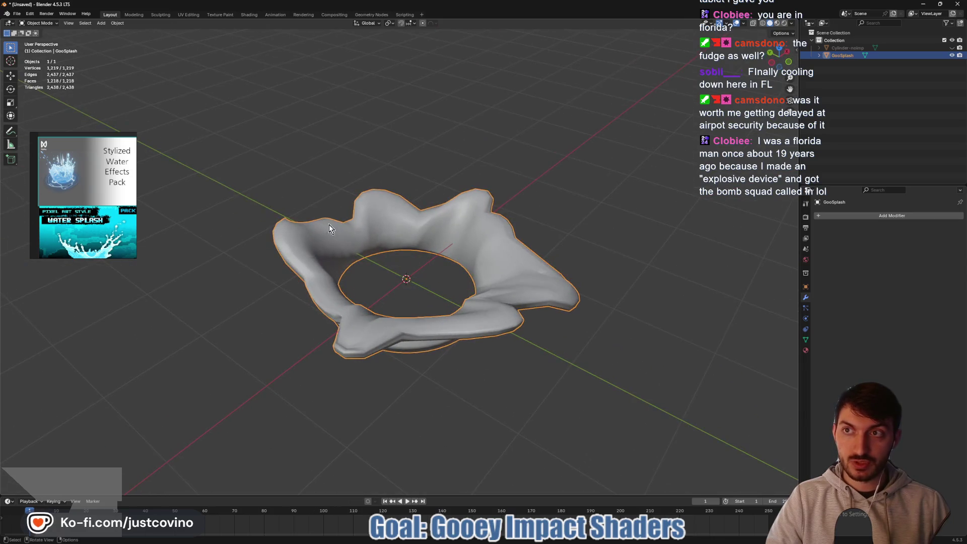
pyautogui.hotkey('ctrl', 's')
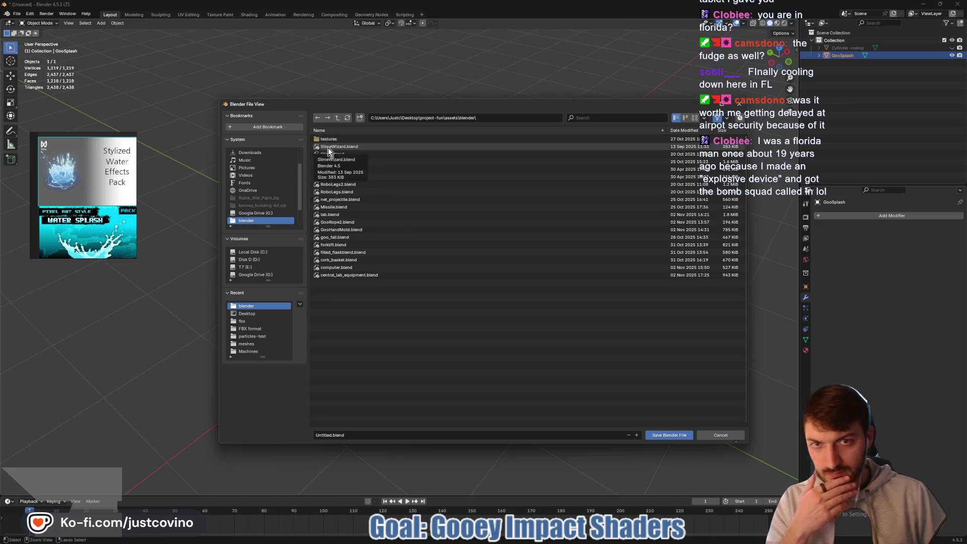
pyautogui.click(328, 435)
pyautogui.press('BackSpace')
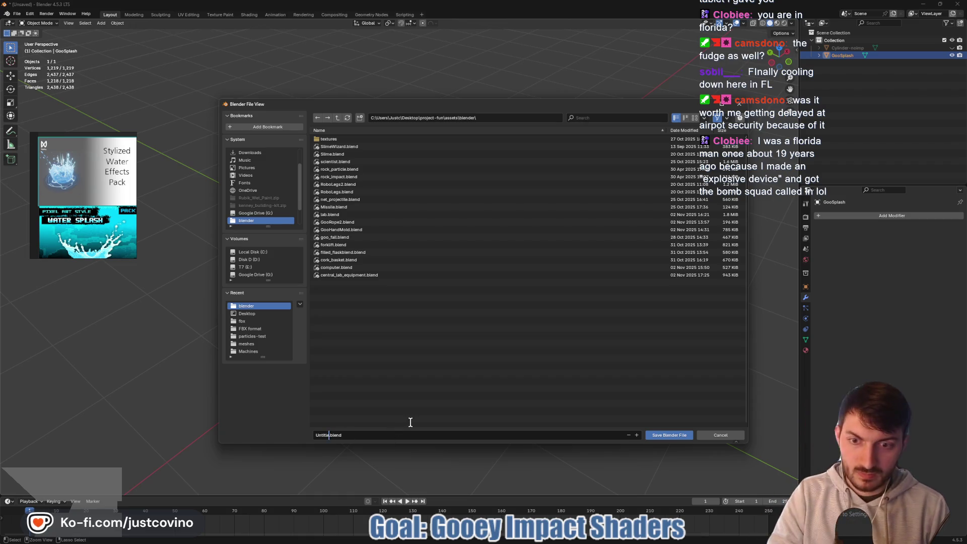
pyautogui.press('BackSpace')
pyautogui.write('GooS')
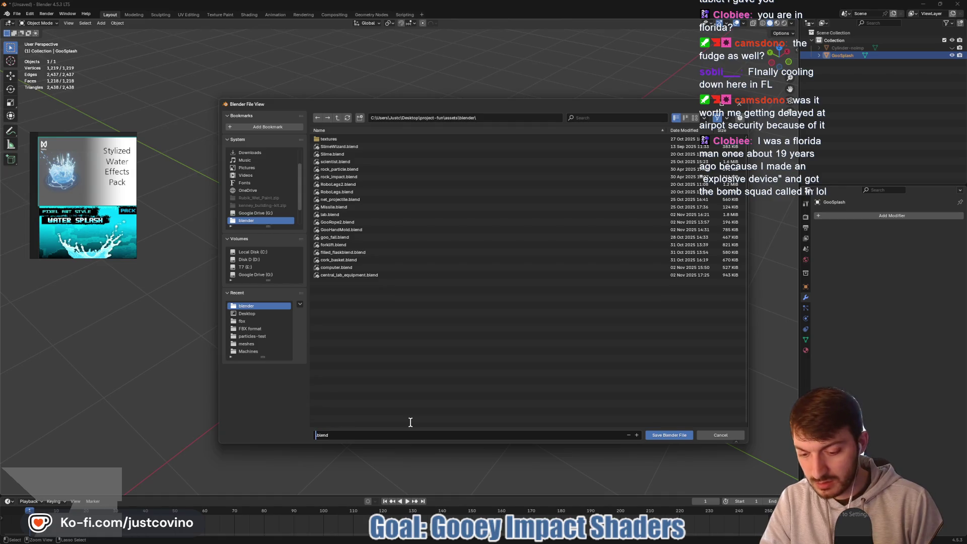
pyautogui.write('goo_splash')
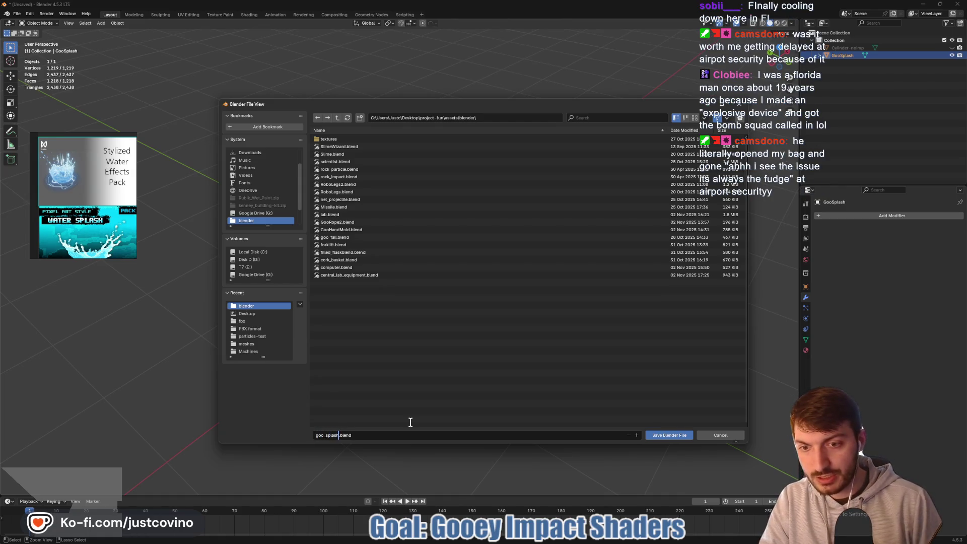
pyautogui.click(664, 435)
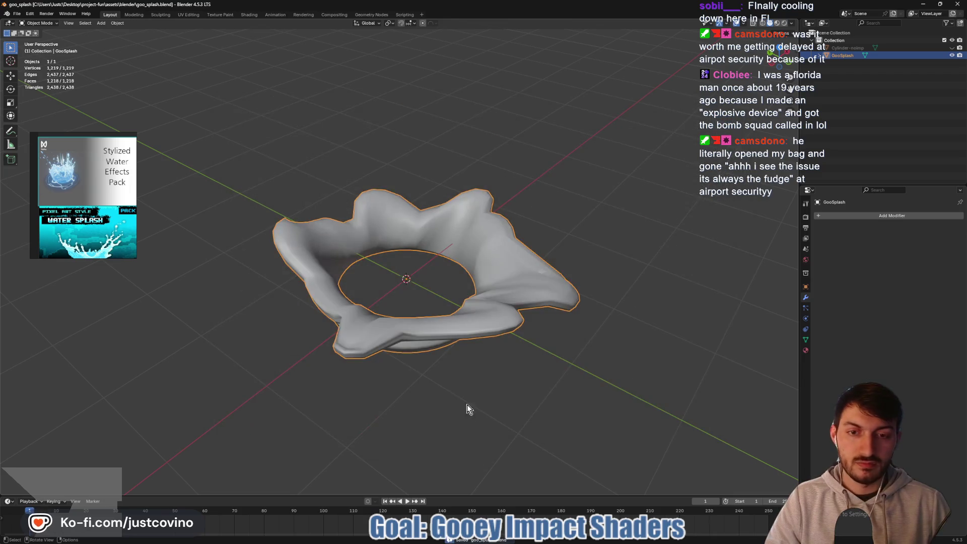
pyautogui.hotkey('alt', 'Tab')
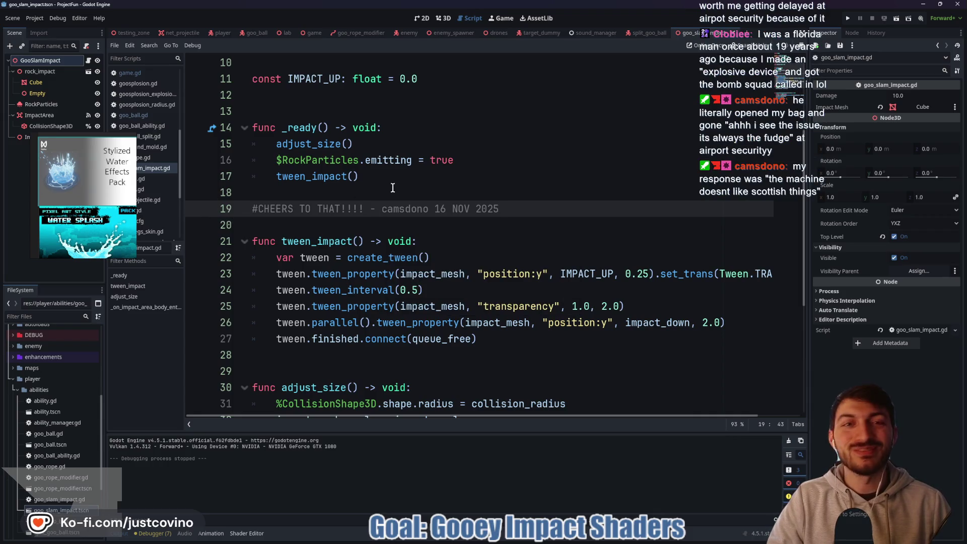
# Move the floating reference image aside, click line 18 of goo_slam_impact.gd, then go to the 3D view.
pyautogui.moveTo(69, 194); pyautogui.dragTo(186, 203)
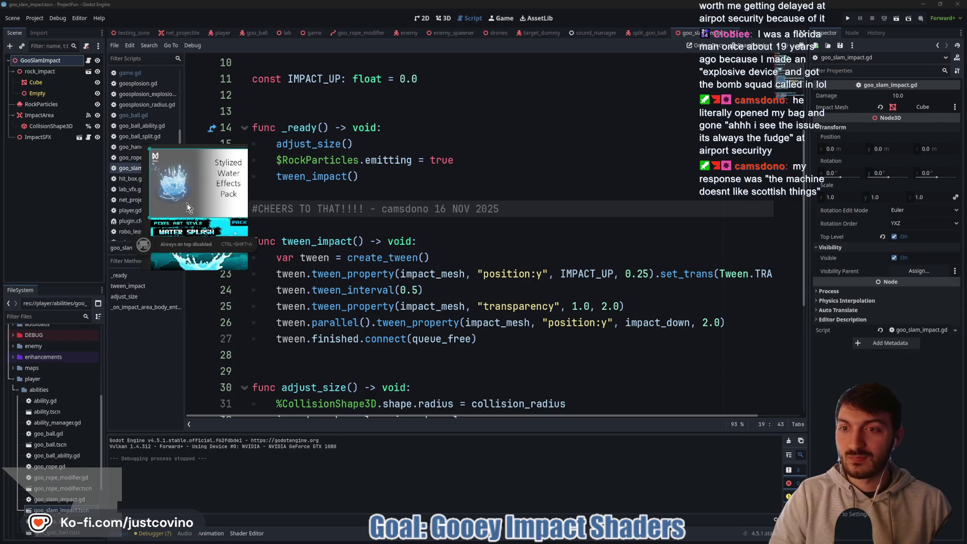
pyautogui.click(443, 183)
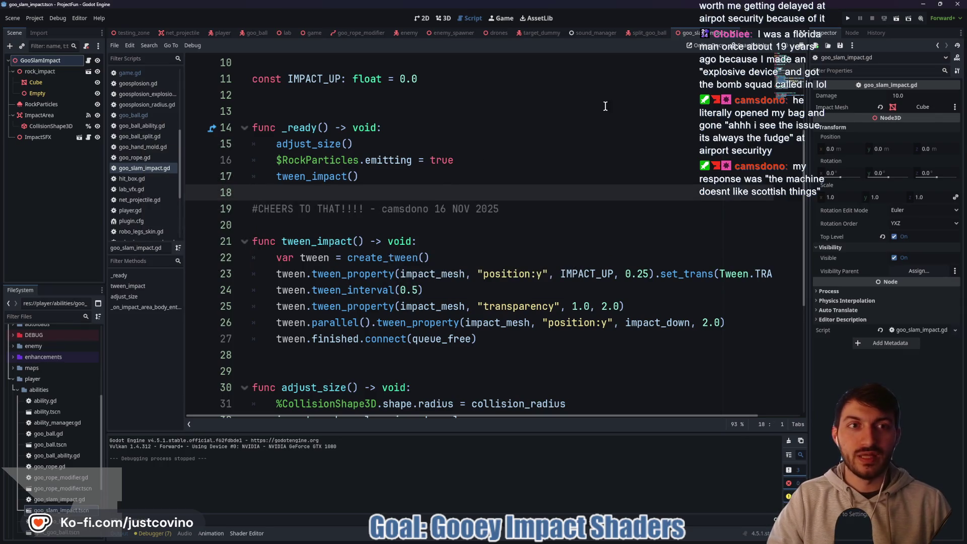
pyautogui.hotkey('ctrl', 'F2')
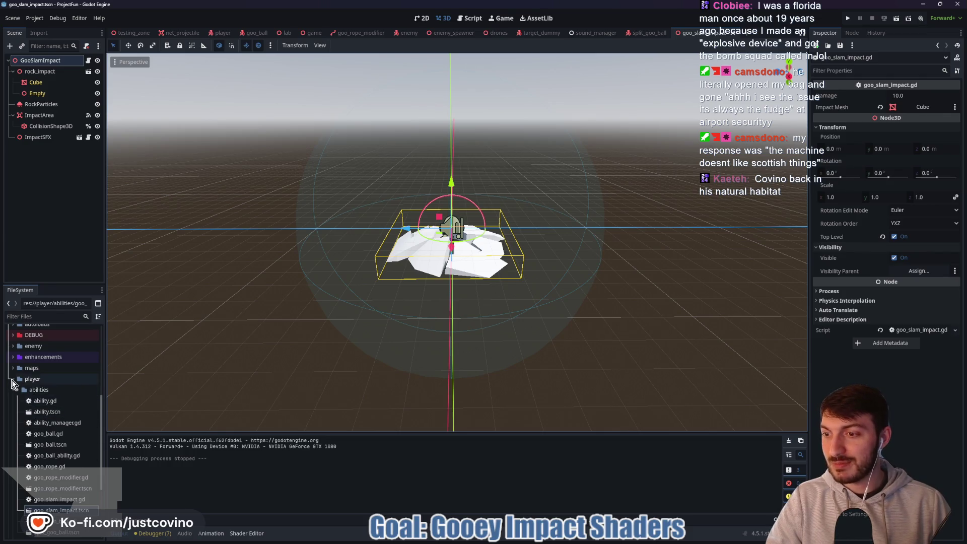
# Expand res://assets/blender in the FileSystem dock and drop goo_splash.blend into the 3D viewport.
pyautogui.doubleClick(46, 379)
pyautogui.scroll(5, 48, 410)
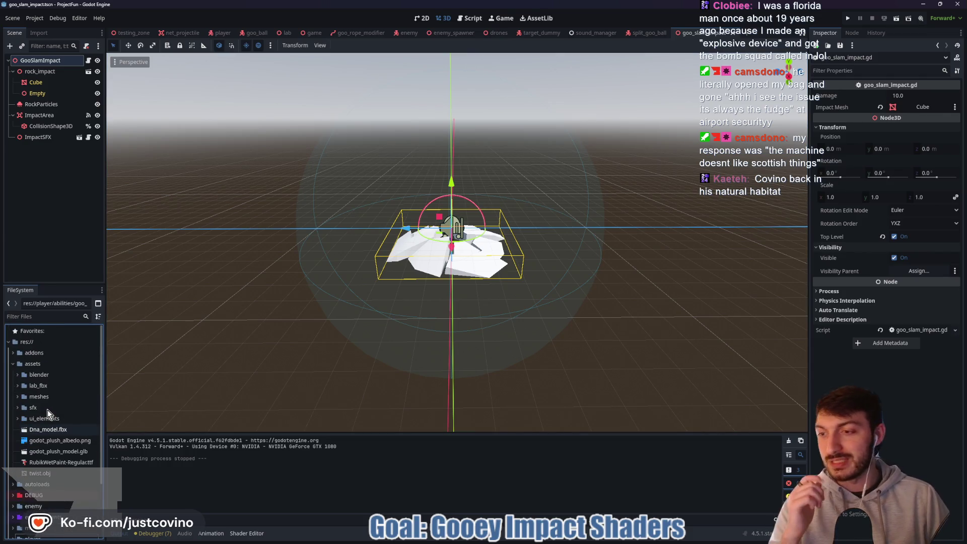
pyautogui.click(17, 375)
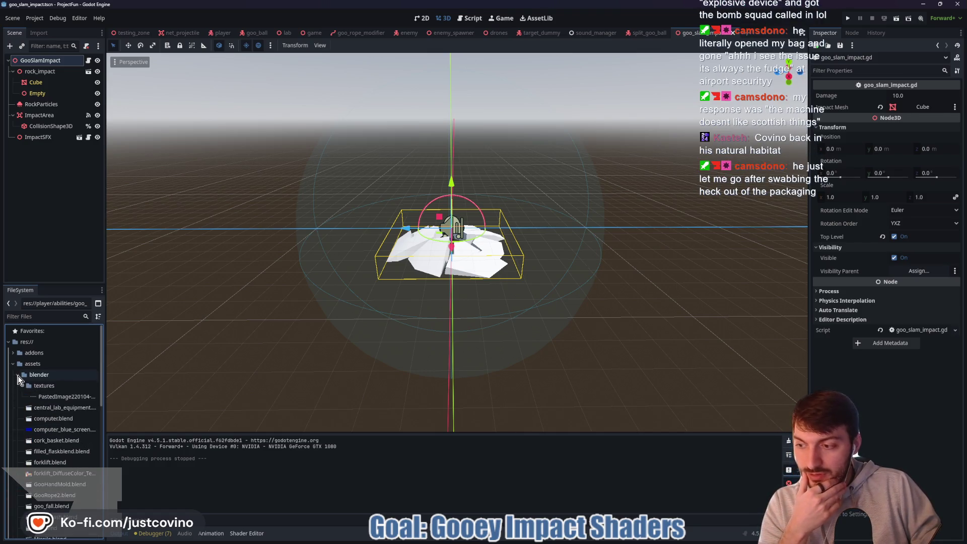
pyautogui.scroll(-5, 61, 404)
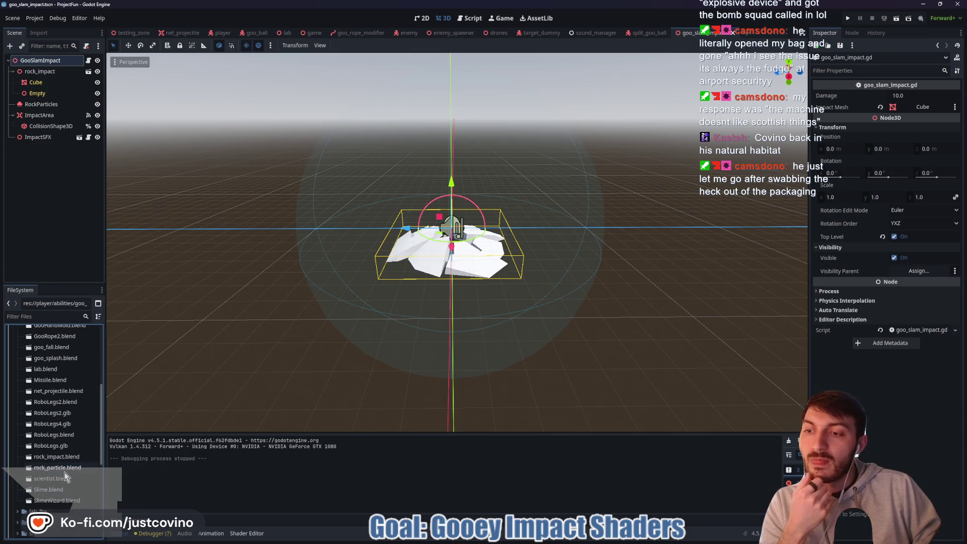
pyautogui.scroll(2, 56, 453)
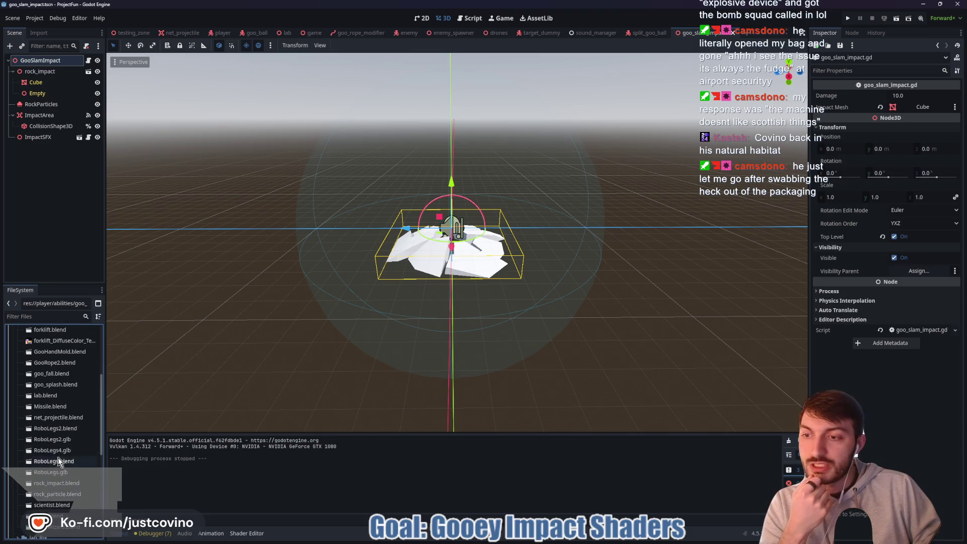
pyautogui.moveTo(43, 386)
pyautogui.mouseDown()
pyautogui.moveTo(80, 385)
pyautogui.moveTo(465, 291)
pyautogui.mouseUp()
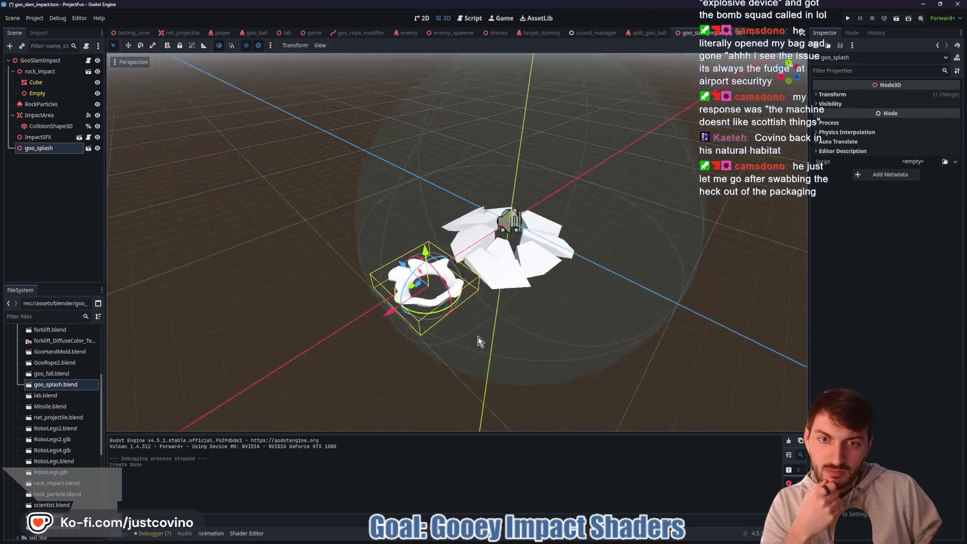
# Scale goo_splash to 2.0 on all axes and slide it along X toward the origin.
pyautogui.moveTo(562, 322)
pyautogui.mouseDown()
pyautogui.moveTo(586, 279)
pyautogui.moveTo(620, 261)
pyautogui.moveTo(566, 301)
pyautogui.moveTo(454, 318)
pyautogui.moveTo(550, 321)
pyautogui.mouseUp()
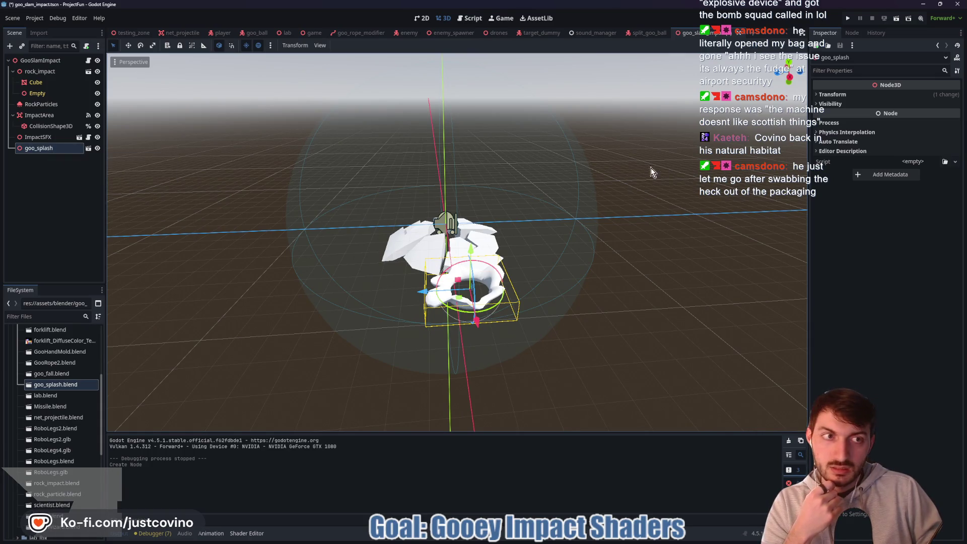
pyautogui.click(832, 95)
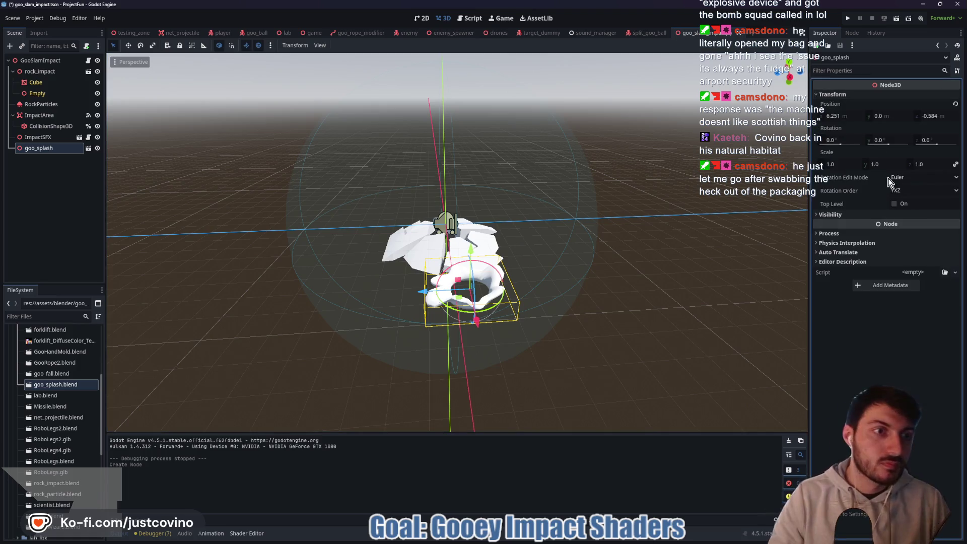
pyautogui.click(840, 164)
pyautogui.write('2')
pyautogui.press('Return')
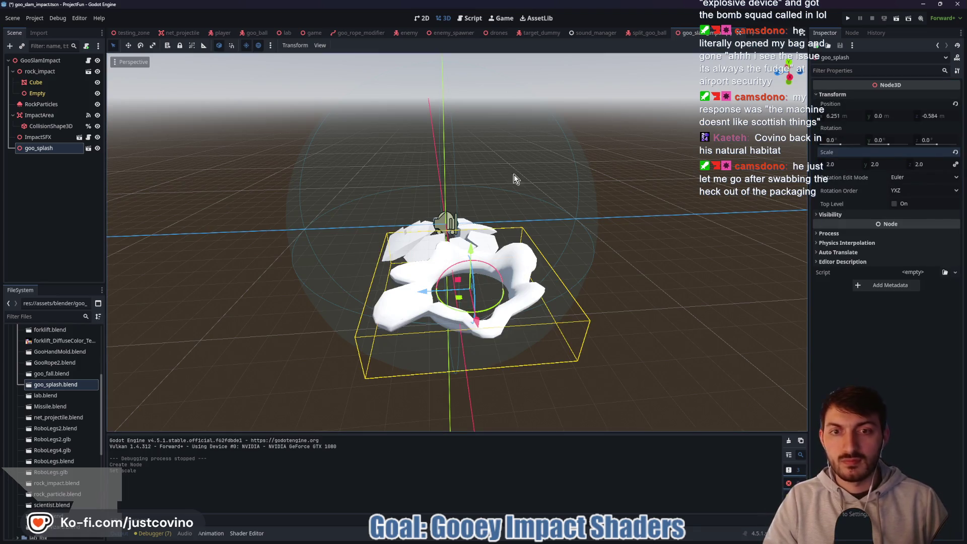
pyautogui.moveTo(391, 298)
pyautogui.mouseDown()
pyautogui.moveTo(500, 284)
pyautogui.moveTo(464, 282)
pyautogui.mouseUp()
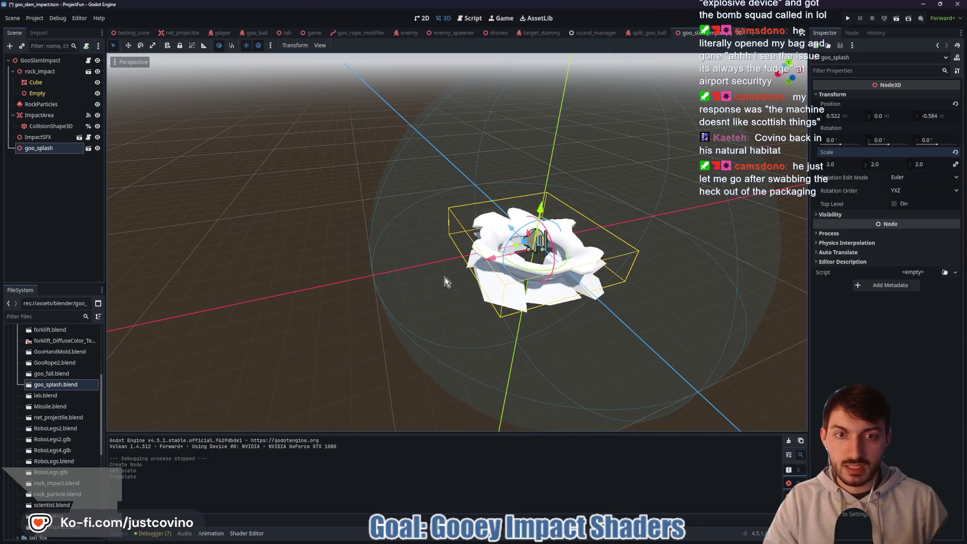
# Hide rock_impact and turn on Editable Children for goo_splash.
pyautogui.click(98, 72)
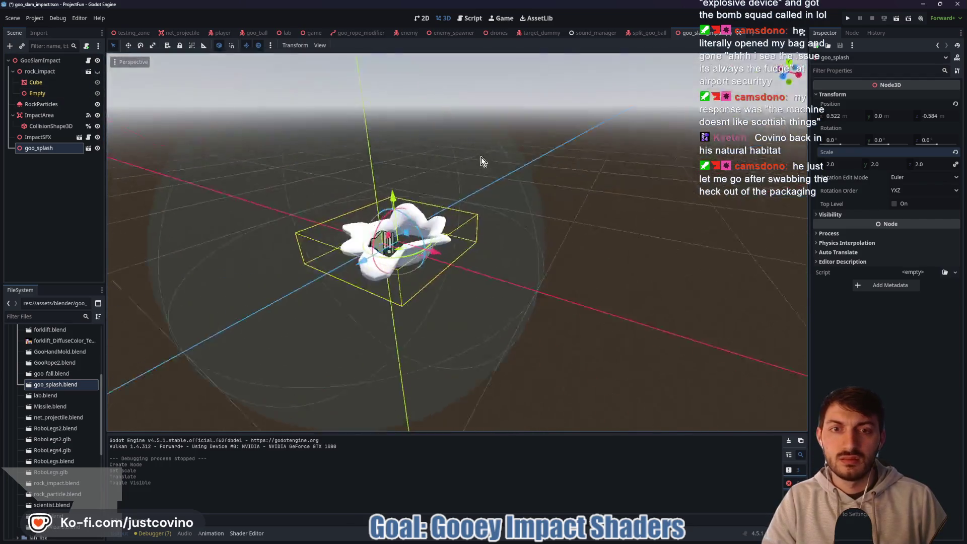
pyautogui.moveTo(480, 157); pyautogui.dragTo(483, 153)
pyautogui.rightClick(39, 155)
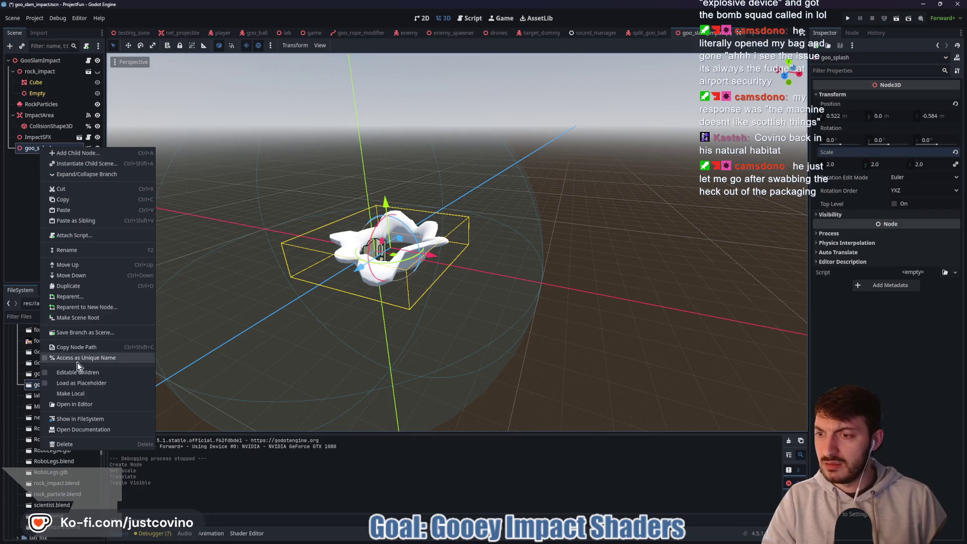
pyautogui.click(56, 348)
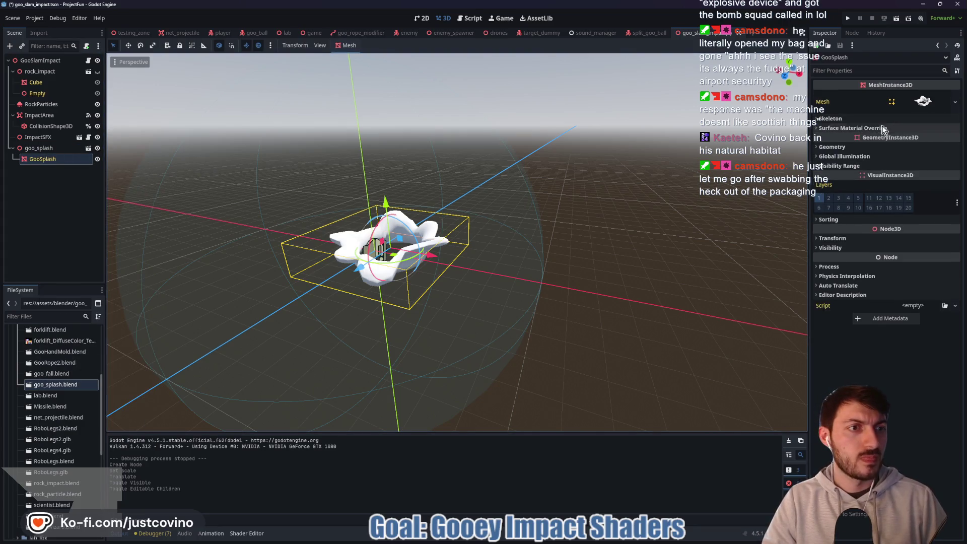
# Open Quick Load for the GooSplash mesh's Surface Material Override 0.
pyautogui.click(853, 128)
pyautogui.click(914, 139)
pyautogui.click(924, 189)
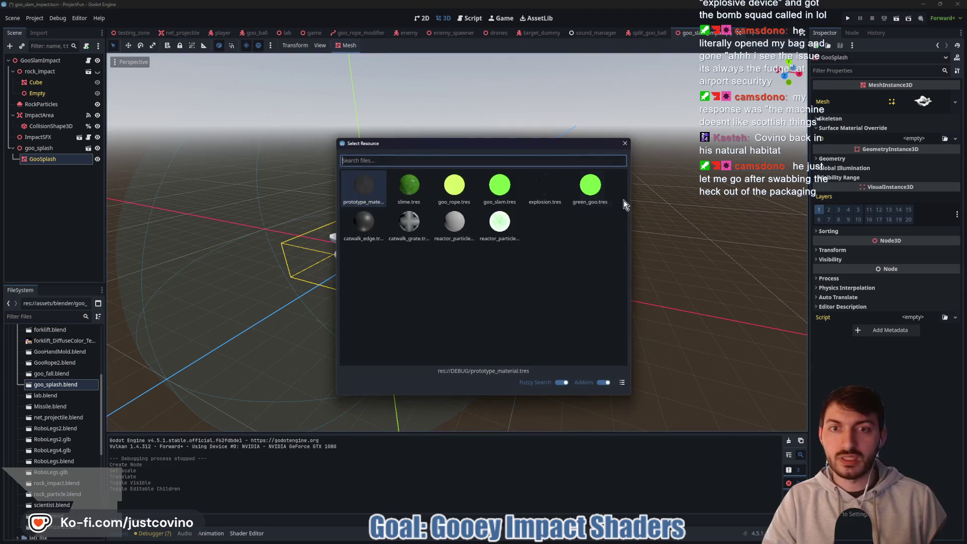
# Assign goo_slam.tres to the GooSplash surface override and orbit to inspect the green splash.
pyautogui.doubleClick(499, 188)
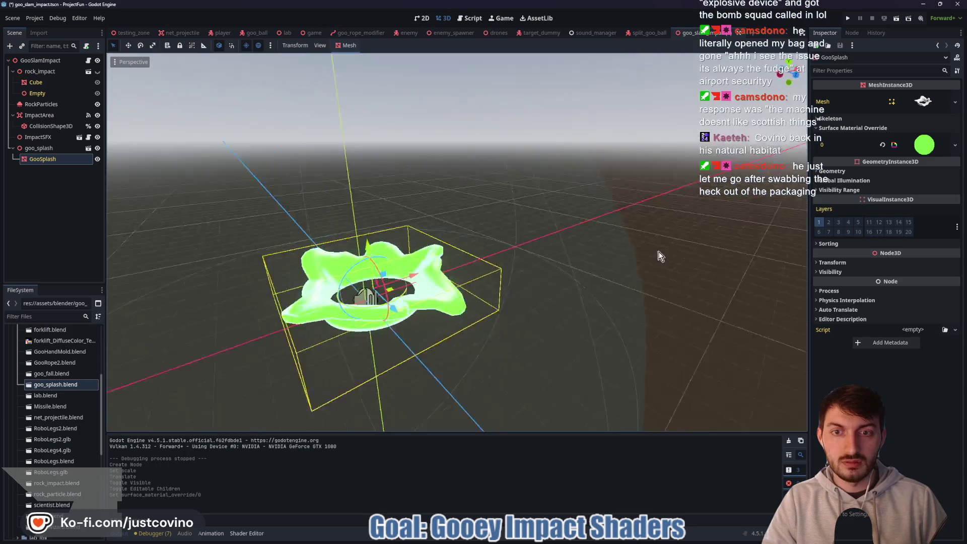
pyautogui.moveTo(697, 243)
pyautogui.mouseDown()
pyautogui.moveTo(621, 272)
pyautogui.moveTo(586, 227)
pyautogui.moveTo(598, 243)
pyautogui.moveTo(479, 296)
pyautogui.mouseUp()
pyautogui.scroll(5, 492, 293)
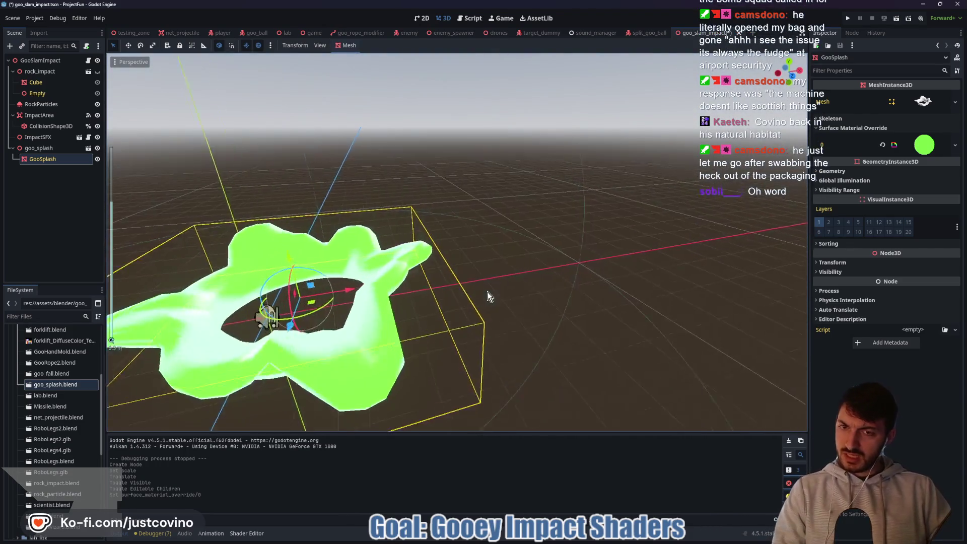
pyautogui.scroll(-3, 574, 279)
pyautogui.moveTo(582, 277)
pyautogui.mouseDown()
pyautogui.moveTo(660, 271)
pyautogui.moveTo(664, 250)
pyautogui.moveTo(643, 248)
pyautogui.moveTo(562, 281)
pyautogui.moveTo(533, 277)
pyautogui.moveTo(639, 276)
pyautogui.moveTo(612, 321)
pyautogui.moveTo(561, 267)
pyautogui.moveTo(457, 302)
pyautogui.moveTo(550, 277)
pyautogui.mouseUp()
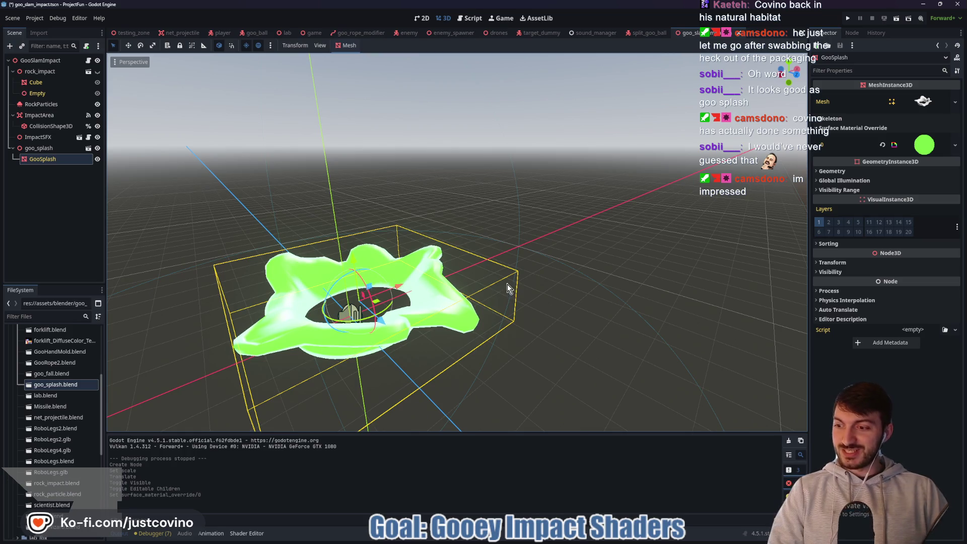
pyautogui.moveTo(365, 312); pyautogui.dragTo(418, 308)
pyautogui.press('Escape')
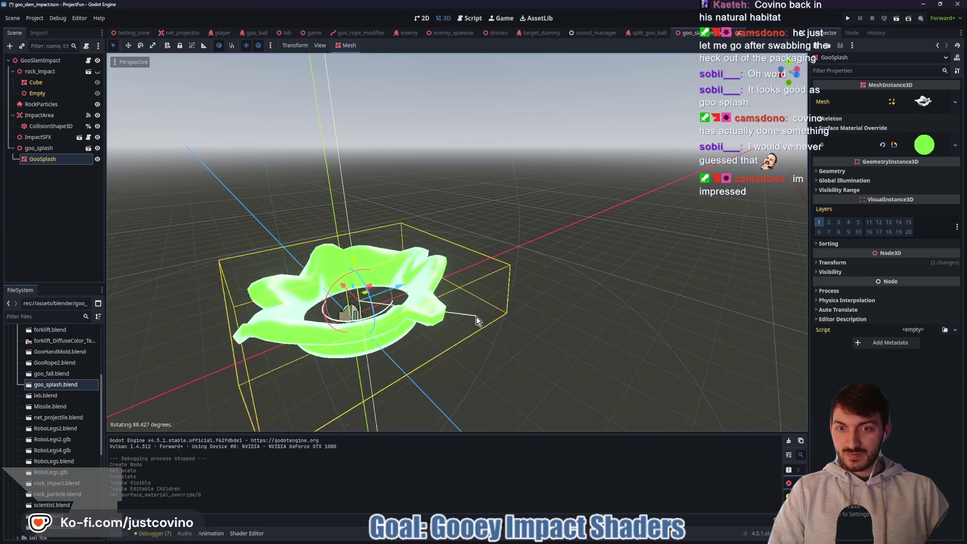
pyautogui.moveTo(537, 302)
pyautogui.mouseDown()
pyautogui.moveTo(432, 320)
pyautogui.moveTo(518, 287)
pyautogui.moveTo(611, 271)
pyautogui.mouseUp()
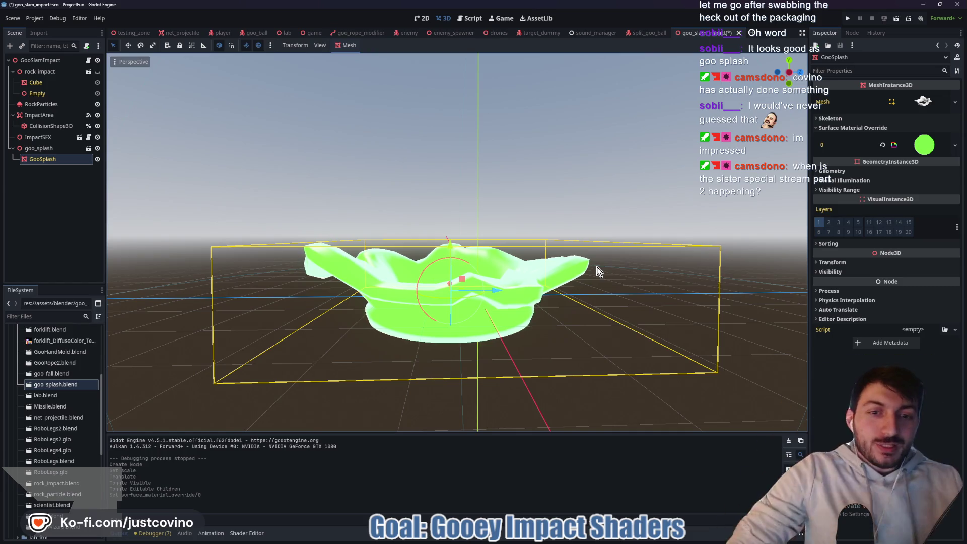
pyautogui.moveTo(578, 238)
pyautogui.mouseDown()
pyautogui.moveTo(556, 283)
pyautogui.moveTo(501, 274)
pyautogui.mouseUp()
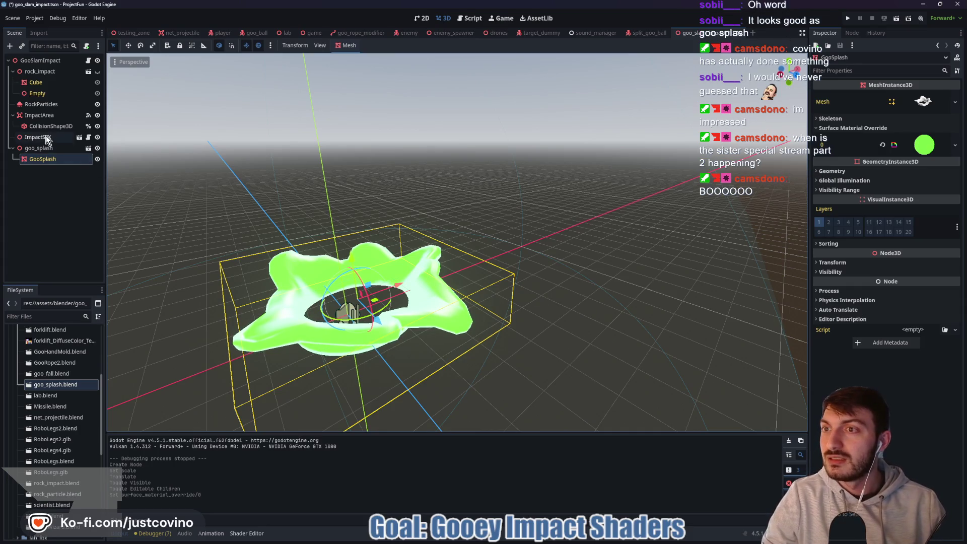
# Turn off RockParticles visibility, orbit around the green goo splash, then select the GooSlamImpact root.
pyautogui.click(98, 104)
pyautogui.click(98, 104)
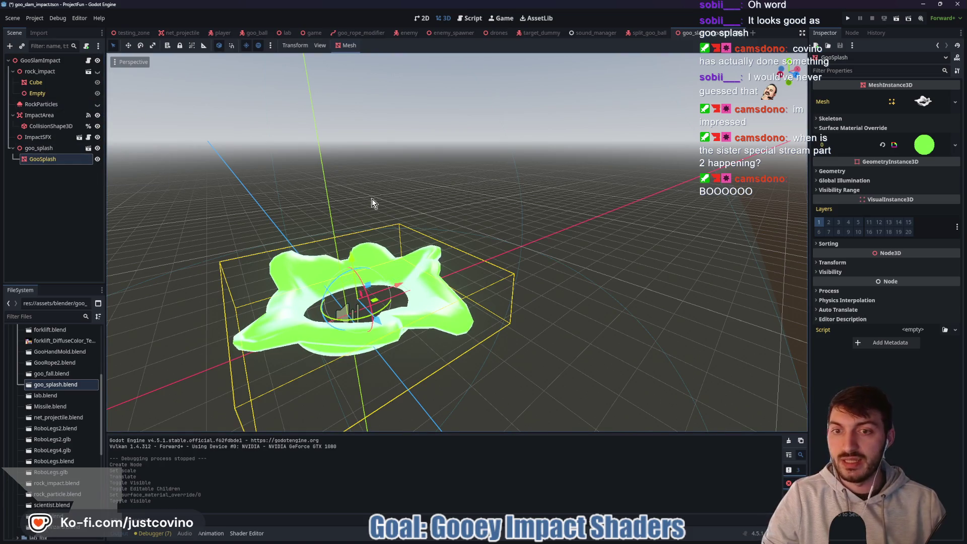
pyautogui.scroll(-3, 380, 201)
pyautogui.moveTo(380, 201); pyautogui.dragTo(489, 173)
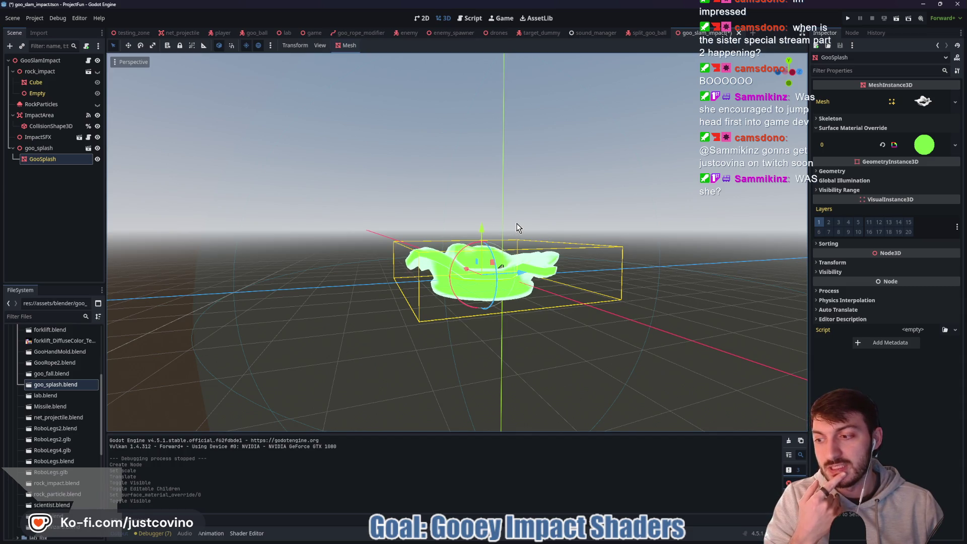
pyautogui.moveTo(519, 227)
pyautogui.mouseDown()
pyautogui.moveTo(517, 244)
pyautogui.moveTo(491, 260)
pyautogui.mouseUp()
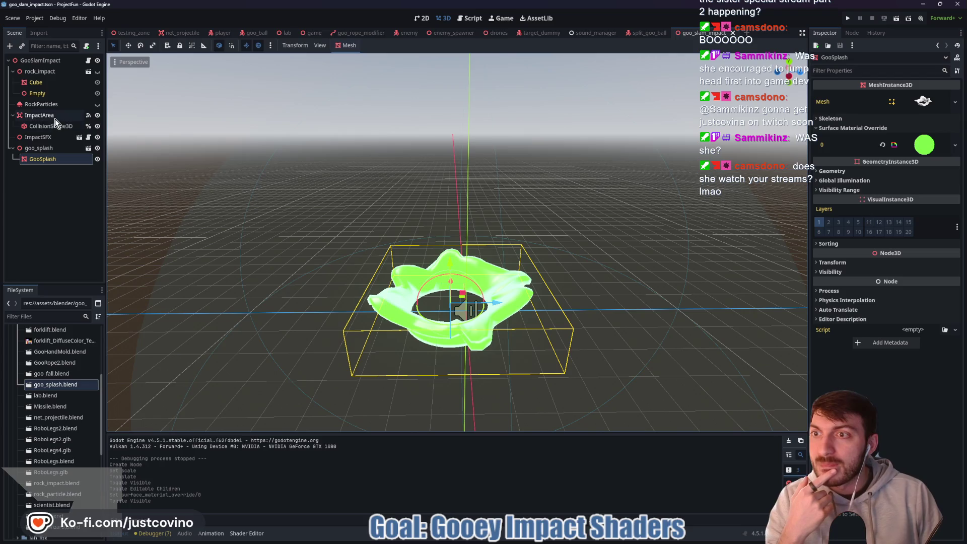
pyautogui.scroll(-5, 570, 250)
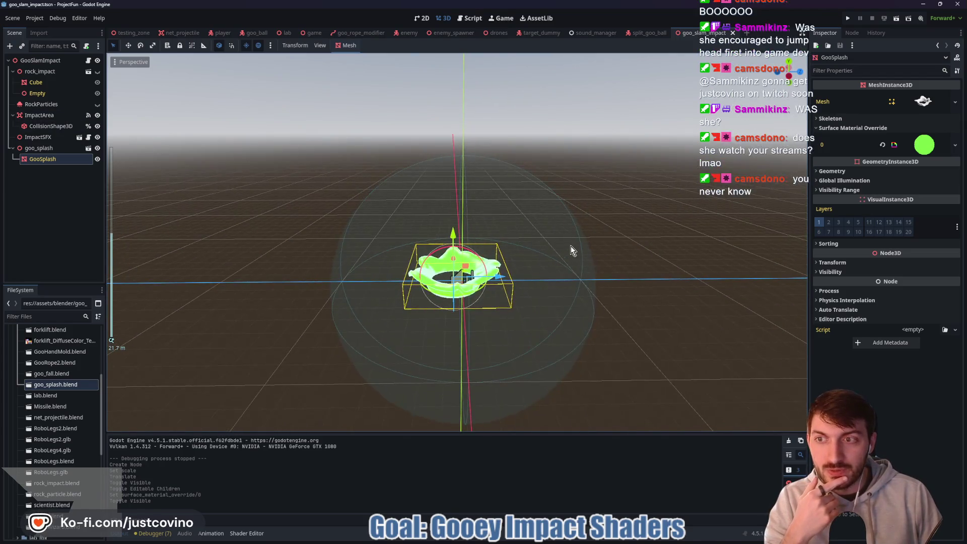
pyautogui.moveTo(547, 244)
pyautogui.mouseDown()
pyautogui.moveTo(524, 255)
pyautogui.moveTo(395, 175)
pyautogui.mouseUp()
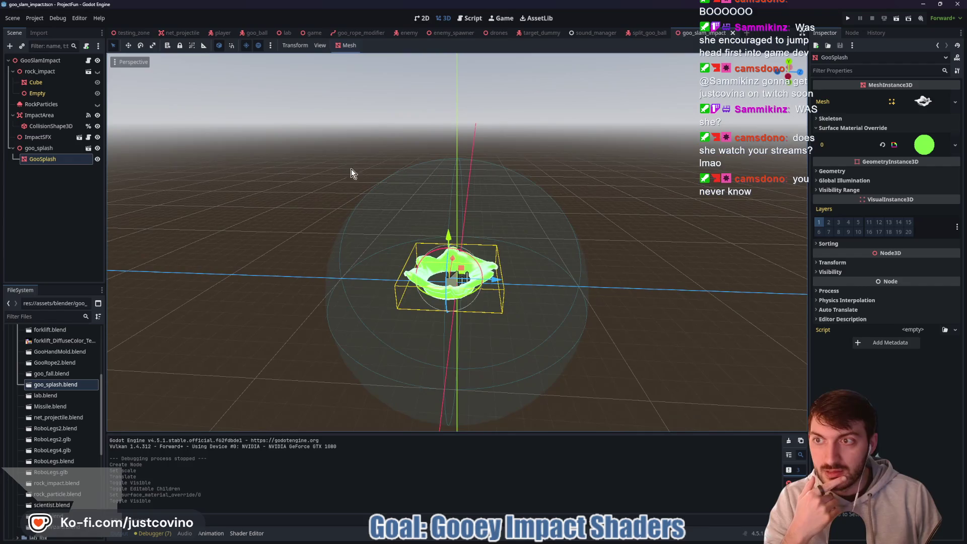
pyautogui.click(53, 62)
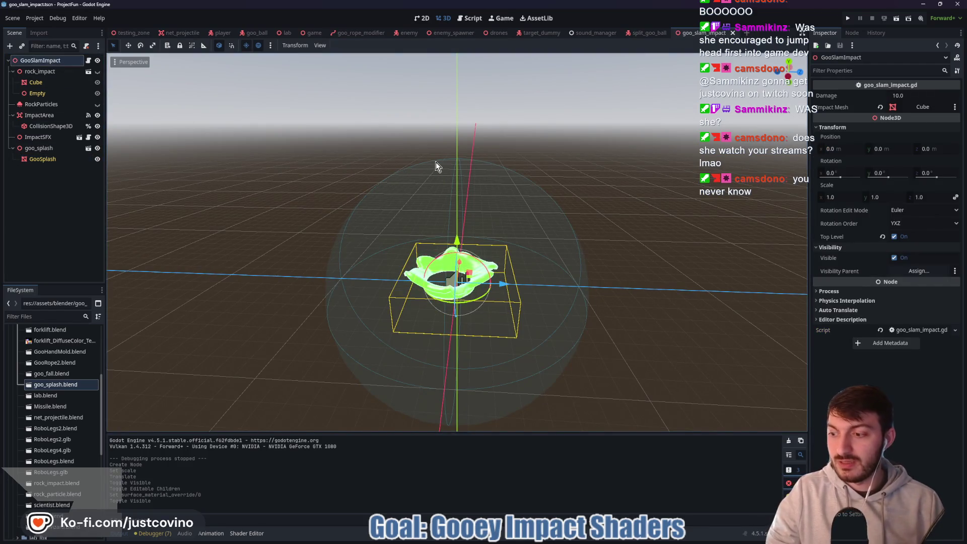
# Add a GPUParticles3D node to GooSlamImpact by searching 'gpu' in Create New Node.
pyautogui.hotkey('ctrl', 'a')
pyautogui.write('richtex')
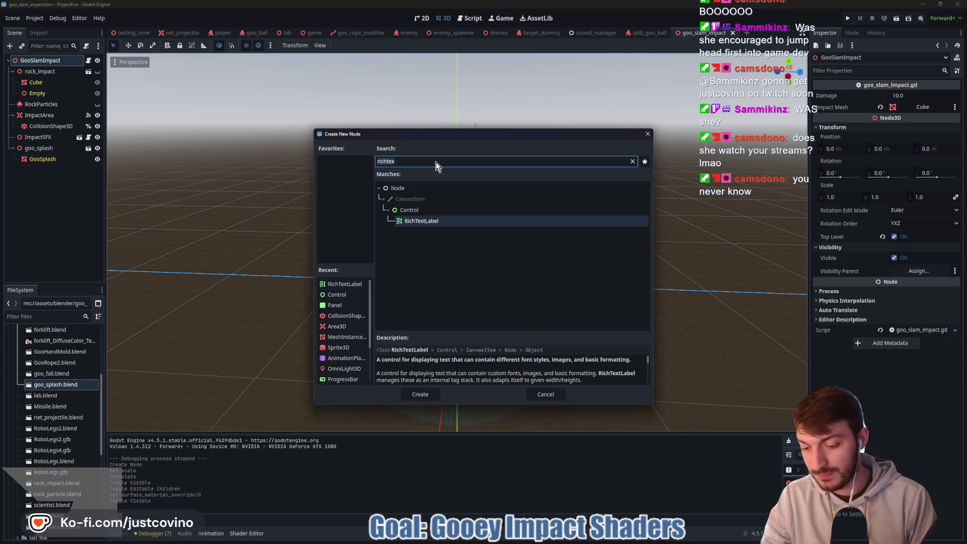
pyautogui.hotkey('ctrl', 'a')
pyautogui.write('gpu')
pyautogui.press('Return')
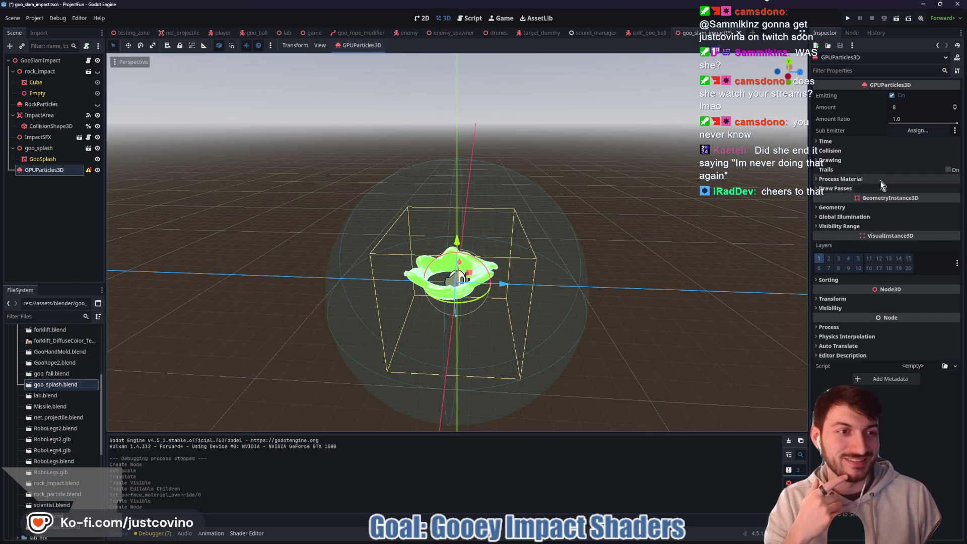
# Set the particles' Draw Passes Pass 1 to a new SphereMesh.
pyautogui.click(838, 152)
pyautogui.click(835, 172)
pyautogui.click(835, 172)
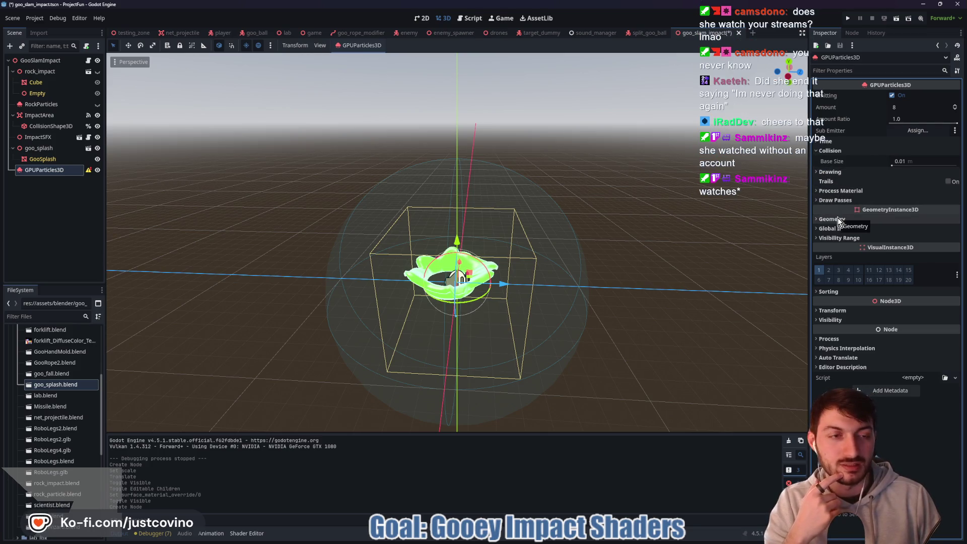
pyautogui.click(836, 201)
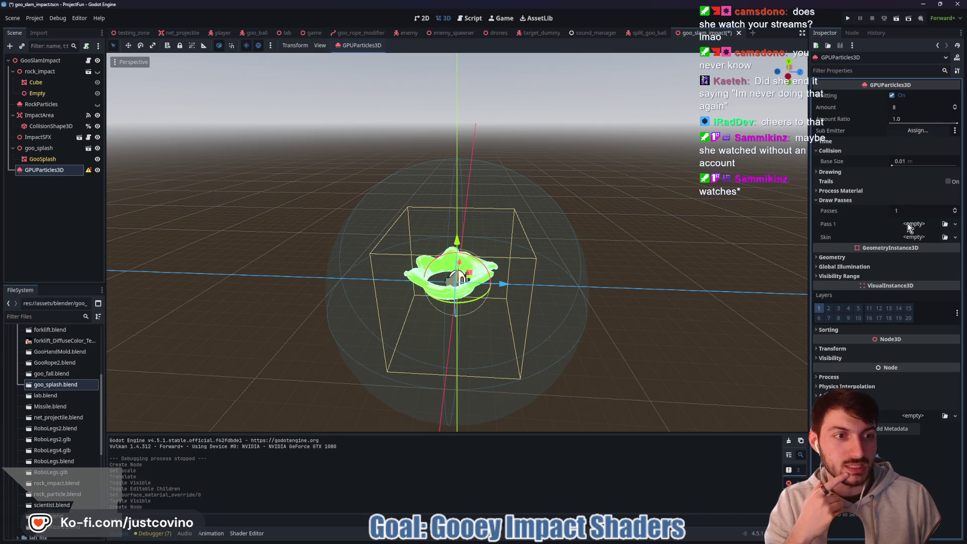
pyautogui.click(910, 224)
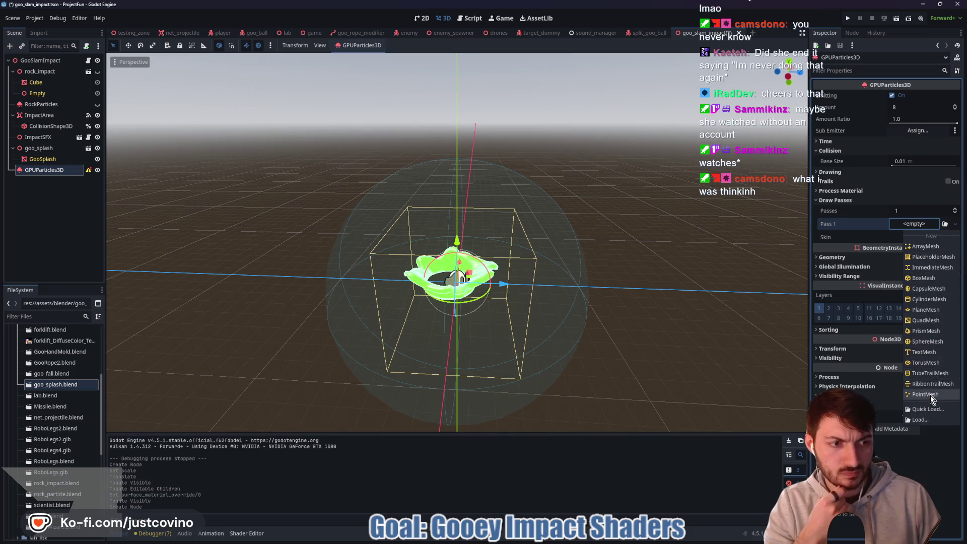
pyautogui.click(927, 341)
pyautogui.scroll(8, 536, 348)
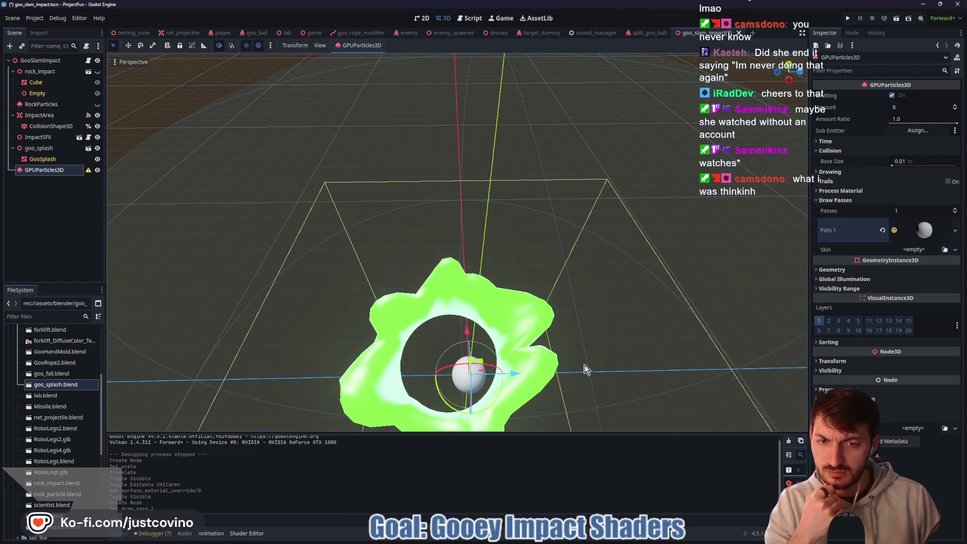
# Set goo_splash's Position X and Z to 0.
pyautogui.click(39, 148)
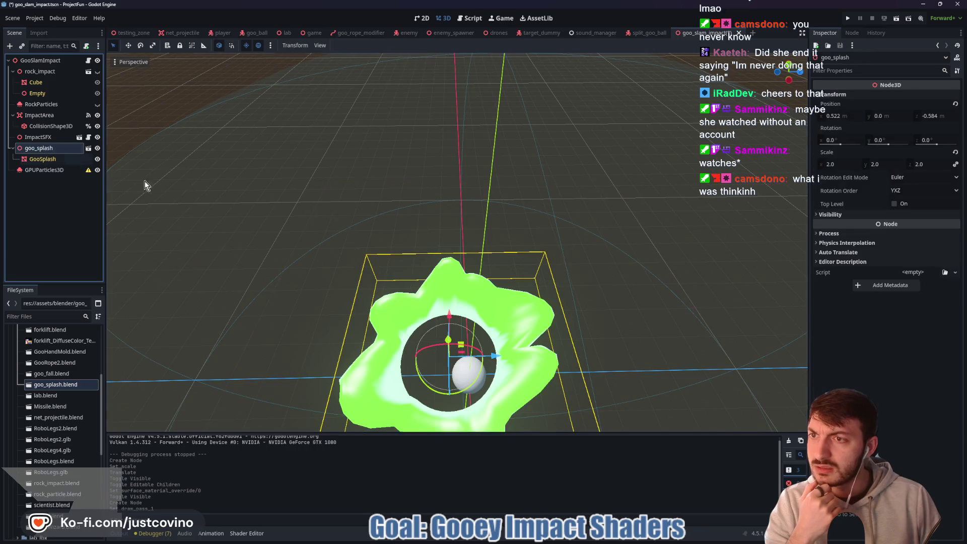
pyautogui.click(833, 116)
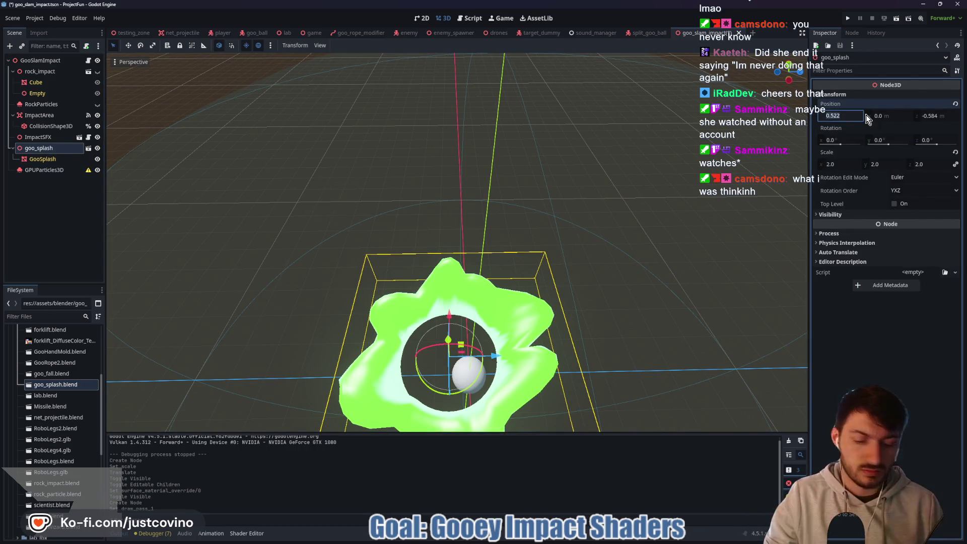
pyautogui.write('0')
pyautogui.press('Tab')
pyautogui.press('Tab')
pyautogui.write('0')
pyautogui.press('Return')
# Expand the GPUParticles3D Pass 1 SphereMesh to see its radius 0.5 m and height 1.0 m.
pyautogui.scroll(-3, 648, 245)
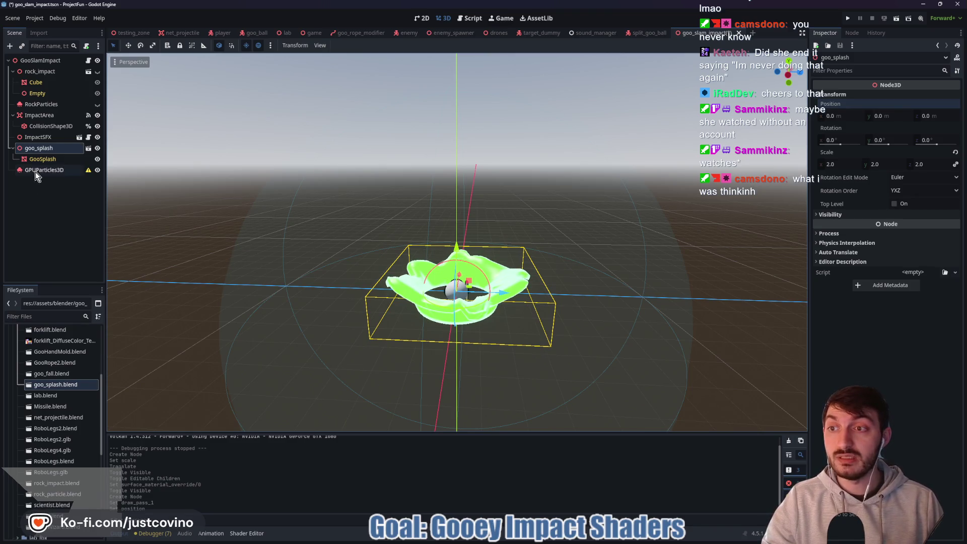
pyautogui.click(70, 170)
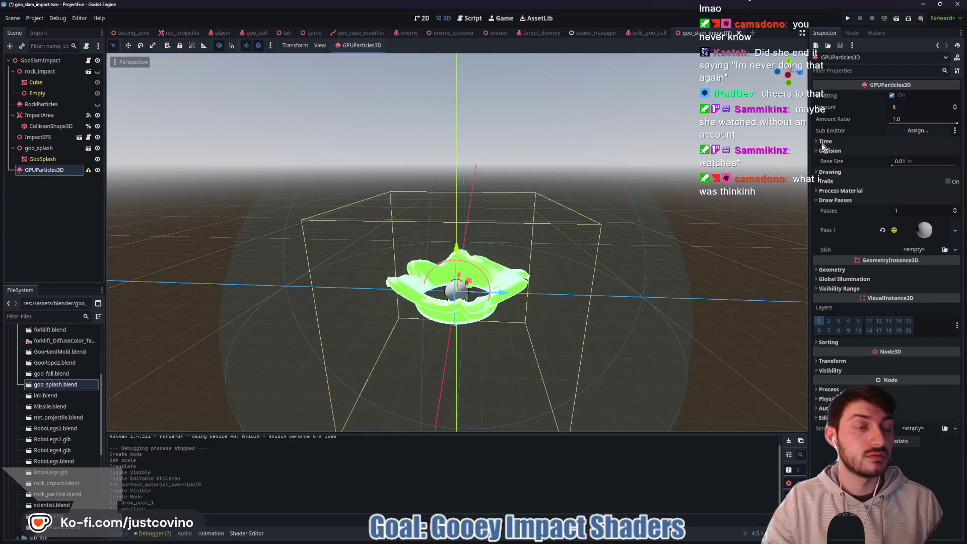
pyautogui.click(927, 230)
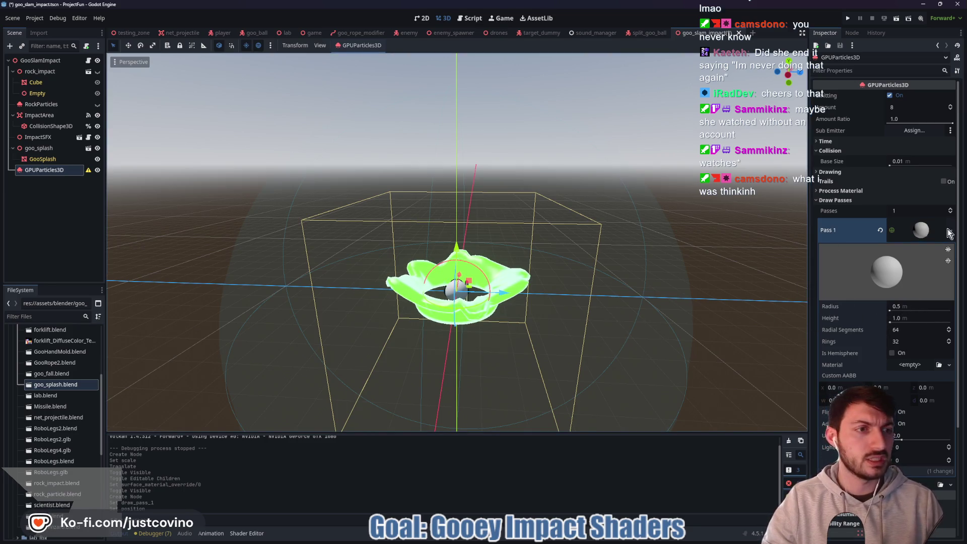
pyautogui.click(838, 151)
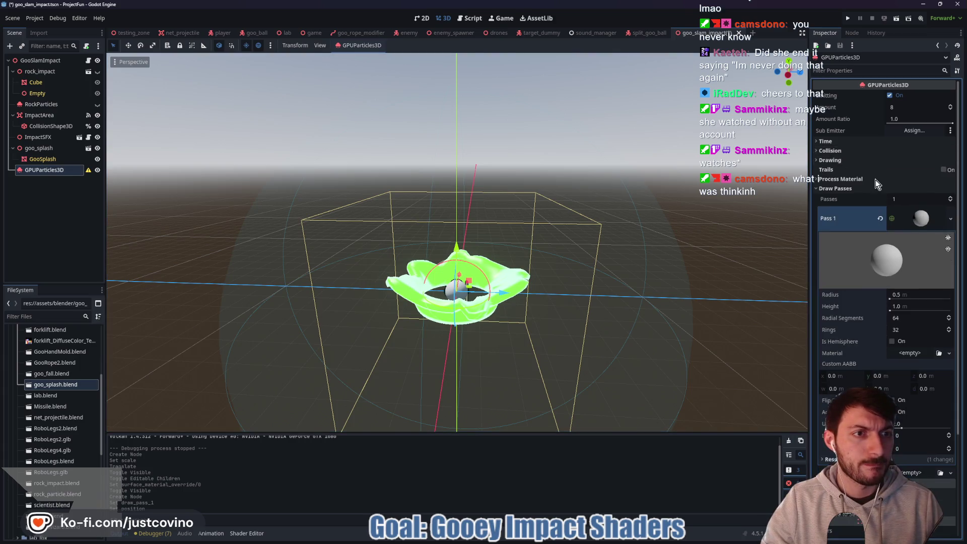
# Give GPUParticles3D a new ParticleProcessMaterial.
pyautogui.click(846, 180)
pyautogui.click(923, 189)
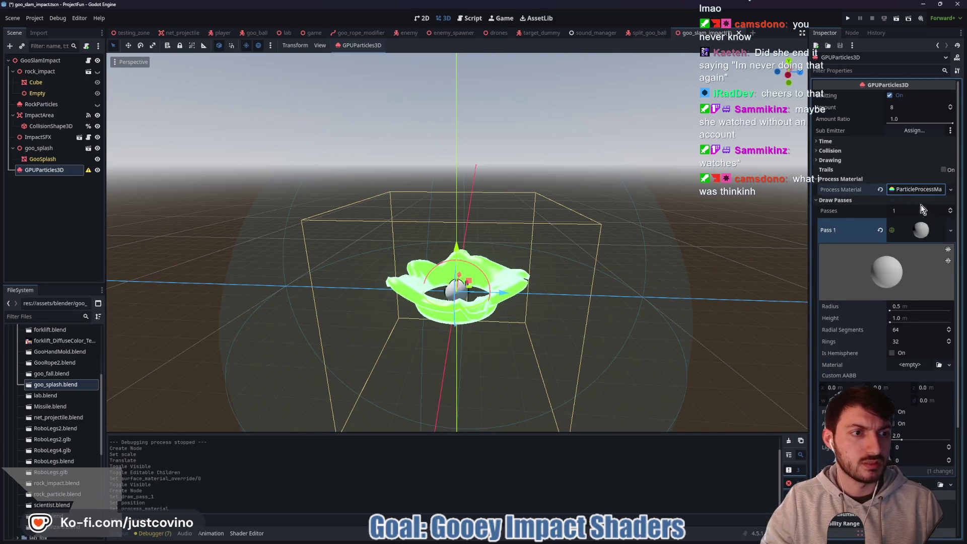
pyautogui.click(922, 211)
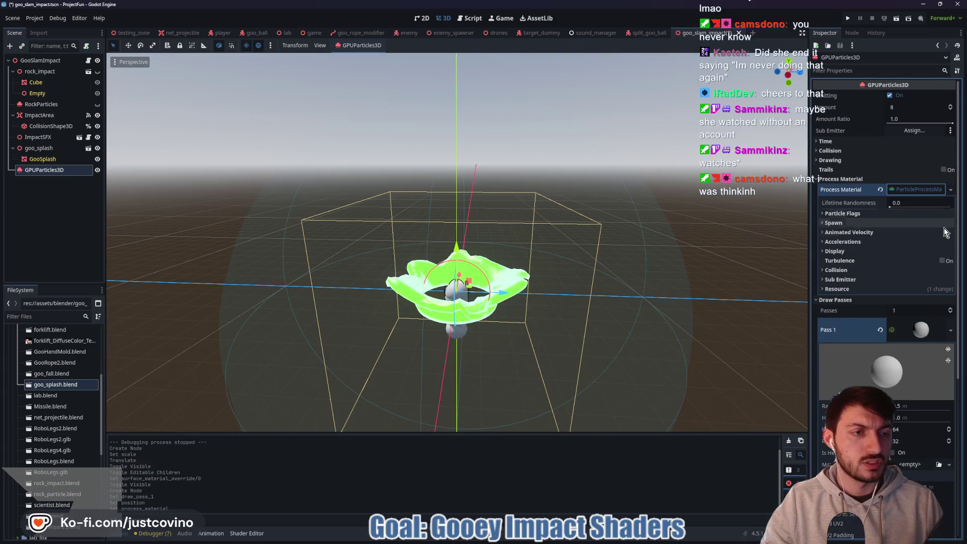
# Widen the particles' random spawn angle range and review the gravity values.
pyautogui.click(846, 214)
pyautogui.click(870, 275)
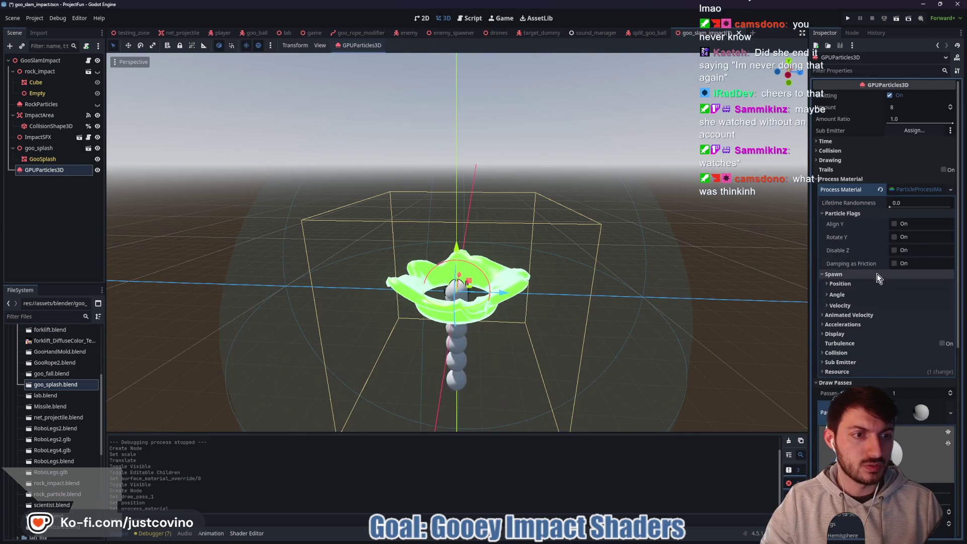
pyautogui.scroll(-5, 848, 189)
pyautogui.click(845, 192)
pyautogui.click(846, 194)
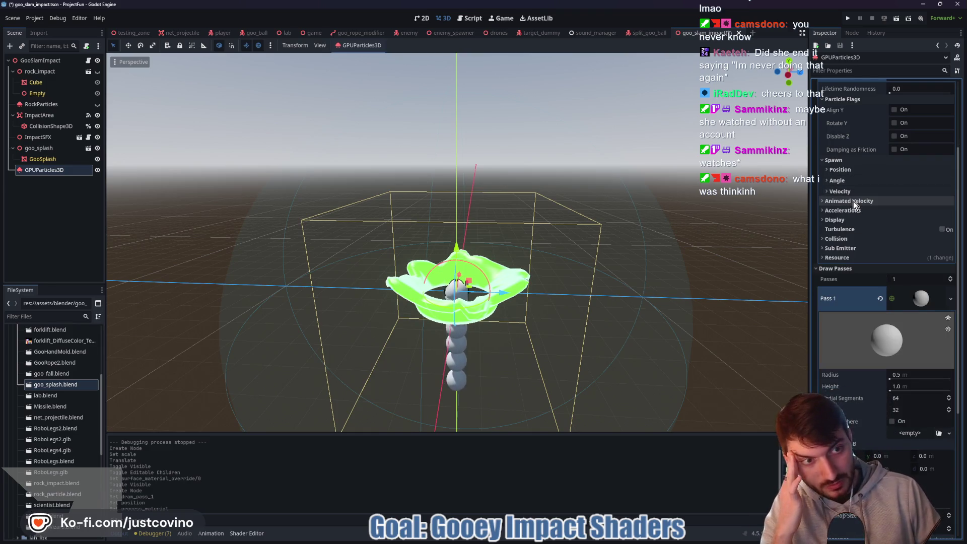
pyautogui.click(848, 182)
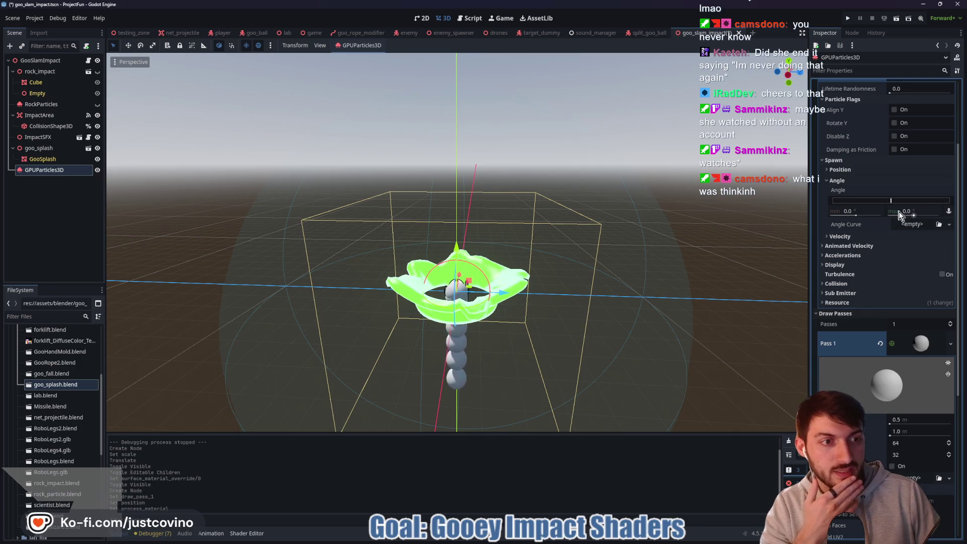
pyautogui.moveTo(914, 216); pyautogui.dragTo(923, 215)
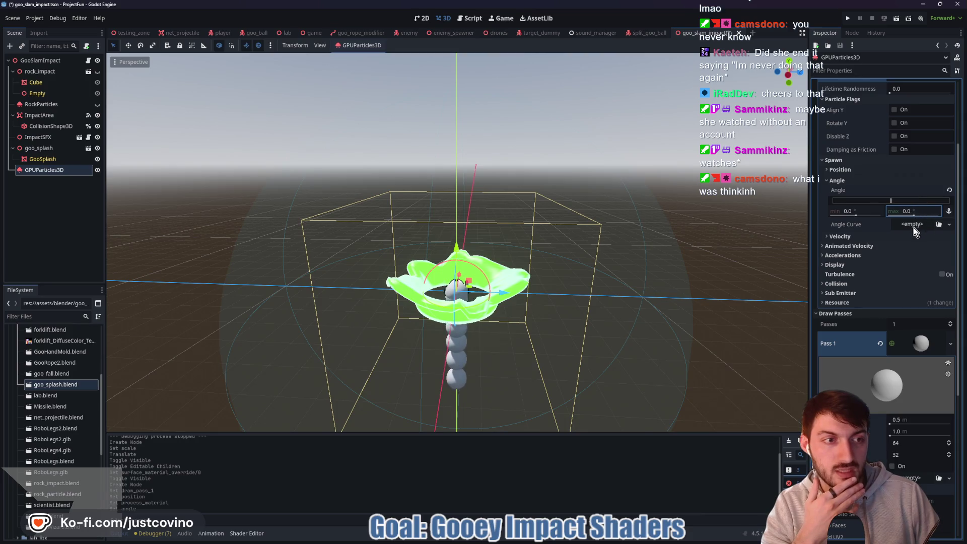
pyautogui.click(851, 256)
pyautogui.click(857, 266)
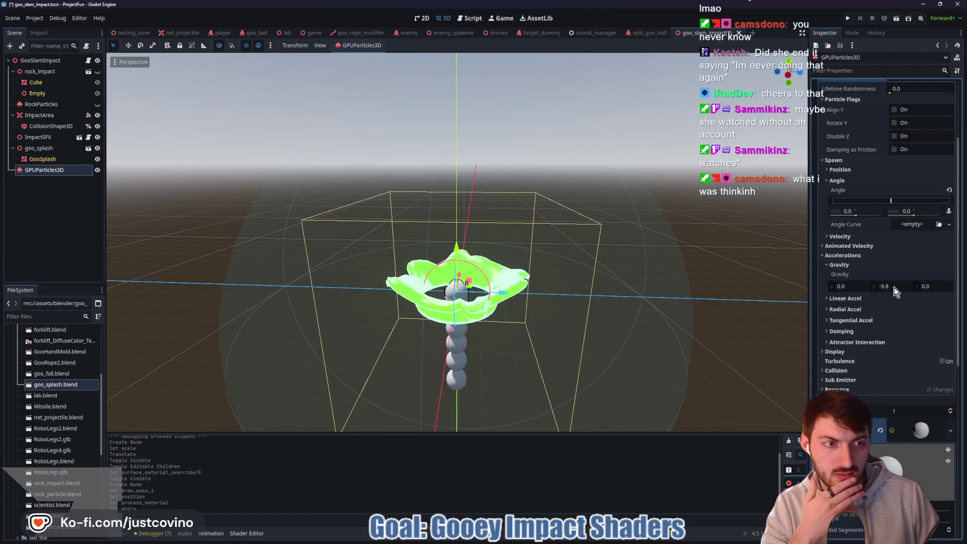
pyautogui.click(837, 265)
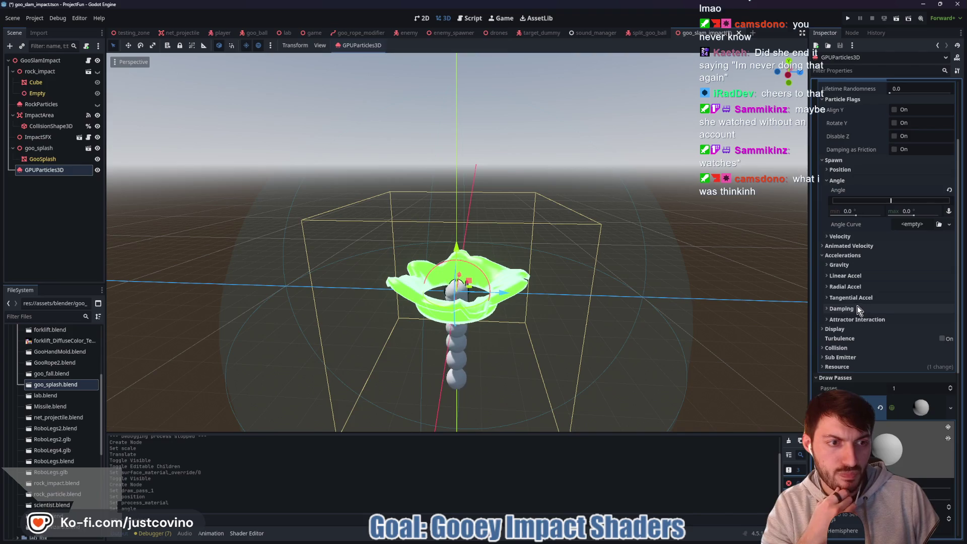
# Set the particles' minimum display scale to 0.25.
pyautogui.click(831, 329)
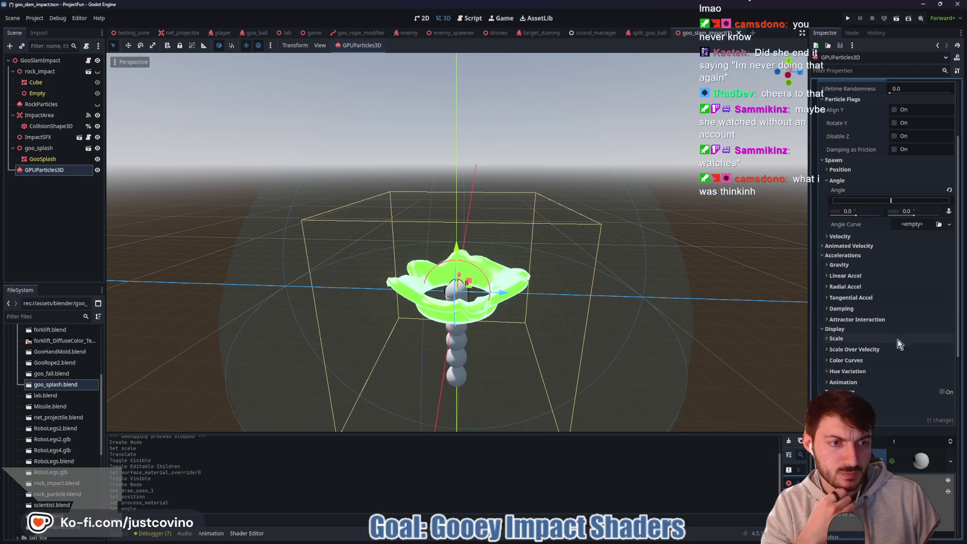
pyautogui.click(840, 340)
pyautogui.click(854, 369)
pyautogui.write('0.25')
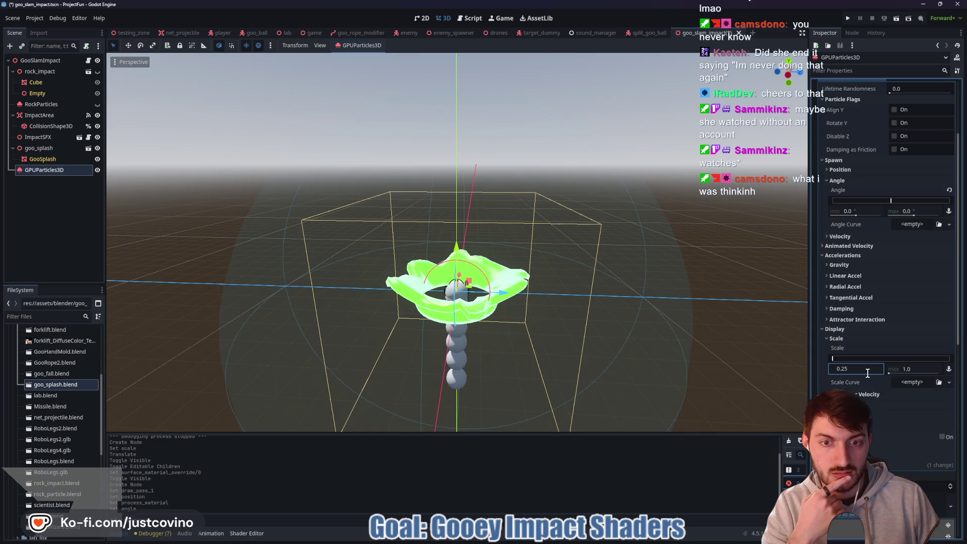
pyautogui.click(914, 383)
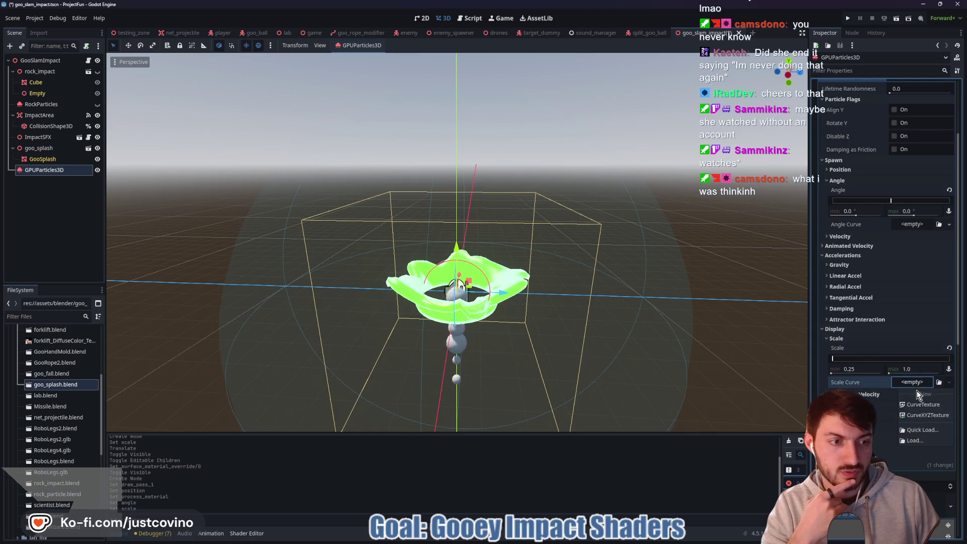
# Add a CurveTexture scale curve falling from full size to 0, then collapse Display.
pyautogui.click(917, 407)
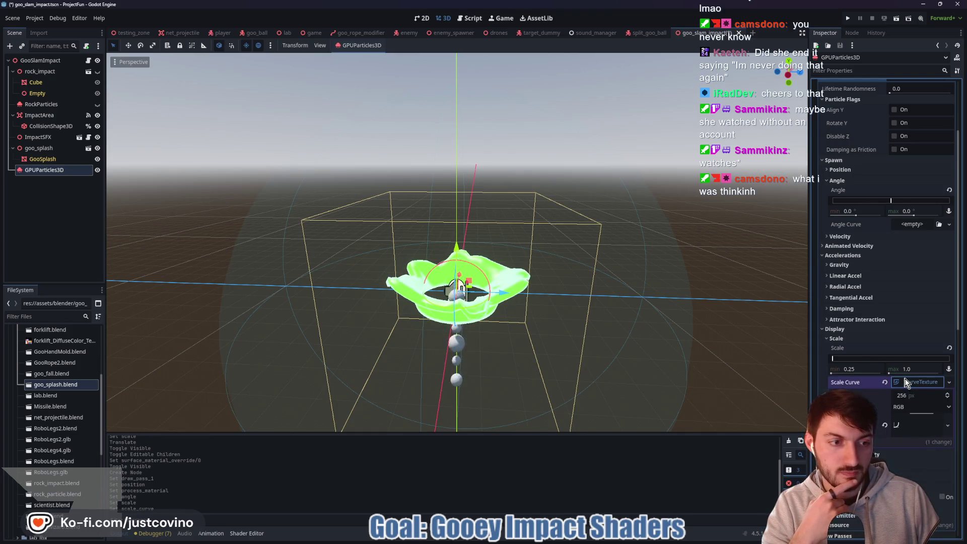
pyautogui.scroll(-3, 907, 373)
pyautogui.click(910, 308)
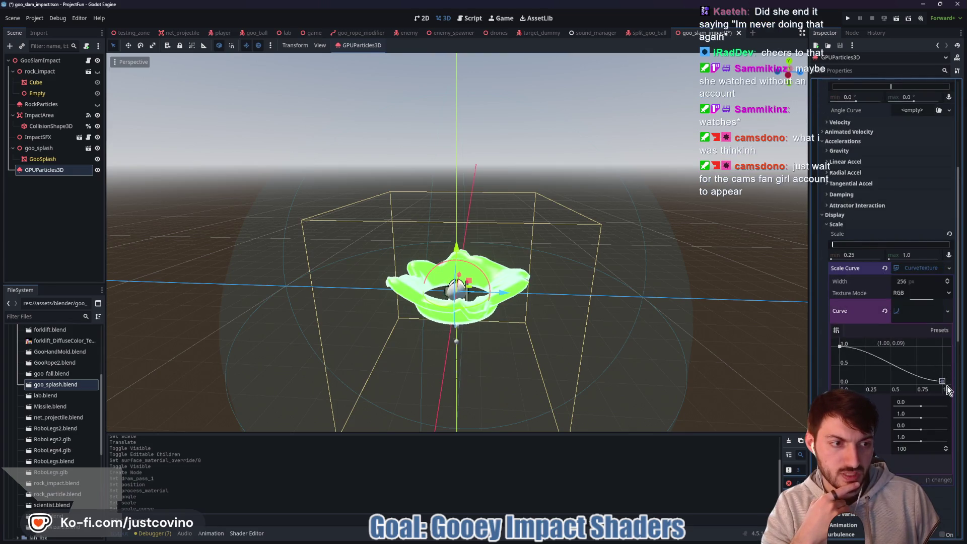
pyautogui.click(929, 378)
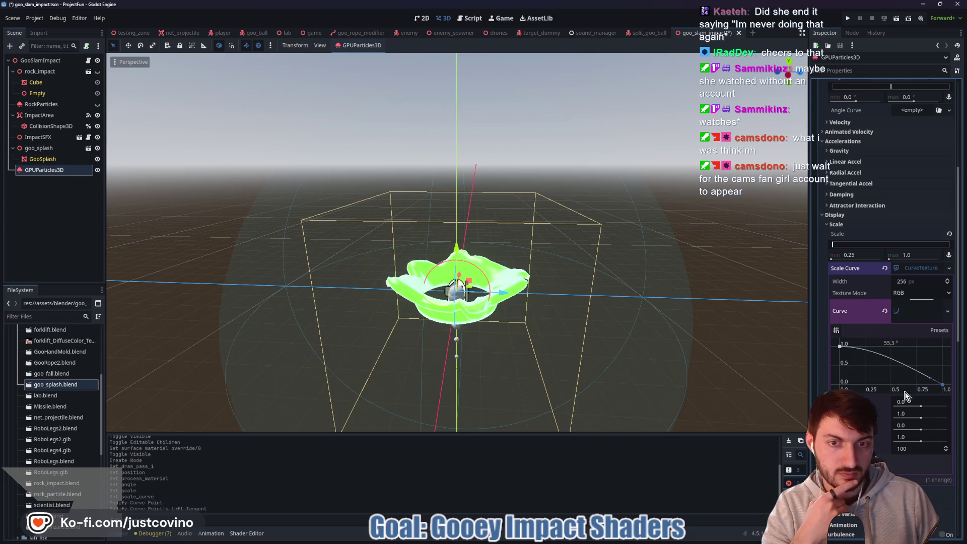
pyautogui.click(905, 315)
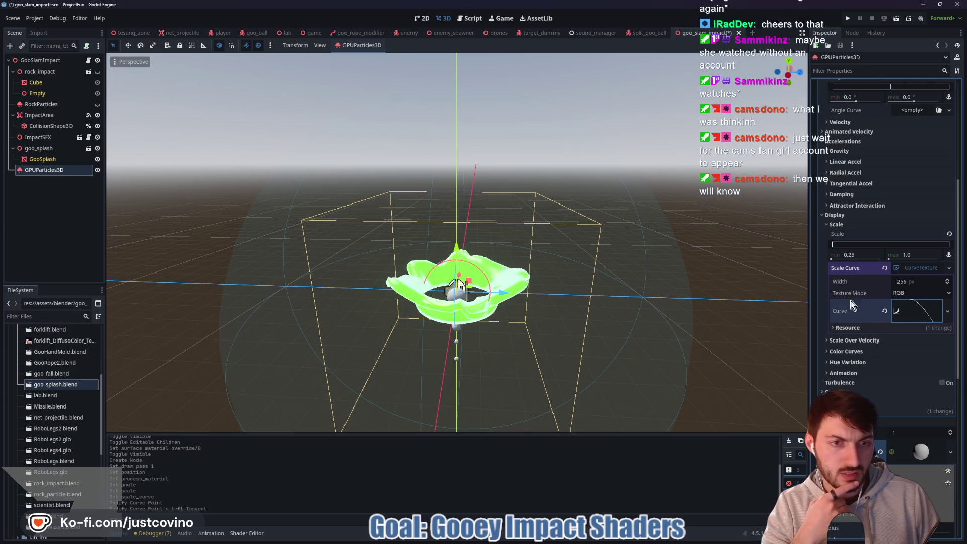
pyautogui.scroll(4, 558, 343)
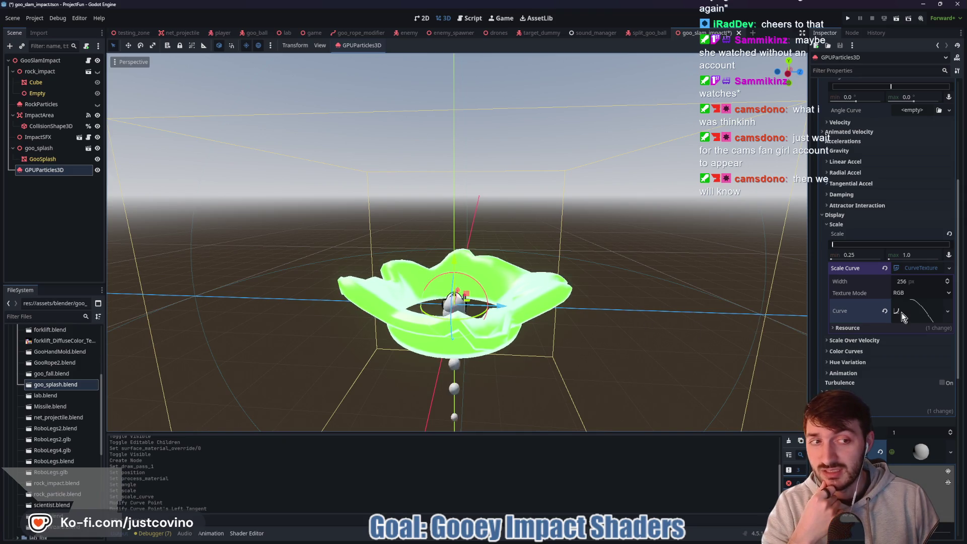
pyautogui.click(834, 224)
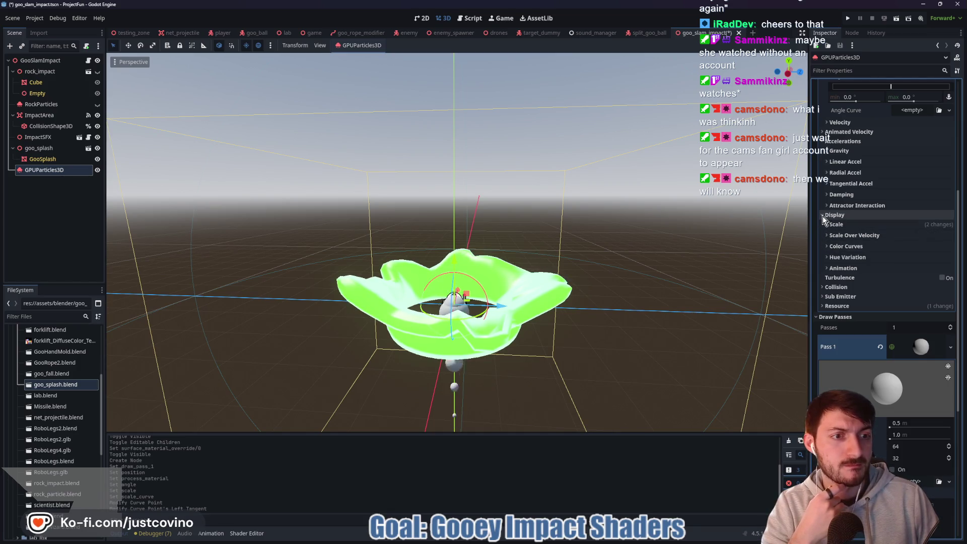
pyautogui.click(823, 216)
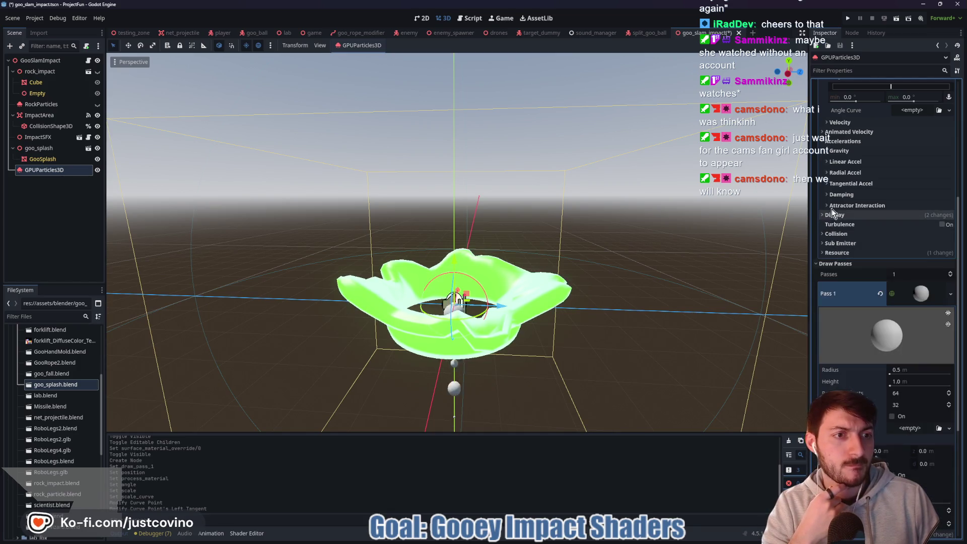
# Collapse Acceleration, show the velocity settings and widen the spread to 180 degrees.
pyautogui.click(823, 141)
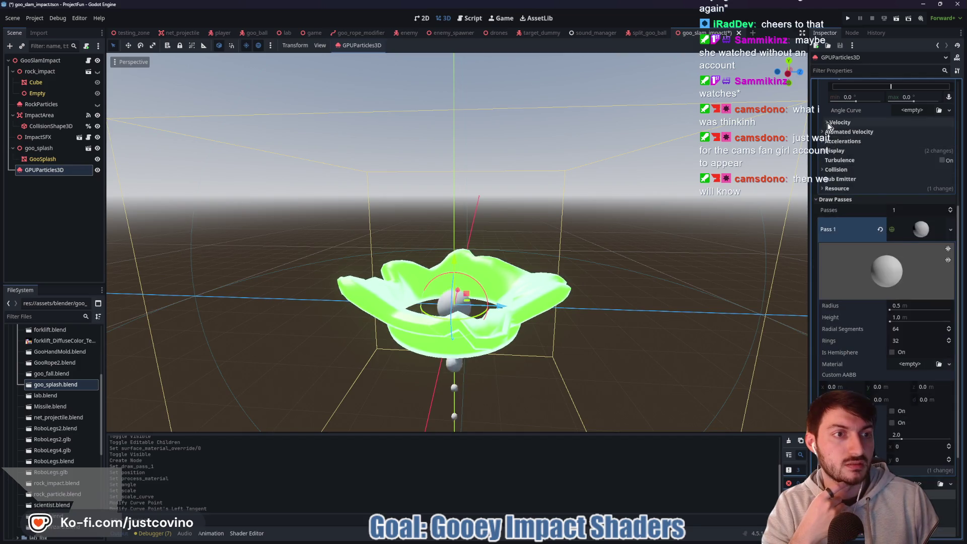
pyautogui.click(839, 122)
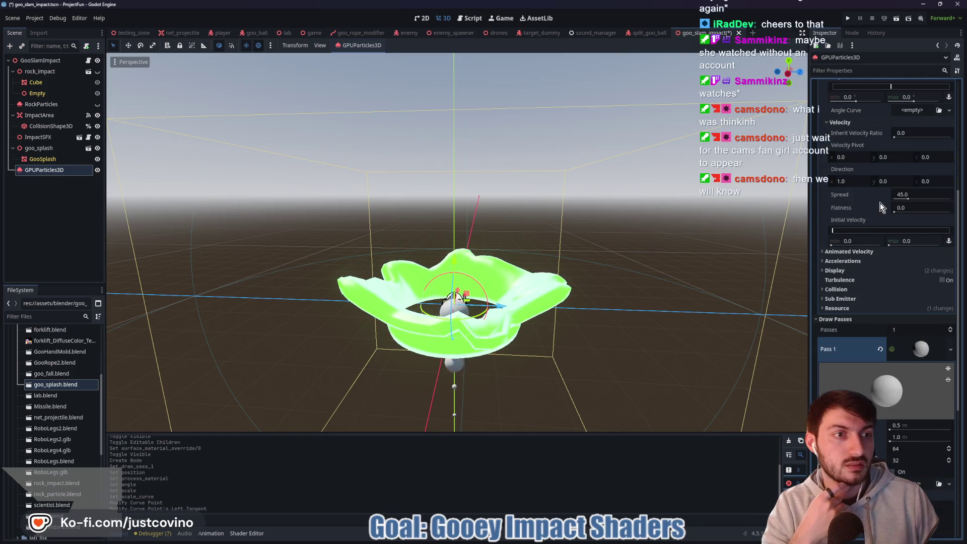
pyautogui.click(856, 182)
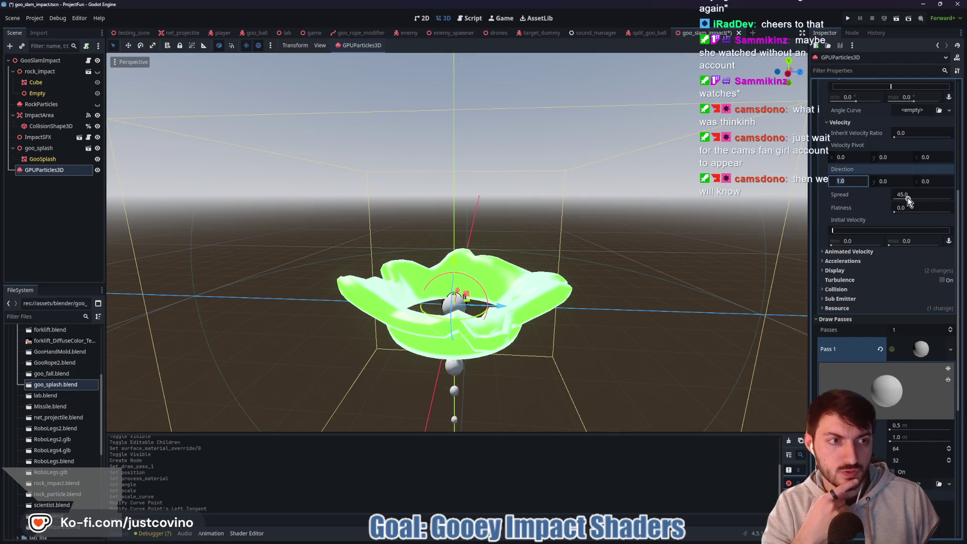
pyautogui.moveTo(908, 198); pyautogui.dragTo(956, 202)
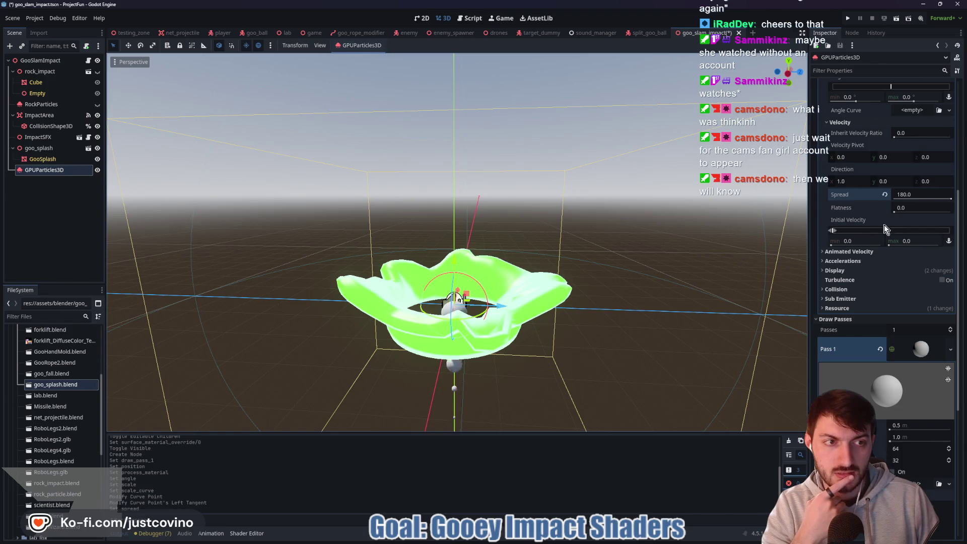
# Try an initial velocity range of 5 to 10 and watch the particles.
pyautogui.click(907, 240)
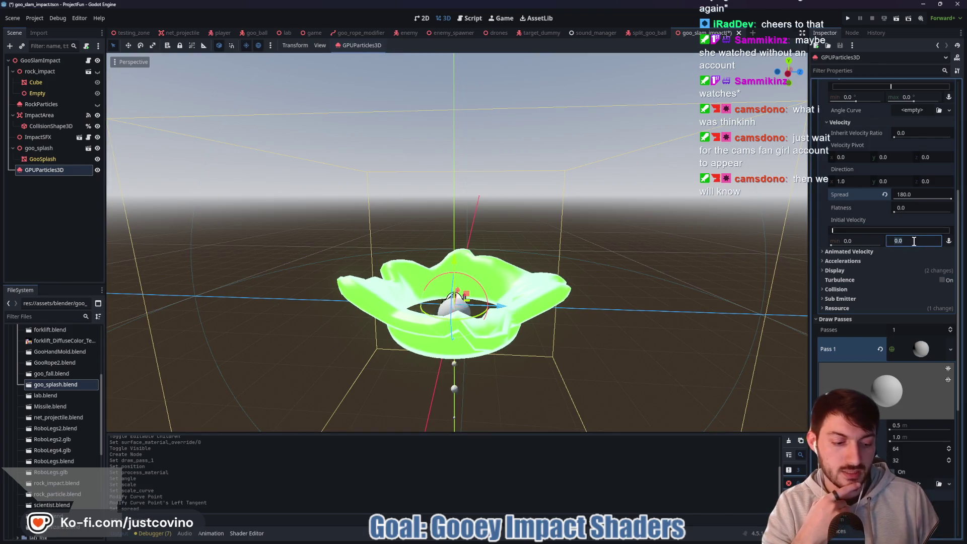
pyautogui.write('10')
pyautogui.press('Return')
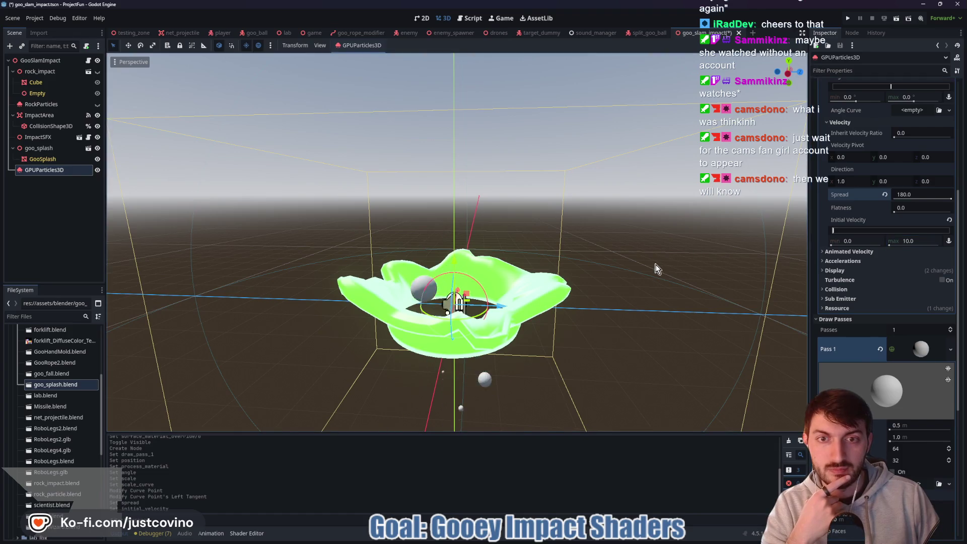
pyautogui.click(856, 241)
pyautogui.write('5')
pyautogui.press('Return')
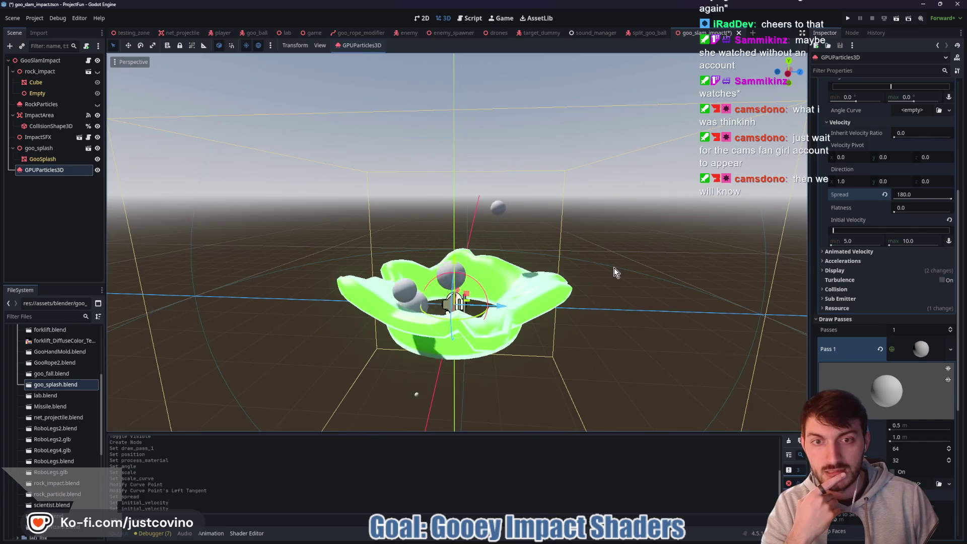
pyautogui.scroll(-3, 648, 295)
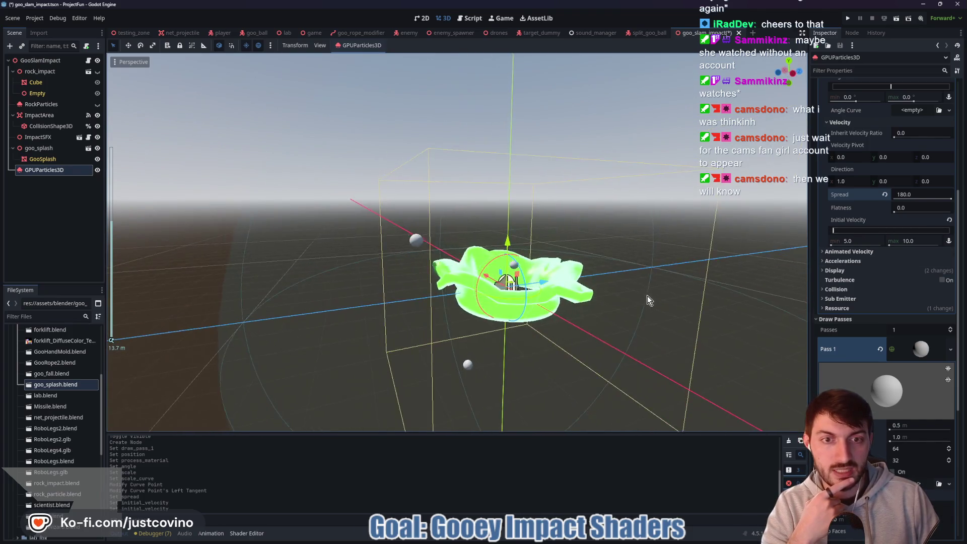
pyautogui.moveTo(648, 295); pyautogui.dragTo(611, 298)
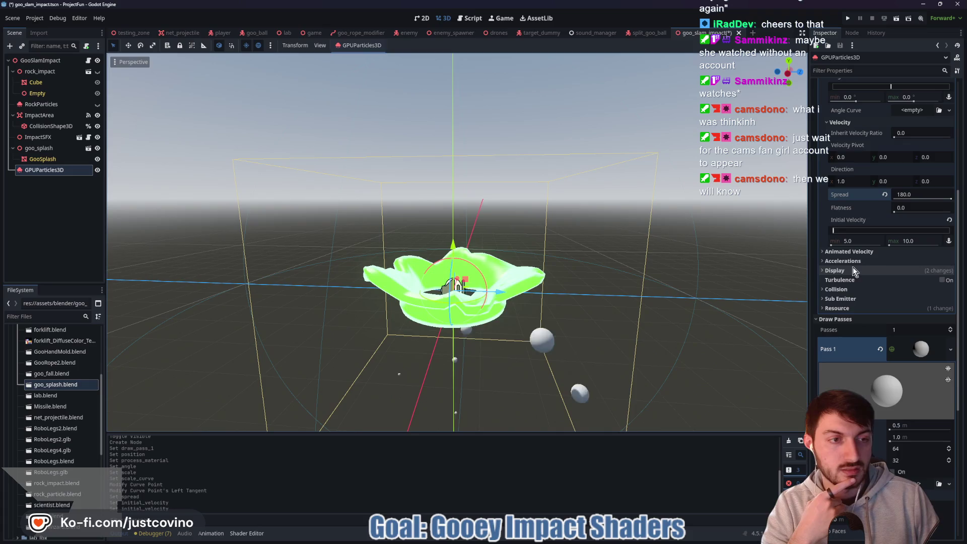
# Raise initial velocity to 10–25, then settle on a maximum of 20.
pyautogui.click(868, 241)
pyautogui.write('10')
pyautogui.press('Return')
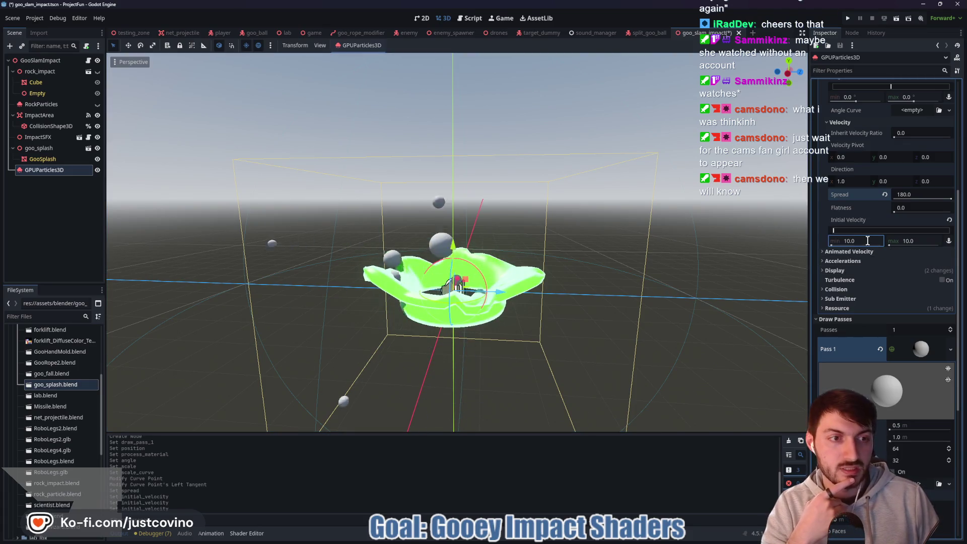
pyautogui.click(919, 241)
pyautogui.write('25')
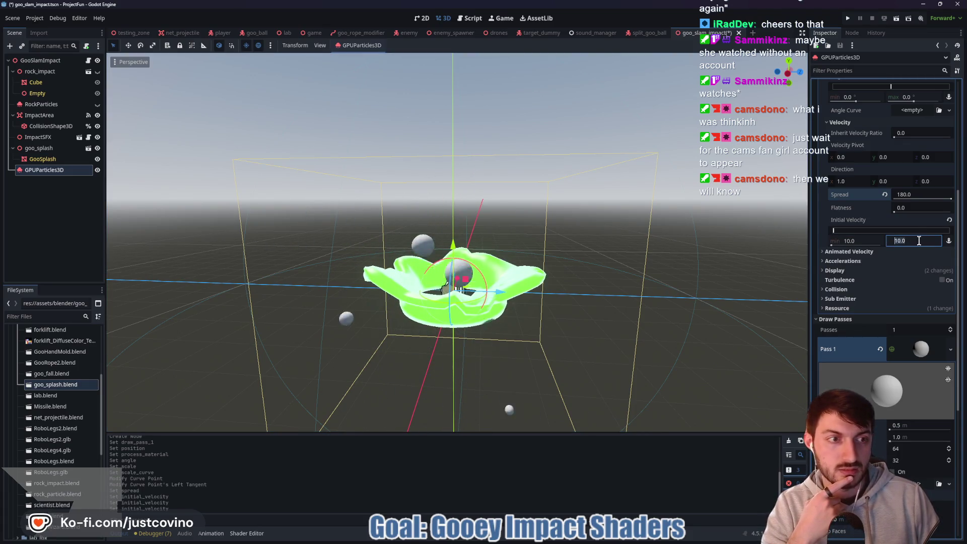
pyautogui.press('Return')
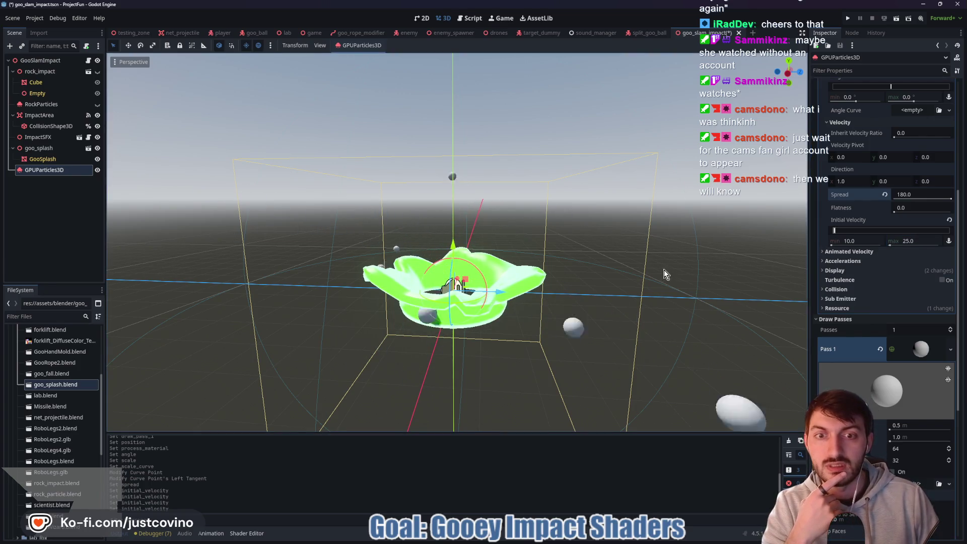
pyautogui.moveTo(664, 270)
pyautogui.mouseDown()
pyautogui.moveTo(612, 294)
pyautogui.moveTo(481, 291)
pyautogui.moveTo(681, 290)
pyautogui.mouseUp()
pyautogui.click(915, 242)
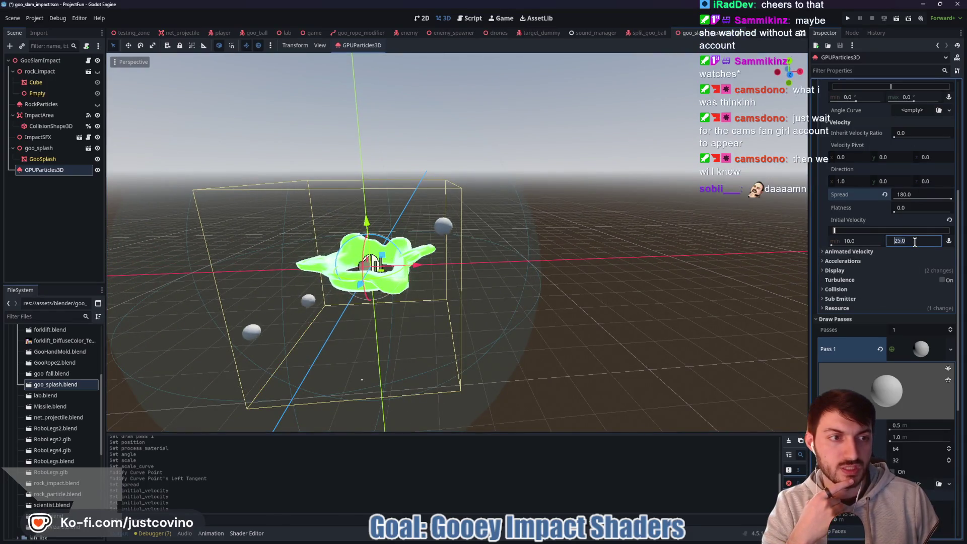
pyautogui.write('20')
pyautogui.press('Return')
pyautogui.press('Return')
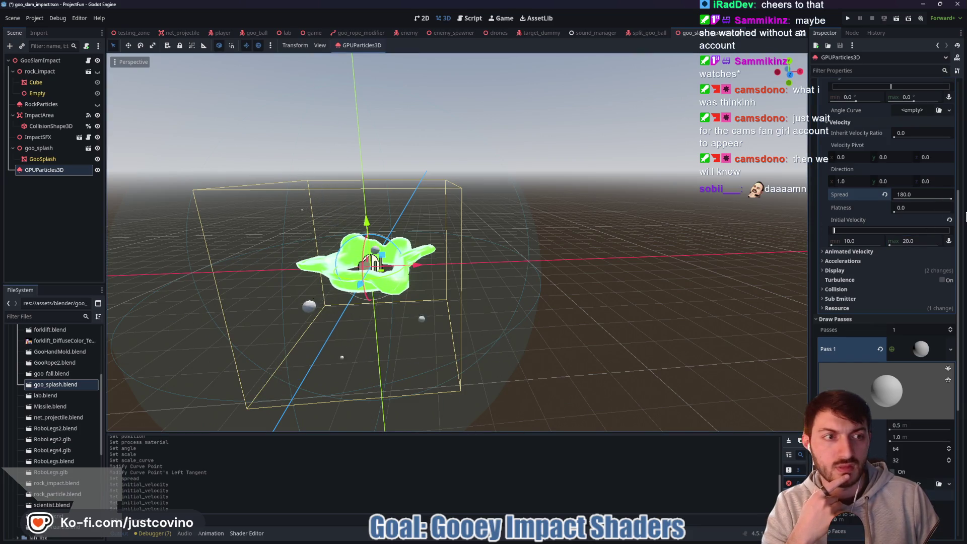
pyautogui.moveTo(534, 295)
pyautogui.mouseDown()
pyautogui.moveTo(595, 271)
pyautogui.moveTo(635, 276)
pyautogui.mouseUp()
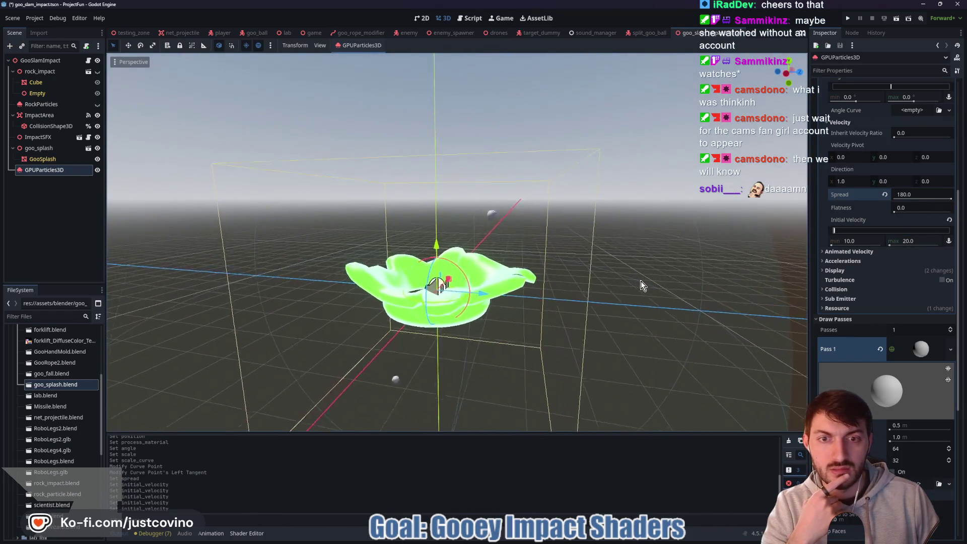
# Point the emission direction straight up at (0, 1, 0).
pyautogui.click(889, 180)
pyautogui.write('1')
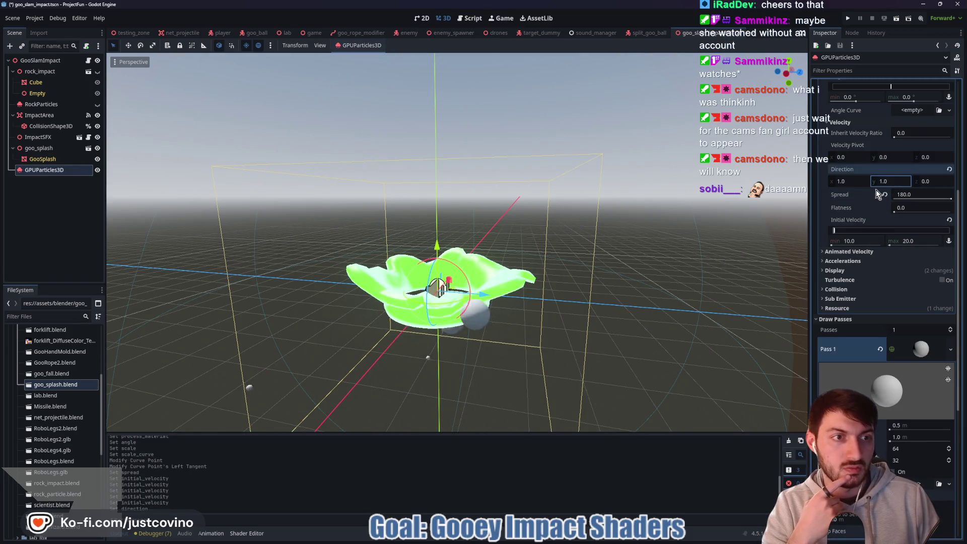
pyautogui.click(853, 182)
pyautogui.write('0')
pyautogui.press('Return')
pyautogui.moveTo(600, 292)
pyautogui.mouseDown()
pyautogui.moveTo(482, 293)
pyautogui.moveTo(505, 278)
pyautogui.moveTo(580, 281)
pyautogui.mouseUp()
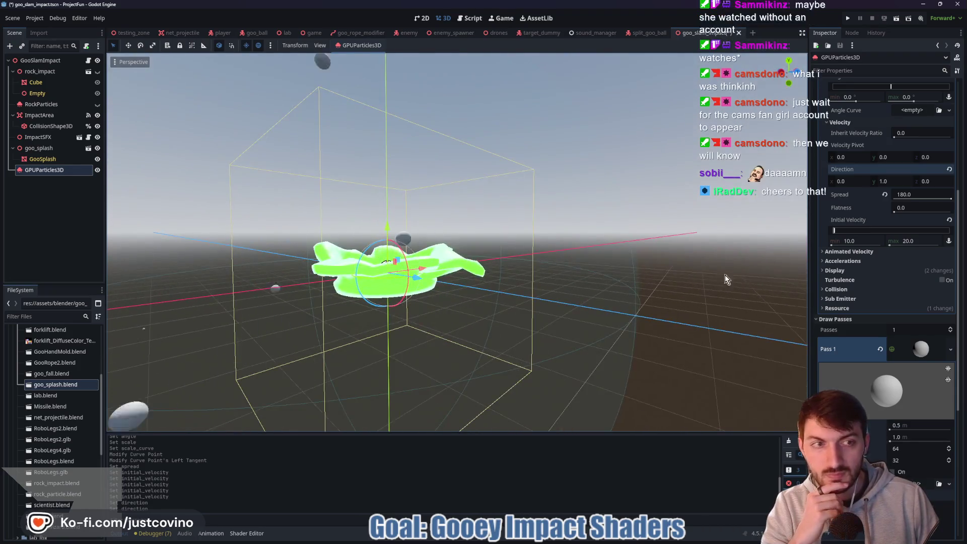
# Narrow the emission spread to 90 degrees and inspect the splash.
pyautogui.click(923, 195)
pyautogui.write('90')
pyautogui.press('Return')
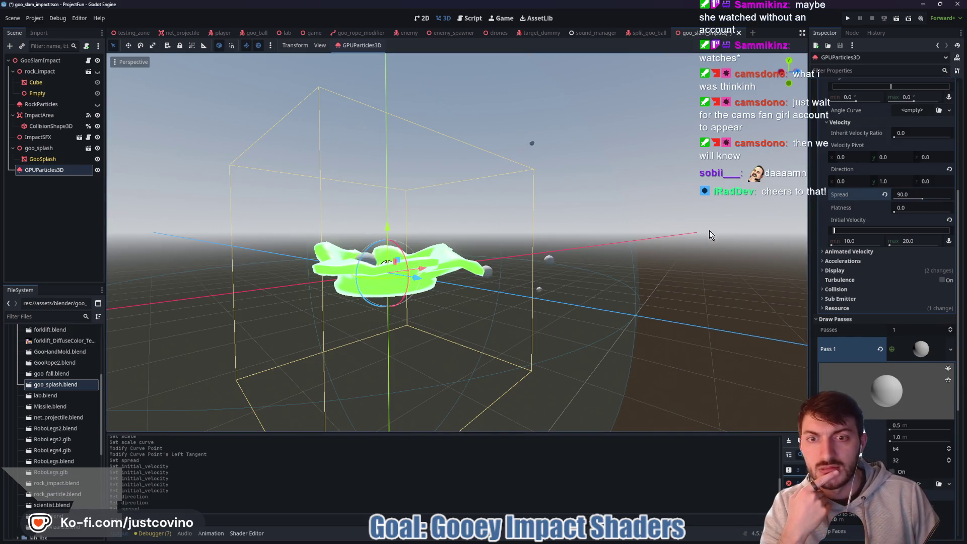
pyautogui.moveTo(572, 262)
pyautogui.mouseDown()
pyautogui.moveTo(557, 281)
pyautogui.moveTo(446, 289)
pyautogui.moveTo(511, 288)
pyautogui.mouseUp()
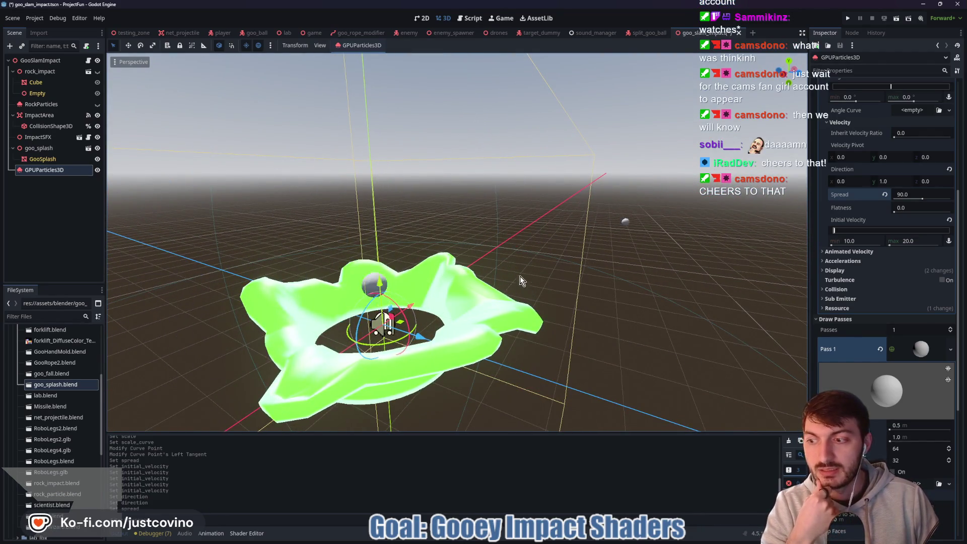
pyautogui.scroll(-3, 537, 277)
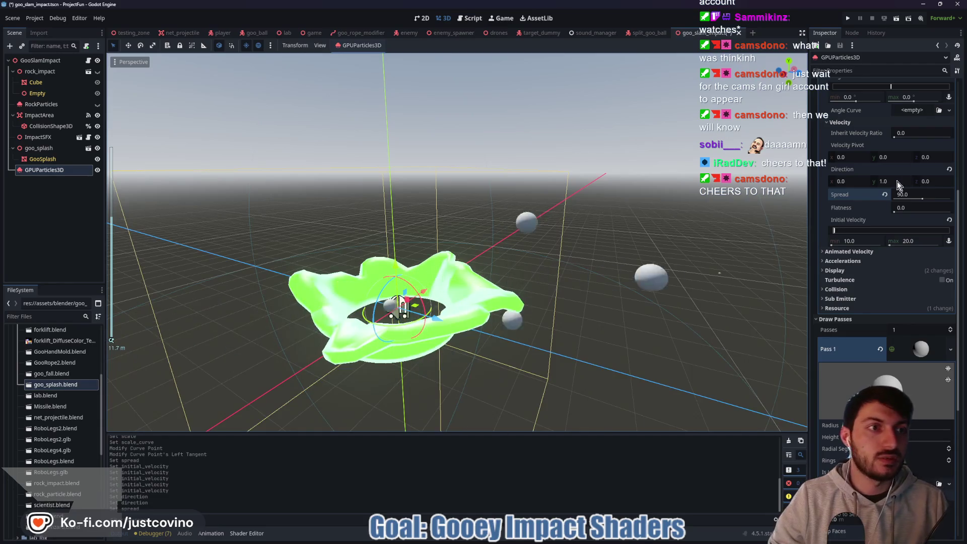
pyautogui.scroll(5, 899, 180)
# Set the particle Amount to 20.
pyautogui.click(896, 107)
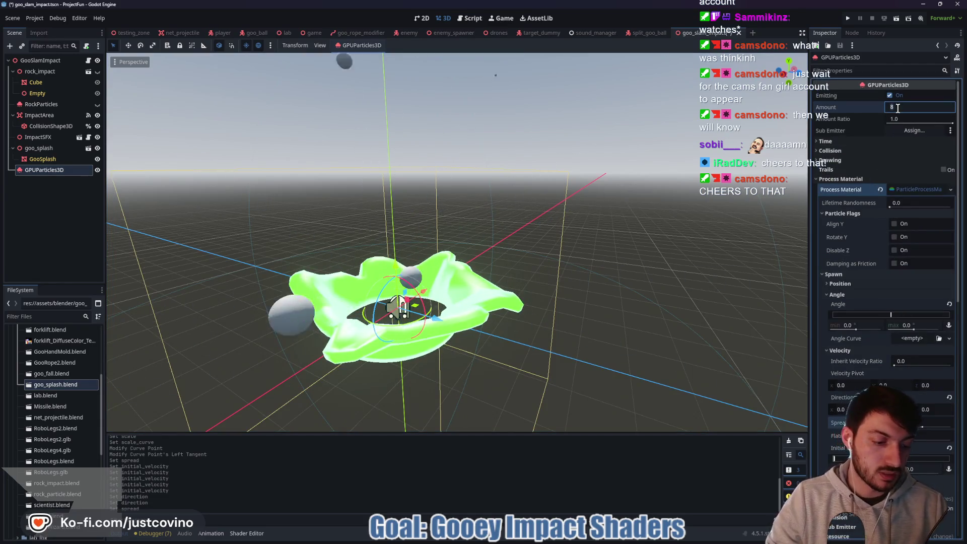
pyautogui.write('20')
pyautogui.press('Return')
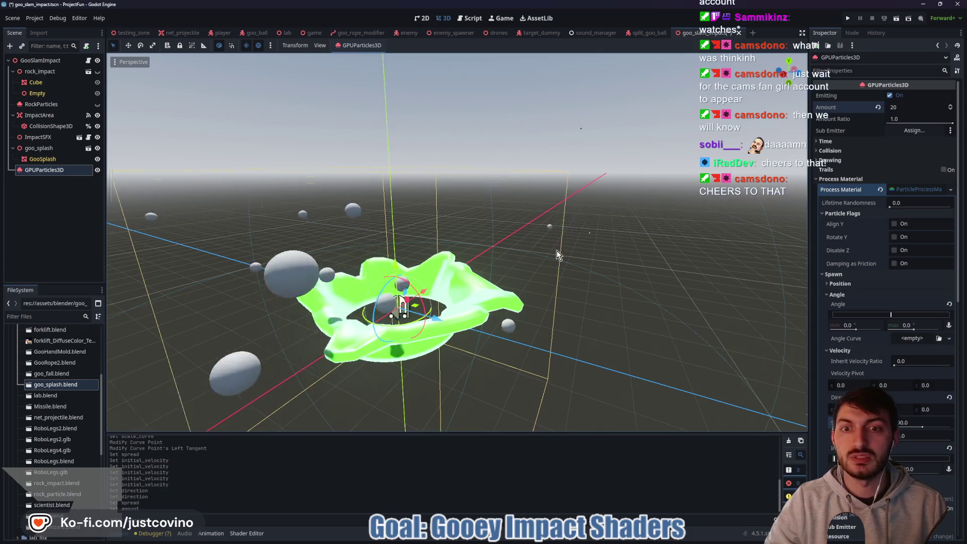
pyautogui.scroll(-2, 569, 262)
pyautogui.moveTo(570, 262); pyautogui.dragTo(594, 259)
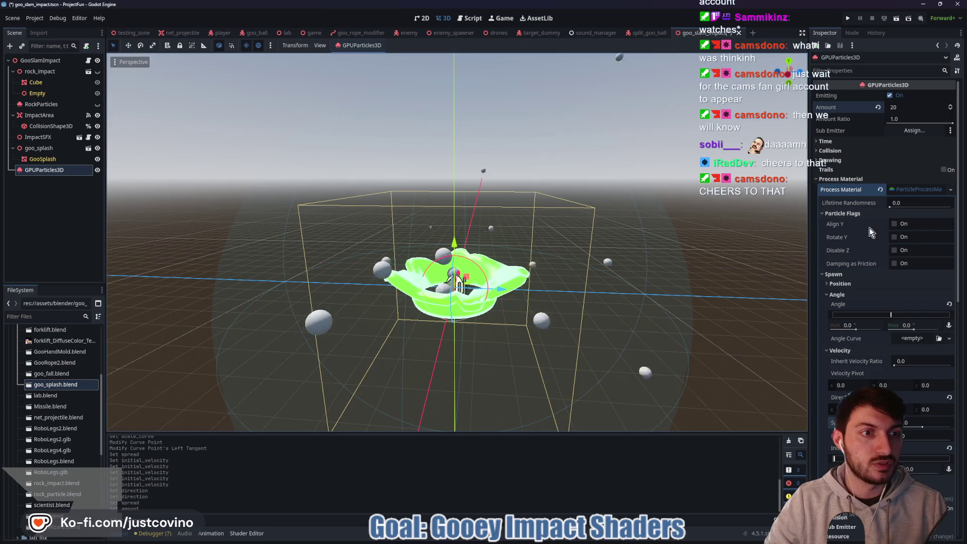
# Under Time, set Lifetime to 1.5 seconds and Explosiveness to 1.0.
pyautogui.click(833, 141)
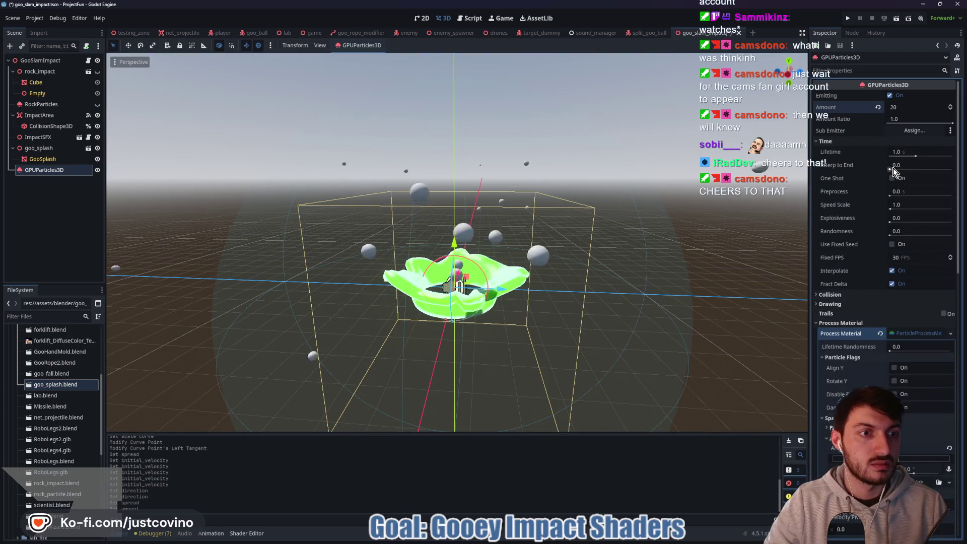
pyautogui.click(907, 152)
pyautogui.write('1.5')
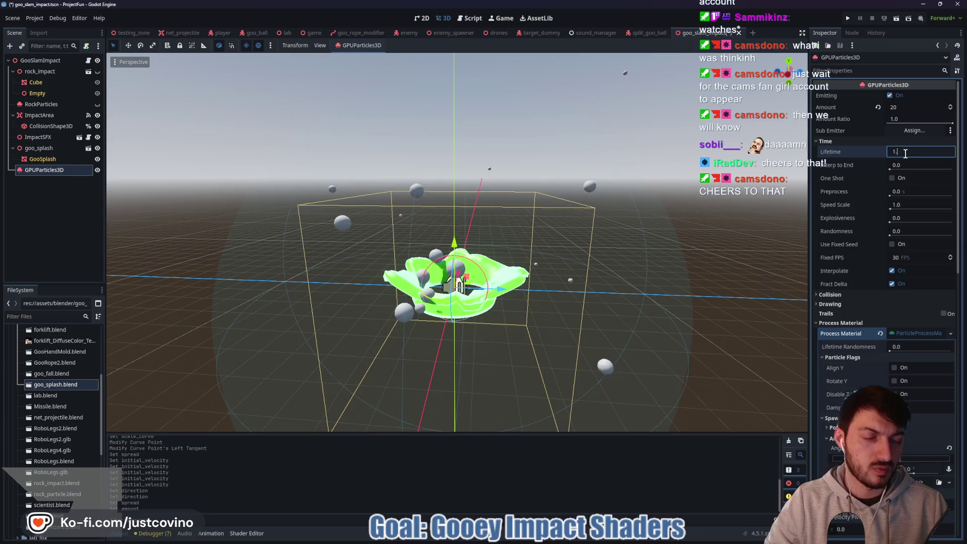
pyautogui.press('Return')
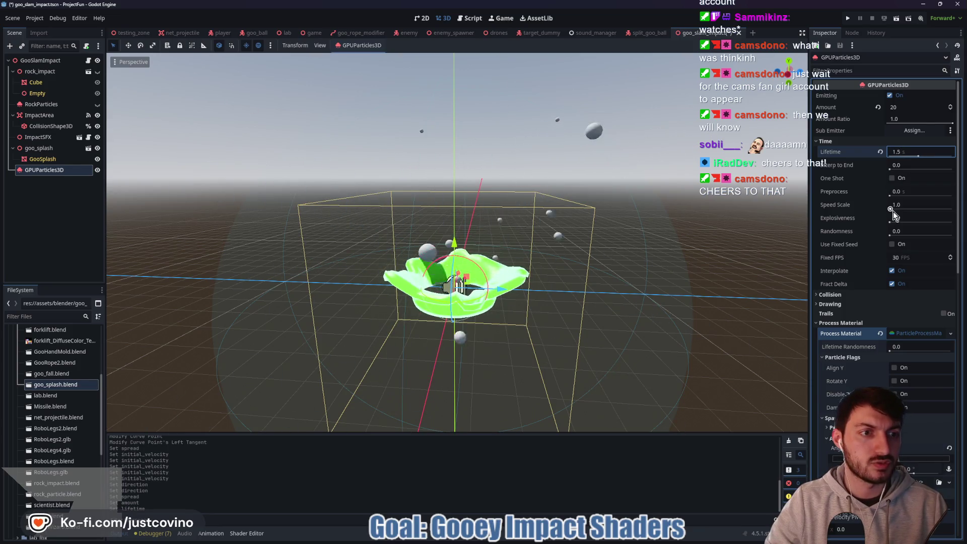
pyautogui.click(894, 220)
pyautogui.write('1')
pyautogui.press('Return')
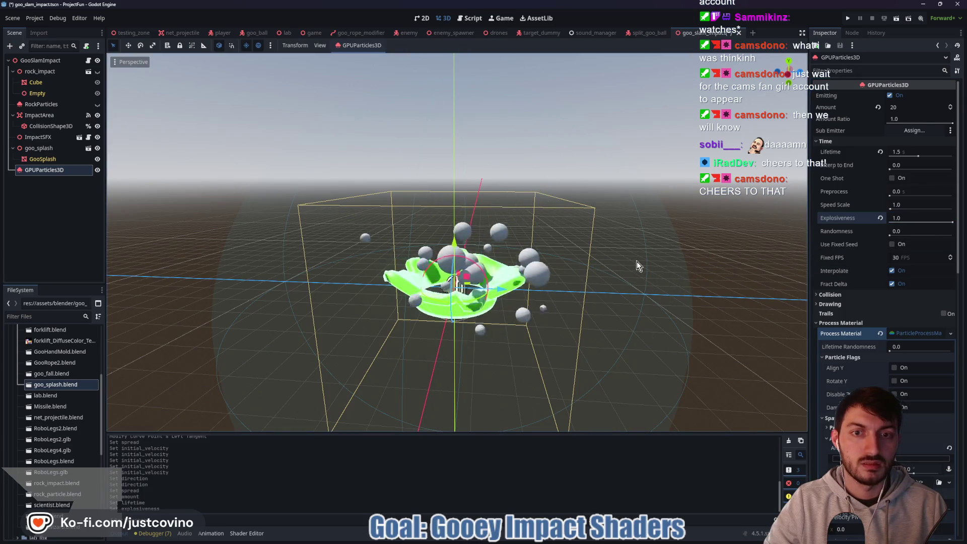
pyautogui.moveTo(639, 263); pyautogui.dragTo(621, 268)
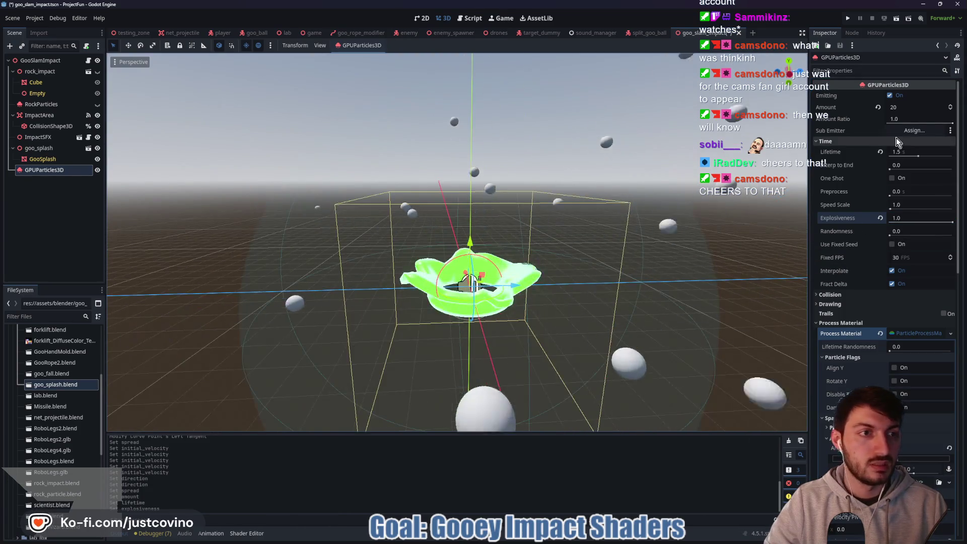
pyautogui.scroll(-5, 899, 186)
# Quick-load green_goo.tres as the material of the Draw Pass 1 sphere mesh.
pyautogui.click(921, 145)
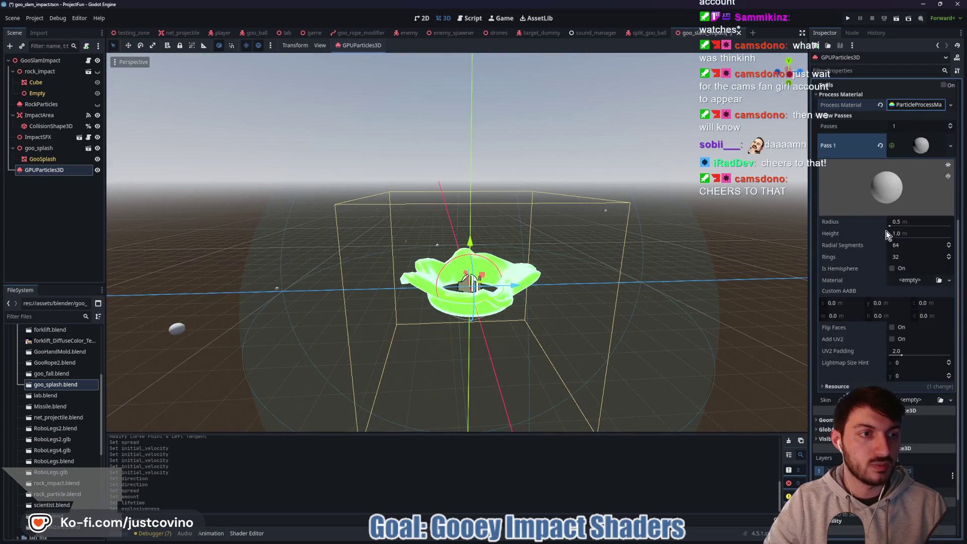
pyautogui.click(950, 281)
pyautogui.click(919, 326)
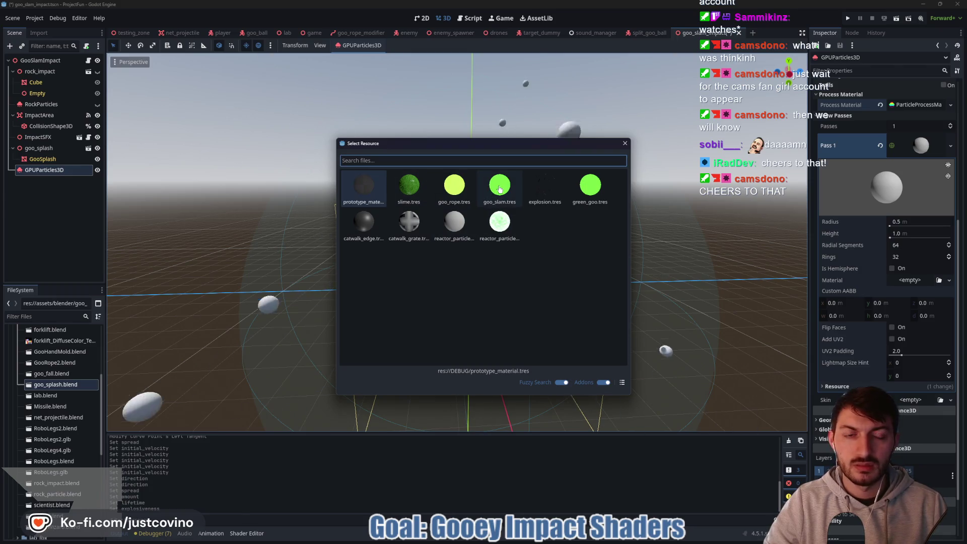
pyautogui.doubleClick(591, 191)
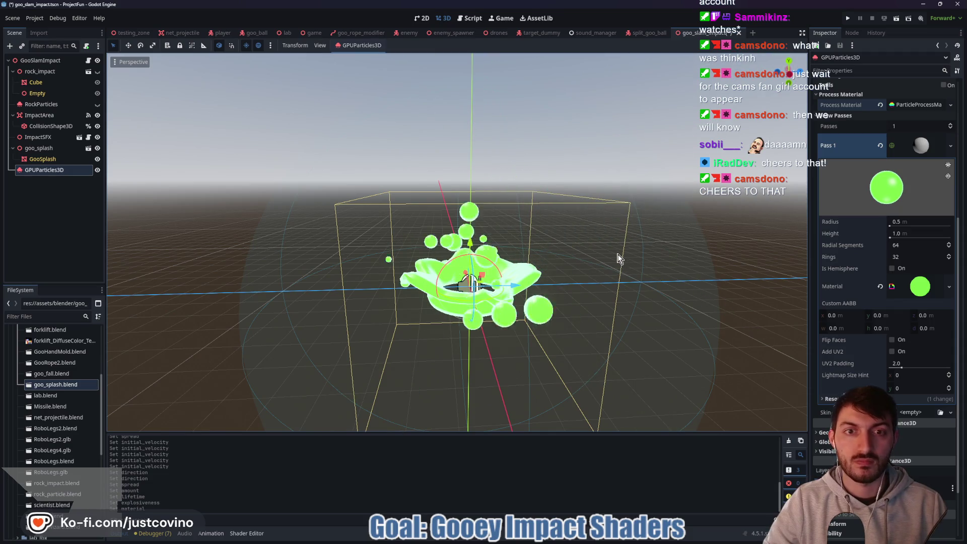
pyautogui.moveTo(618, 257)
pyautogui.mouseDown()
pyautogui.moveTo(492, 263)
pyautogui.moveTo(529, 255)
pyautogui.moveTo(695, 263)
pyautogui.moveTo(586, 261)
pyautogui.moveTo(623, 256)
pyautogui.moveTo(594, 242)
pyautogui.mouseUp()
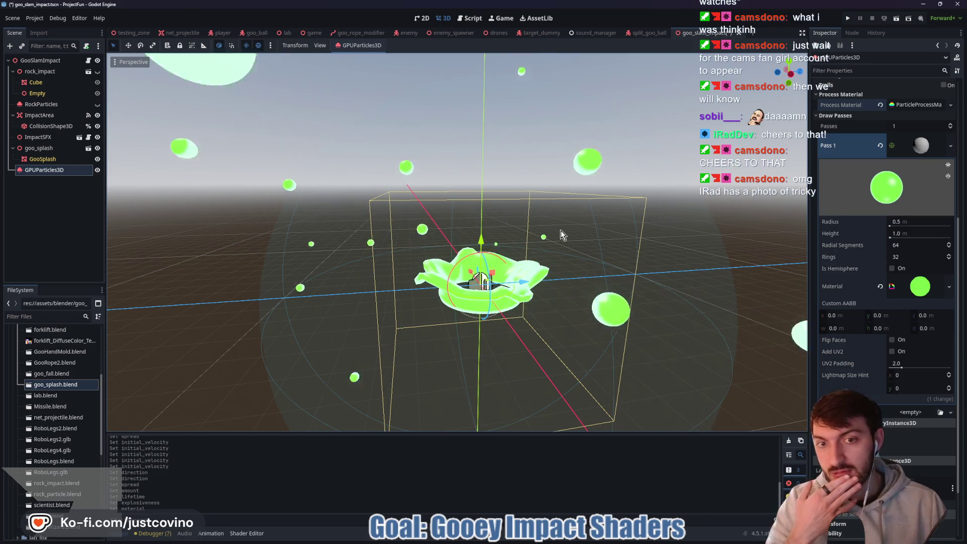
pyautogui.click(914, 151)
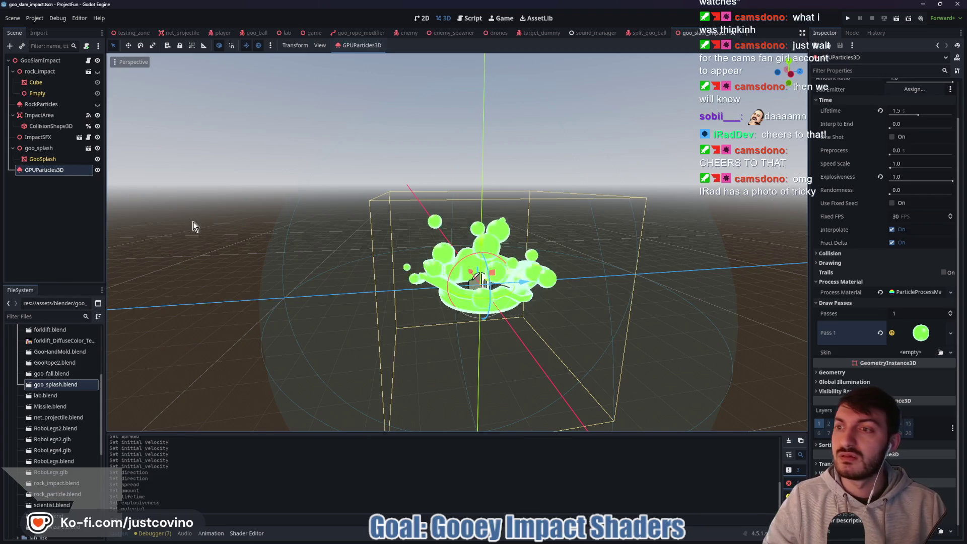
# Rename the GPUParticles3D node to GooParticles.
pyautogui.doubleClick(53, 171)
pyautogui.write('GooParticles')
pyautogui.press('Return')
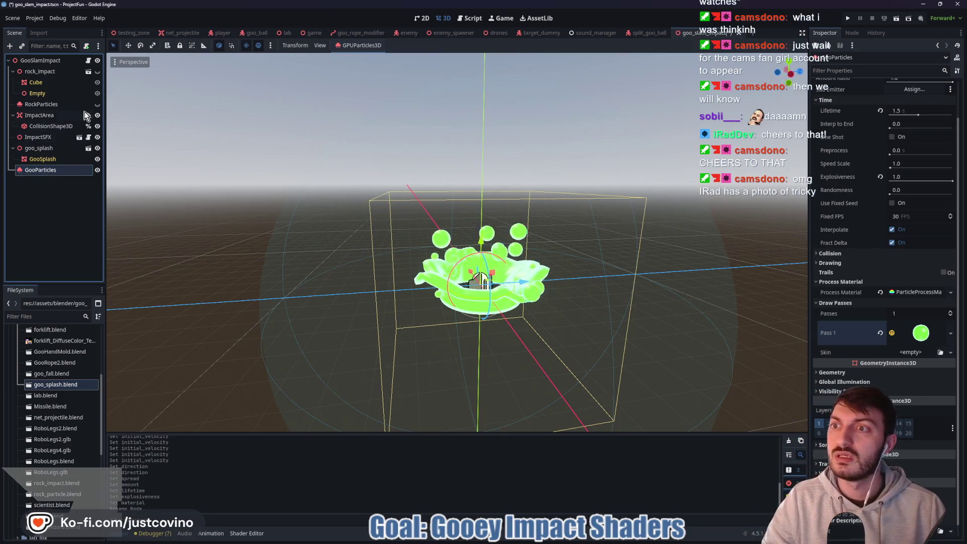
# Open the goo_slam_impact.gd script from the root node and browse it.
pyautogui.click(88, 60)
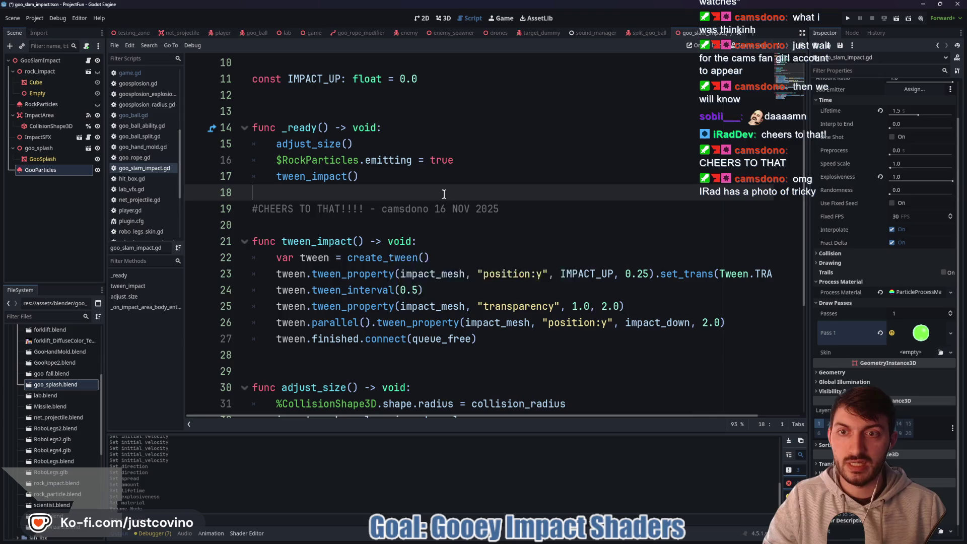
pyautogui.scroll(1, 320, 185)
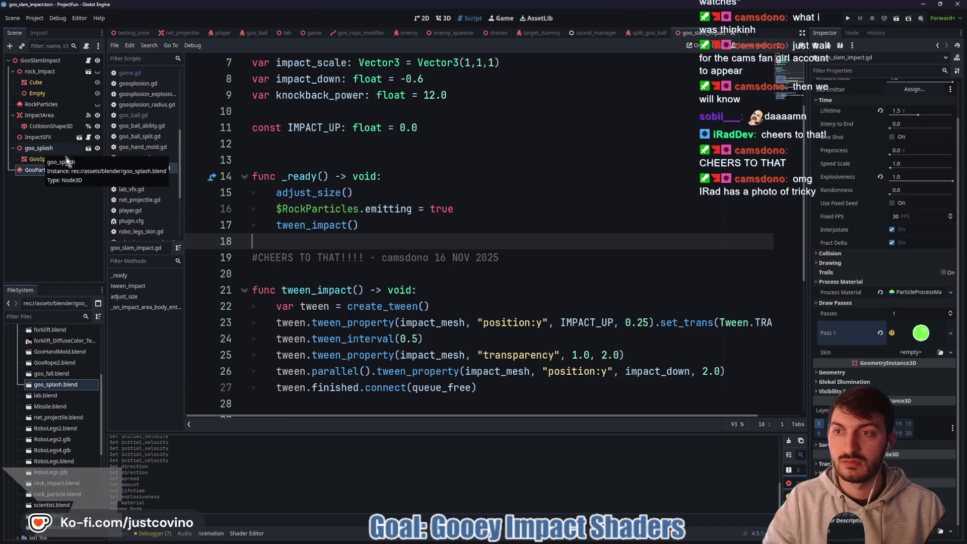
pyautogui.scroll(2, 373, 182)
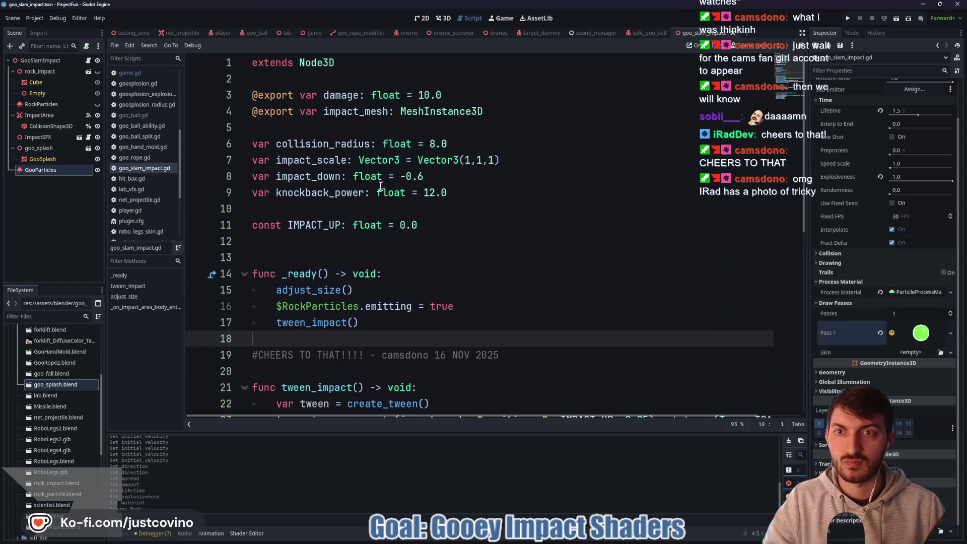
pyautogui.scroll(-3, 386, 209)
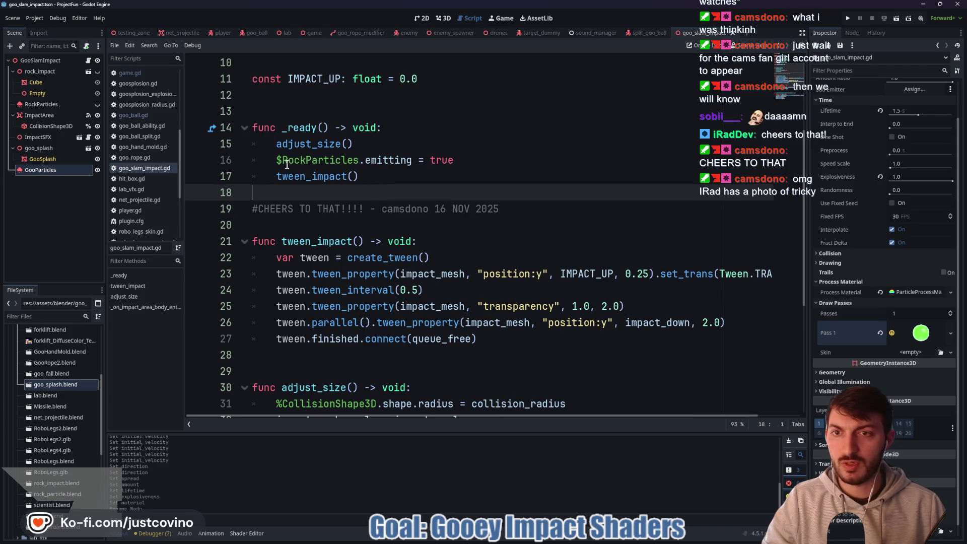
# Add '$GooParticles.emitting = true' below the RockParticles line in _ready and save.
pyautogui.click(267, 161)
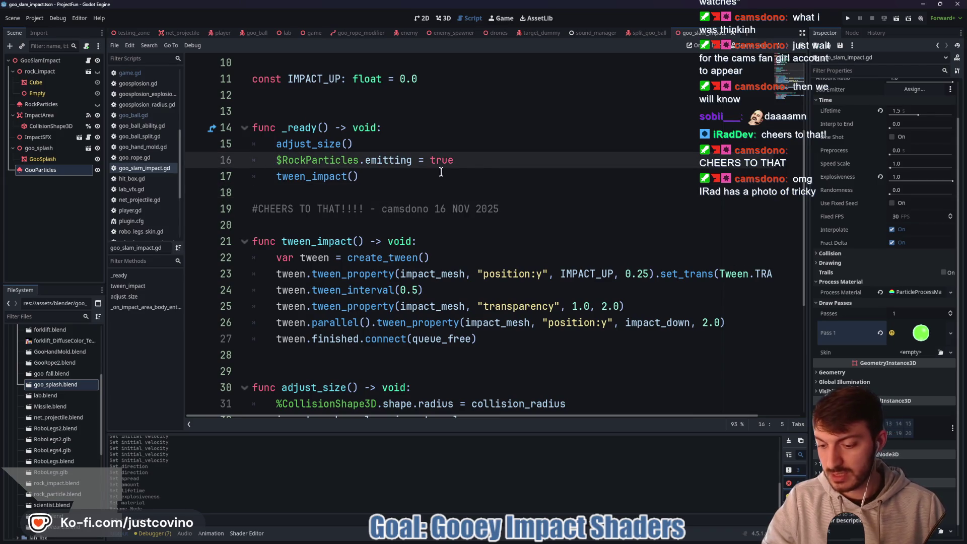
pyautogui.write('#')
pyautogui.press('Return')
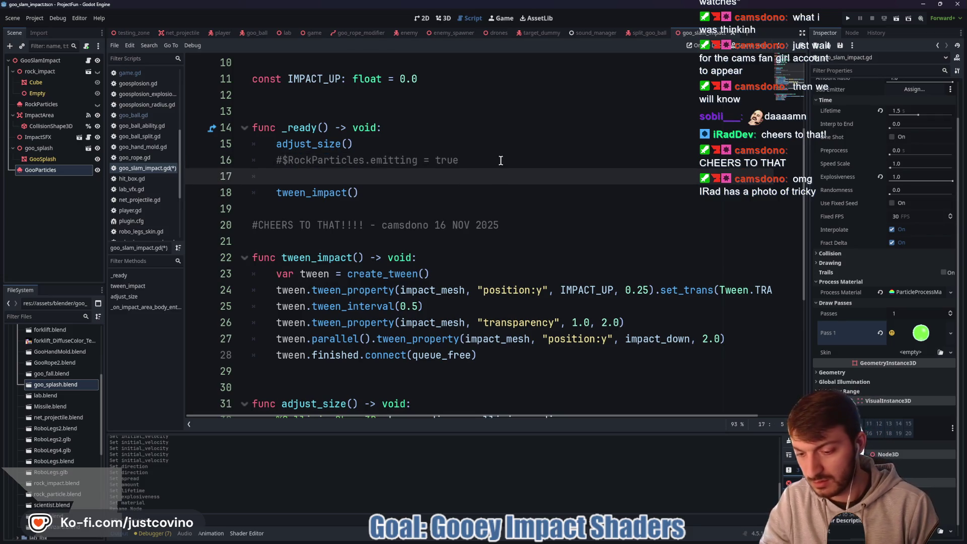
pyautogui.write('$')
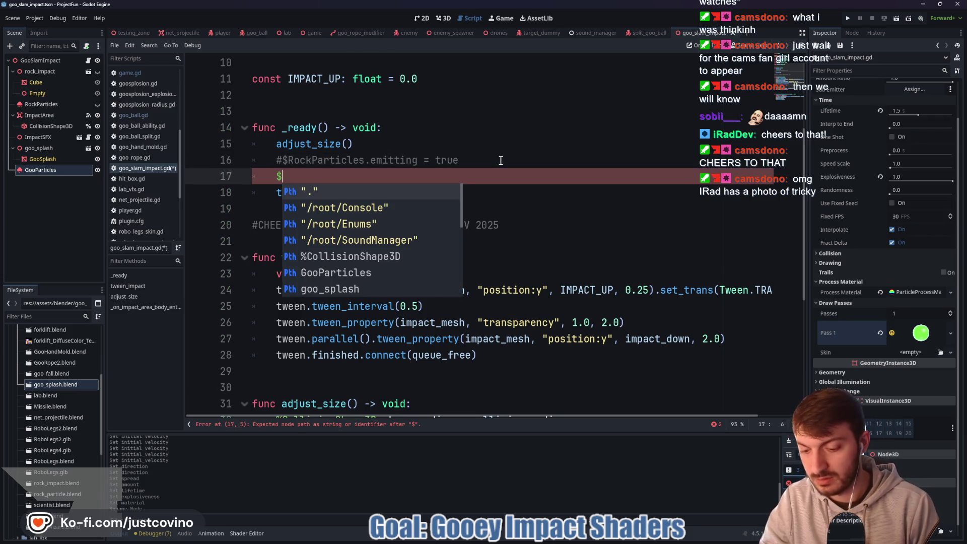
pyautogui.write('Goo')
pyautogui.press('Return')
pyautogui.write('.emi')
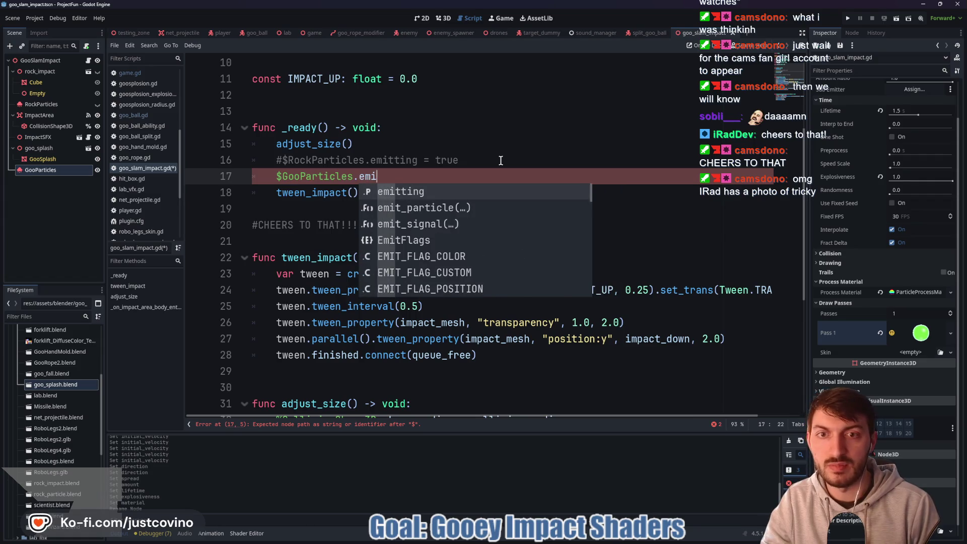
pyautogui.press('Return')
pyautogui.write('= true')
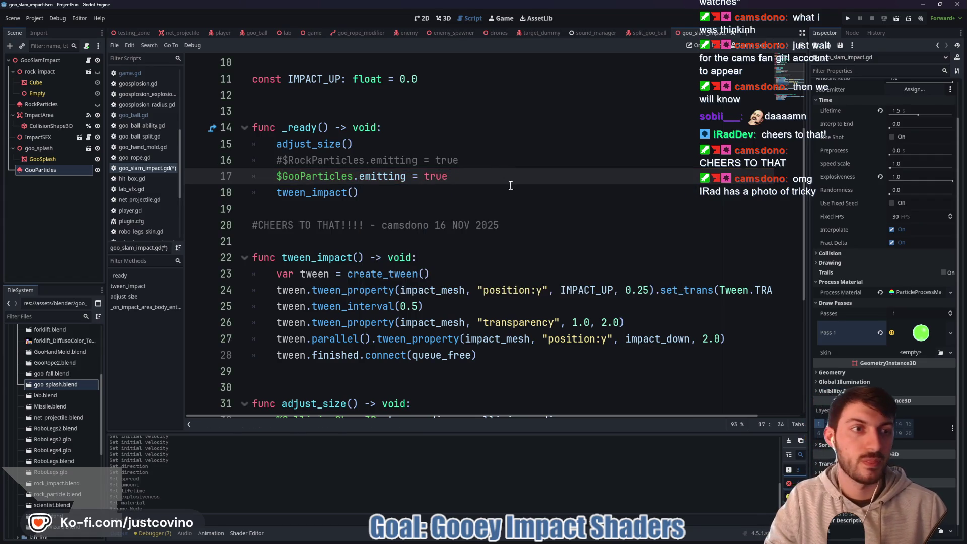
pyautogui.hotkey('ctrl', 's')
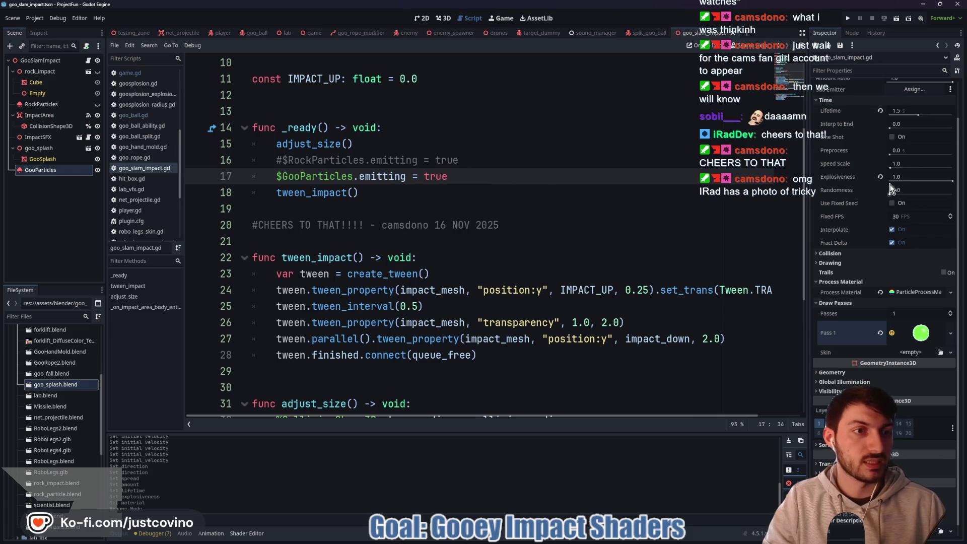
# Enable One Shot on GooParticles, save, and review the impact_mesh uses in the script.
pyautogui.click(893, 137)
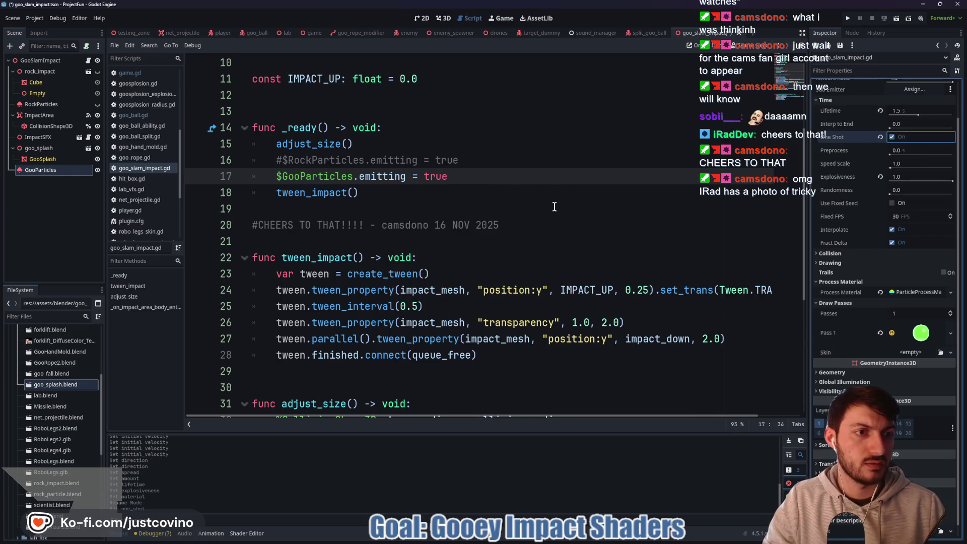
pyautogui.click(489, 194)
pyautogui.hotkey('ctrl', 's')
pyautogui.scroll(-2, 432, 208)
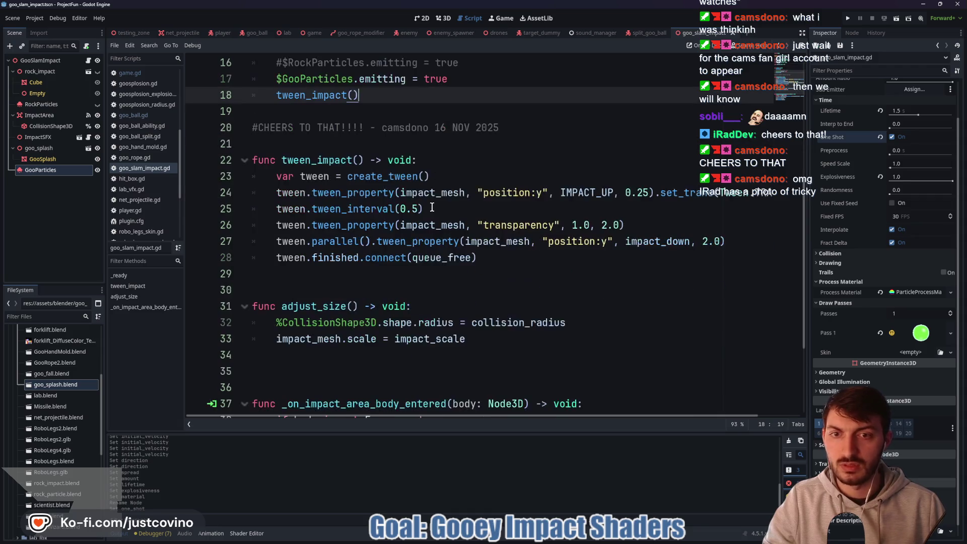
pyautogui.doubleClick(443, 198)
pyautogui.scroll(5, 476, 206)
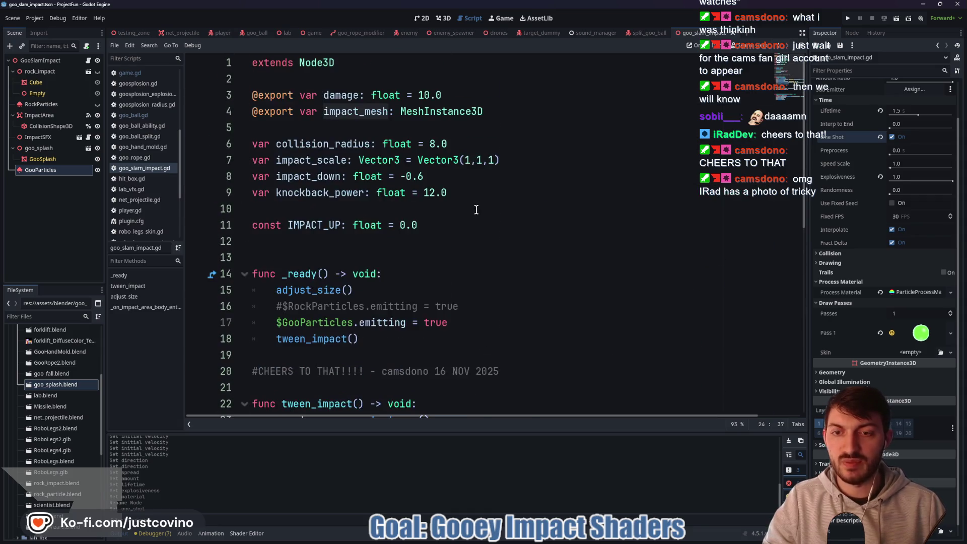
pyautogui.click(398, 128)
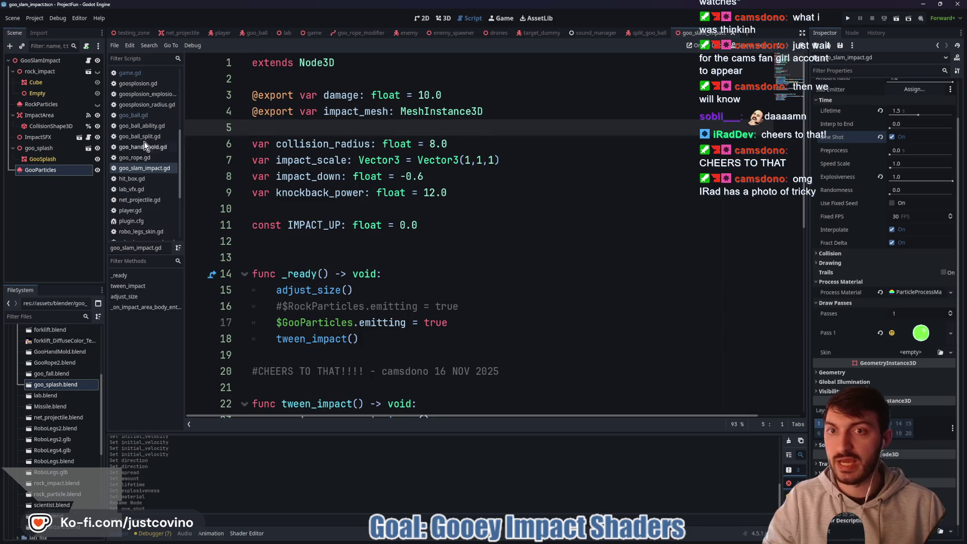
pyautogui.click(38, 61)
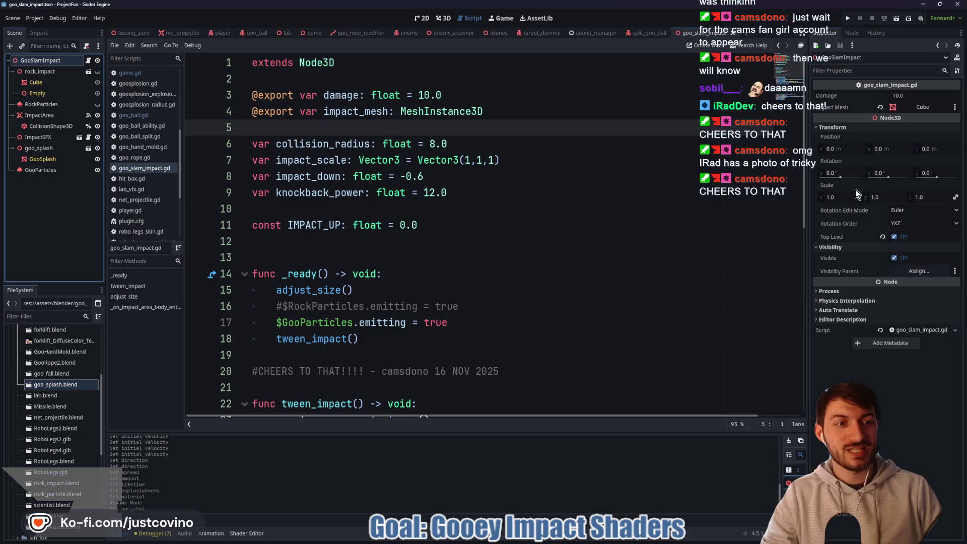
# Replace Cube with the GooSplash node as the Impact Mesh.
pyautogui.click(880, 108)
pyautogui.click(905, 108)
pyautogui.click(476, 219)
pyautogui.click(456, 393)
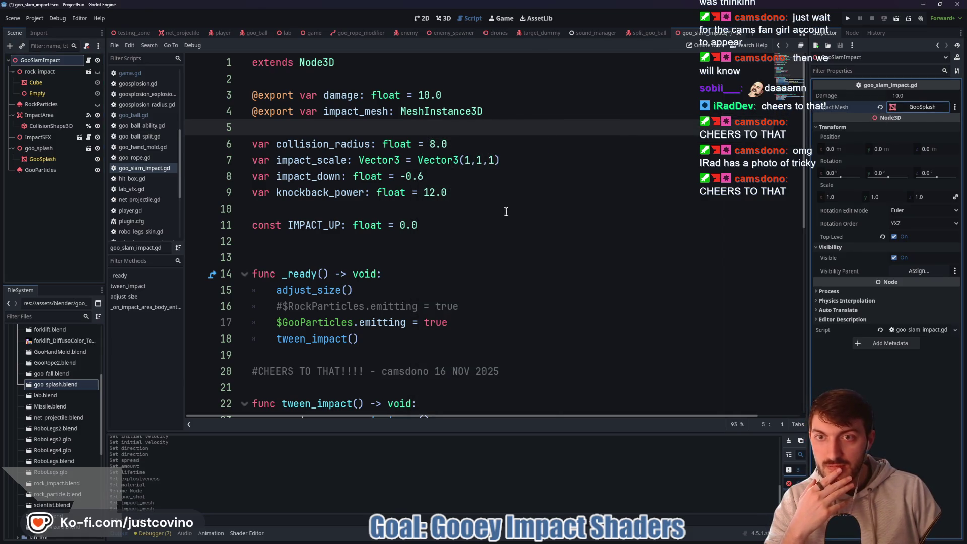
# Read through the impact script, then switch to the game scene.
pyautogui.scroll(-4, 493, 212)
pyautogui.scroll(-2, 488, 213)
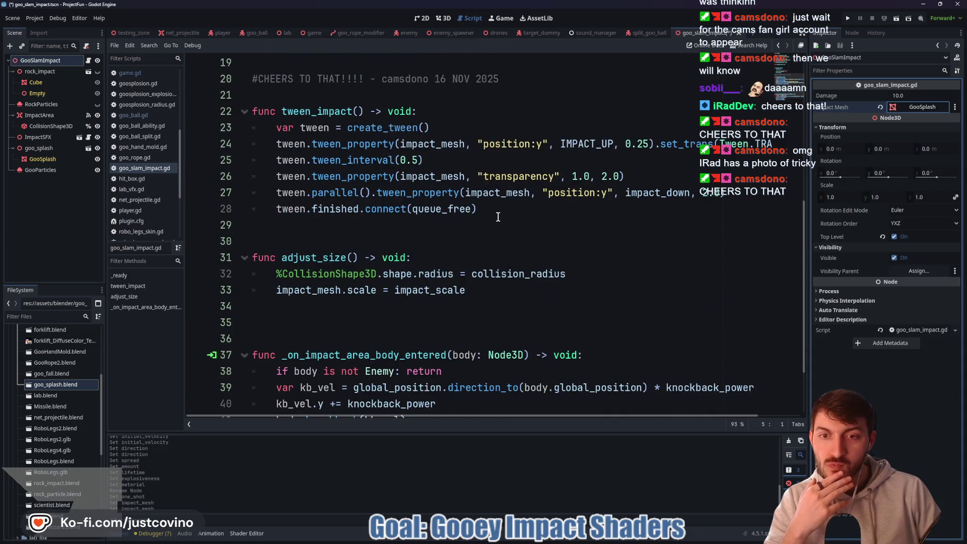
pyautogui.scroll(-1, 499, 217)
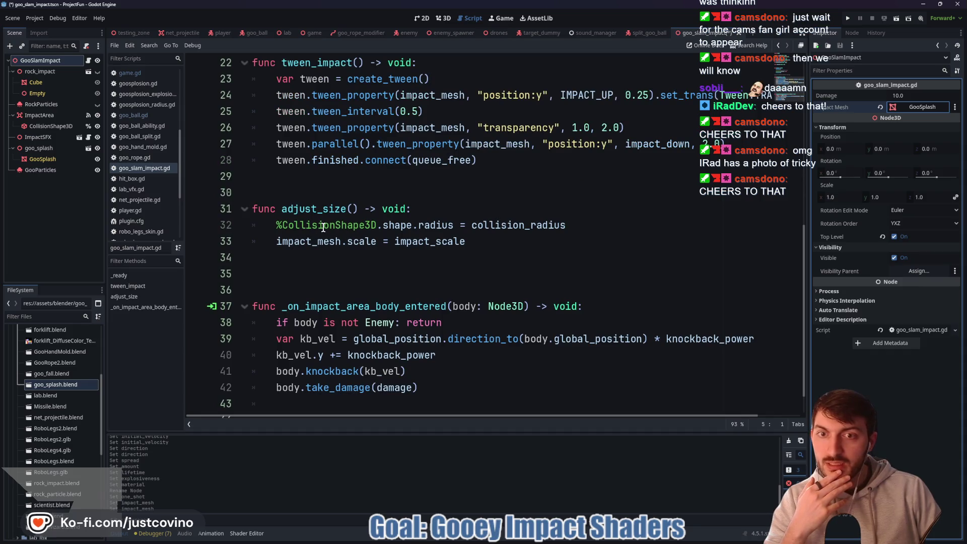
pyautogui.scroll(-1, 332, 237)
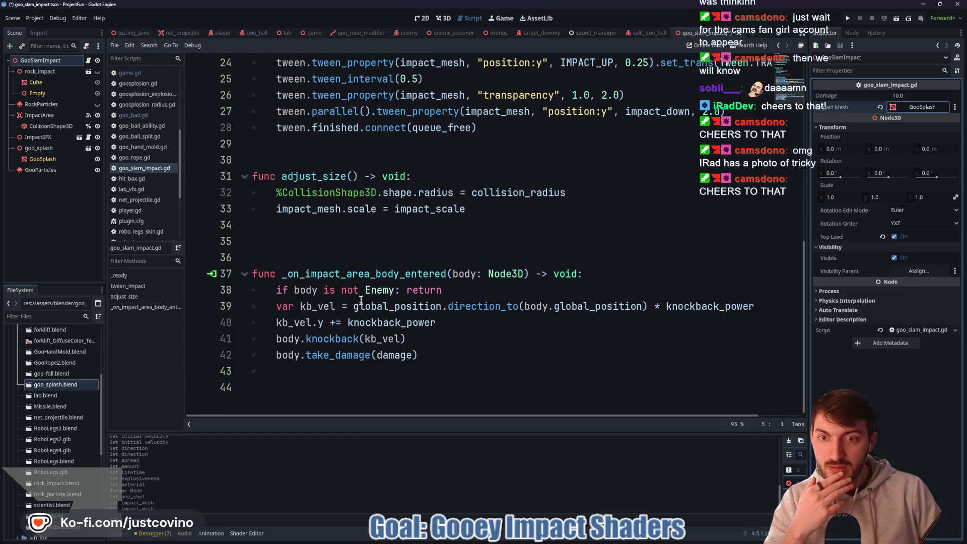
pyautogui.scroll(5, 461, 321)
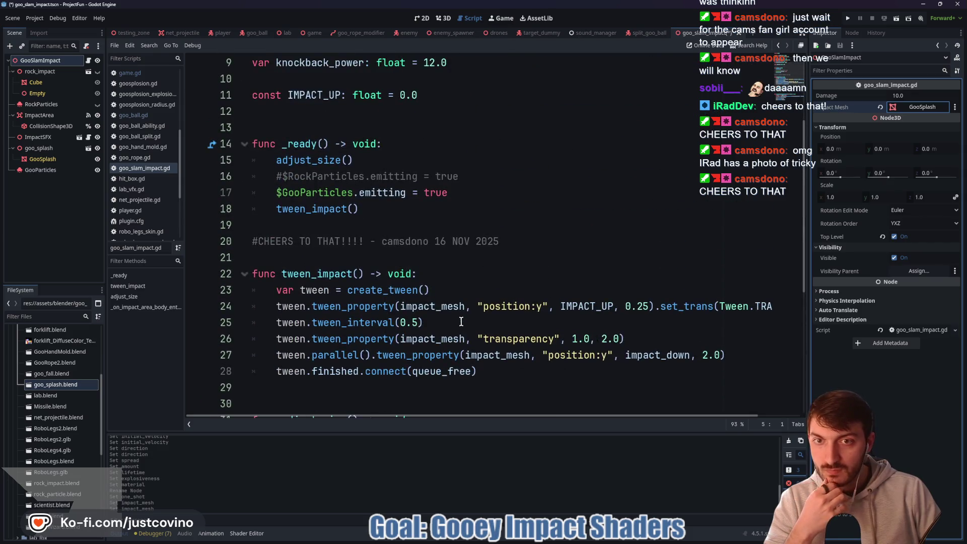
pyautogui.scroll(1, 461, 321)
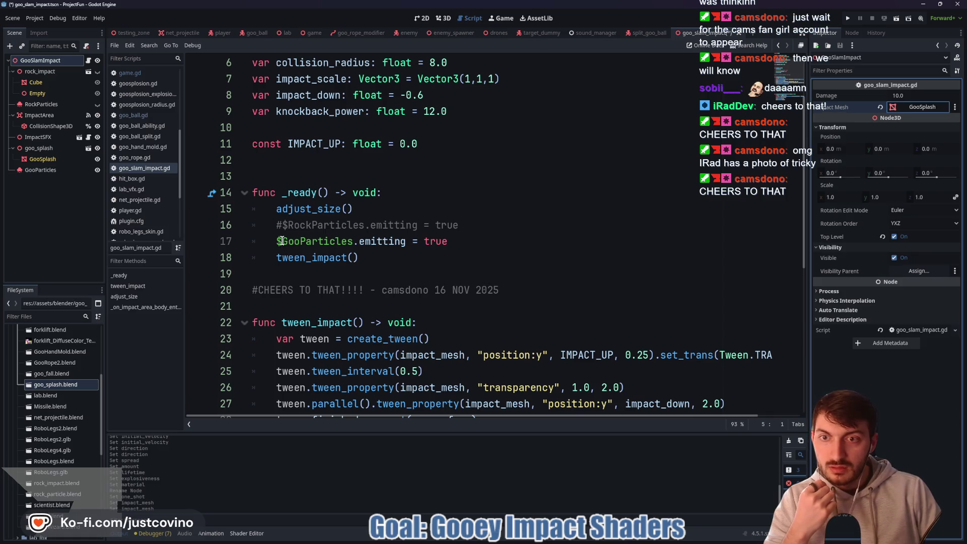
pyautogui.scroll(1, 430, 236)
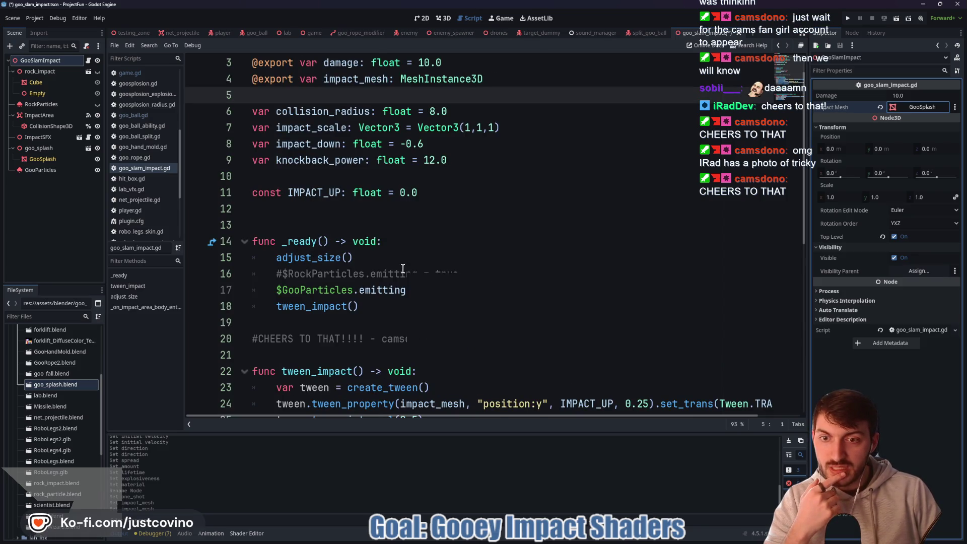
pyautogui.scroll(-1, 402, 268)
pyautogui.scroll(2, 401, 268)
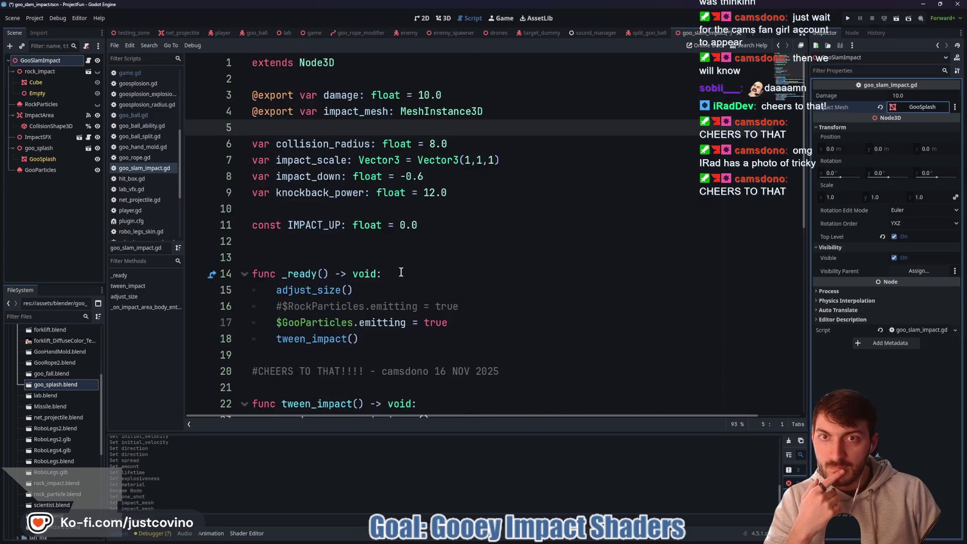
pyautogui.scroll(-4, 401, 268)
pyautogui.scroll(4, 402, 272)
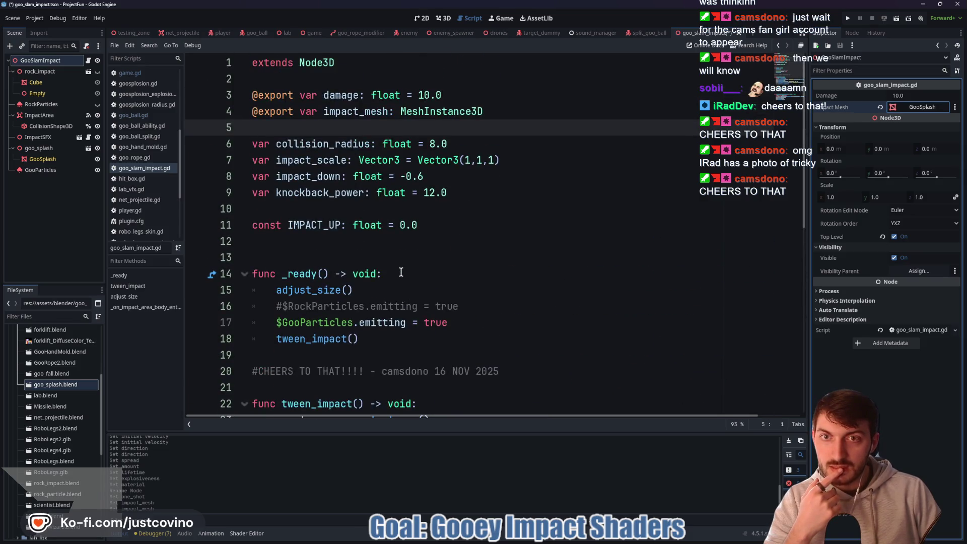
pyautogui.click(405, 259)
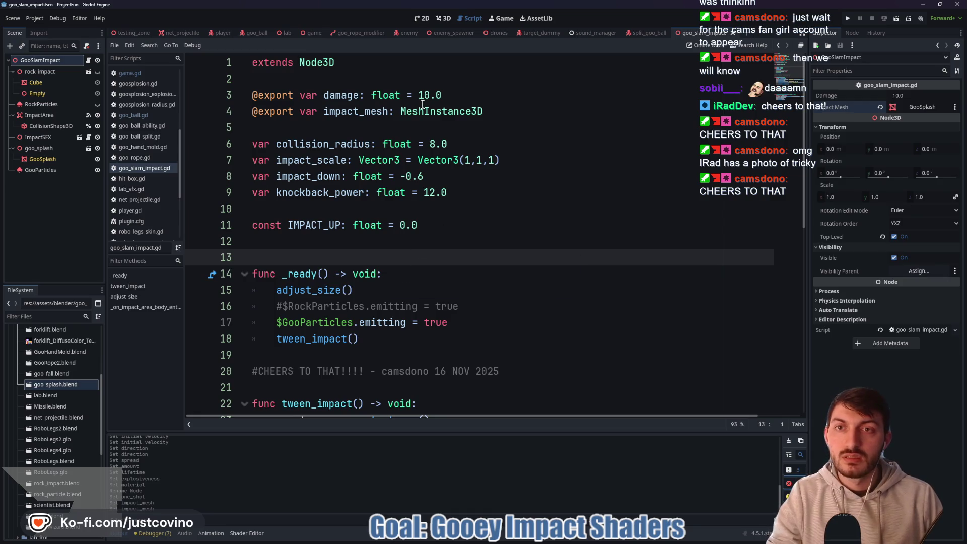
pyautogui.click(312, 34)
# Run the project, start a game from the main menu and swing around the lab.
pyautogui.press('F5')
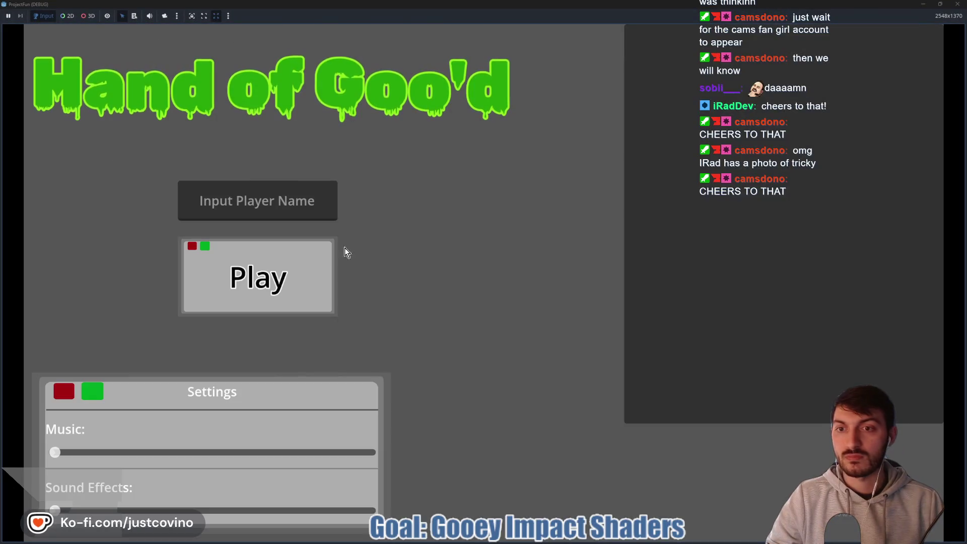
pyautogui.click(257, 276)
pyautogui.press('w')
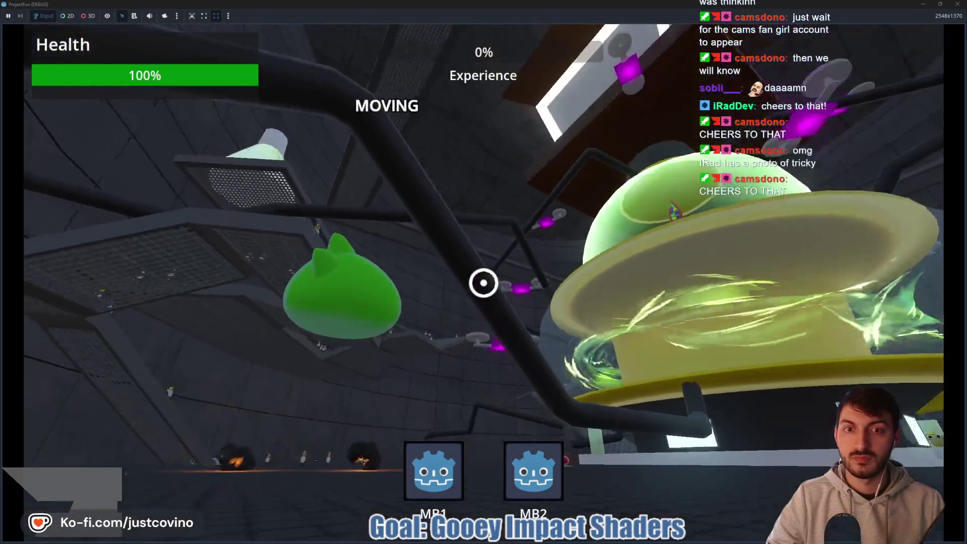
pyautogui.click(483, 283)
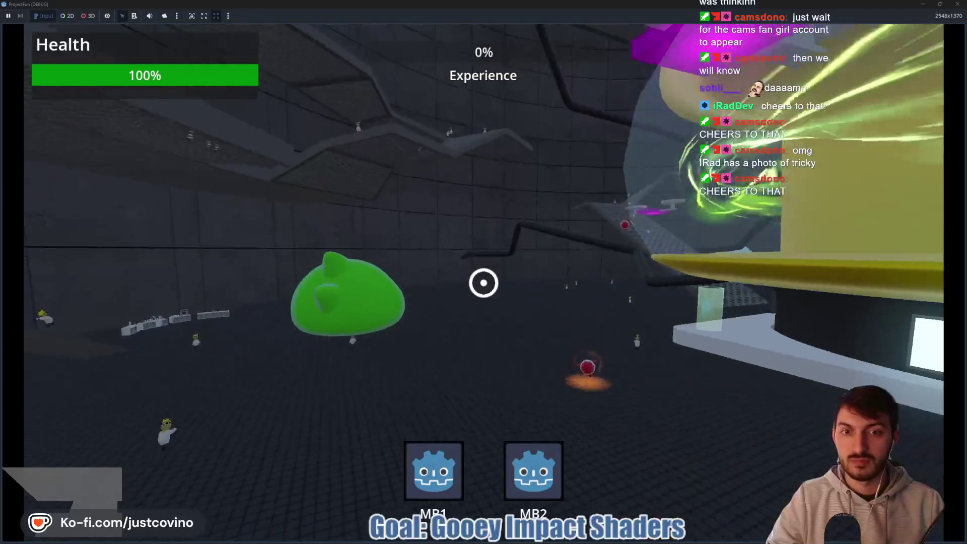
pyautogui.click(484, 283)
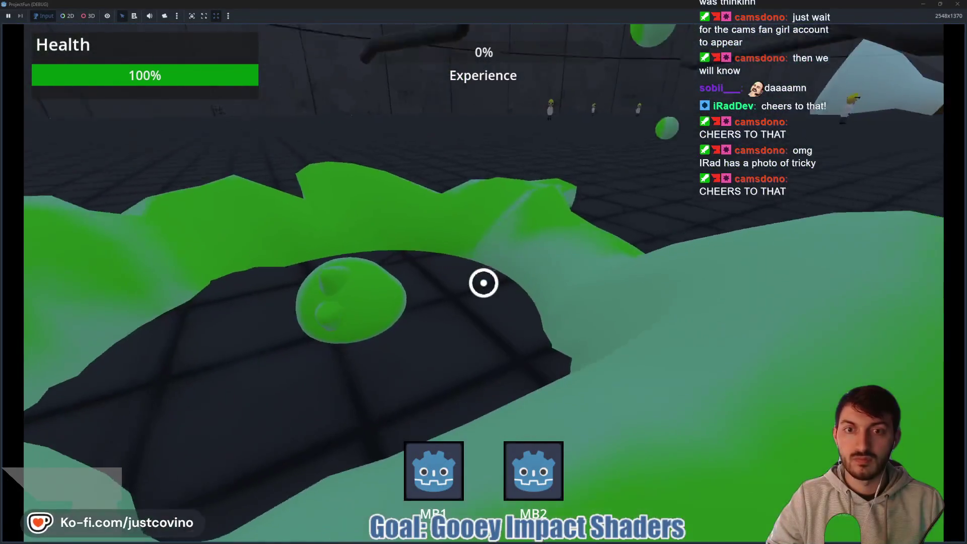
pyautogui.press('w')
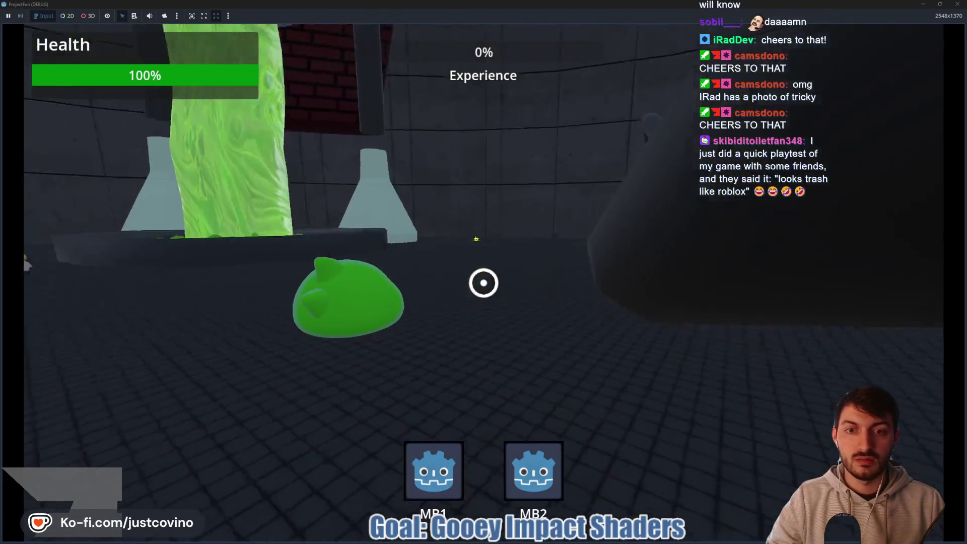
# Slam goo onto the floor and walls to test the green splash, then stop the game.
pyautogui.click(483, 282)
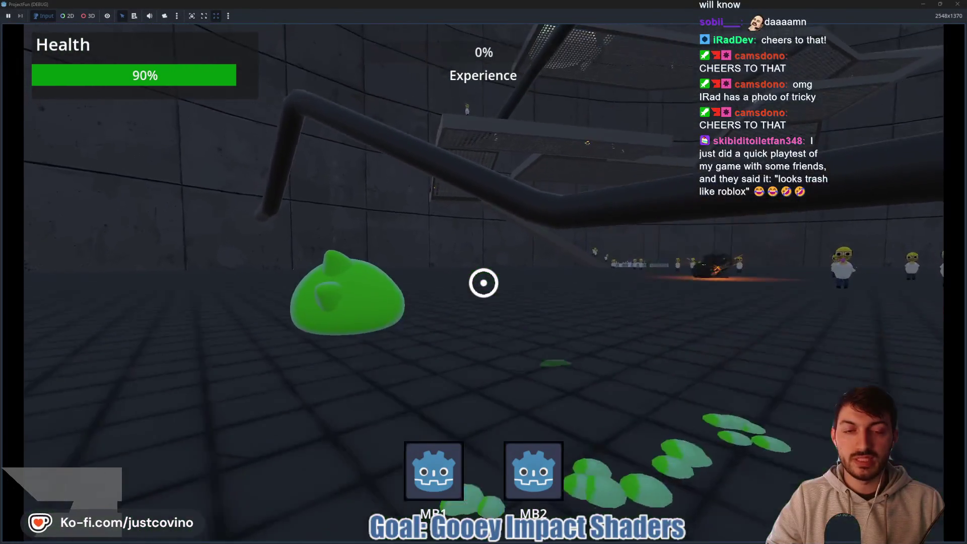
pyautogui.click(484, 282)
pyautogui.click(483, 283)
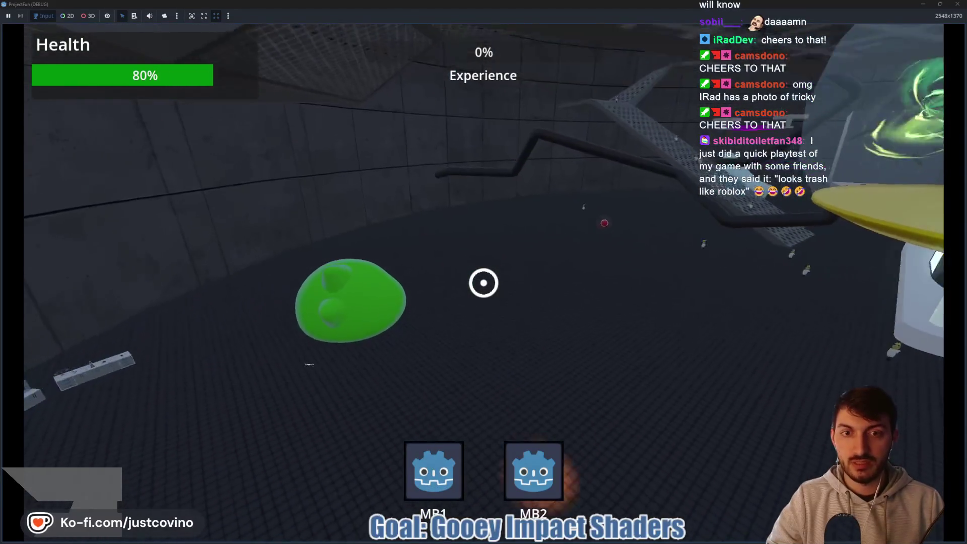
pyautogui.click(484, 283)
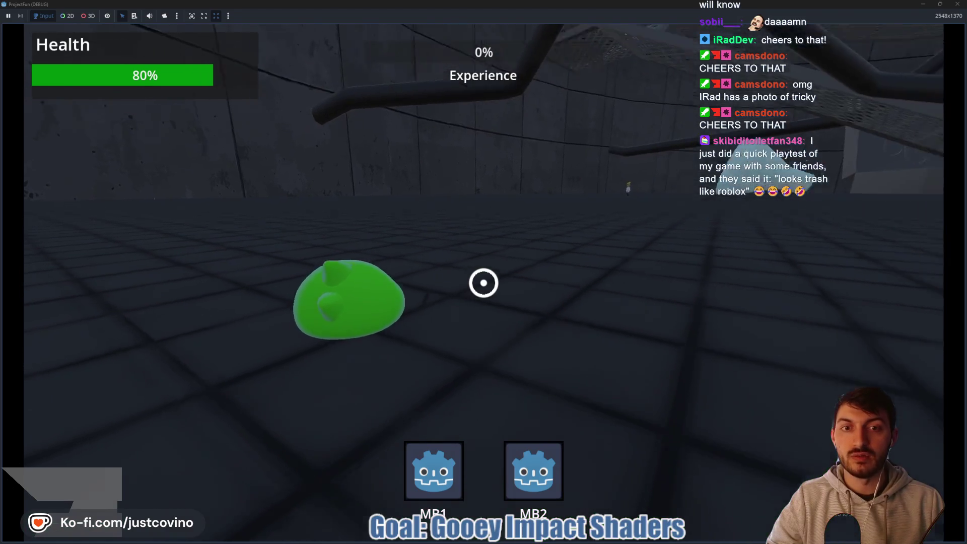
pyautogui.click(484, 283)
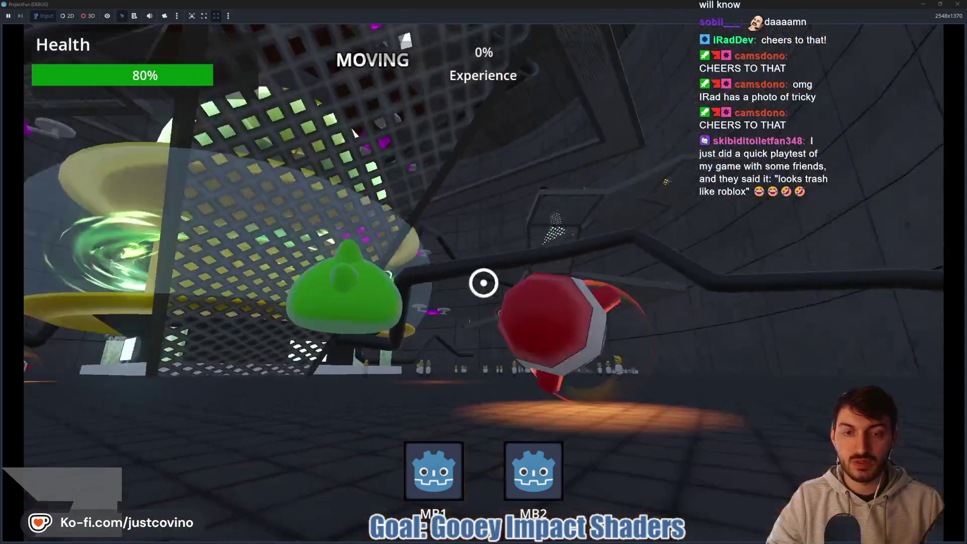
pyautogui.click(484, 283)
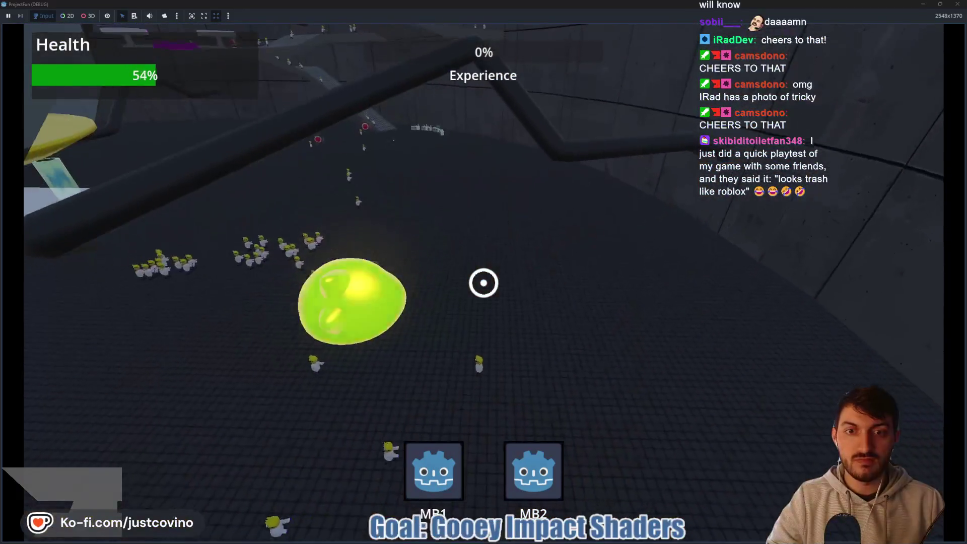
pyautogui.press('F8')
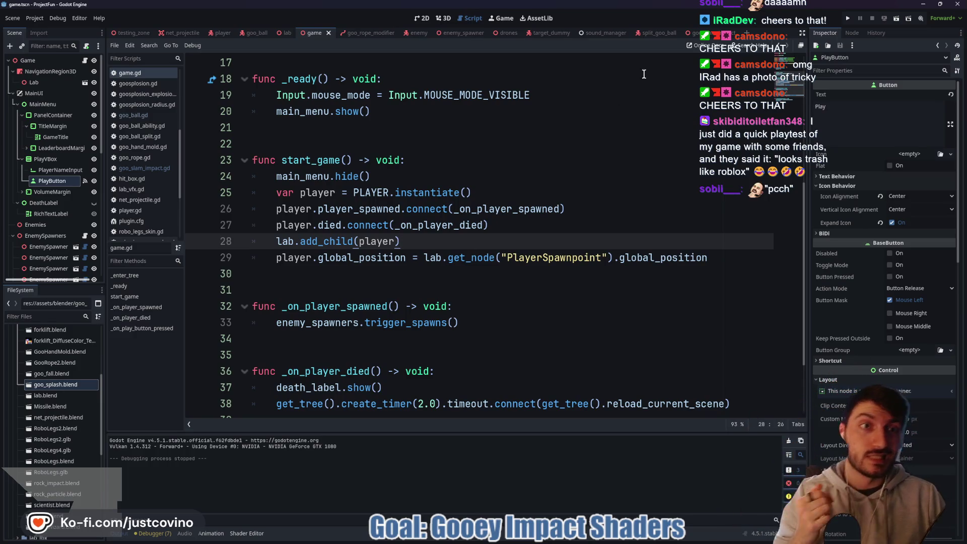
# Change line 24's transition from Tween.TRANS_BACK to Tween.TRANS_BOUNCE and save goo_slam_impact.gd.
pyautogui.click(695, 32)
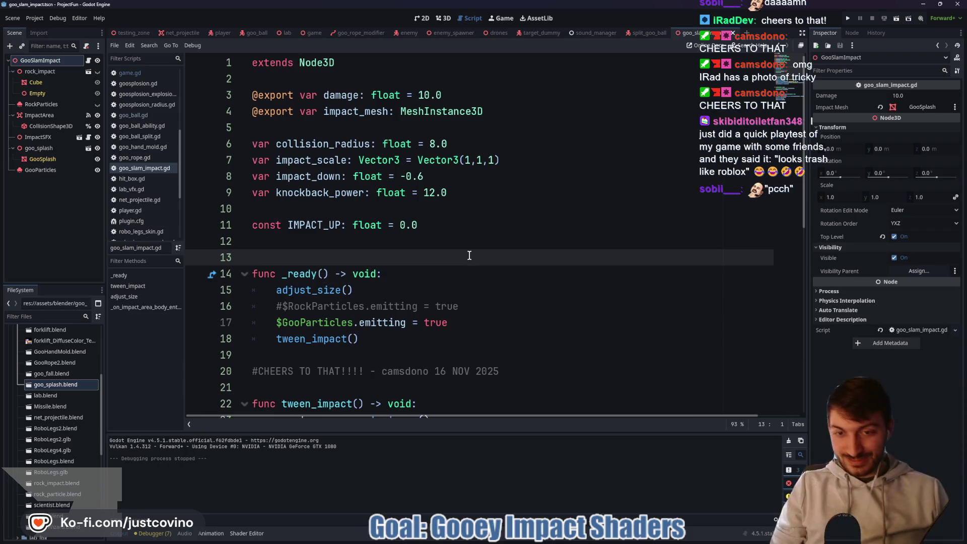
pyautogui.scroll(-5, 453, 253)
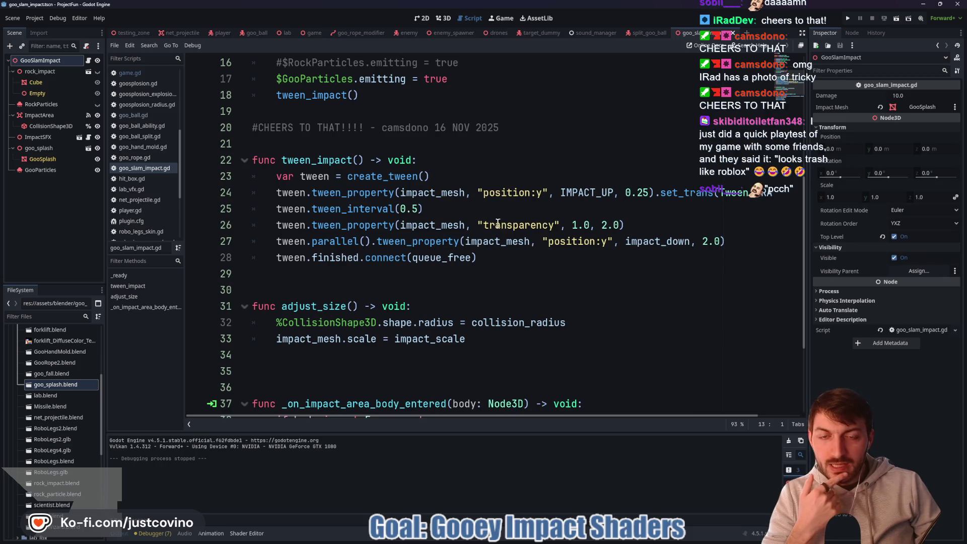
pyautogui.moveTo(375, 223)
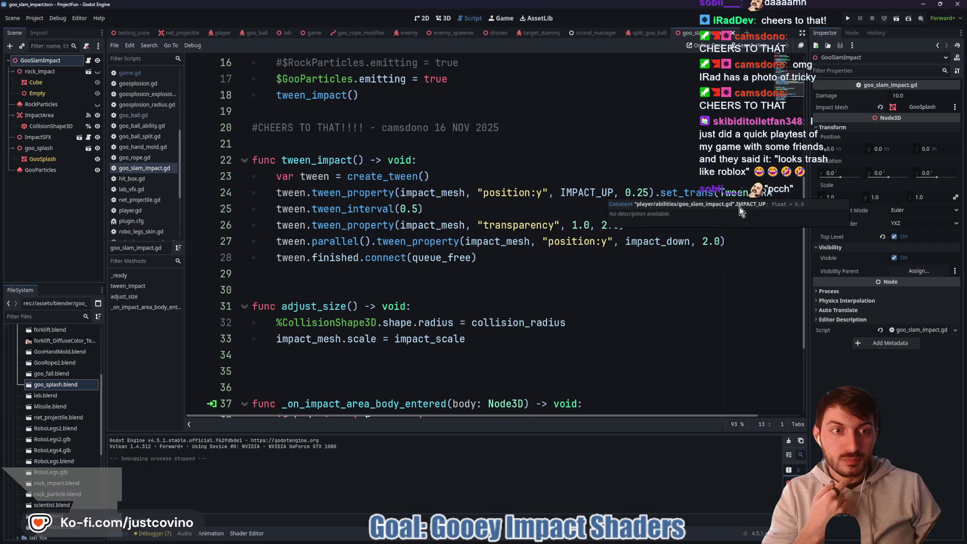
pyautogui.hscroll(2, 554, 425)
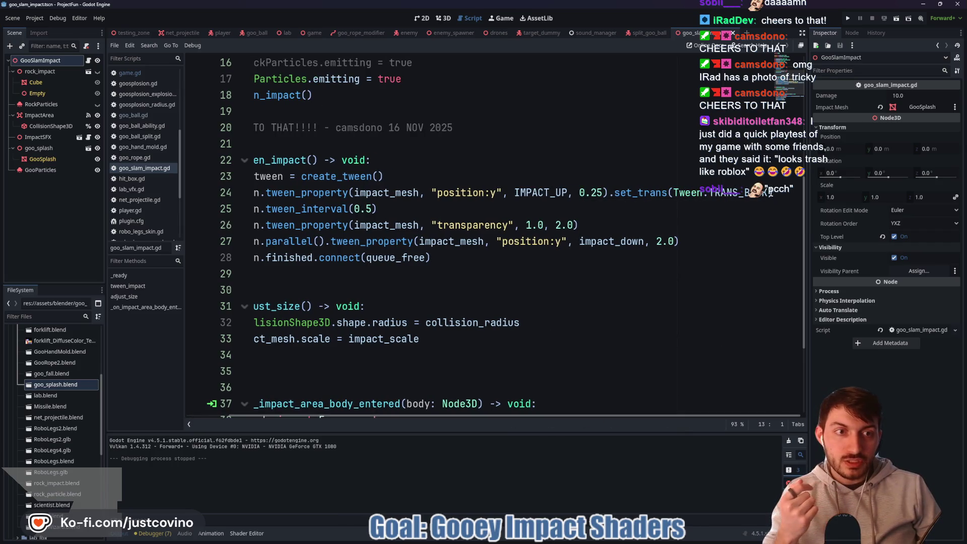
pyautogui.click(800, 194)
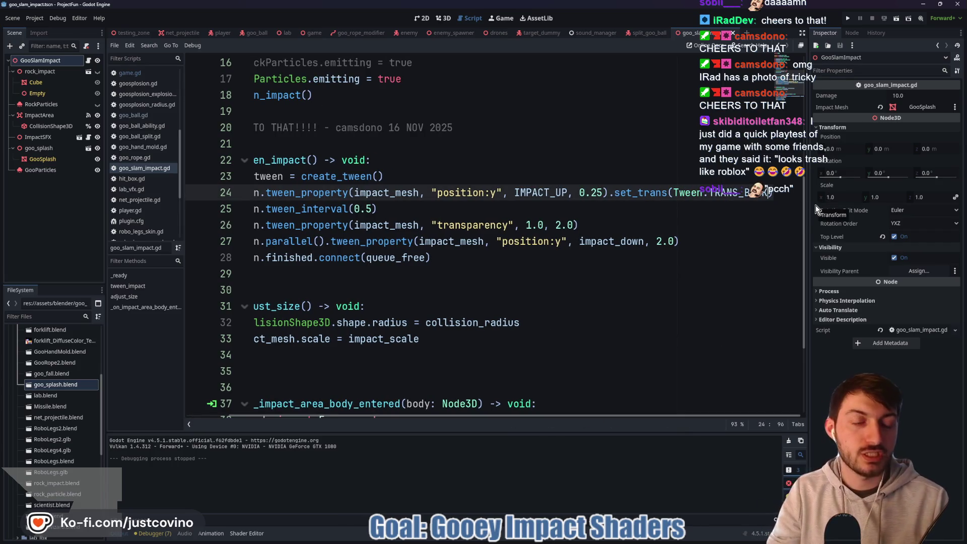
pyautogui.press('BackSpace')
pyautogui.press('BackSpace')
pyautogui.press('BackSpace')
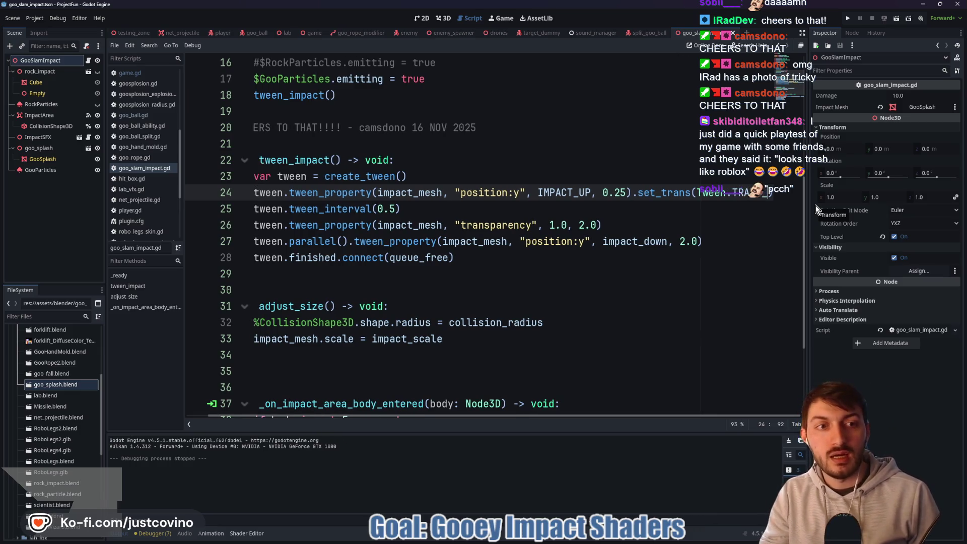
pyautogui.write('BOUNCE')
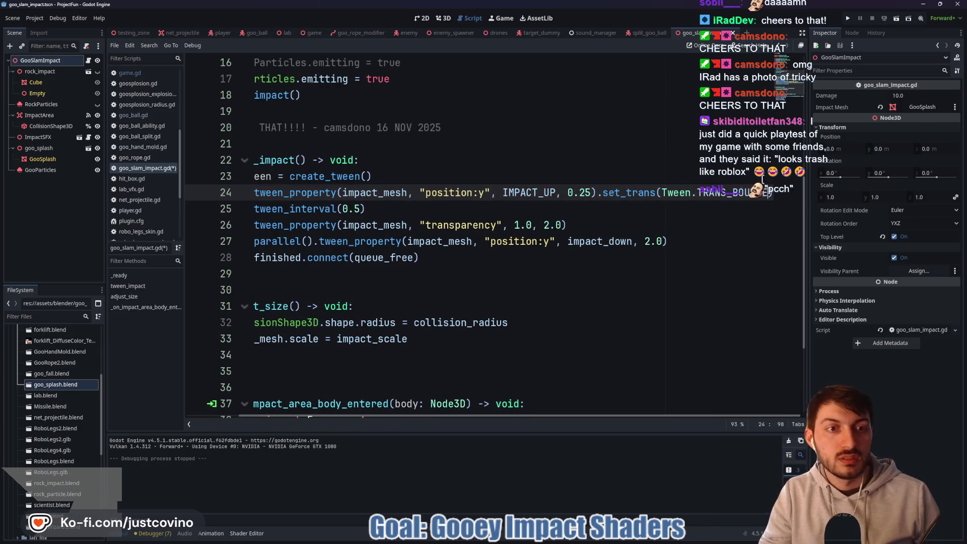
pyautogui.click(610, 210)
pyautogui.hotkey('ctrl', 's')
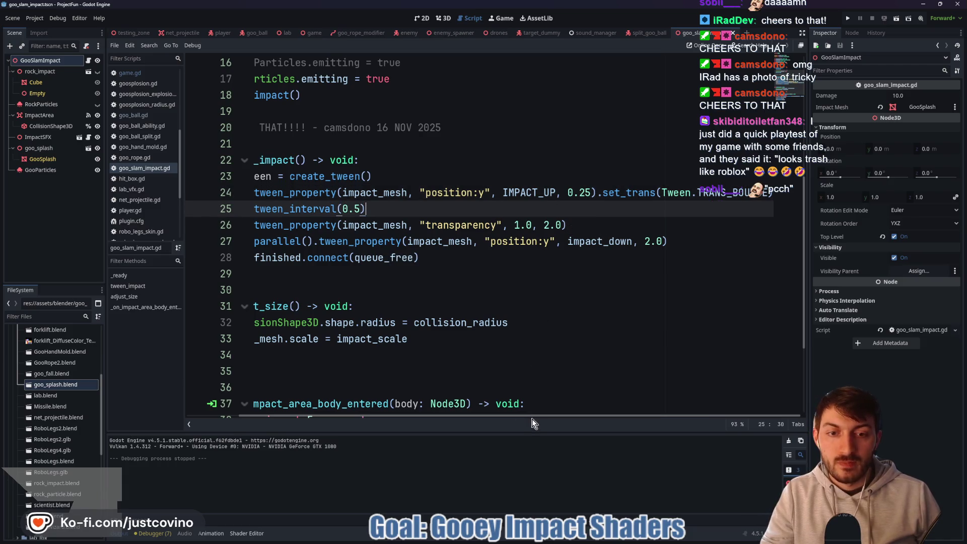
pyautogui.moveTo(531, 416); pyautogui.dragTo(479, 416)
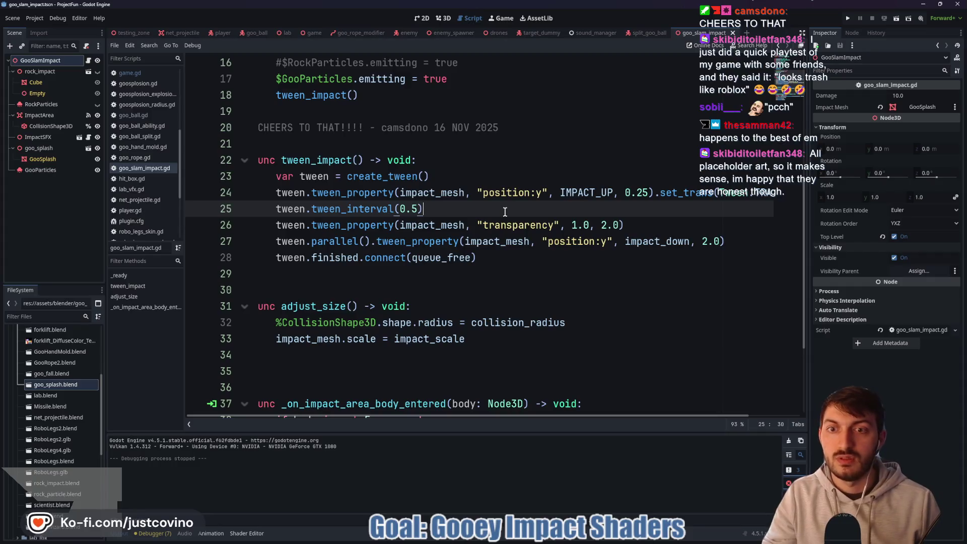
pyautogui.press('Return')
# Comment out the parallel position:y tween line.
pyautogui.write('tw')
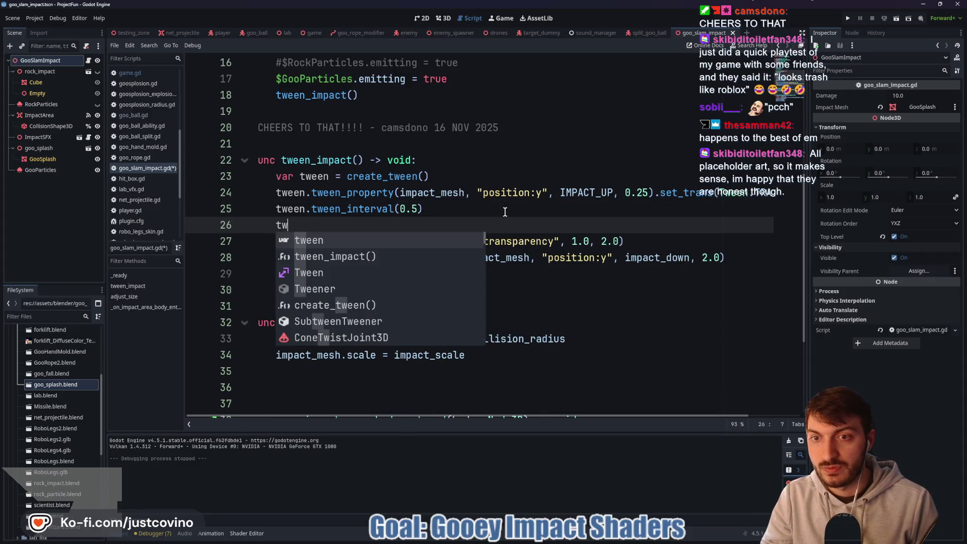
pyautogui.press('BackSpace')
pyautogui.press('BackSpace')
pyautogui.press('BackSpace')
pyautogui.press('BackSpace')
pyautogui.click(677, 226)
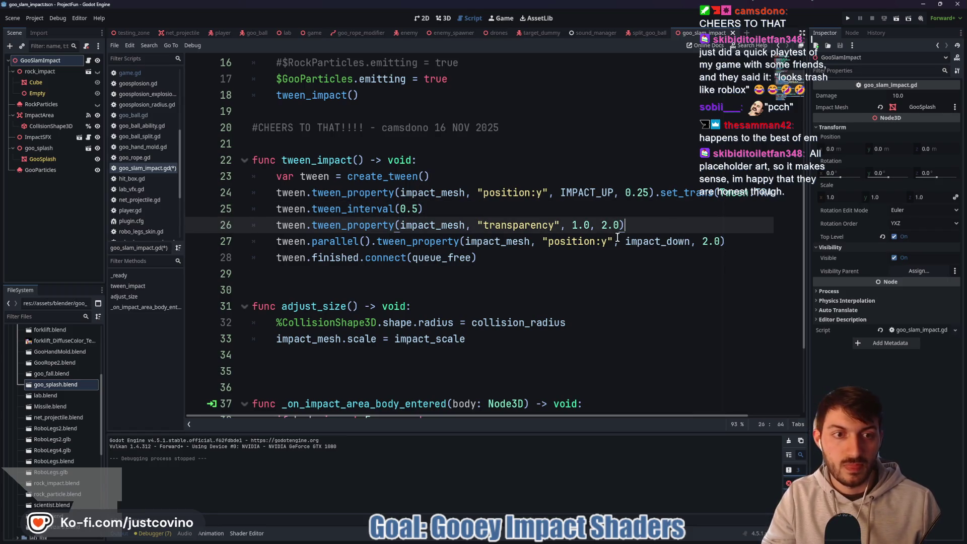
pyautogui.click(272, 241)
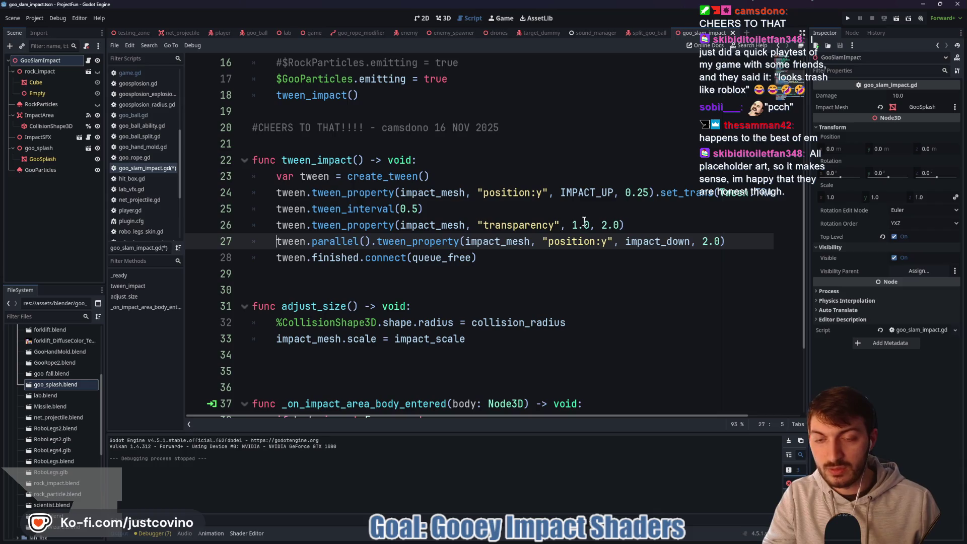
pyautogui.write('#')
# Below the transparency tween, start a parallel tween_property call on impact_mesh.
pyautogui.click(644, 225)
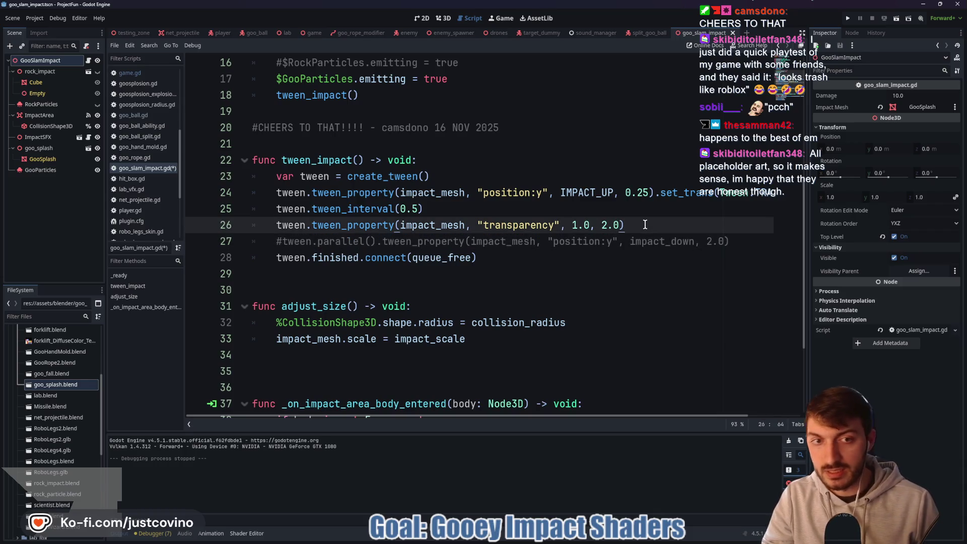
pyautogui.press('Return')
pyautogui.write('tween.tween_')
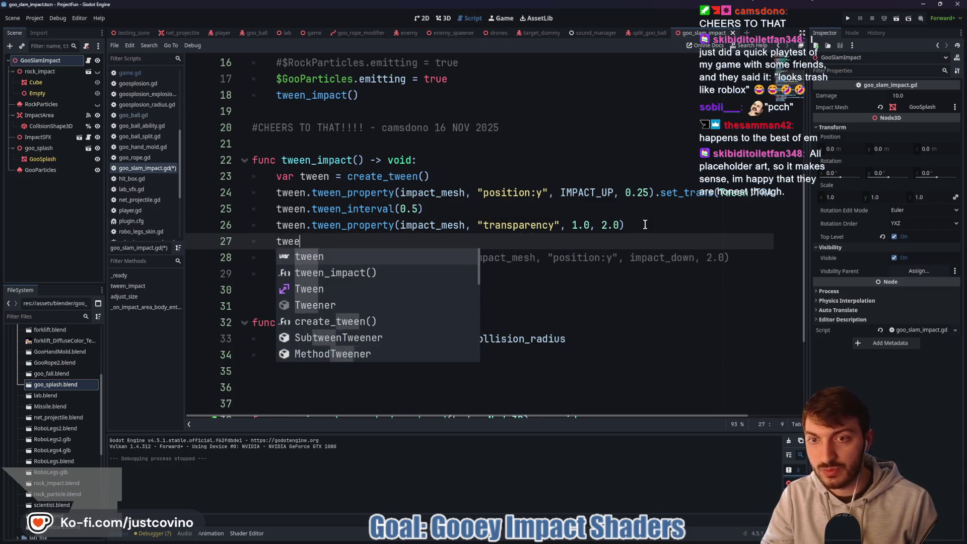
pyautogui.press('BackSpace')
pyautogui.press('BackSpace')
pyautogui.press('BackSpace')
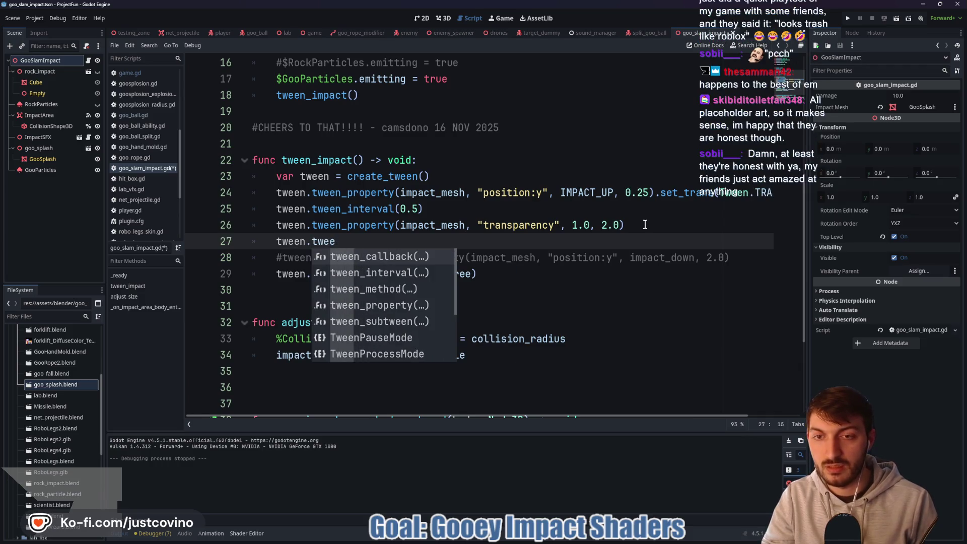
pyautogui.write('p')
pyautogui.press('Return')
pyautogui.write('.tween')
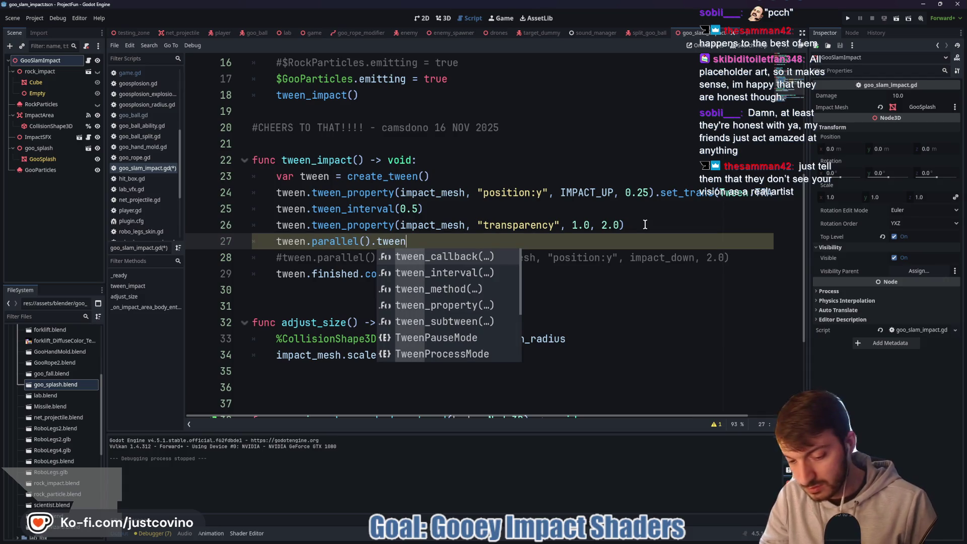
pyautogui.write('_p')
pyautogui.press('Return')
pyautogui.write('impact')
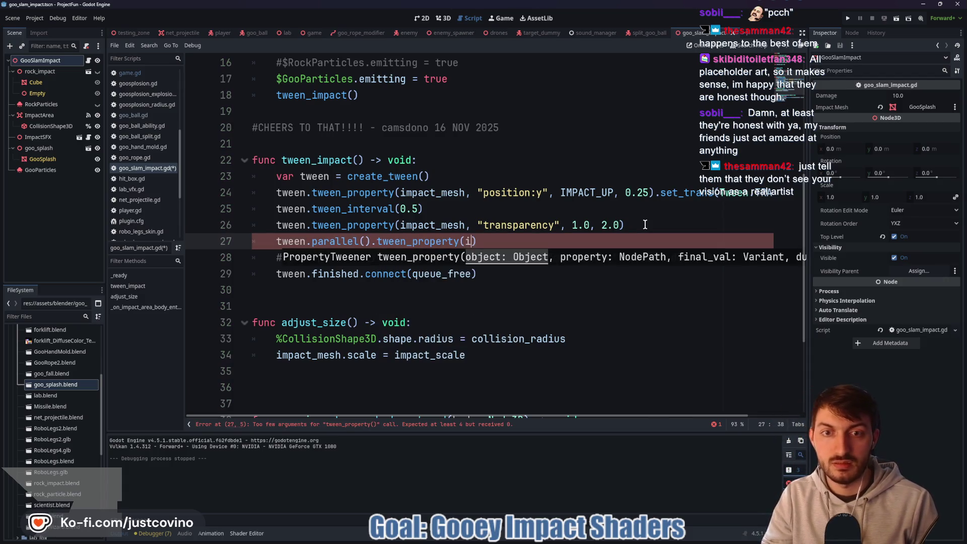
pyautogui.press('Return')
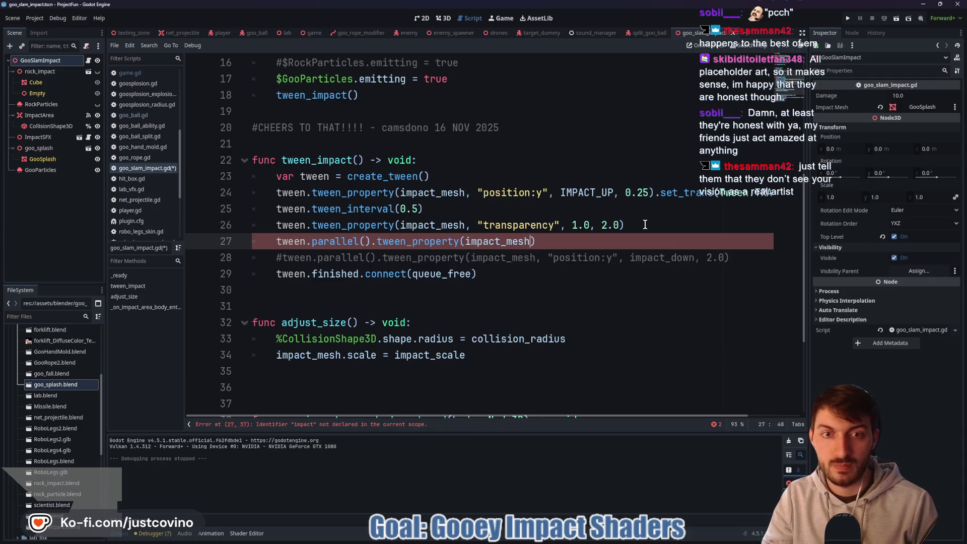
# Make the new tween scale impact_mesh to Vector3(4,2,4) over 2.0 seconds, and save.
pyautogui.write(', "')
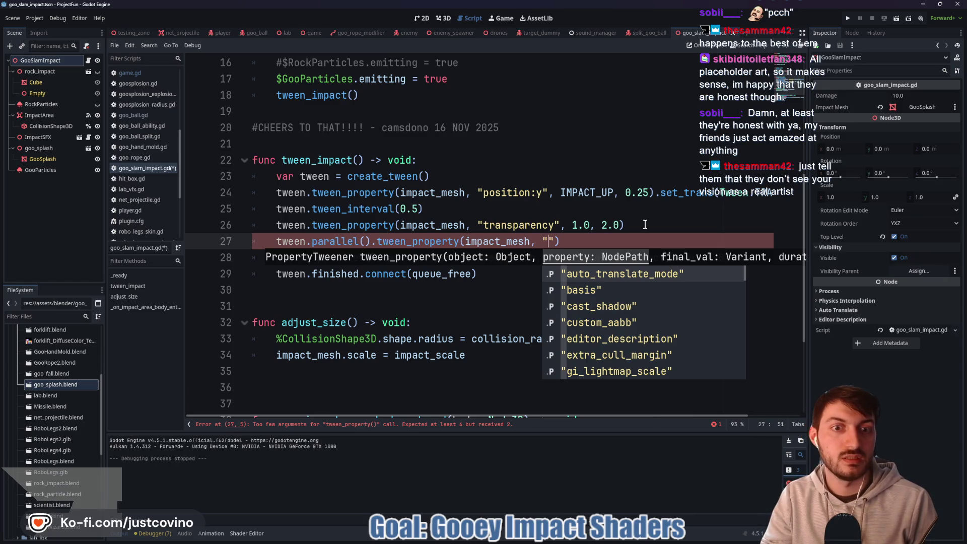
pyautogui.write('sc')
pyautogui.press('Return')
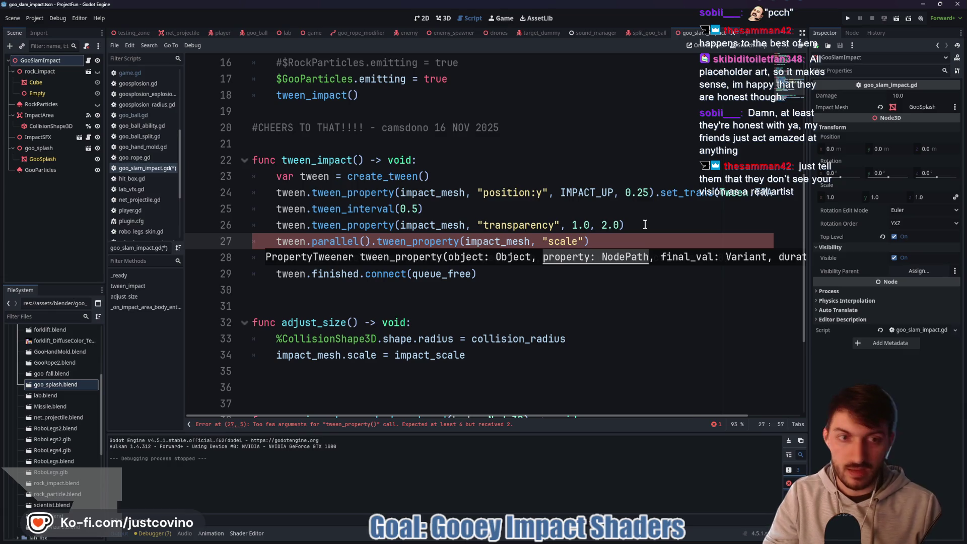
pyautogui.write(', ')
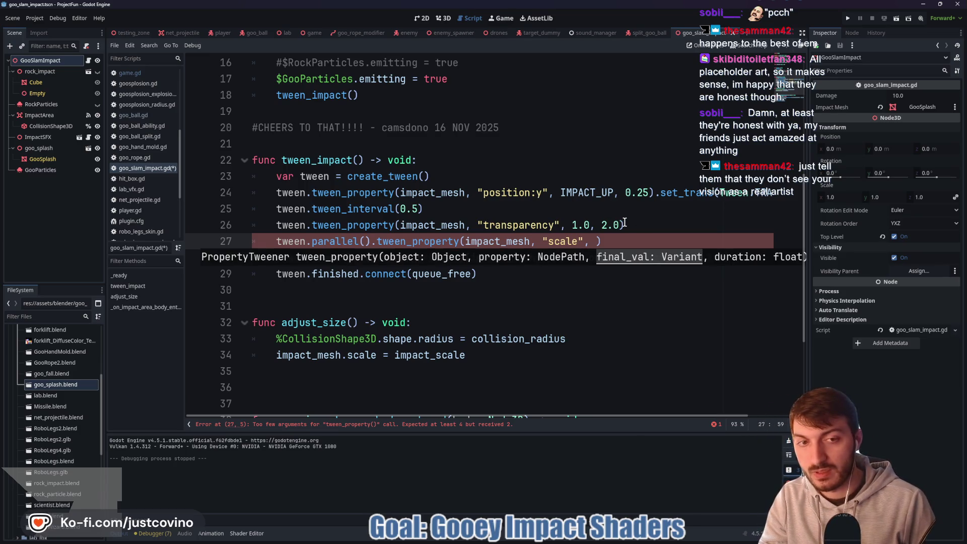
pyautogui.write('Vector3(')
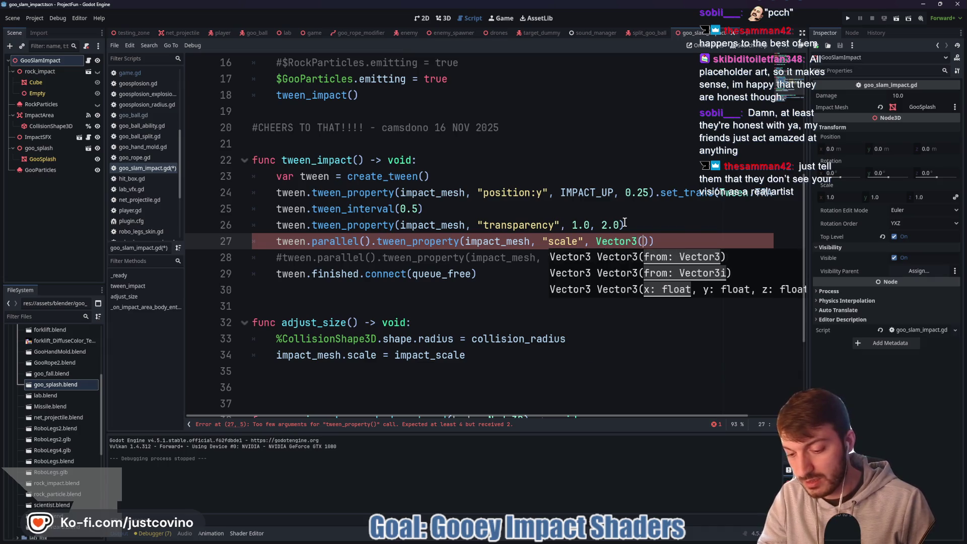
pyautogui.write('4,')
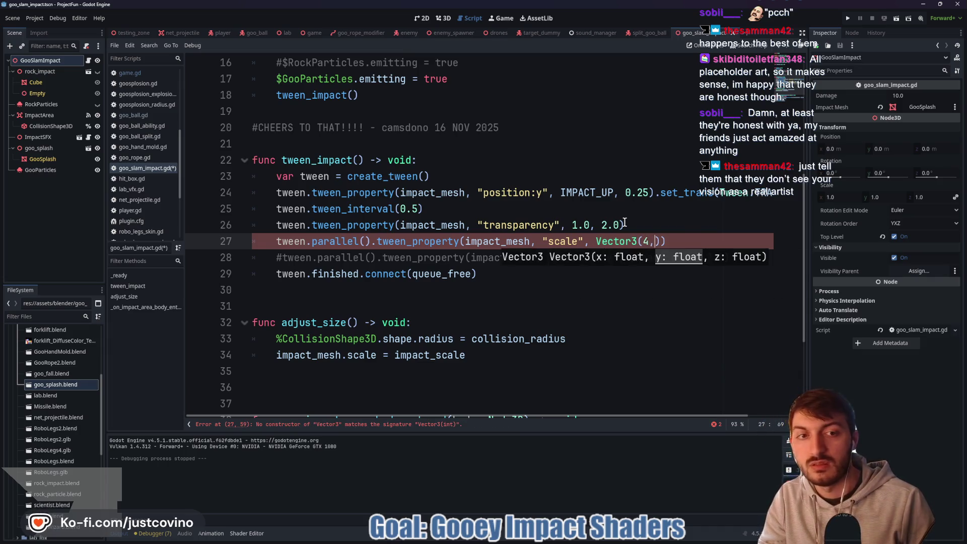
pyautogui.write('2,4')
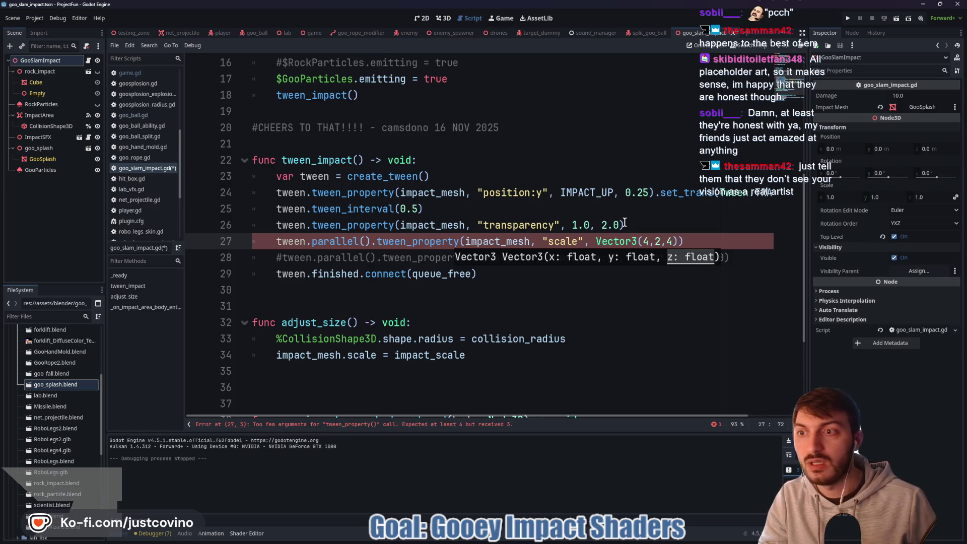
pyautogui.click(47, 149)
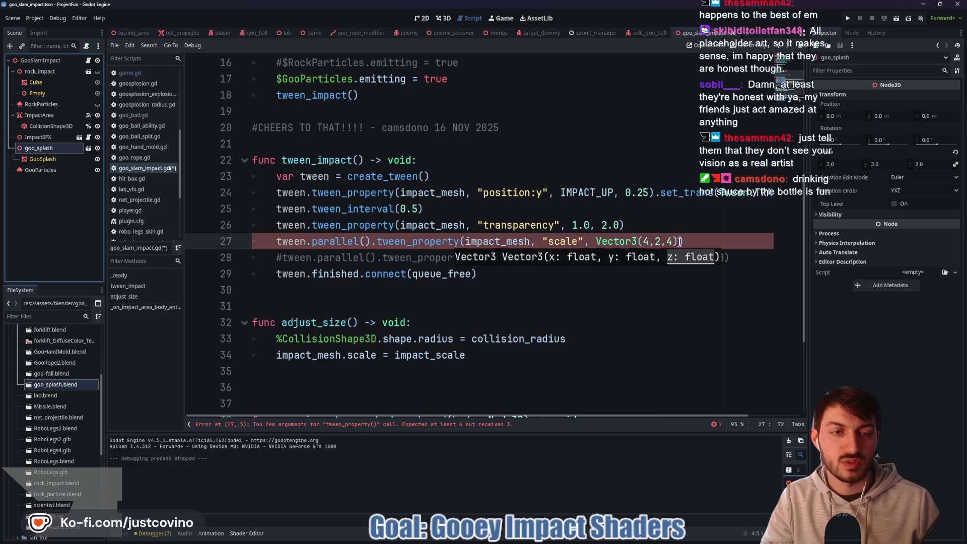
pyautogui.write(')')
pyautogui.write(', 2.0')
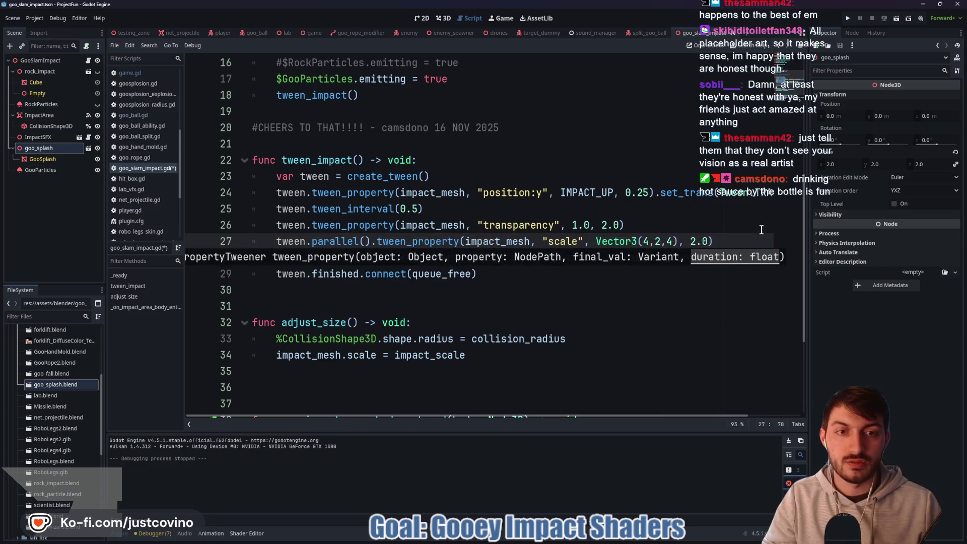
pyautogui.click(726, 242)
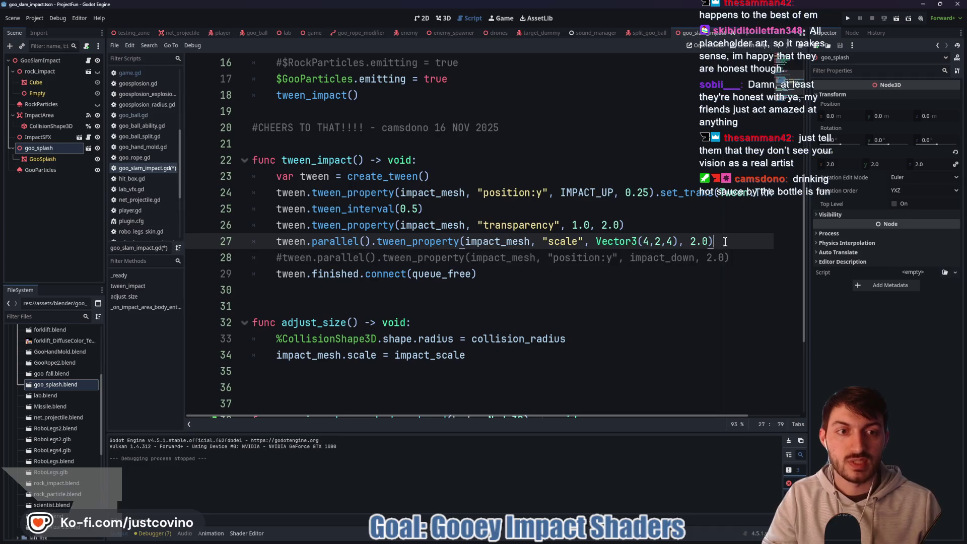
pyautogui.hotkey('ctrl', 's')
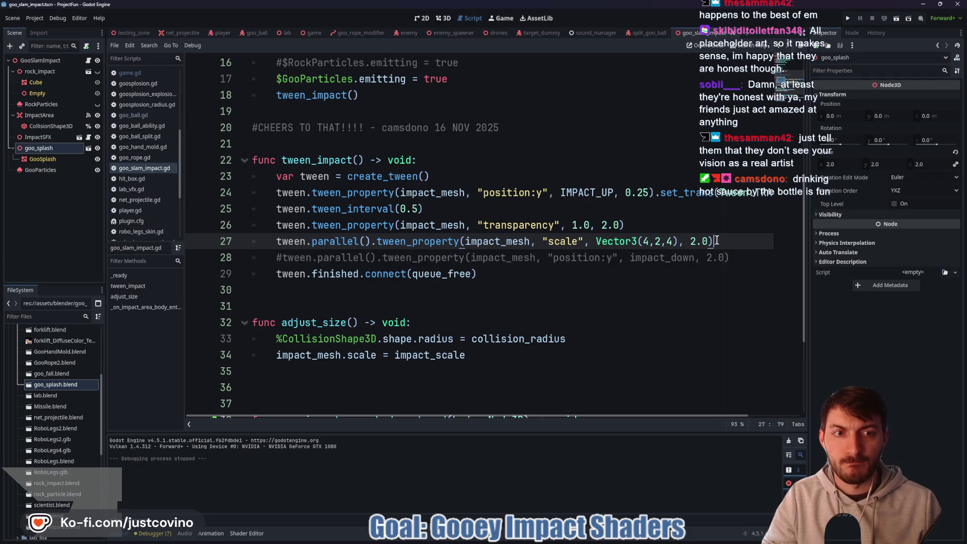
# Change the transparency fade duration from 2.0 to 1.0 seconds and save.
pyautogui.doubleClick(614, 225)
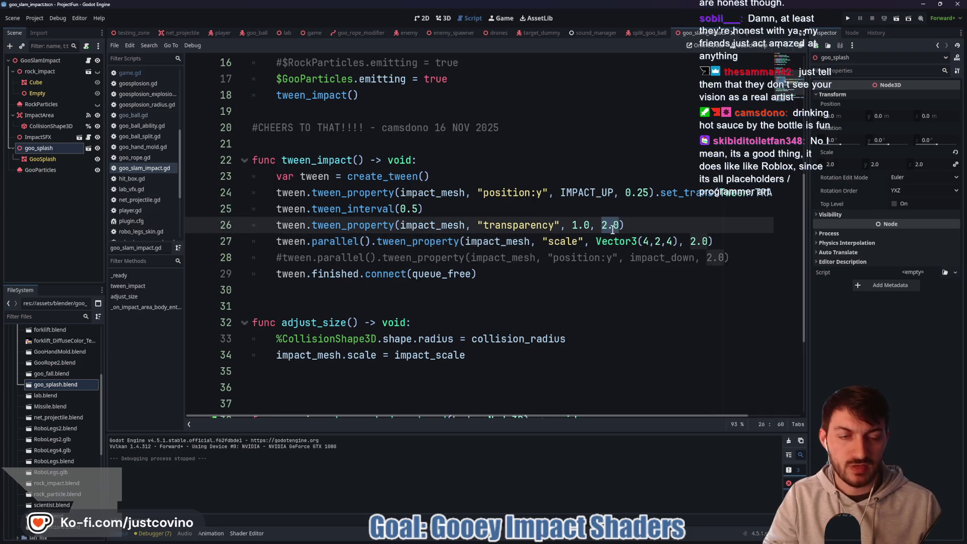
pyautogui.write('1')
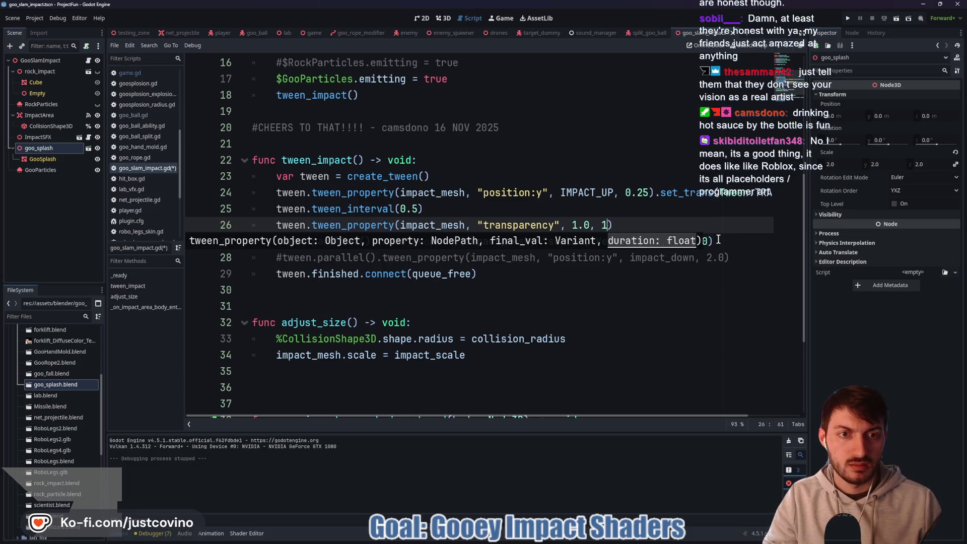
pyautogui.write('.0)')
pyautogui.hotkey('ctrl', 's')
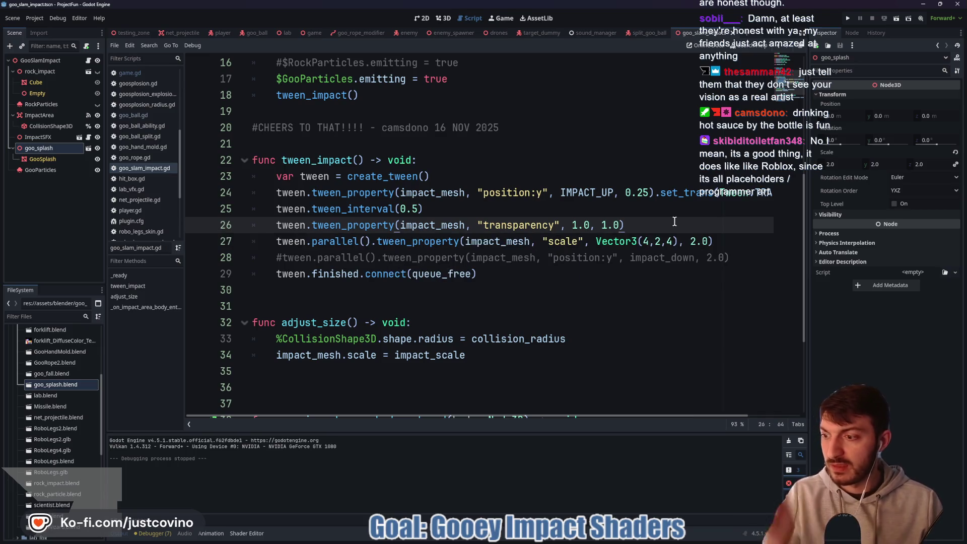
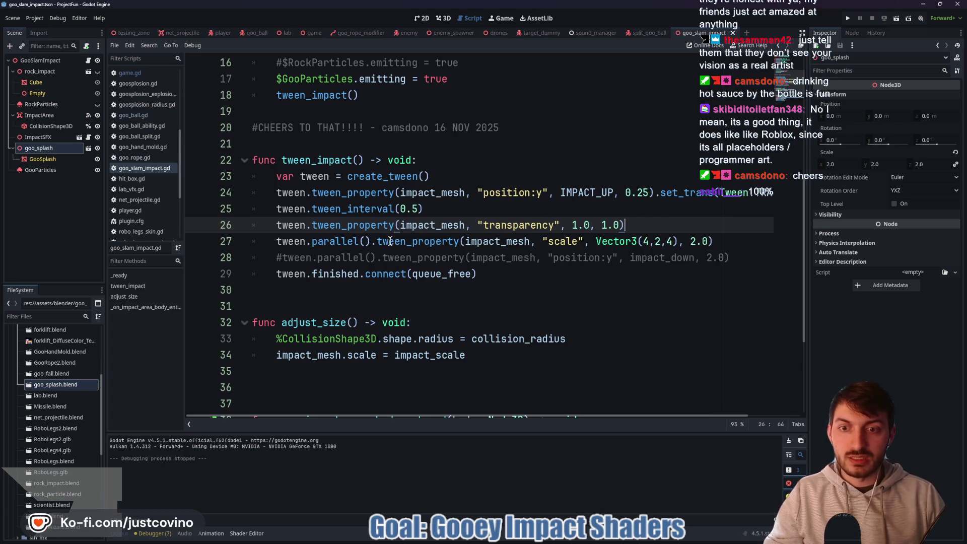
# Run the game from the game scene with F5 and start playing from the main menu.
pyautogui.click(314, 33)
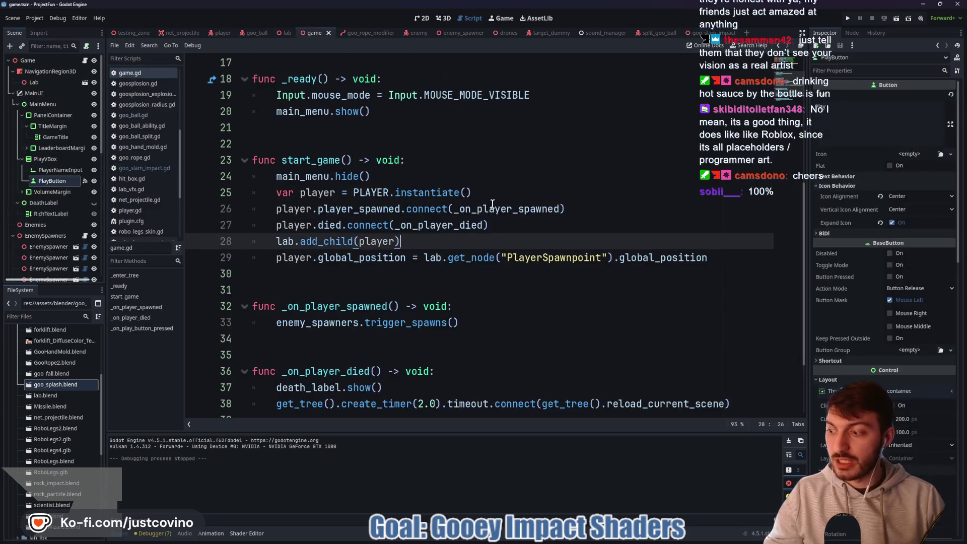
pyautogui.press('F5')
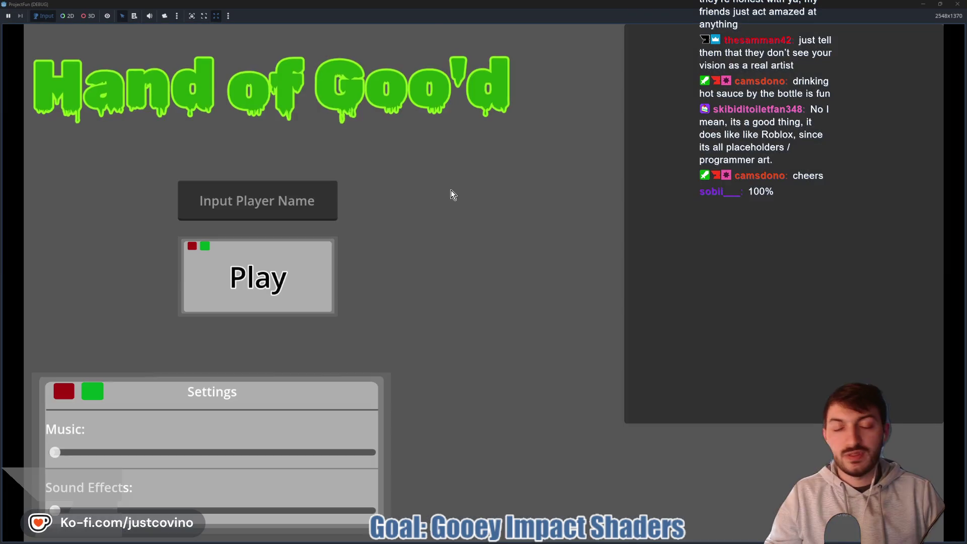
pyautogui.click(257, 276)
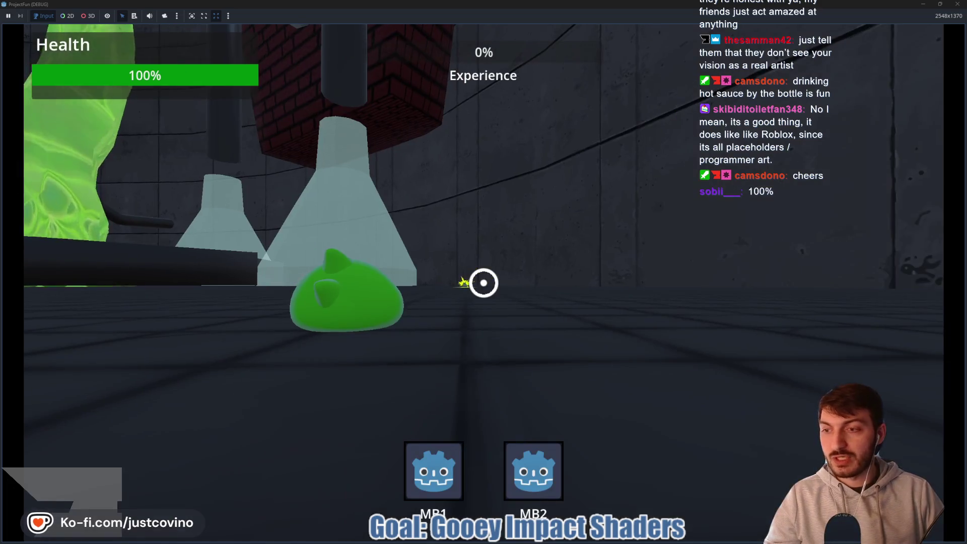
# Move, grapple and slam the slime to trigger the goo splash.
pyautogui.press('w')
pyautogui.click(484, 282)
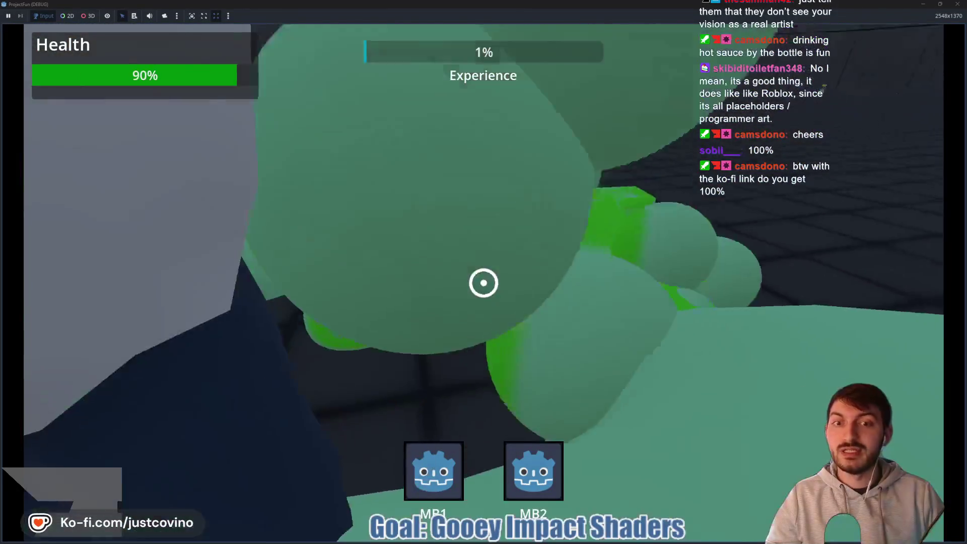
pyautogui.press('w')
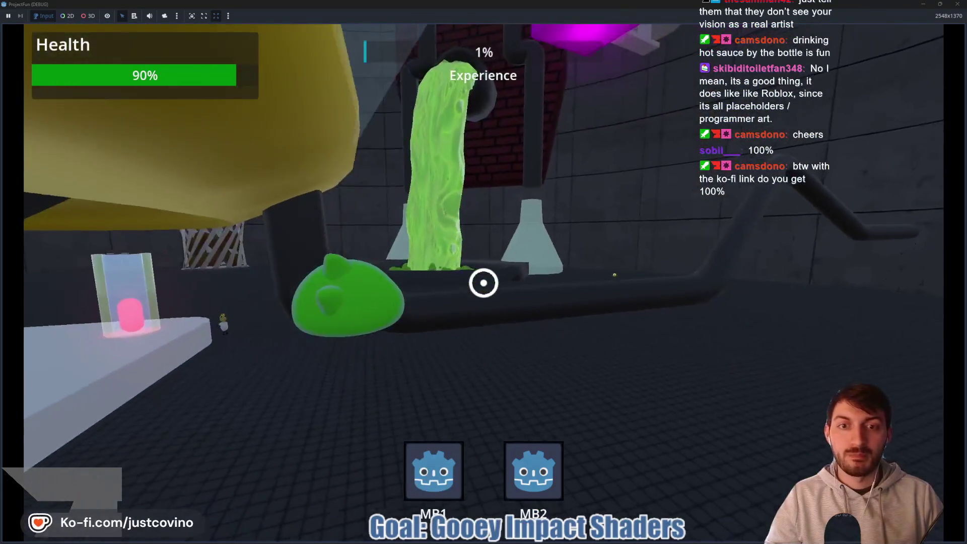
pyautogui.press('space')
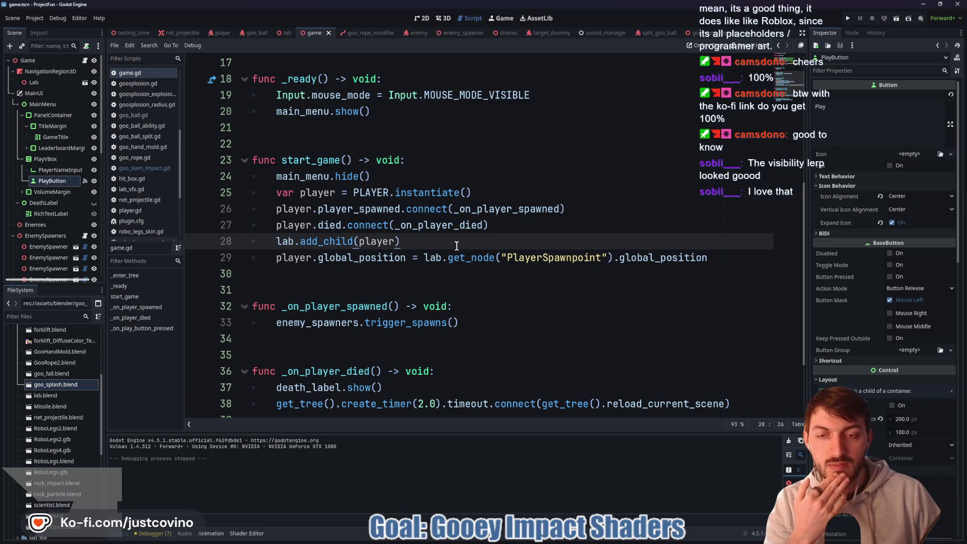
# Delete the tween_interval(0.5) pause line from goo_slam_impact.gd.
pyautogui.scroll(-1, 454, 246)
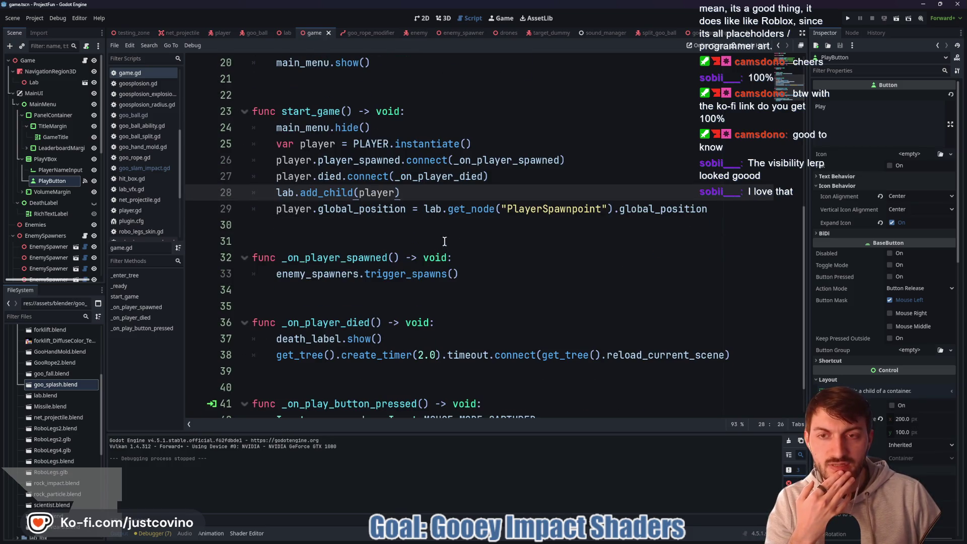
pyautogui.click(694, 33)
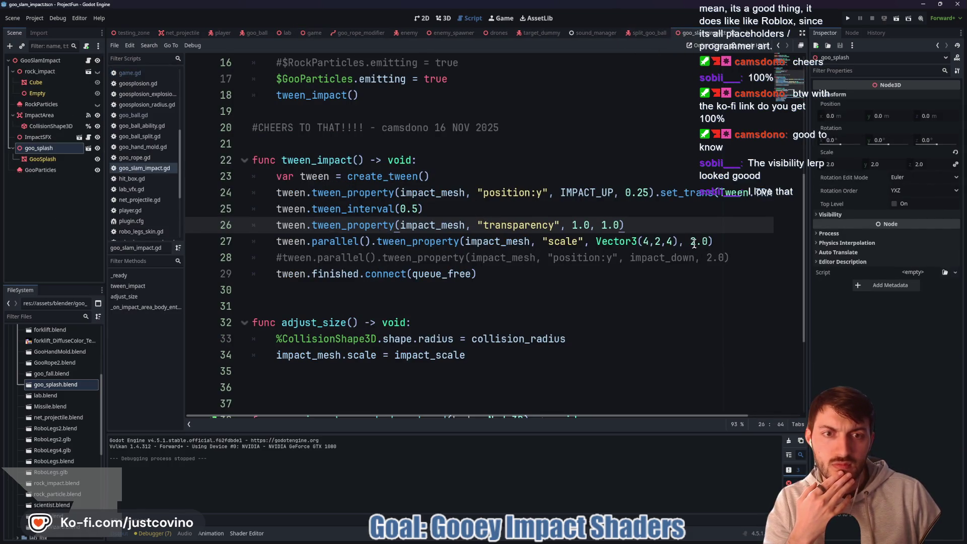
pyautogui.moveTo(430, 208); pyautogui.dragTo(252, 210)
pyautogui.press('BackSpace')
pyautogui.press('BackSpace')
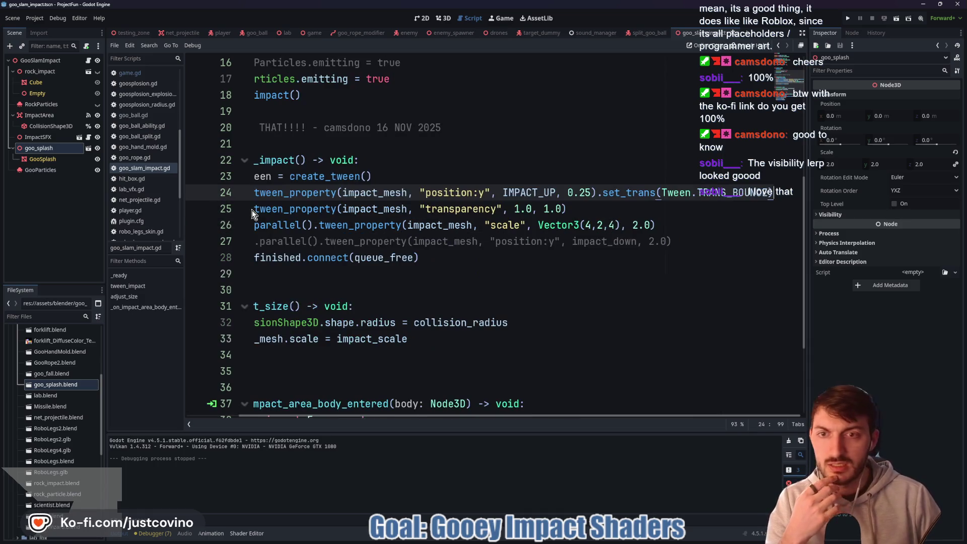
# Save the script and relaunch the game from the game scene.
pyautogui.click(615, 208)
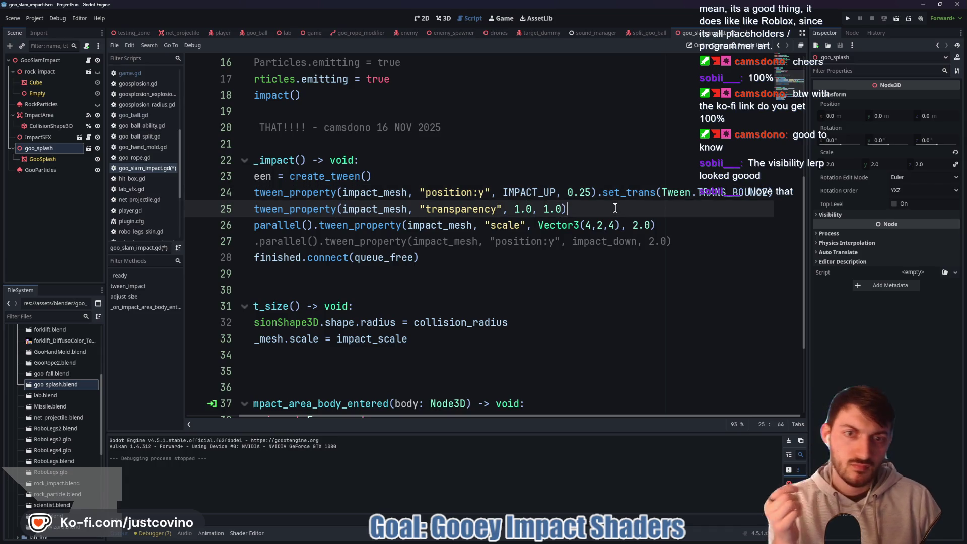
pyautogui.hotkey('ctrl', 's')
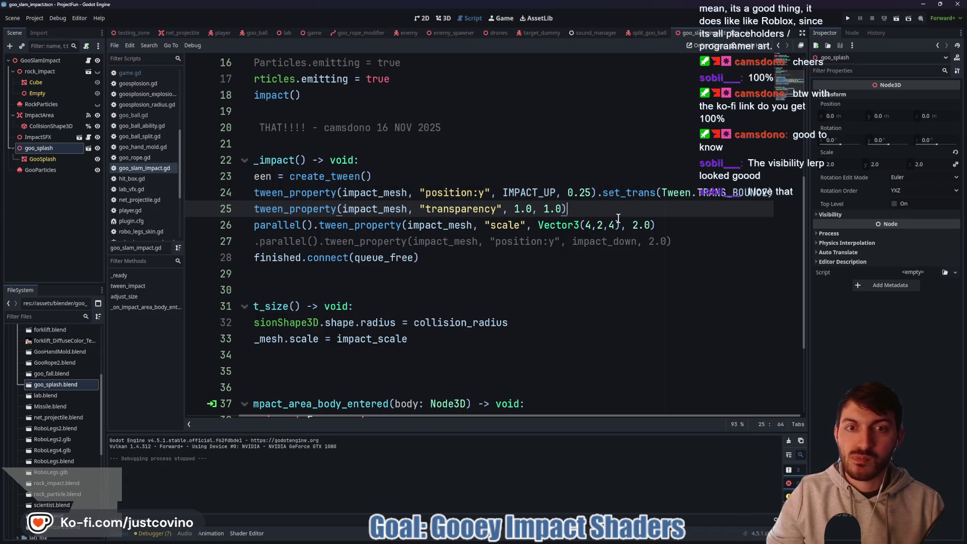
pyautogui.click(312, 33)
pyautogui.press('F5')
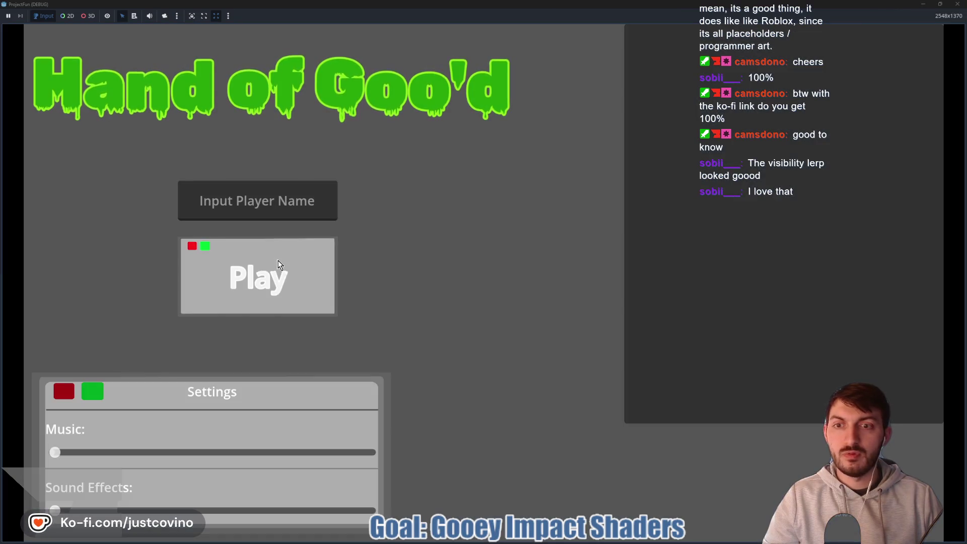
# Start playing, then grapple, drop and goo-hand-attack with the slime to see the splash.
pyautogui.click(267, 272)
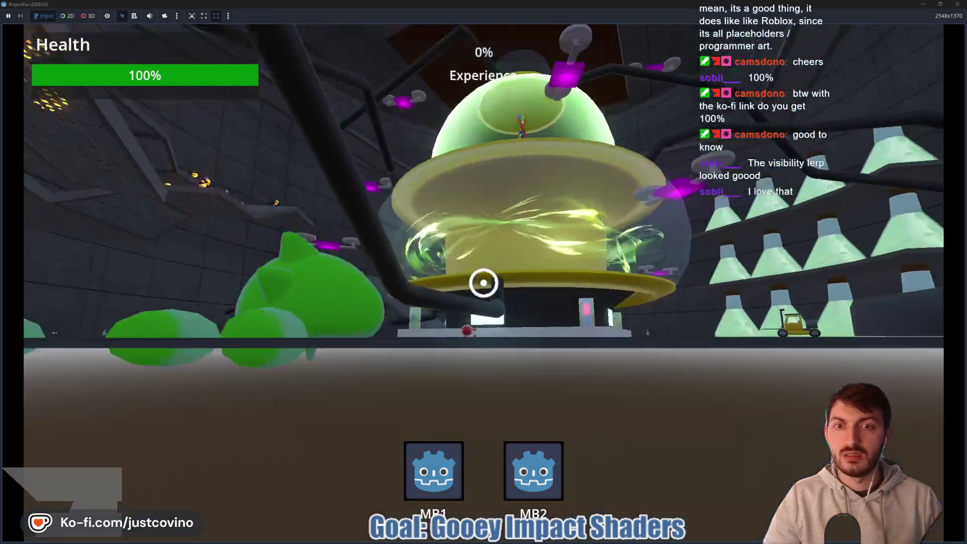
pyautogui.click(484, 283)
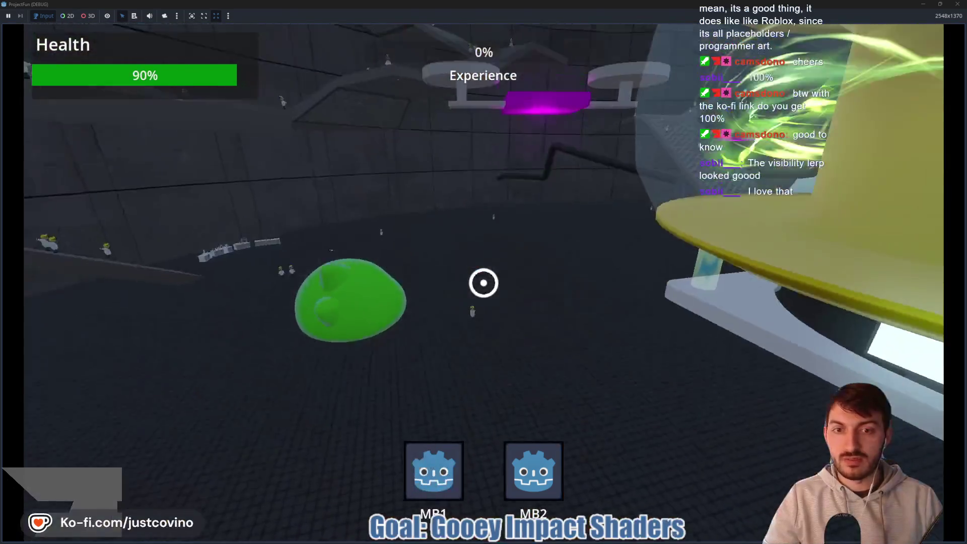
pyautogui.click(483, 282)
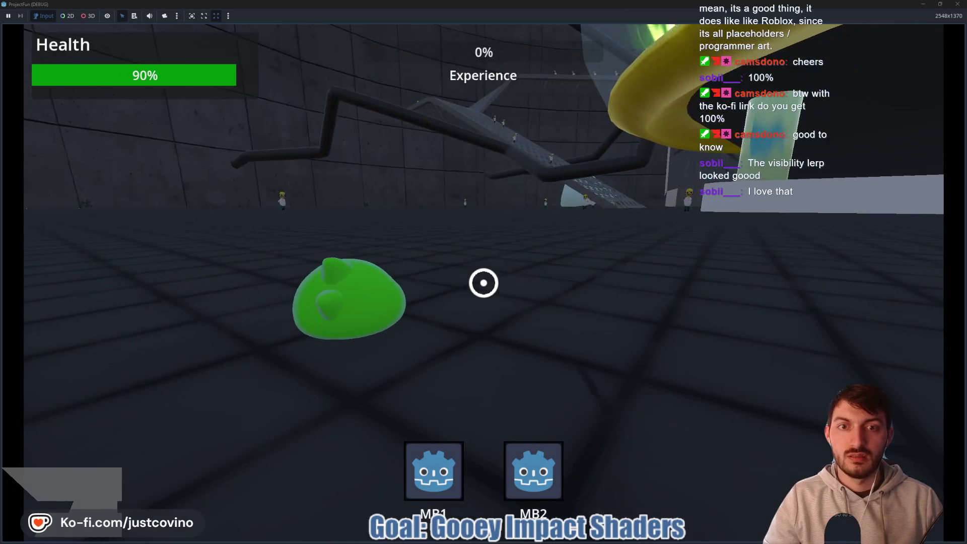
pyautogui.press('w')
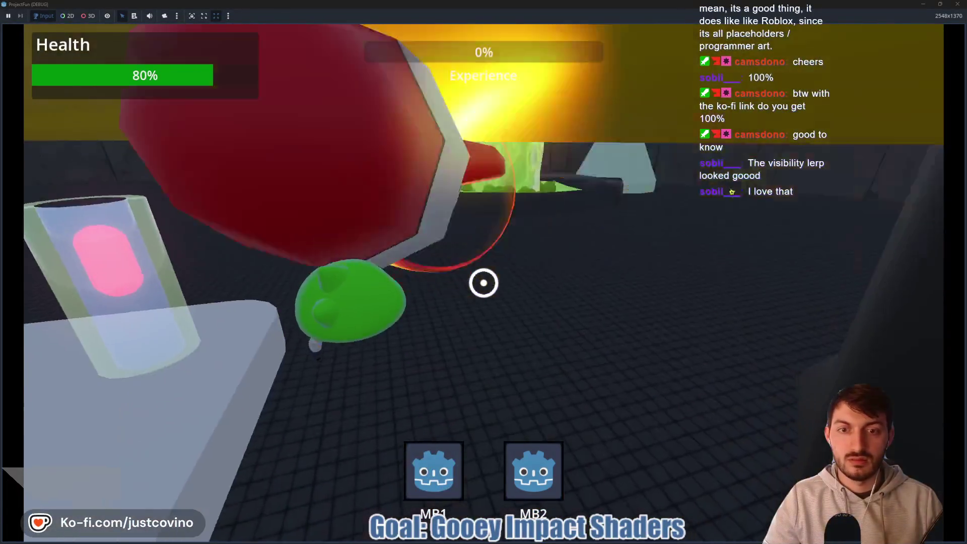
pyautogui.click(483, 282)
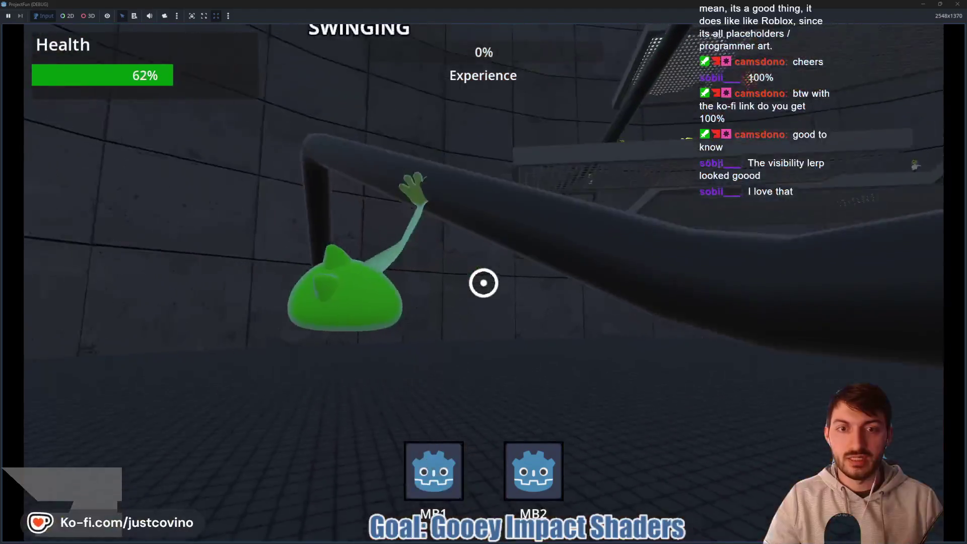
pyautogui.click(483, 282)
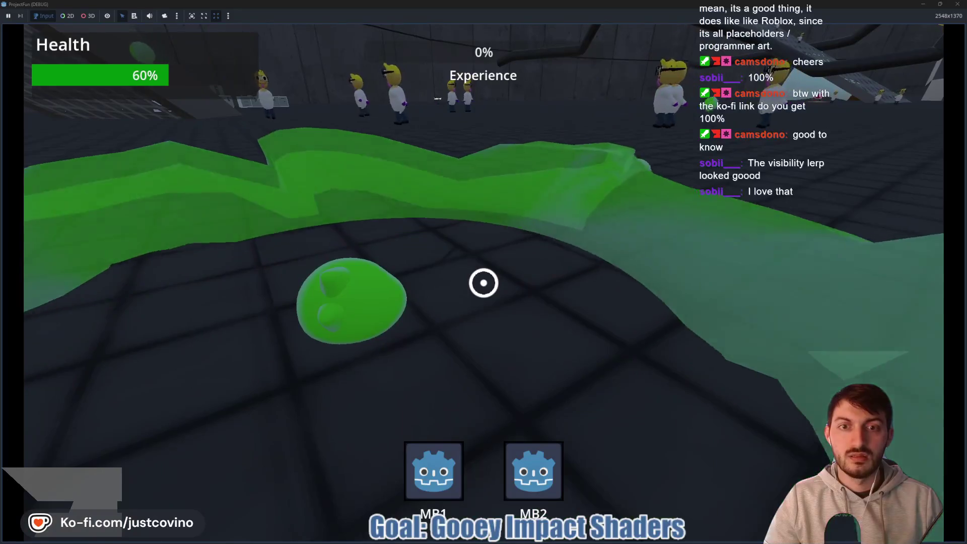
# Swing through the lab on tethers and use the secondary ability, then stop the game.
pyautogui.press('w')
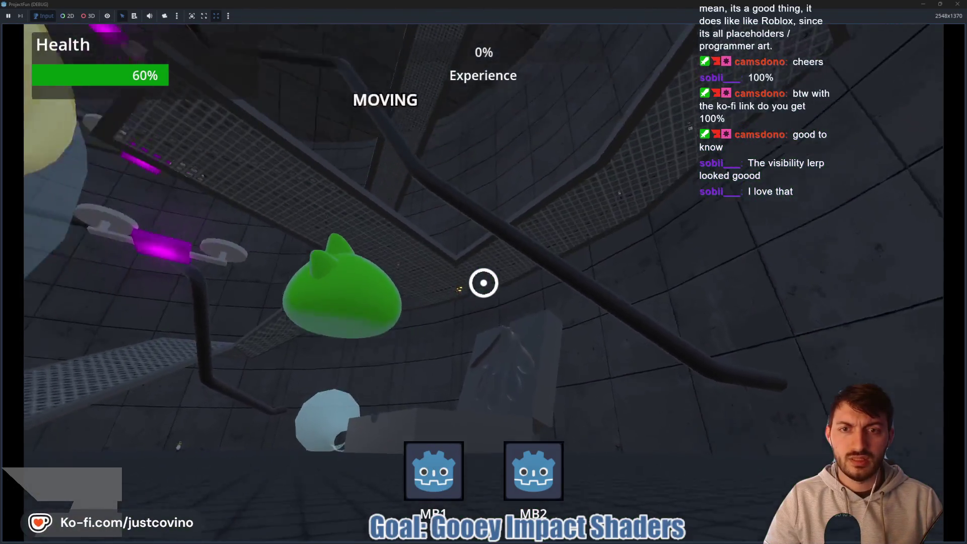
pyautogui.click(484, 282)
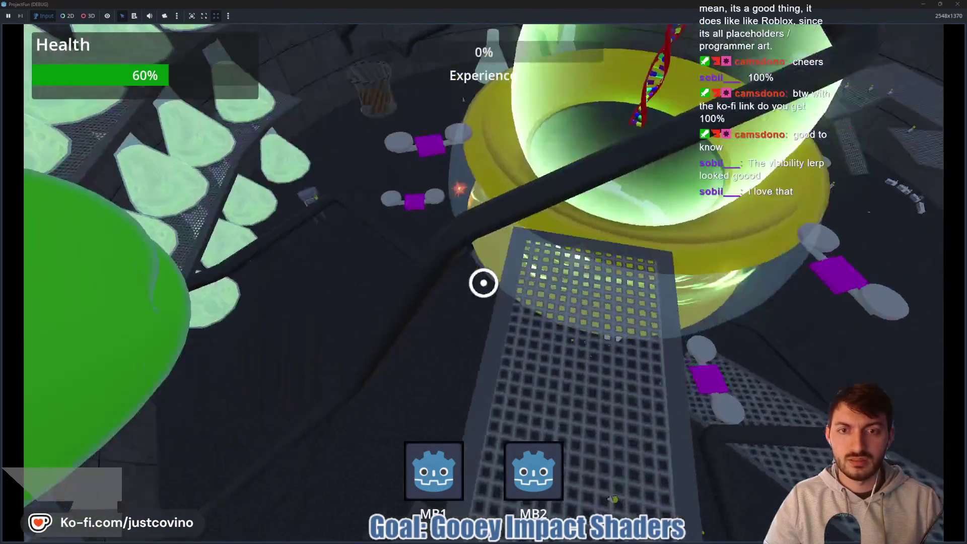
pyautogui.click(484, 283)
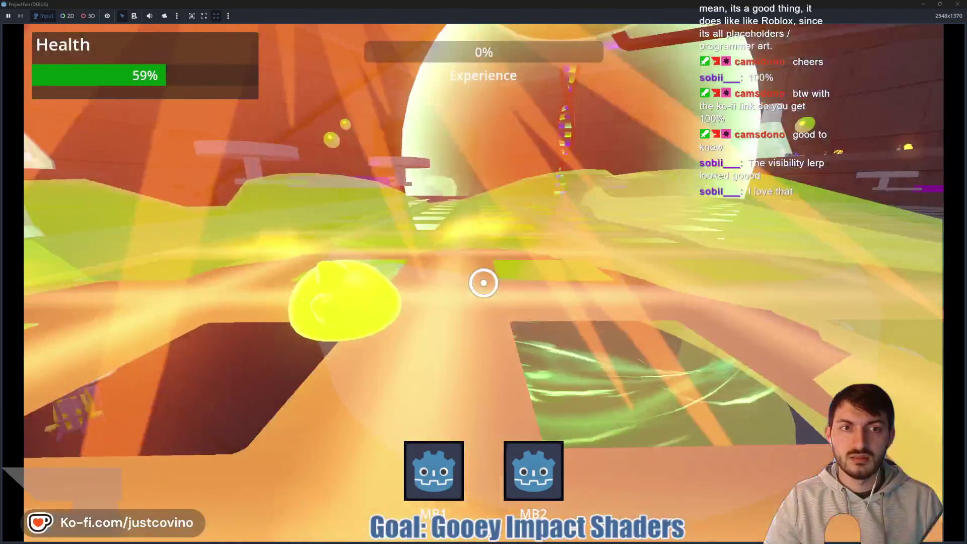
pyautogui.rightClick(483, 283)
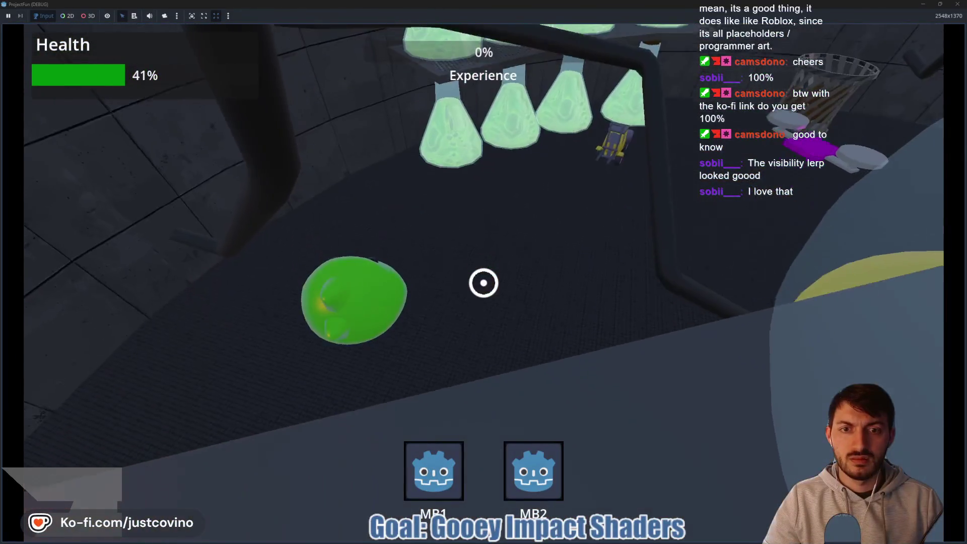
pyautogui.click(483, 283)
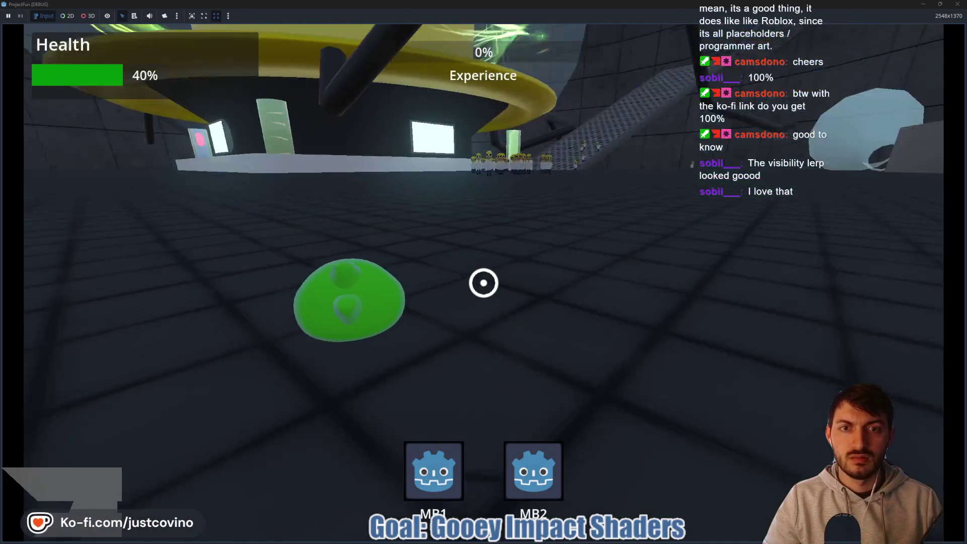
pyautogui.click(483, 283)
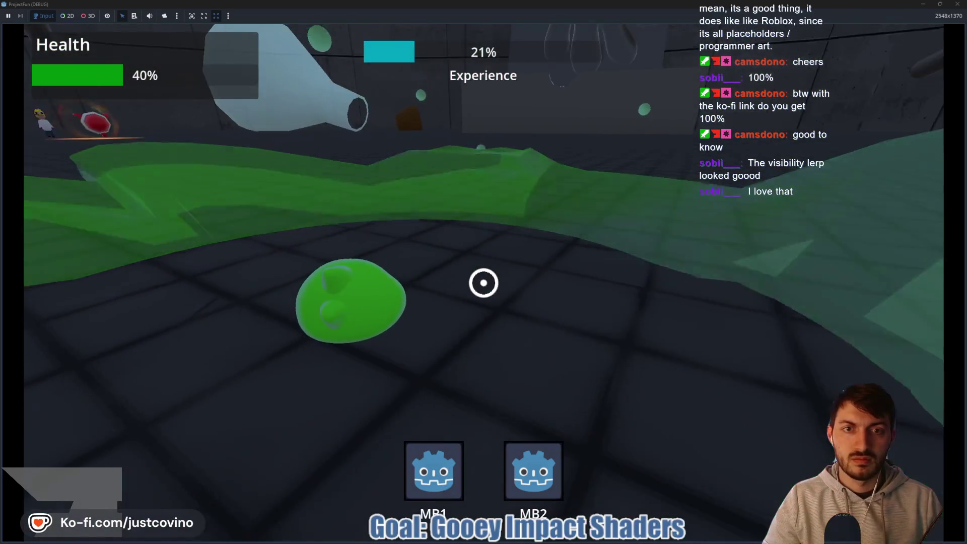
pyautogui.press('F8')
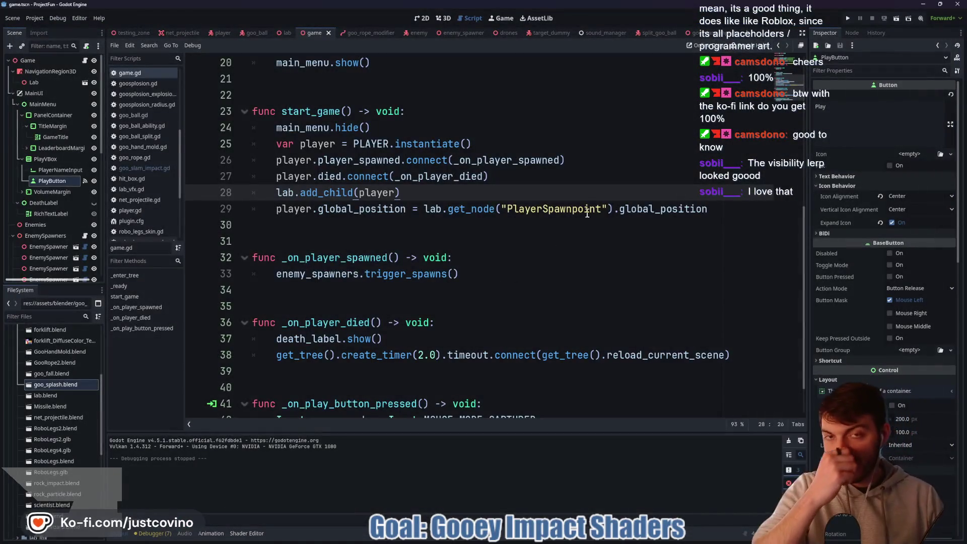
# In goo_slam_impact's 3D view, select GooSplash and open its surface material's goo_wizard_special shader.
pyautogui.click(701, 33)
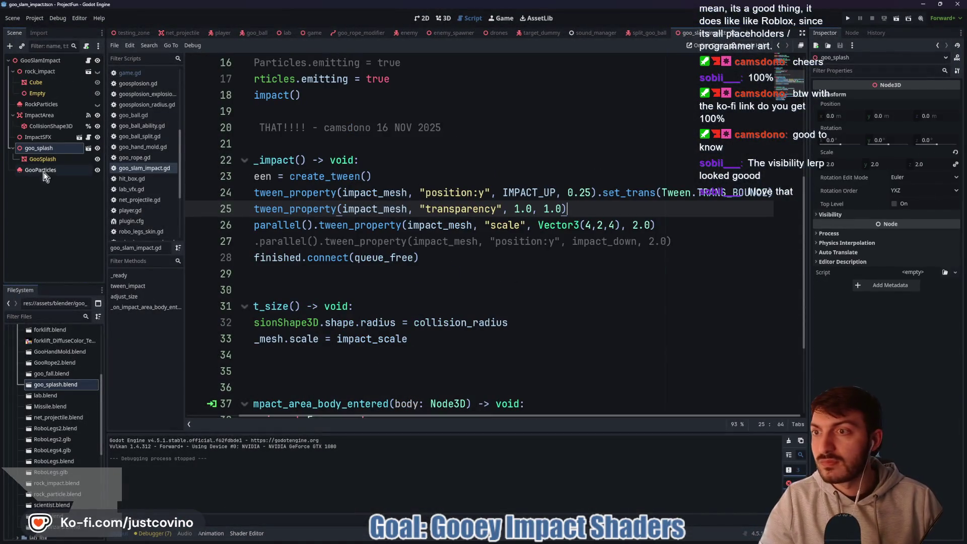
pyautogui.click(443, 18)
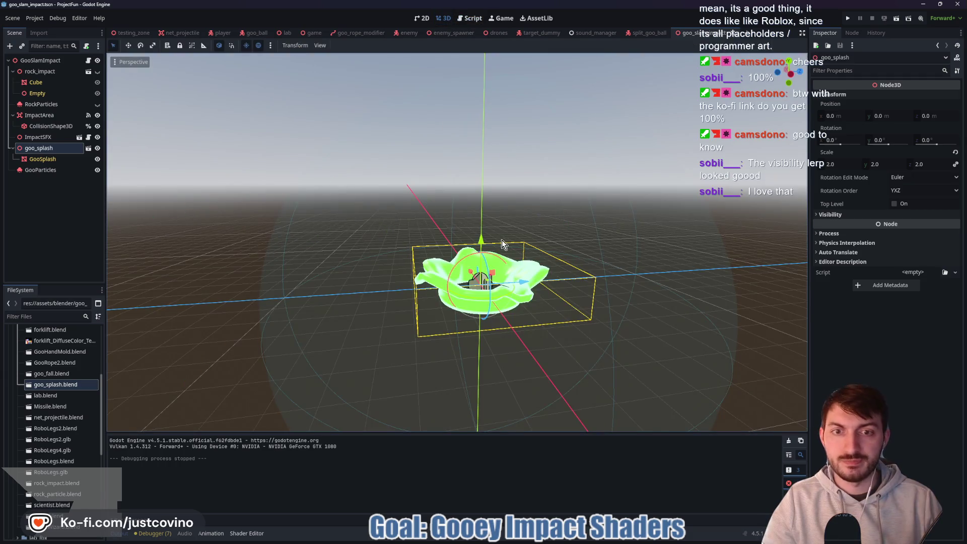
pyautogui.scroll(5, 503, 244)
pyautogui.scroll(-3, 503, 243)
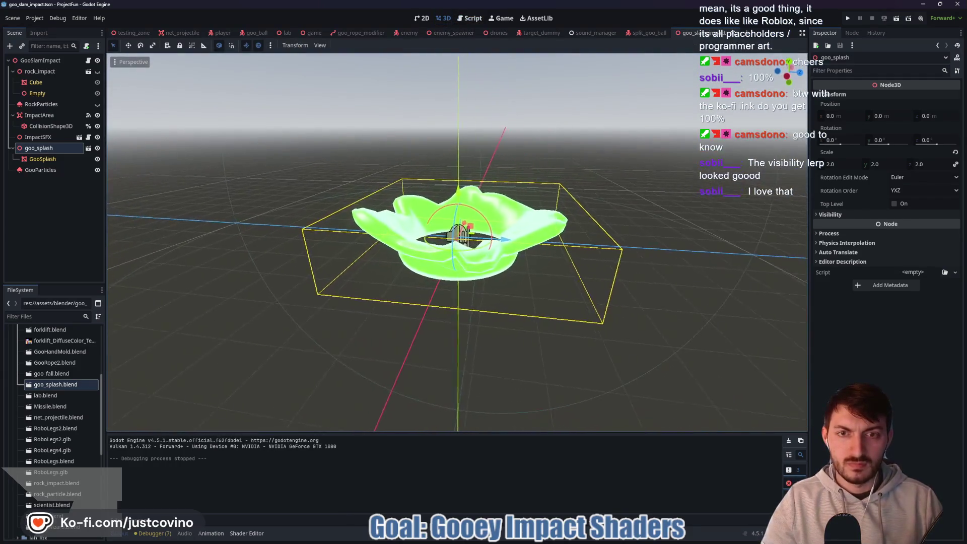
pyautogui.click(42, 159)
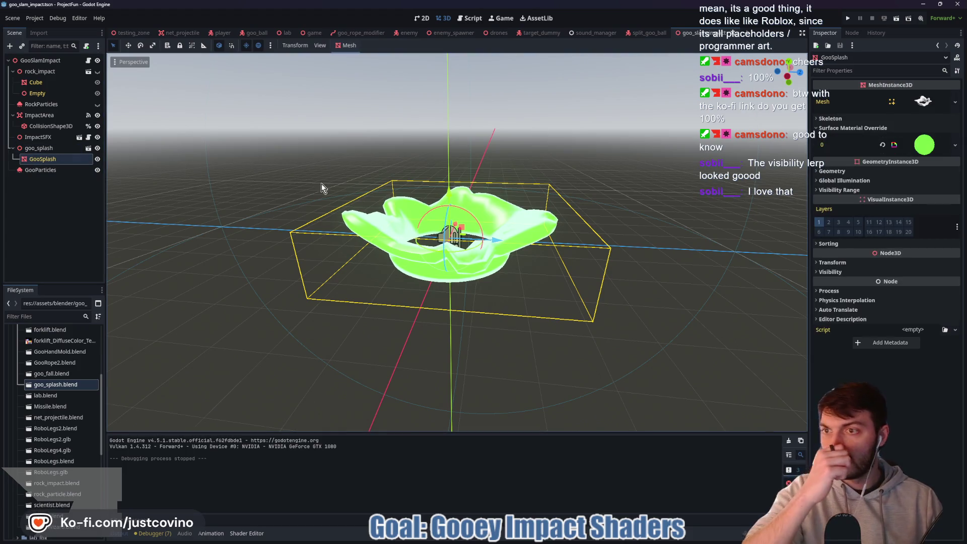
pyautogui.click(927, 146)
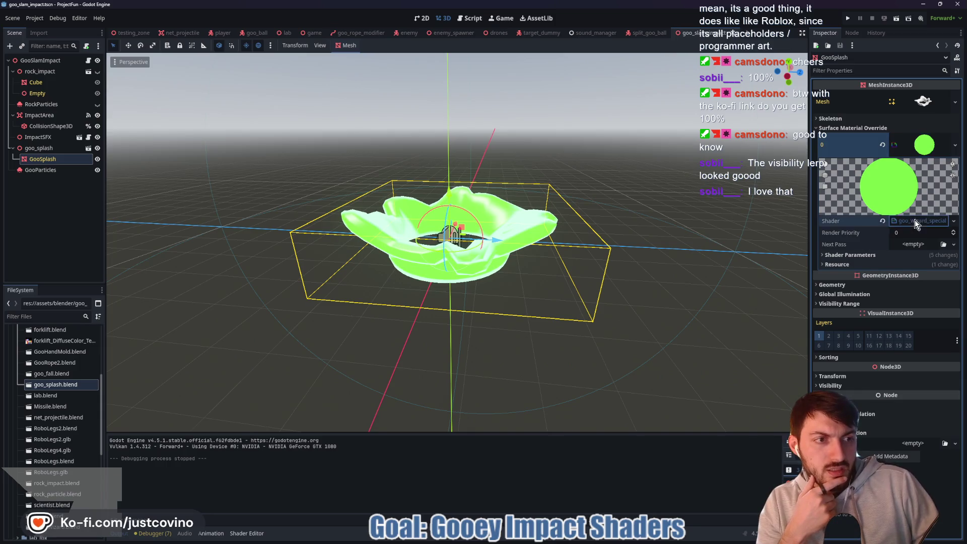
pyautogui.click(915, 220)
pyautogui.moveTo(509, 410); pyautogui.dragTo(499, 135)
# Scroll through the shader code, expand Shader Parameters, and enlarge the 3D viewport.
pyautogui.scroll(-5, 450, 284)
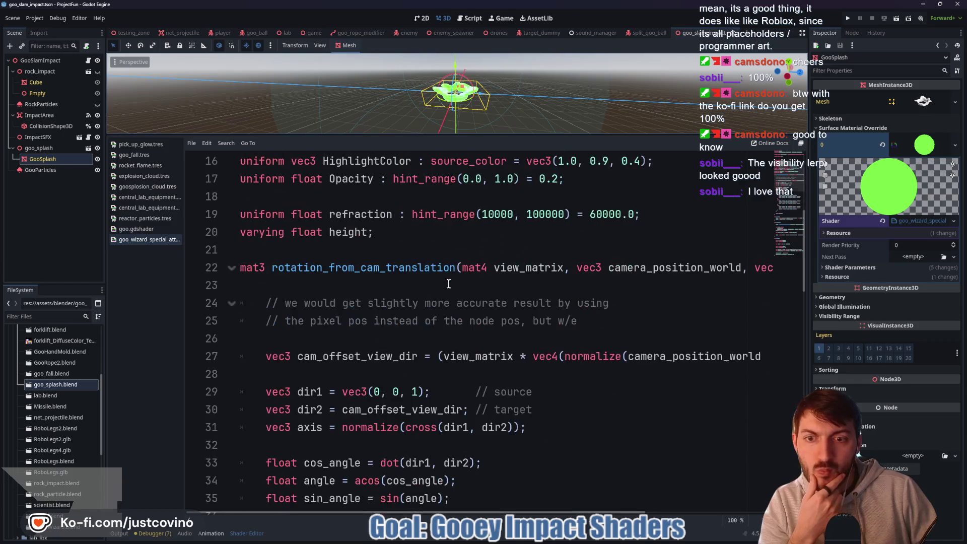
pyautogui.scroll(-1, 448, 284)
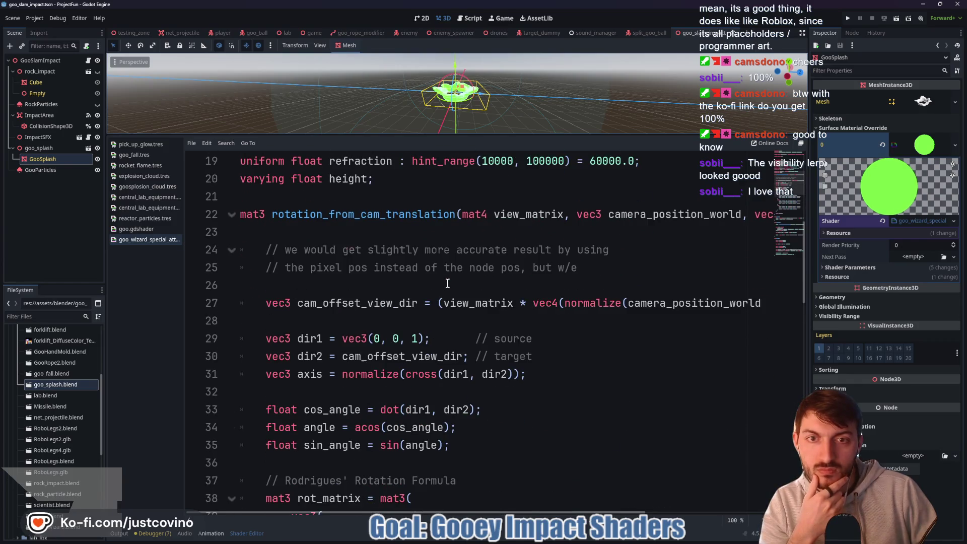
pyautogui.scroll(-9, 447, 284)
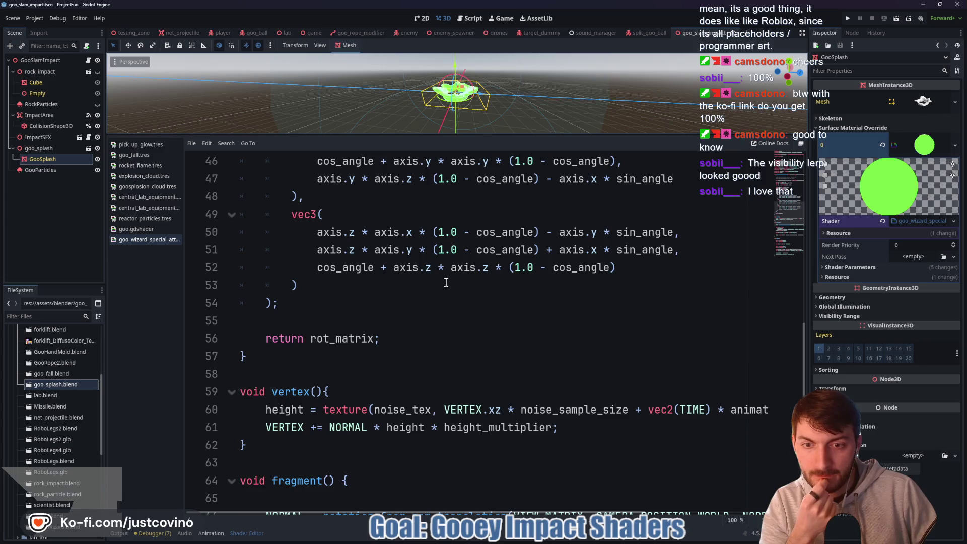
pyautogui.scroll(-3, 446, 283)
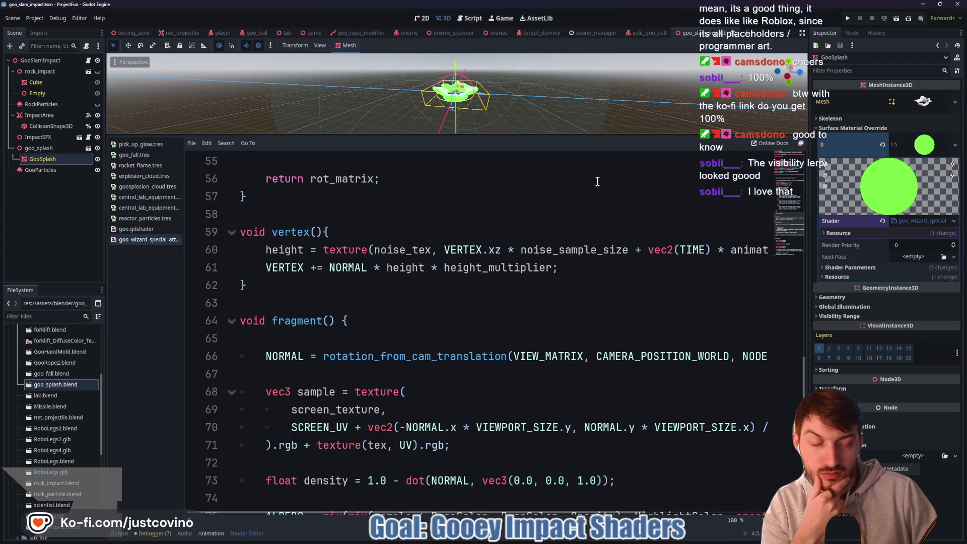
pyautogui.click(855, 268)
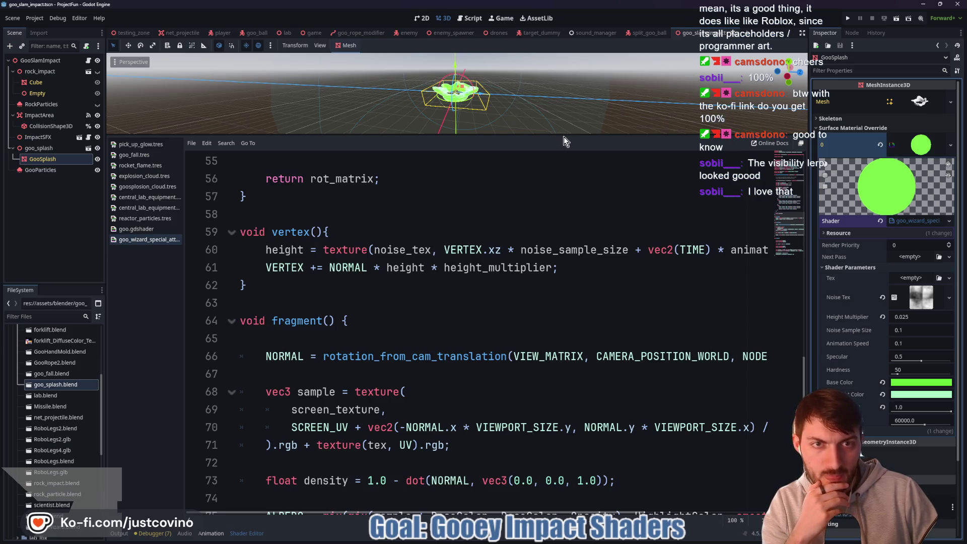
pyautogui.moveTo(563, 135); pyautogui.dragTo(567, 356)
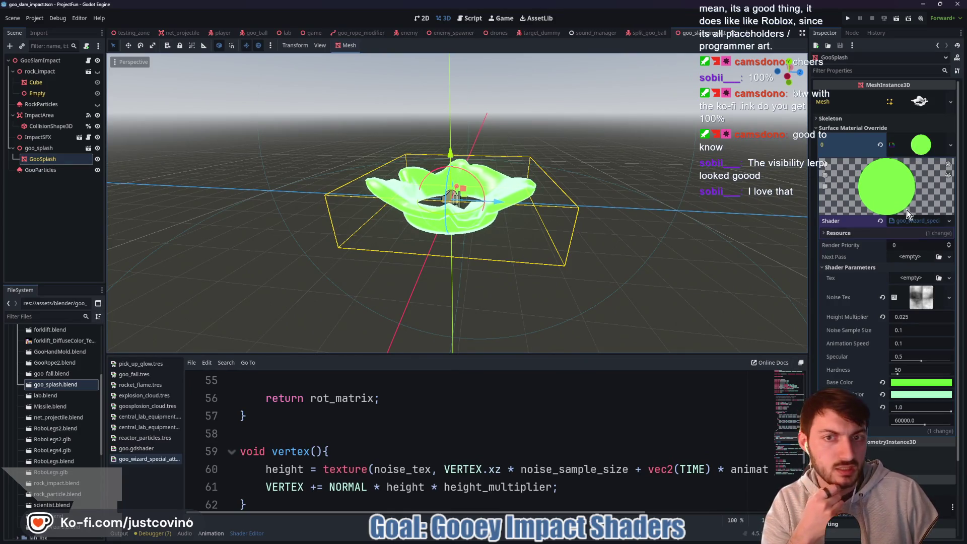
# Make the GooSplash shader unique to this splash.
pyautogui.scroll(4, 602, 245)
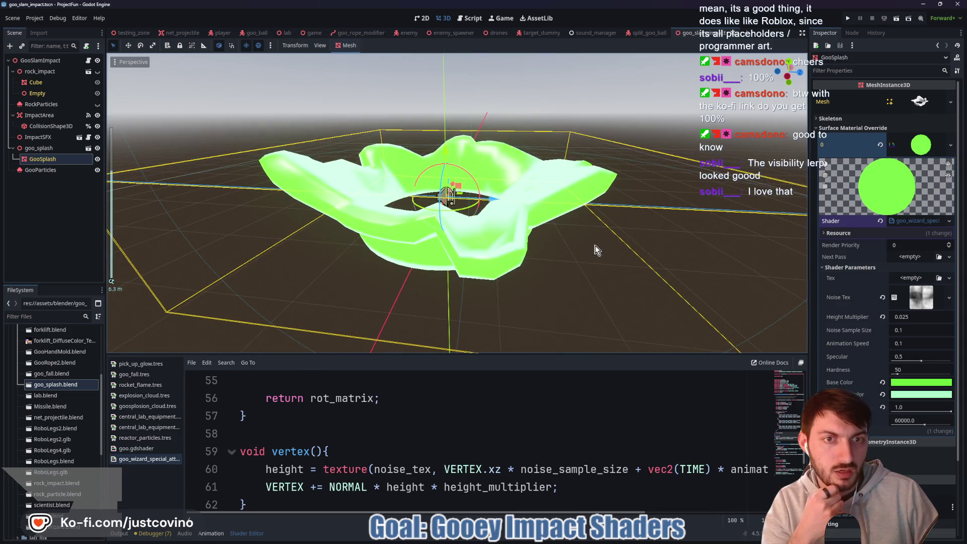
pyautogui.rightClick(909, 221)
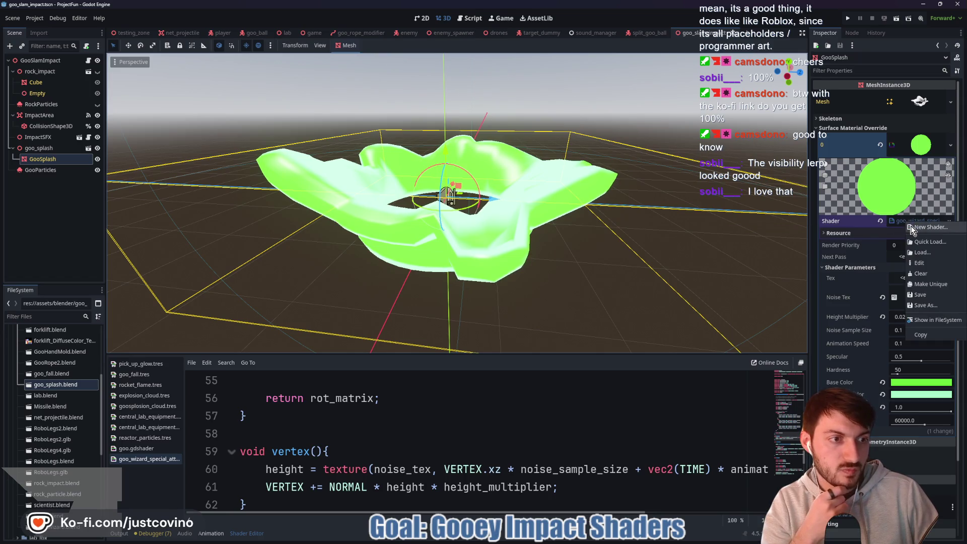
pyautogui.click(925, 286)
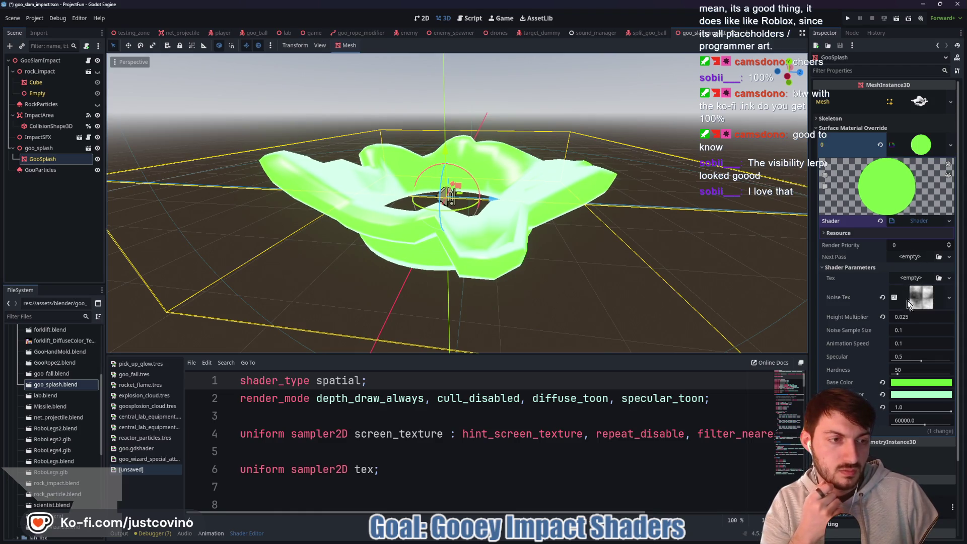
# Set the shader's Height Multiplier to 0.05.
pyautogui.click(905, 318)
pyautogui.write('0.5')
pyautogui.press('Return')
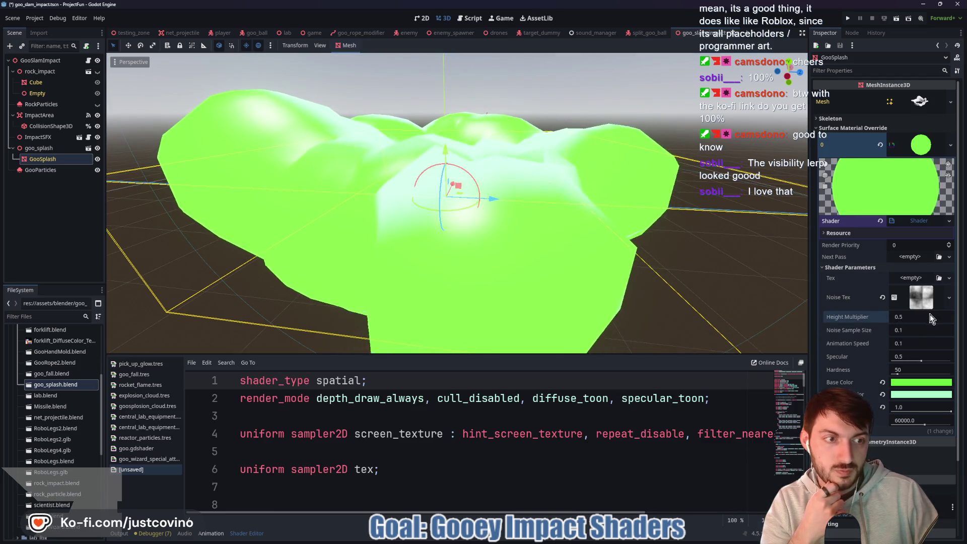
pyautogui.click(930, 316)
pyautogui.write('0.02')
pyautogui.press('Return')
pyautogui.click(931, 317)
pyautogui.write('0.05')
pyautogui.press('Return')
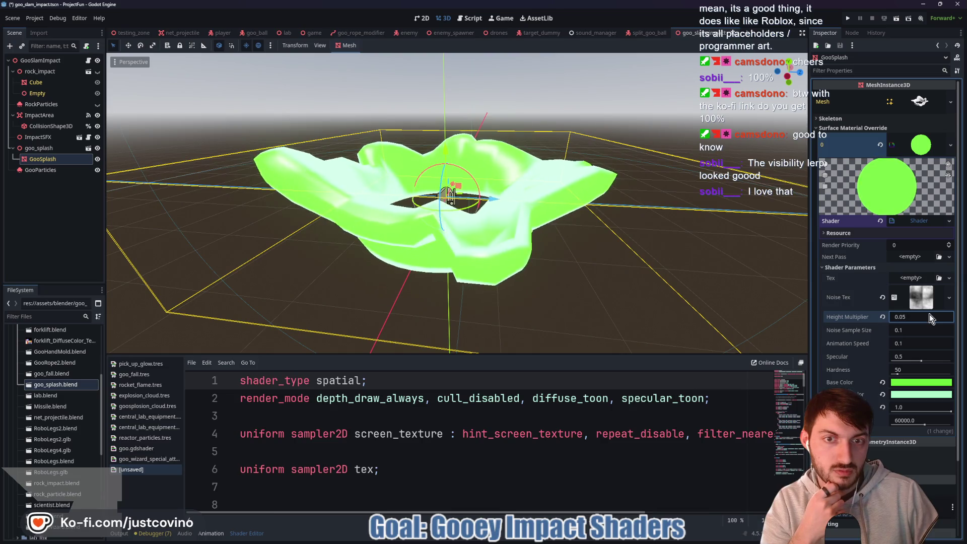
# Set Animation Speed to 0.5 and raise Noise Sample Size to 0.255, keeping Specular at 0.5.
pyautogui.moveTo(632, 272)
pyautogui.mouseDown()
pyautogui.moveTo(540, 279)
pyautogui.moveTo(608, 264)
pyautogui.mouseUp()
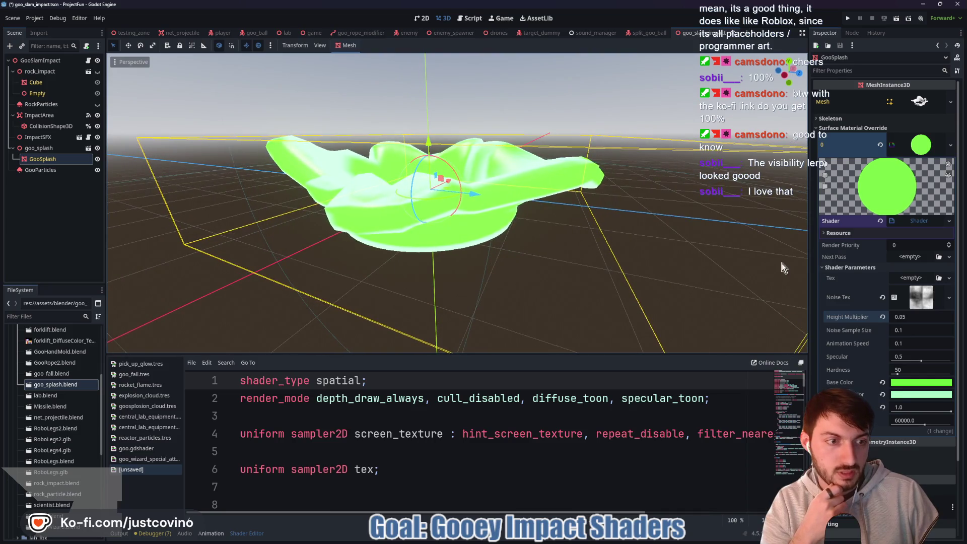
pyautogui.click(903, 344)
pyautogui.write('0.155')
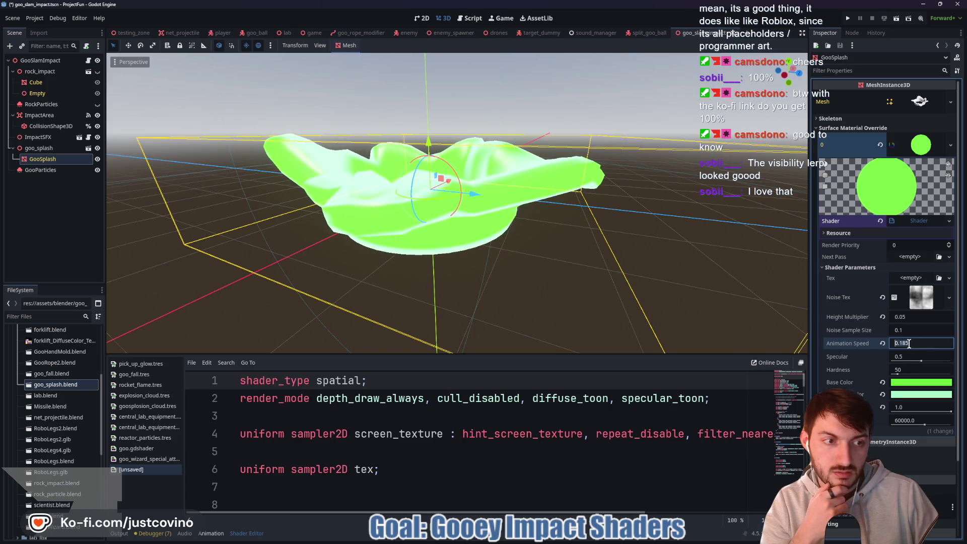
pyautogui.write('5')
pyautogui.press('Return')
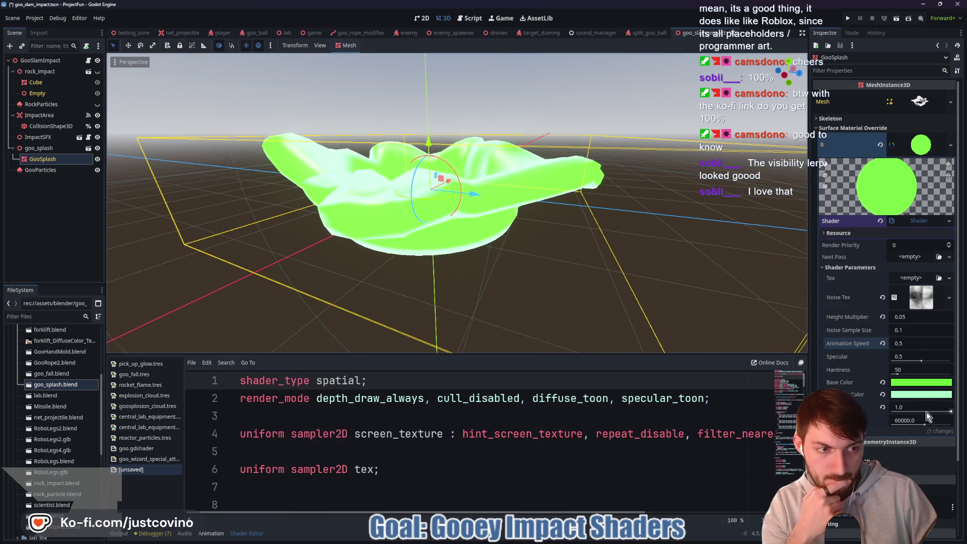
pyautogui.moveTo(951, 414); pyautogui.dragTo(951, 412)
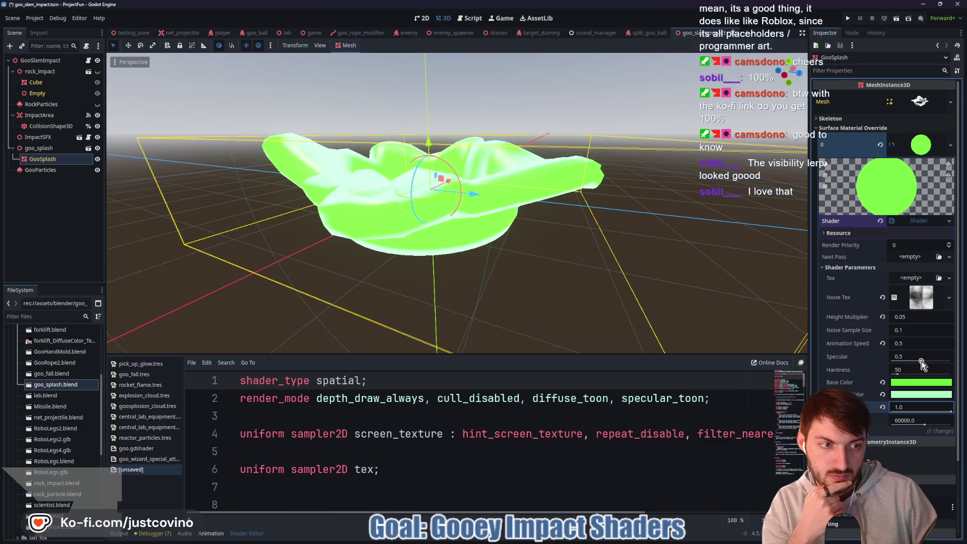
pyautogui.moveTo(921, 361)
pyautogui.mouseDown()
pyautogui.moveTo(887, 359)
pyautogui.moveTo(906, 360)
pyautogui.mouseUp()
pyautogui.hotkey('ctrl', 'z')
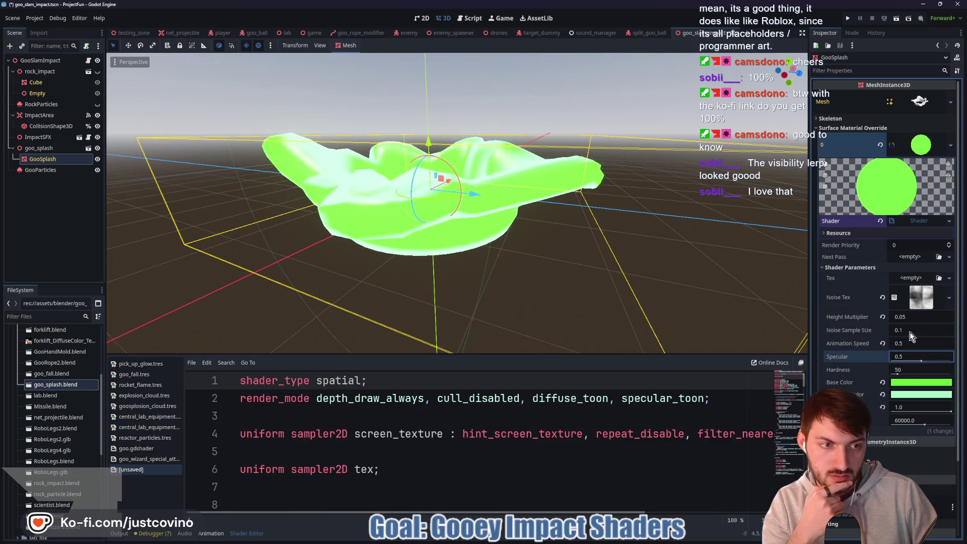
pyautogui.moveTo(902, 331); pyautogui.dragTo(932, 330)
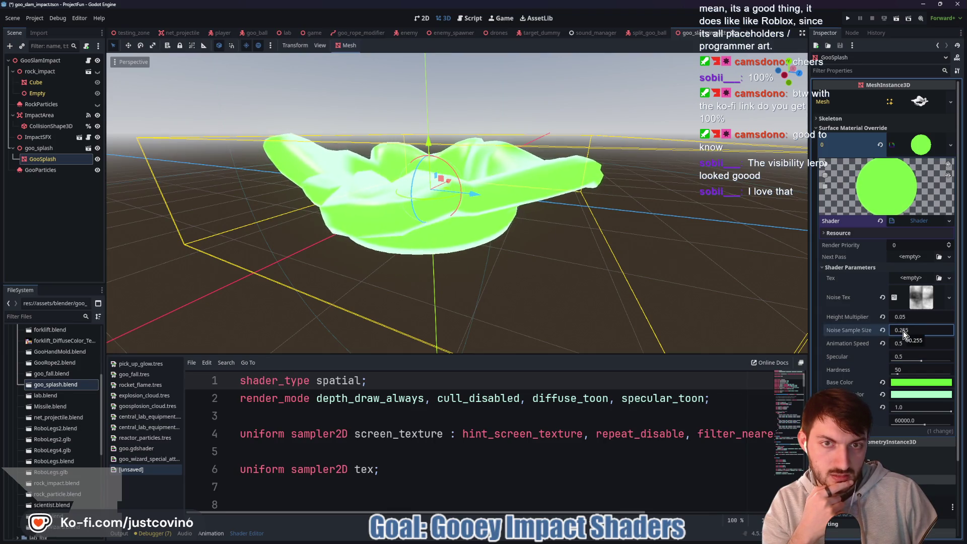
pyautogui.moveTo(604, 254)
pyautogui.mouseDown()
pyautogui.moveTo(577, 232)
pyautogui.moveTo(599, 275)
pyautogui.moveTo(494, 271)
pyautogui.moveTo(599, 259)
pyautogui.mouseUp()
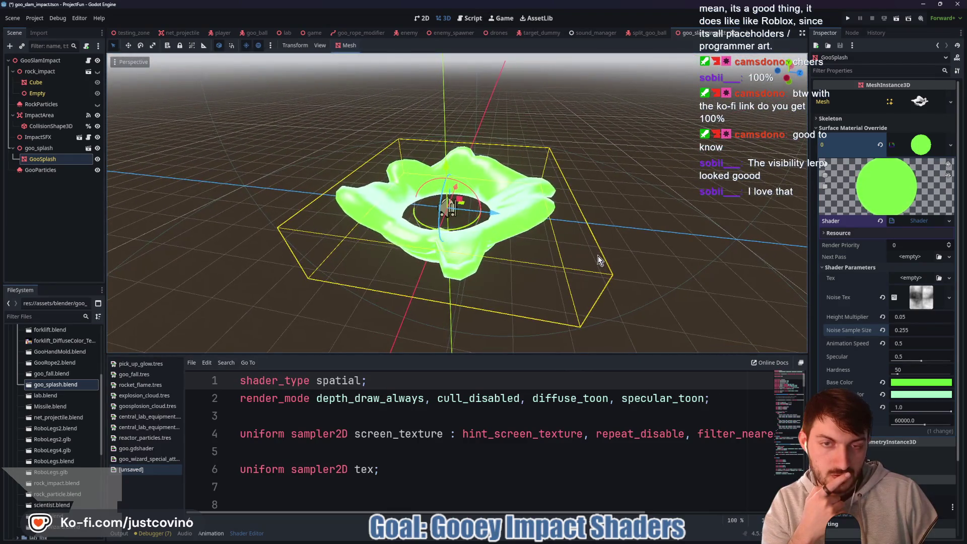
# Assign a NoiseTexture2D using FastNoiseLite to the Tex parameter.
pyautogui.click(903, 280)
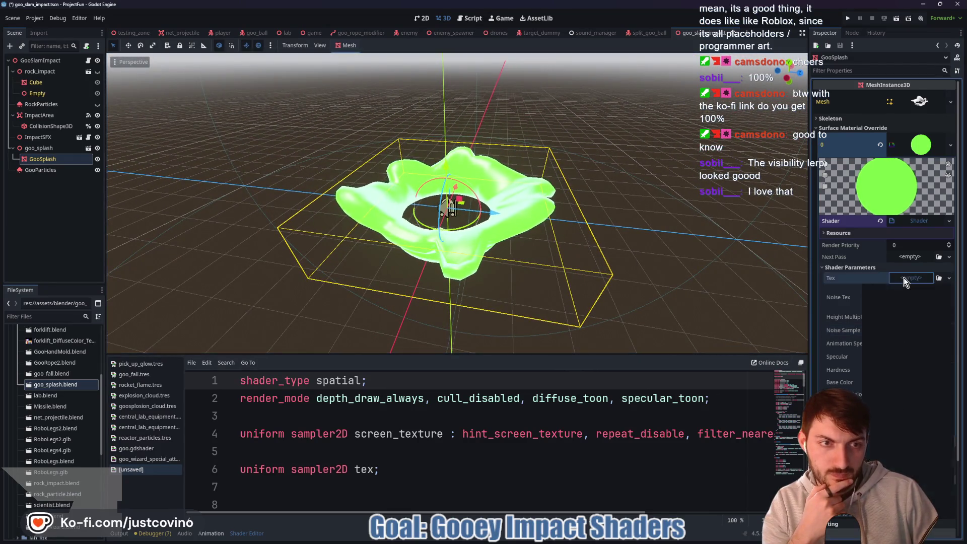
pyautogui.click(927, 481)
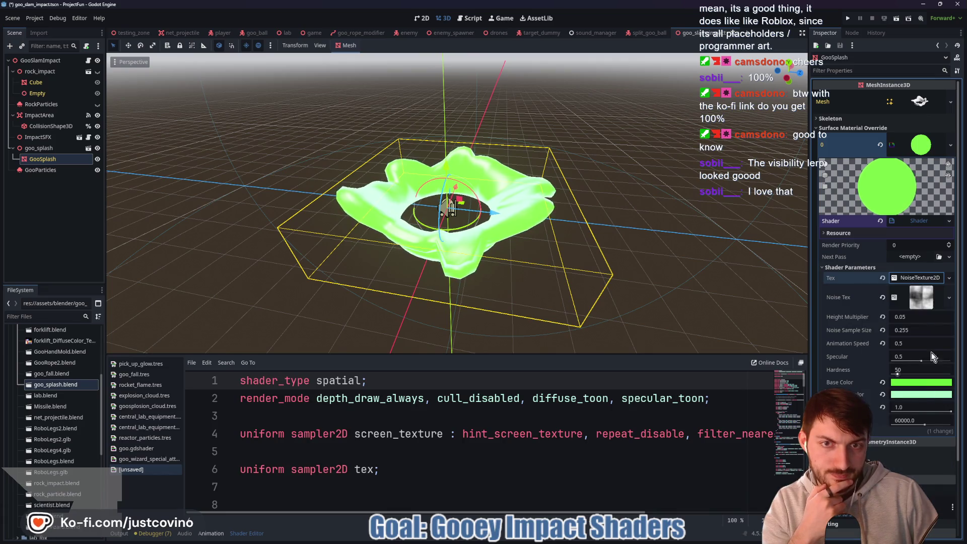
pyautogui.click(911, 283)
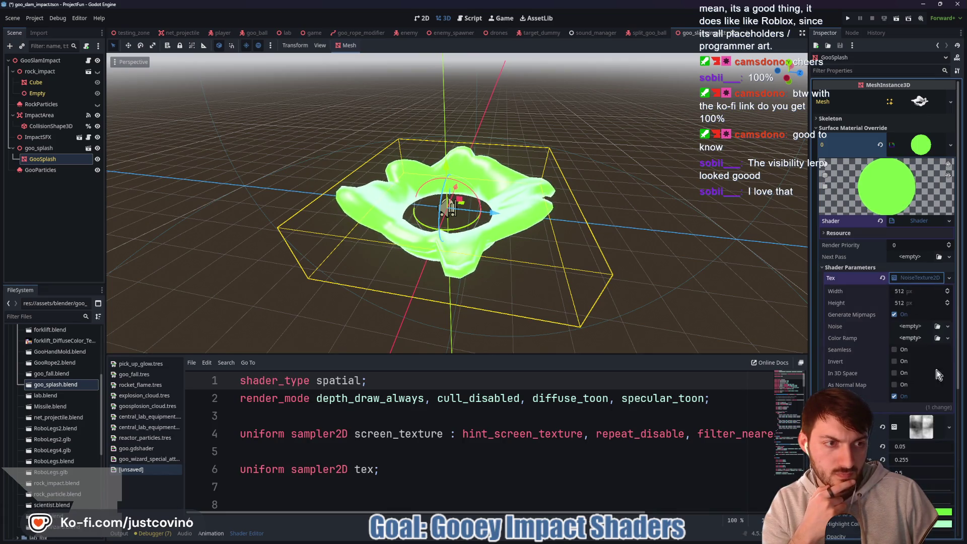
pyautogui.click(902, 325)
pyautogui.click(921, 345)
pyautogui.click(919, 327)
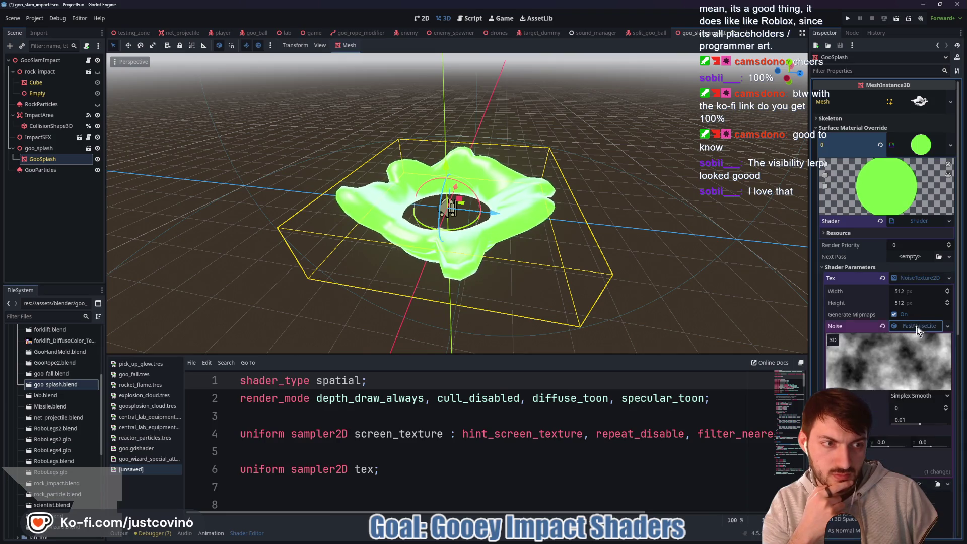
# Tune the FastNoiseLite seed to 1165 and frequency to 0.2996 to reshape the goo.
pyautogui.scroll(5, 561, 262)
pyautogui.moveTo(561, 261)
pyautogui.mouseDown()
pyautogui.moveTo(644, 302)
pyautogui.moveTo(622, 258)
pyautogui.moveTo(705, 270)
pyautogui.mouseUp()
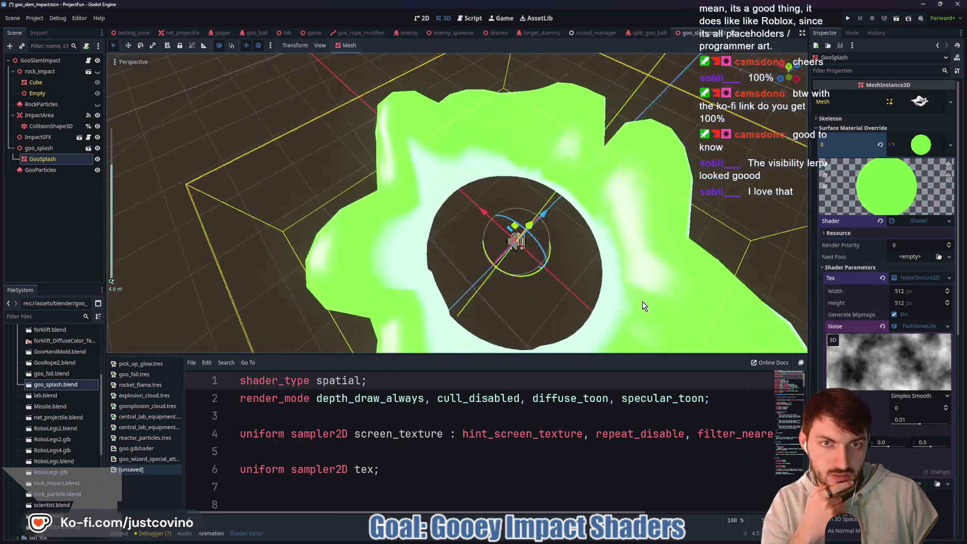
pyautogui.moveTo(919, 408)
pyautogui.mouseDown()
pyautogui.moveTo(948, 408)
pyautogui.moveTo(880, 400)
pyautogui.mouseUp()
pyautogui.scroll(-3, 618, 303)
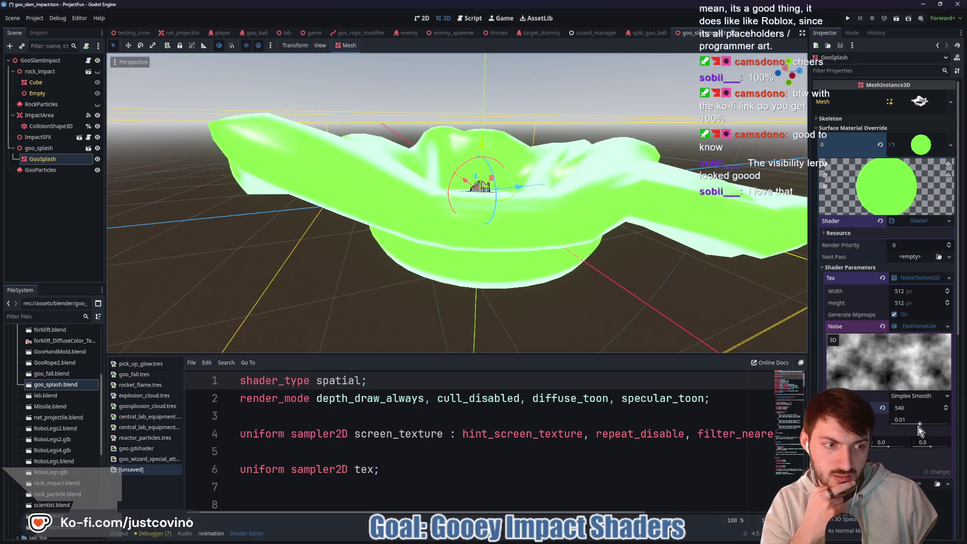
pyautogui.scroll(-2, 685, 271)
pyautogui.moveTo(686, 271); pyautogui.dragTo(660, 277)
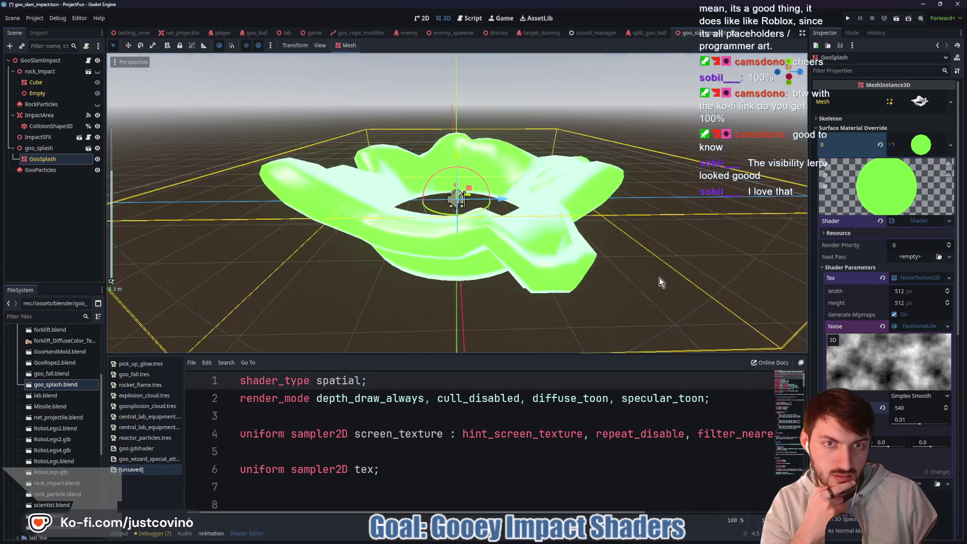
pyautogui.moveTo(908, 407)
pyautogui.mouseDown()
pyautogui.moveTo(950, 407)
pyautogui.moveTo(906, 424)
pyautogui.moveTo(941, 425)
pyautogui.mouseUp()
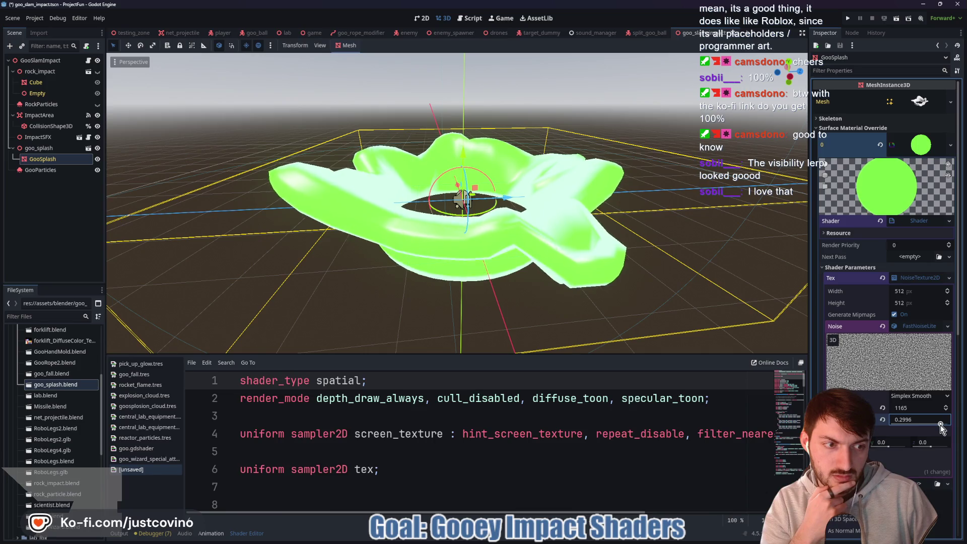
pyautogui.moveTo(941, 423); pyautogui.dragTo(900, 423)
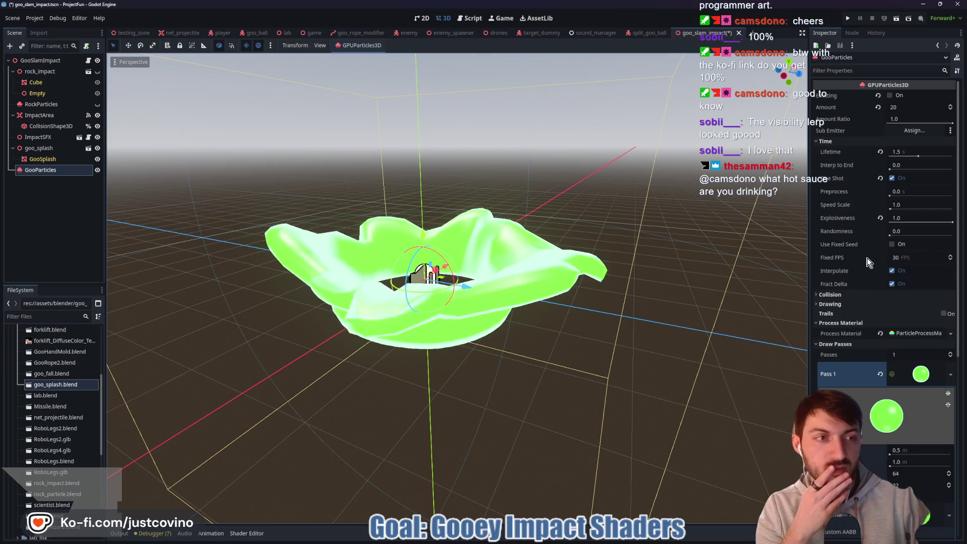
# Toggle GooParticles emission and turn off one-shot to preview the green sphere burst.
pyautogui.click(891, 95)
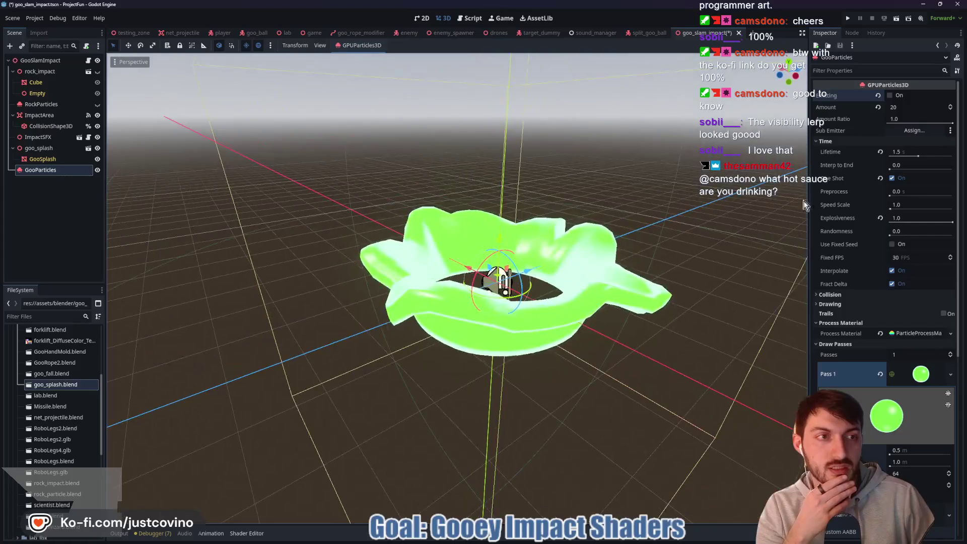
pyautogui.click(890, 96)
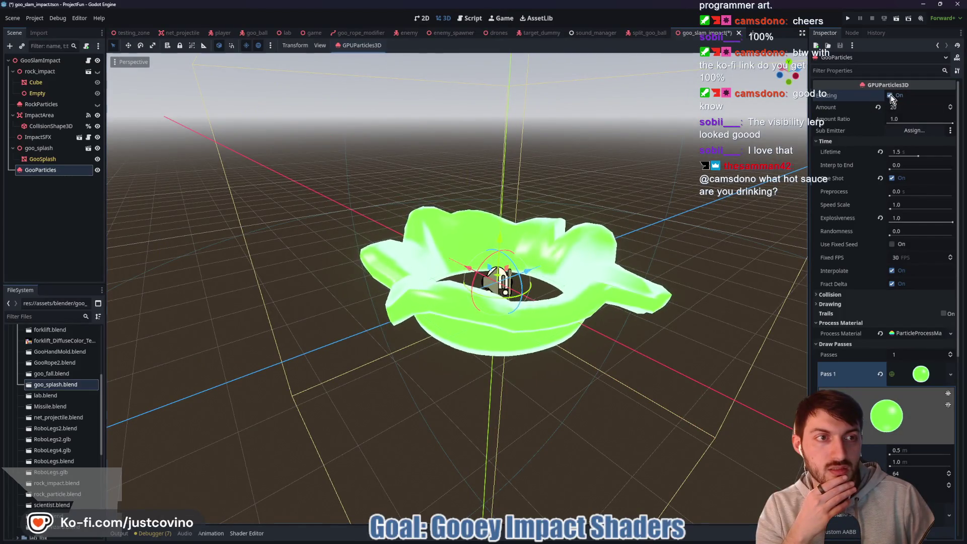
pyautogui.click(890, 94)
pyautogui.click(893, 179)
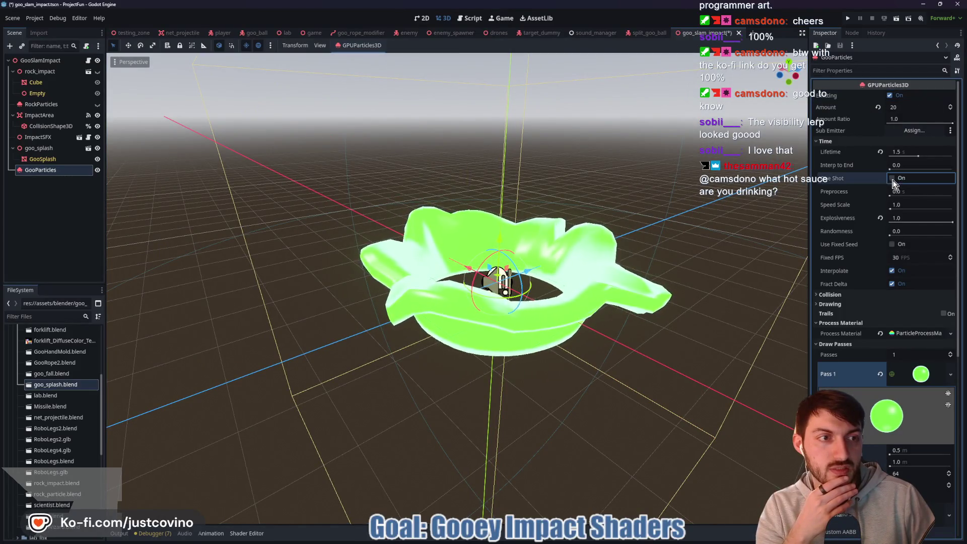
pyautogui.click(890, 95)
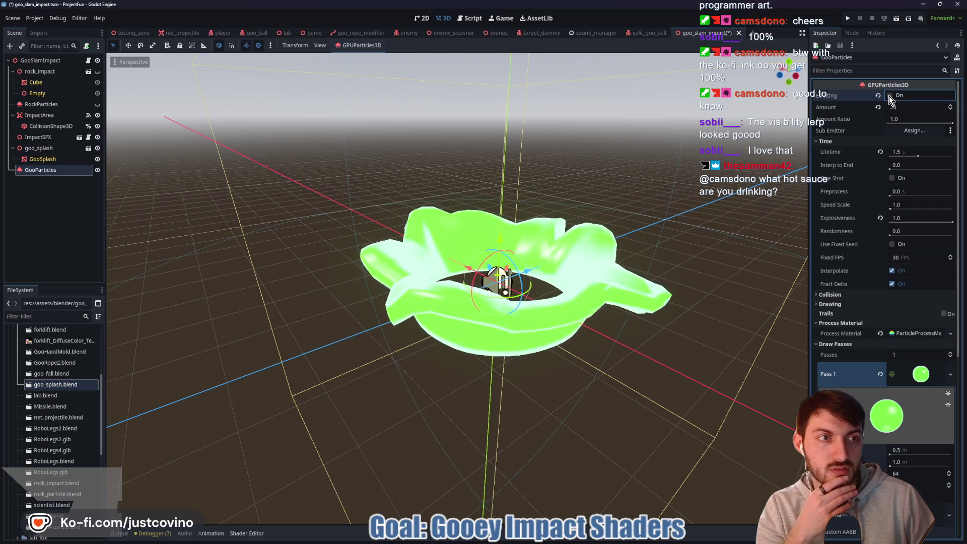
pyautogui.click(890, 96)
pyautogui.moveTo(621, 252)
pyautogui.mouseDown()
pyautogui.moveTo(562, 253)
pyautogui.moveTo(648, 255)
pyautogui.mouseUp()
pyautogui.scroll(5, 649, 255)
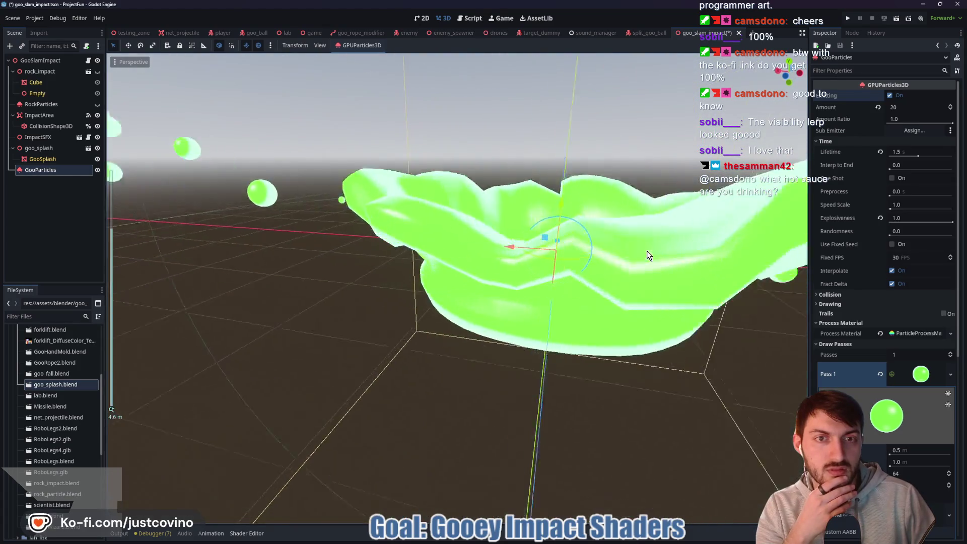
pyautogui.scroll(5, 611, 222)
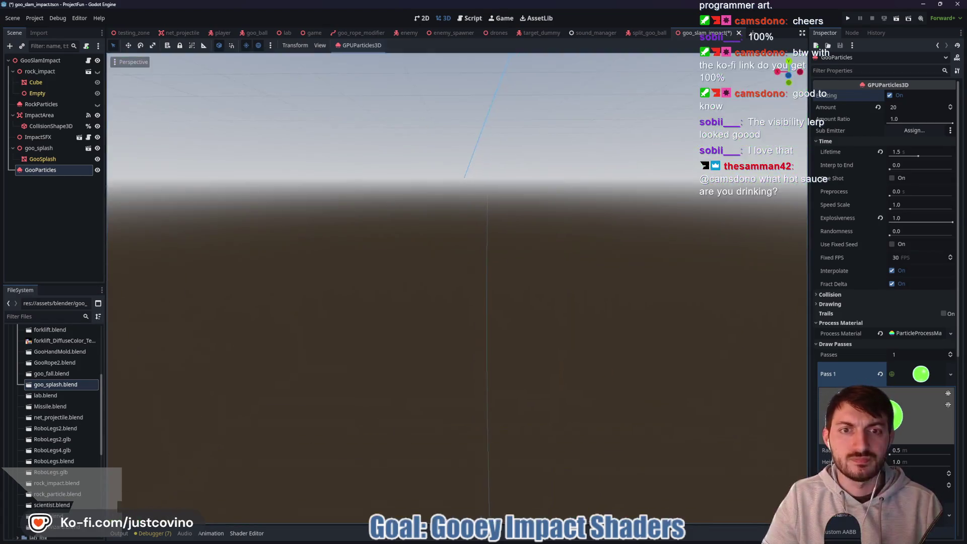
pyautogui.scroll(-5, 466, 268)
pyautogui.scroll(-5, 466, 269)
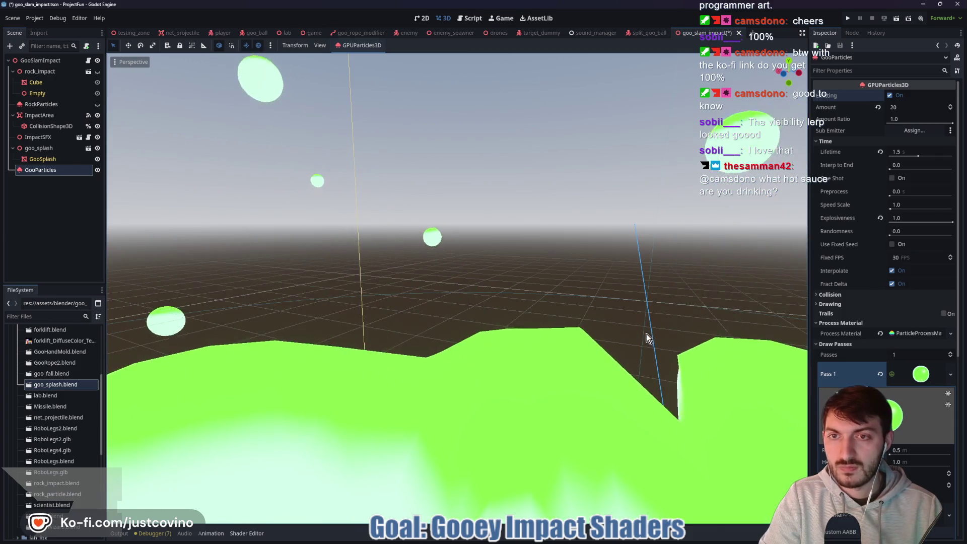
pyautogui.scroll(-5, 917, 369)
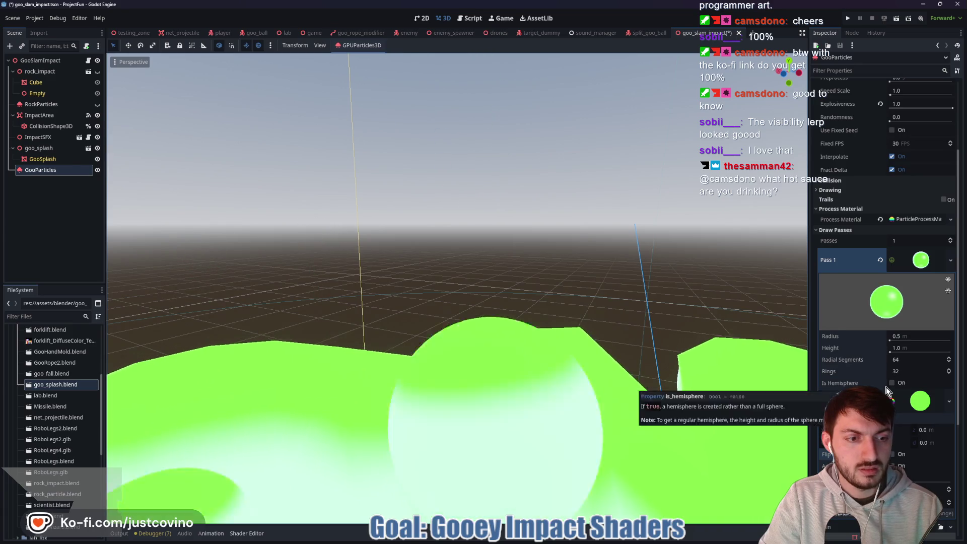
# Enable Flip Faces on the particles' Pass 1 sphere mesh.
pyautogui.scroll(-3, 887, 387)
pyautogui.click(892, 398)
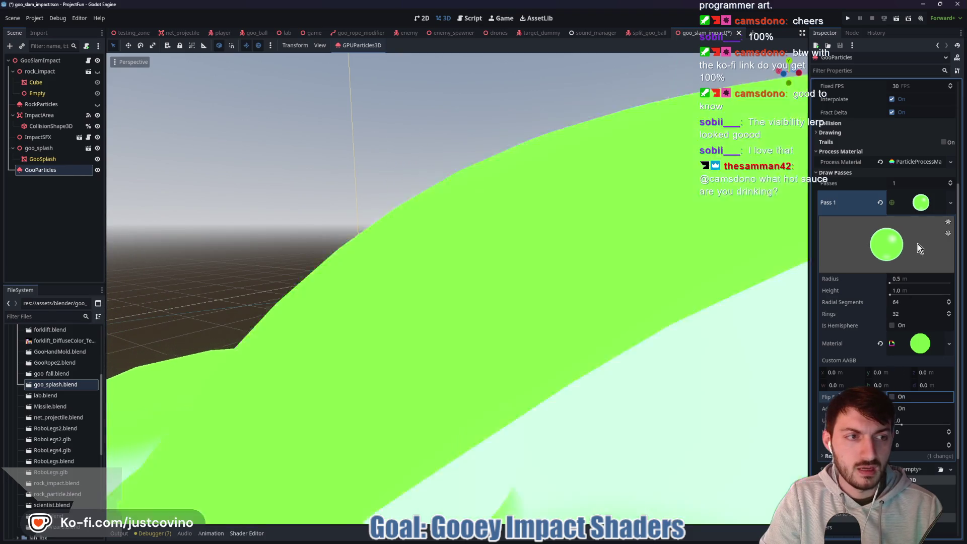
pyautogui.click(917, 204)
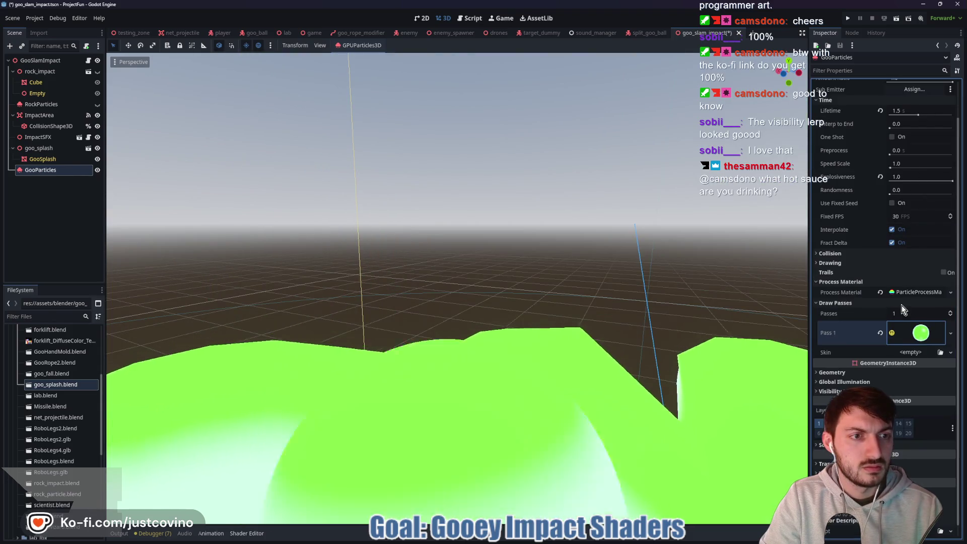
# Turn on Rotate Y in the process material, trying and reverting Align Y and Damping as Friction.
pyautogui.click(911, 293)
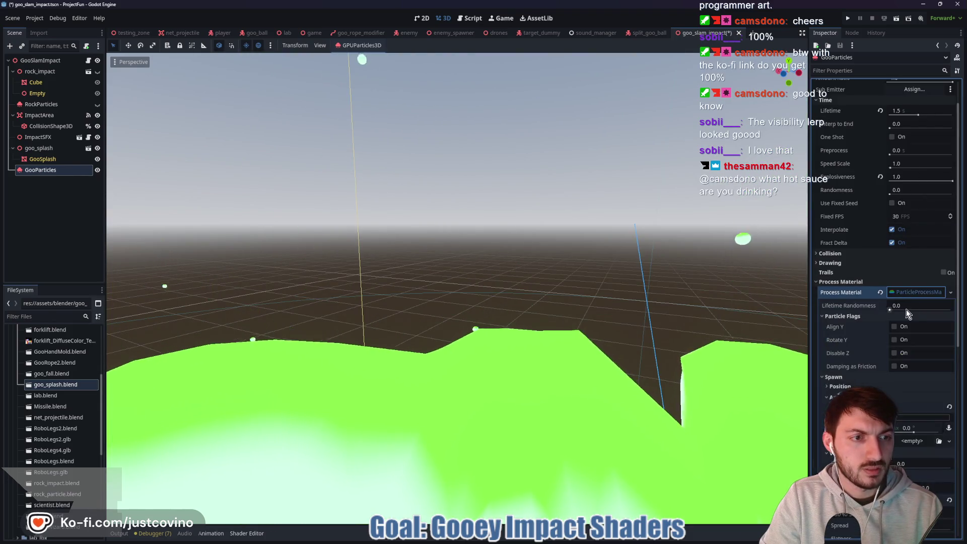
pyautogui.click(895, 340)
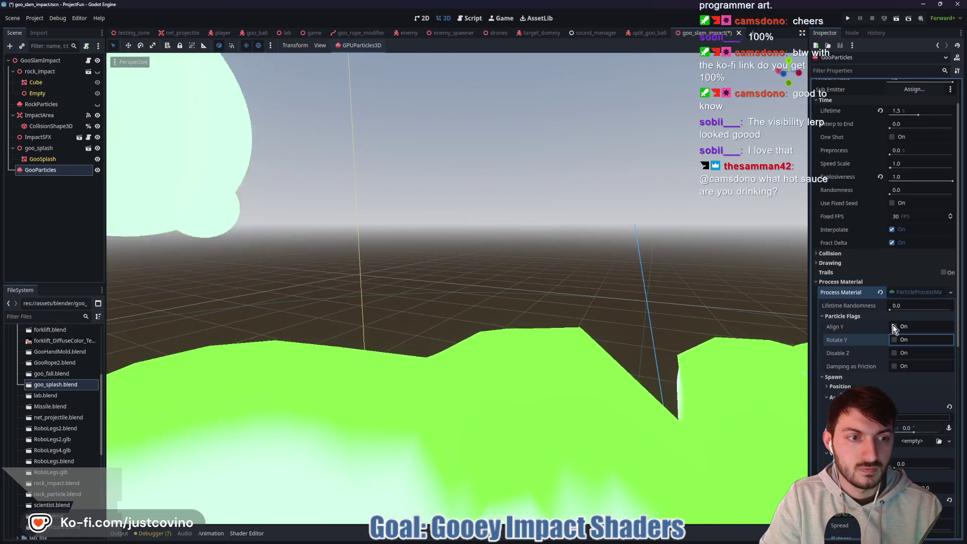
pyautogui.click(894, 328)
pyautogui.click(894, 328)
pyautogui.click(894, 366)
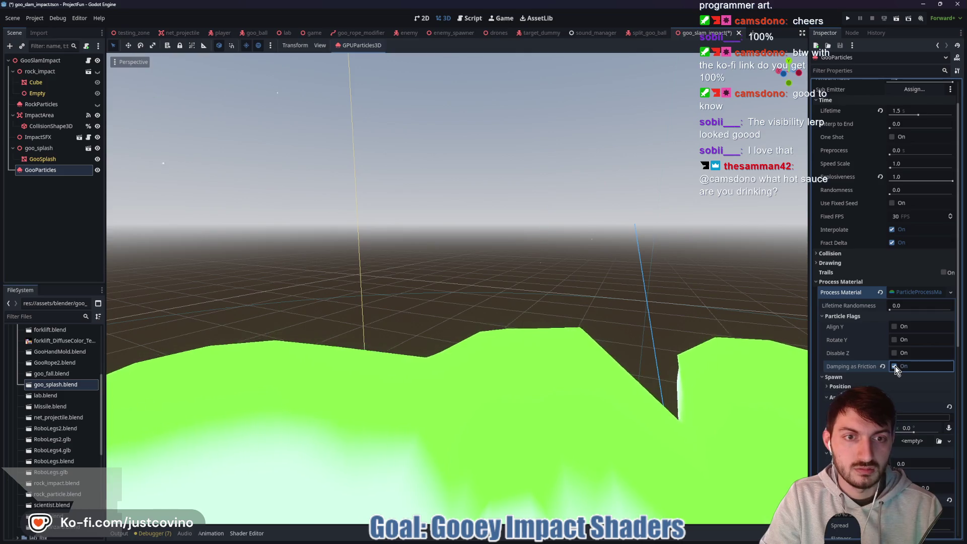
pyautogui.click(894, 366)
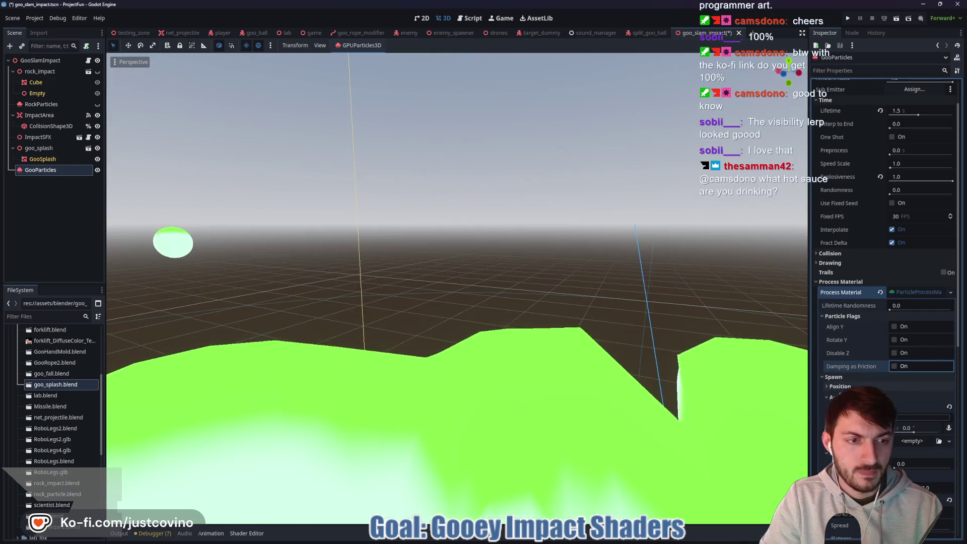
pyautogui.scroll(-4, 870, 374)
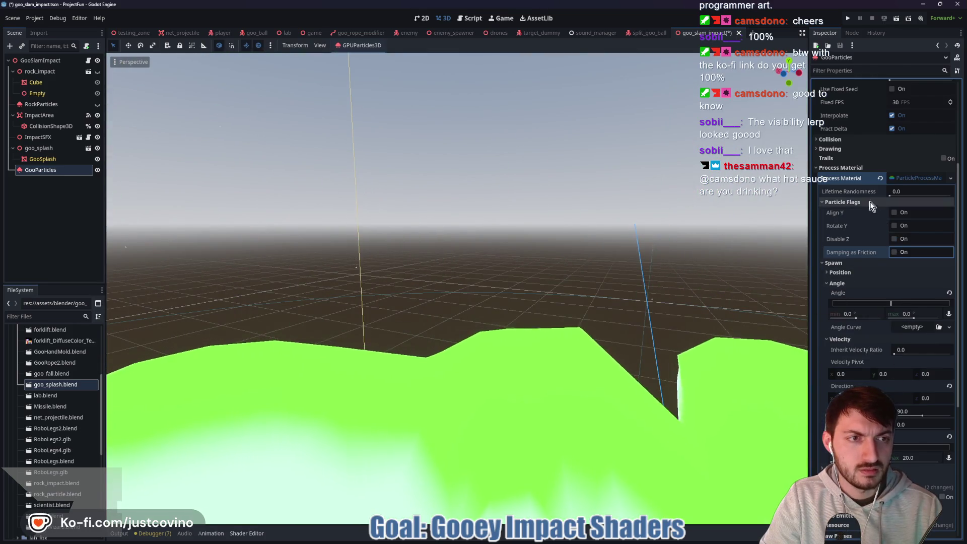
# Try Local Coords in the Drawing settings, then return the particles to world coordinates.
pyautogui.click(848, 202)
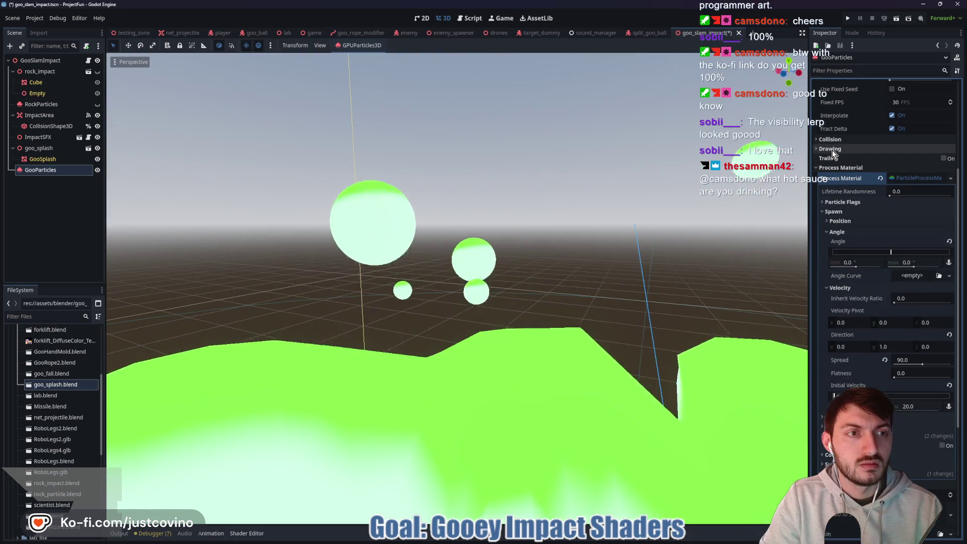
pyautogui.click(831, 150)
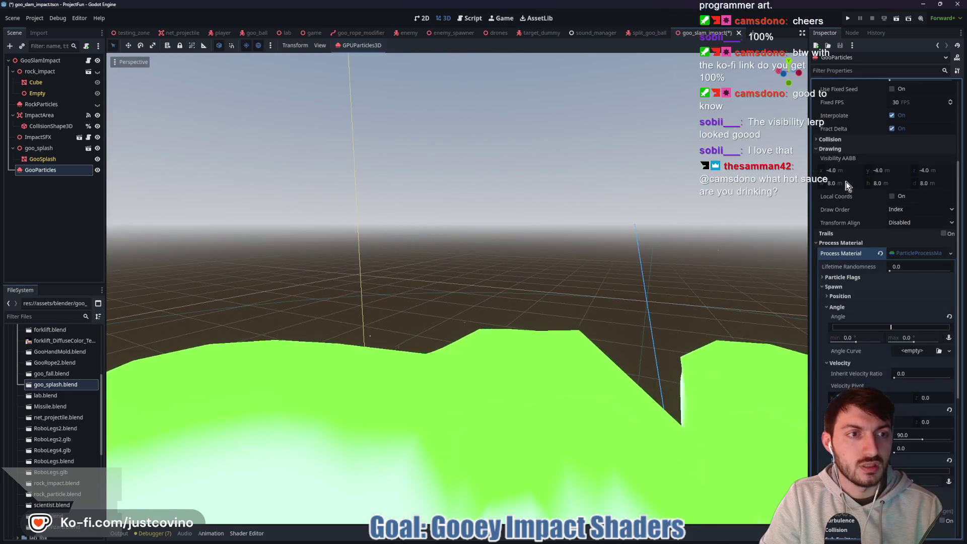
pyautogui.click(893, 196)
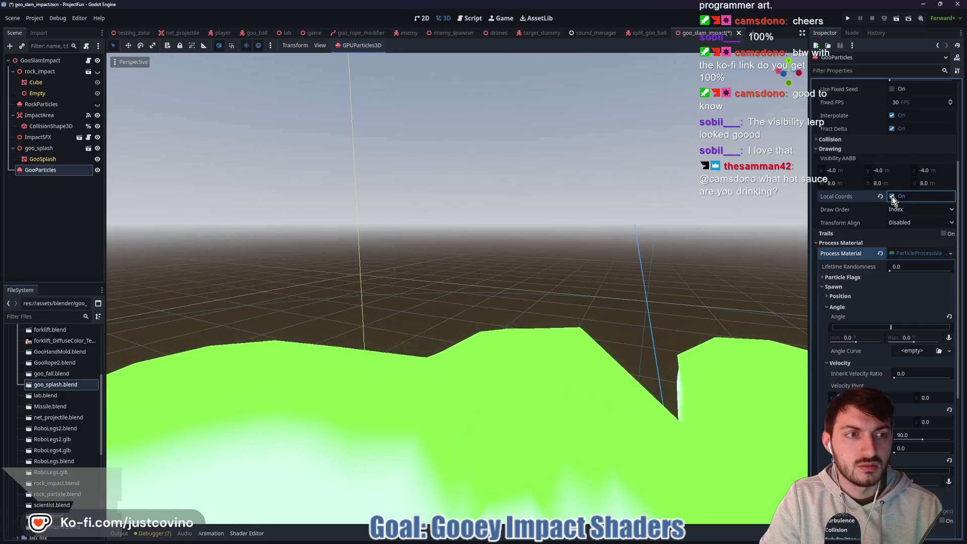
pyautogui.click(893, 197)
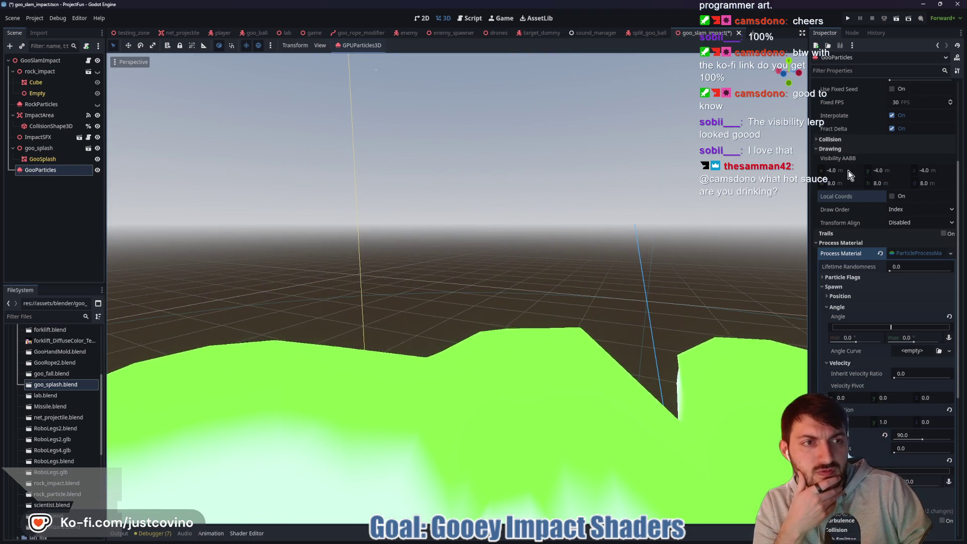
pyautogui.click(916, 253)
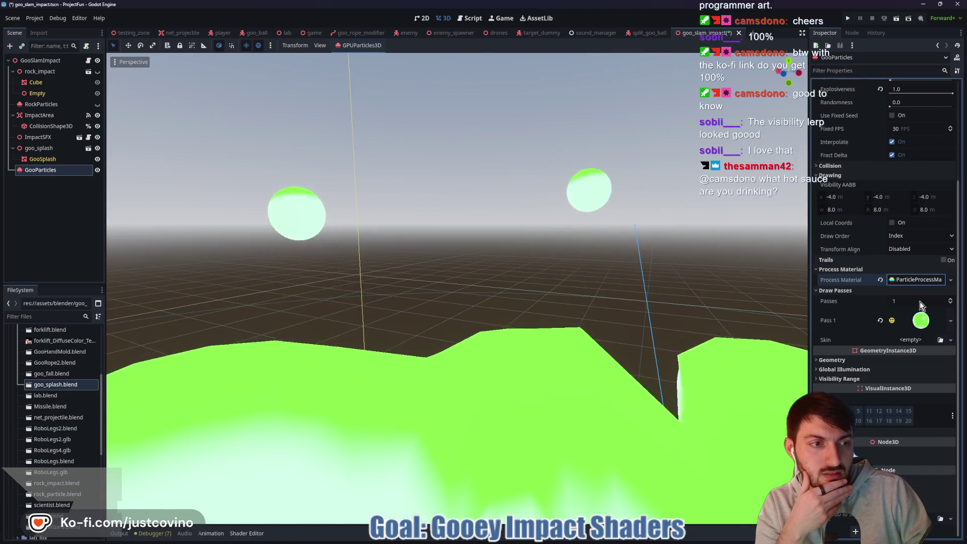
# Open the Pass 1 sphere material's shader code and select cull_disabled in its render mode.
pyautogui.click(921, 321)
pyautogui.click(911, 339)
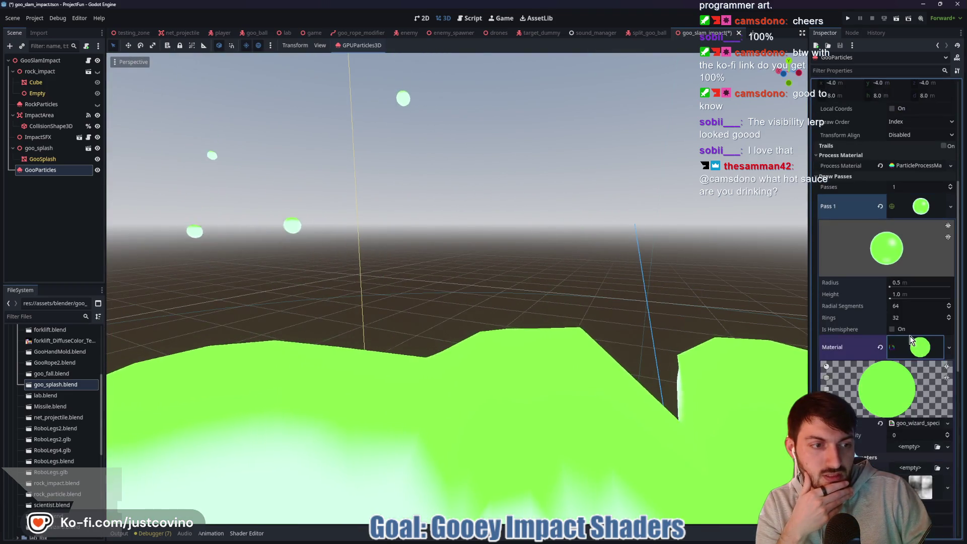
pyautogui.click(915, 309)
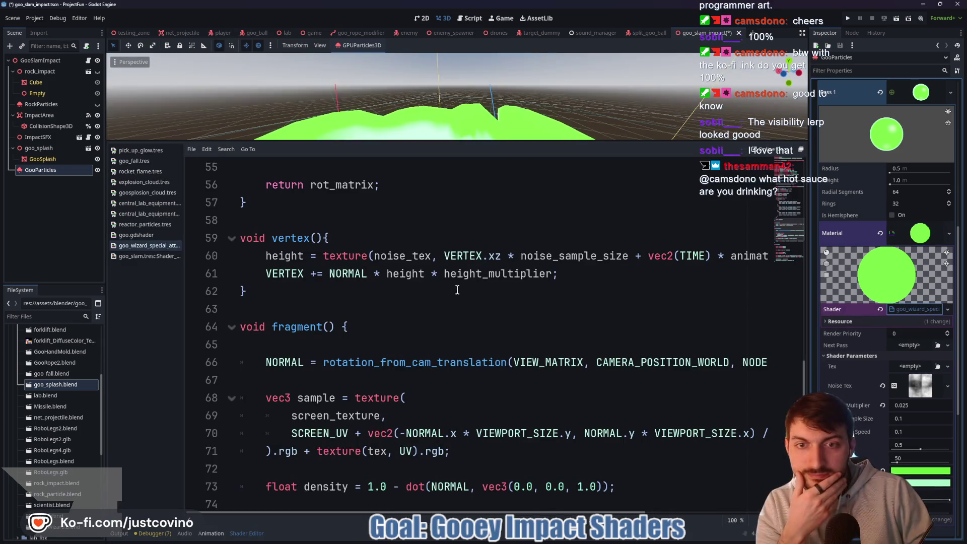
pyautogui.scroll(5, 419, 407)
pyautogui.scroll(13, 419, 406)
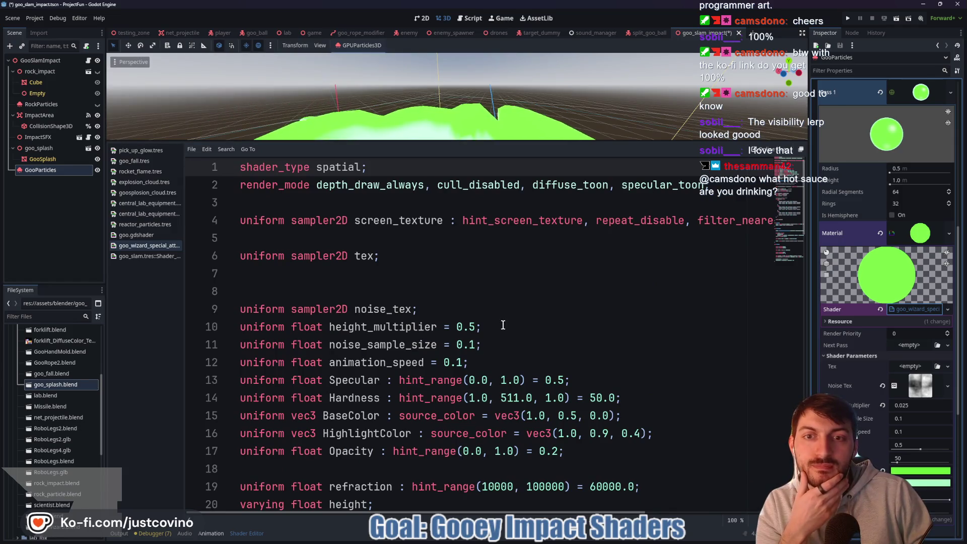
pyautogui.doubleClick(474, 191)
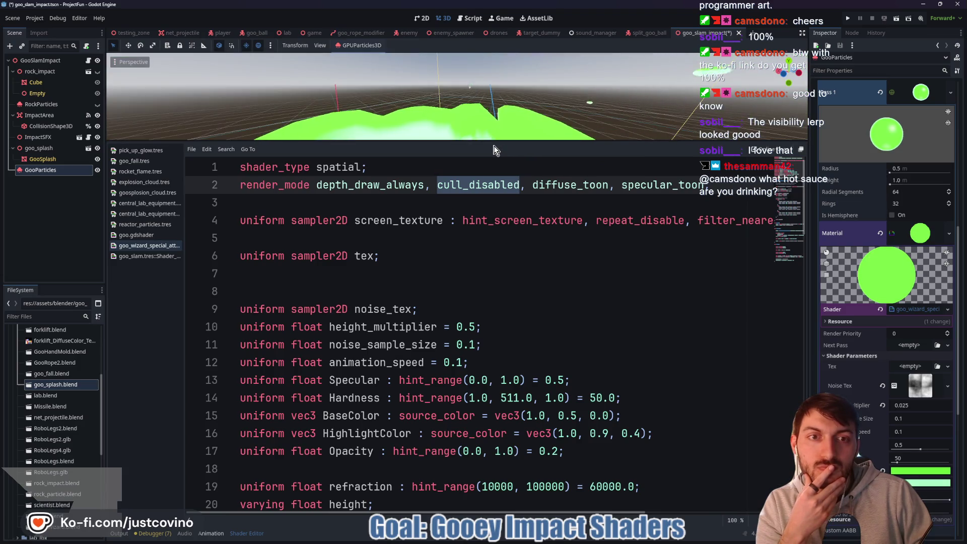
pyautogui.moveTo(488, 146); pyautogui.dragTo(511, 346)
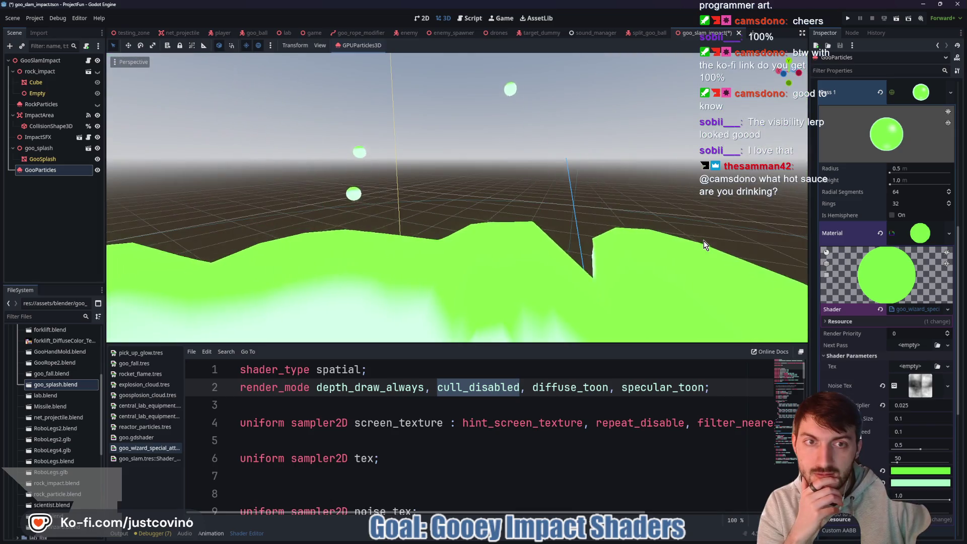
# Orbit around the particle emitter and re-expand the Pass 1 sphere mesh settings.
pyautogui.moveTo(618, 240)
pyautogui.mouseDown()
pyautogui.moveTo(581, 241)
pyautogui.moveTo(601, 240)
pyautogui.mouseUp()
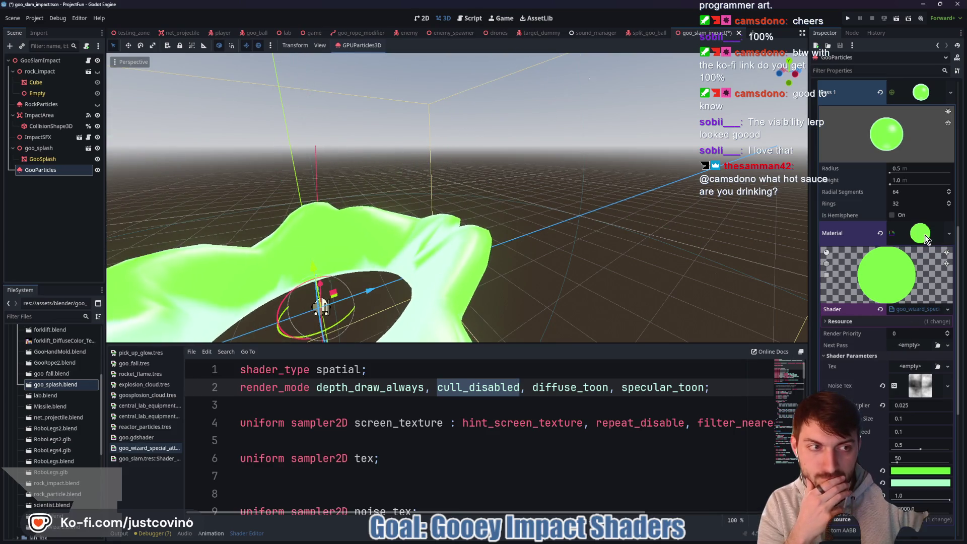
pyautogui.scroll(2, 925, 239)
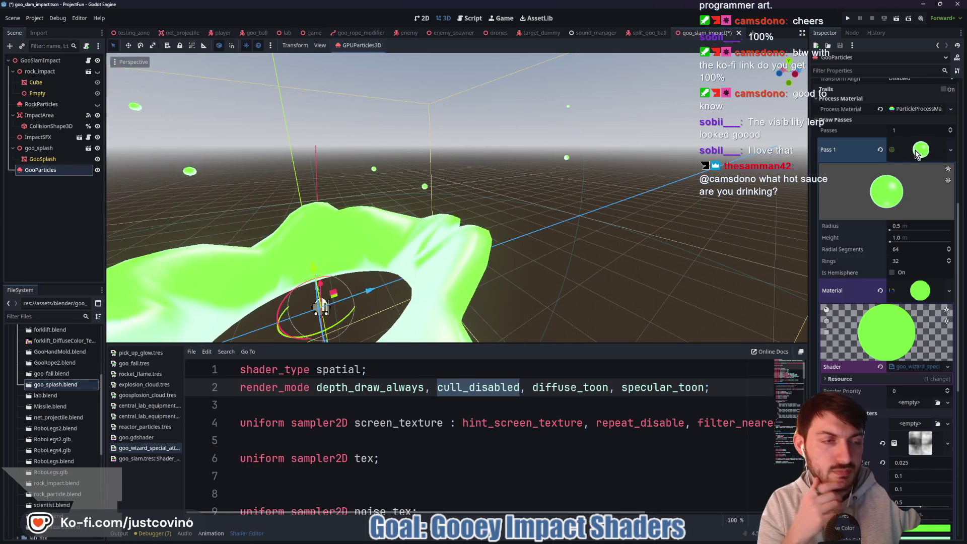
pyautogui.click(894, 149)
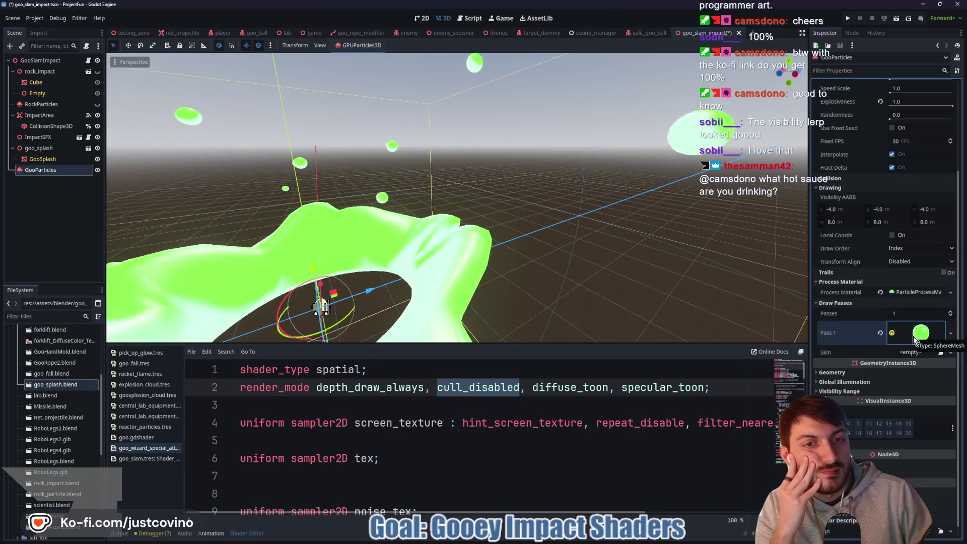
pyautogui.click(914, 337)
pyautogui.scroll(-3, 914, 336)
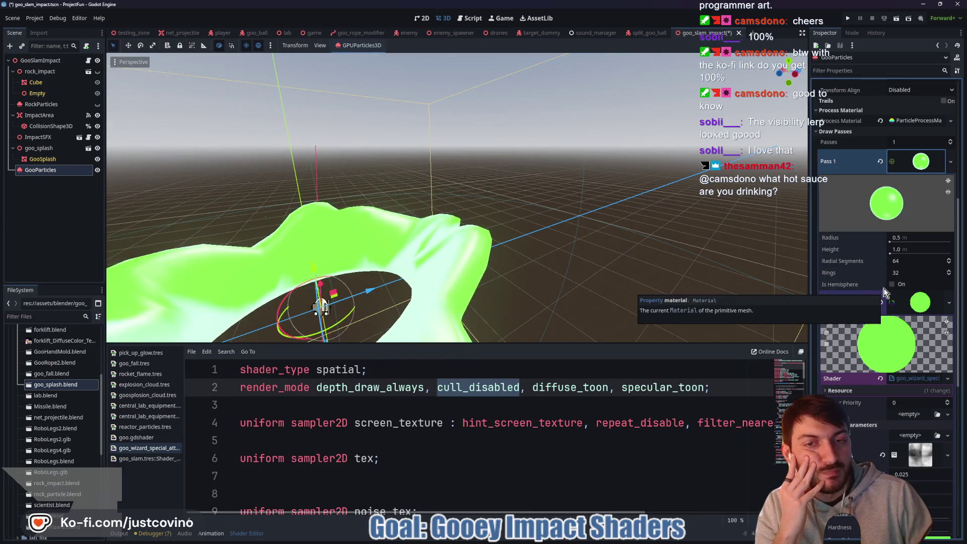
pyautogui.scroll(-2, 919, 306)
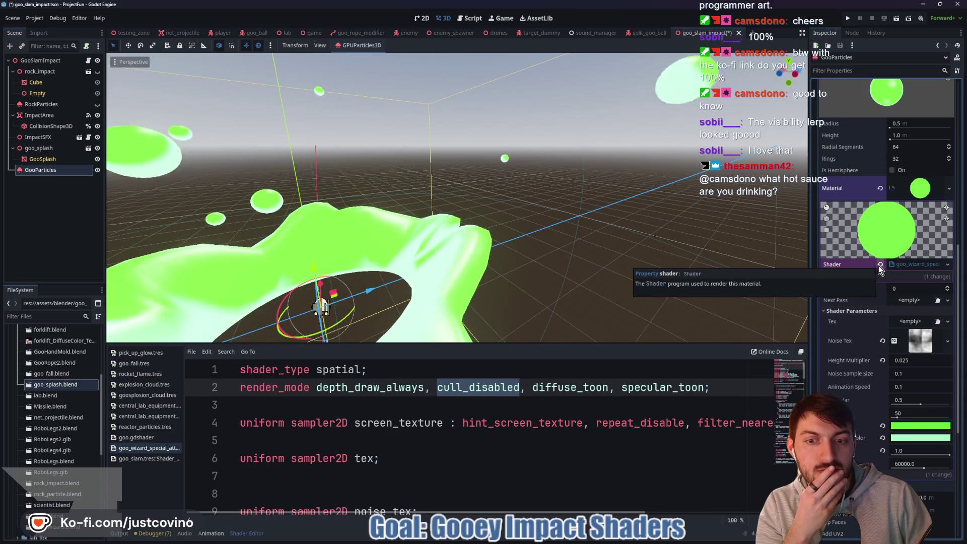
pyautogui.moveTo(569, 344); pyautogui.dragTo(554, 137)
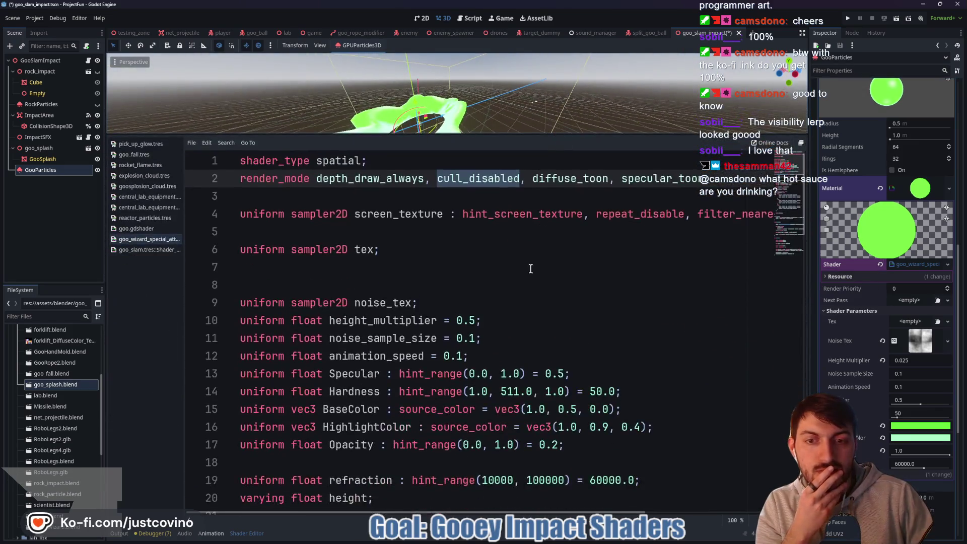
# Browse the shader code, finding the rotation_from_cam_translation function.
pyautogui.scroll(-3, 524, 302)
pyautogui.scroll(-3, 516, 323)
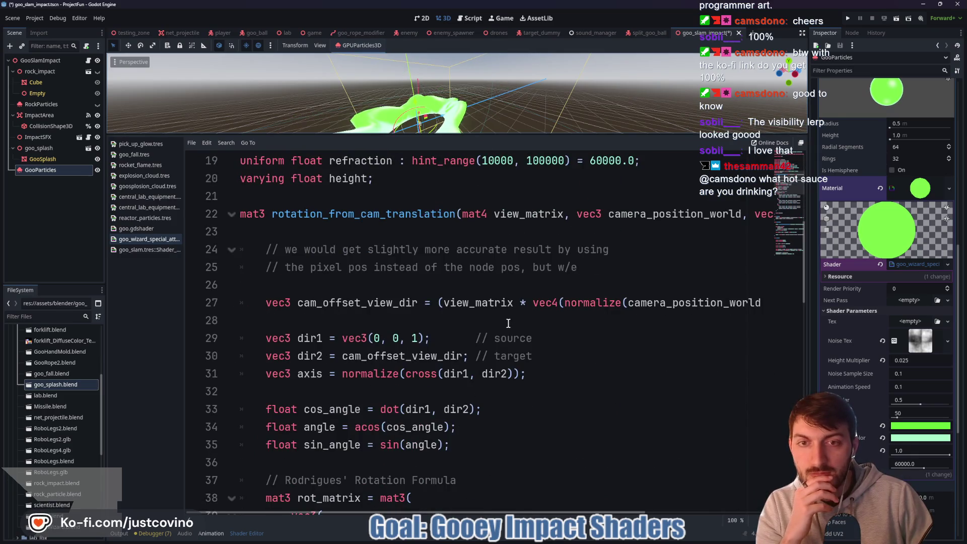
pyautogui.press('F3')
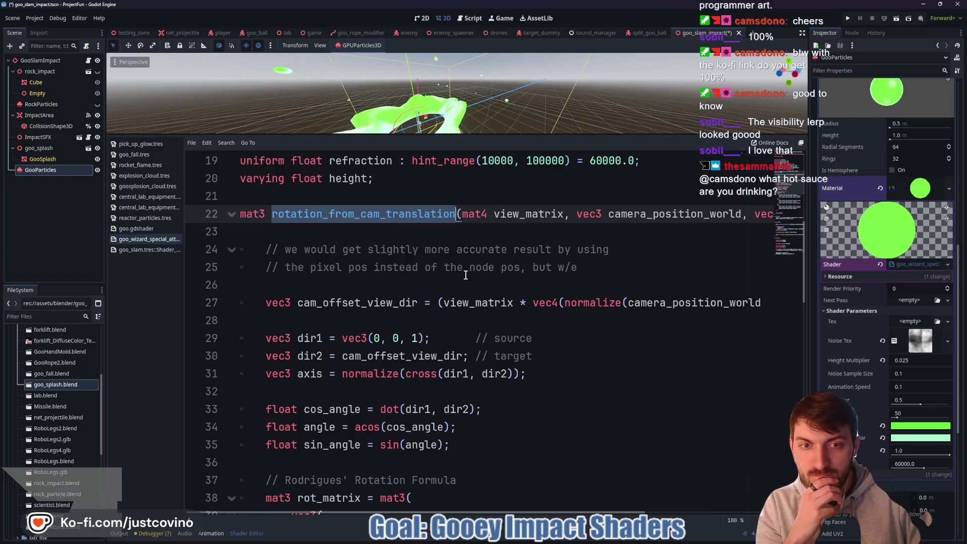
pyautogui.scroll(-5, 471, 276)
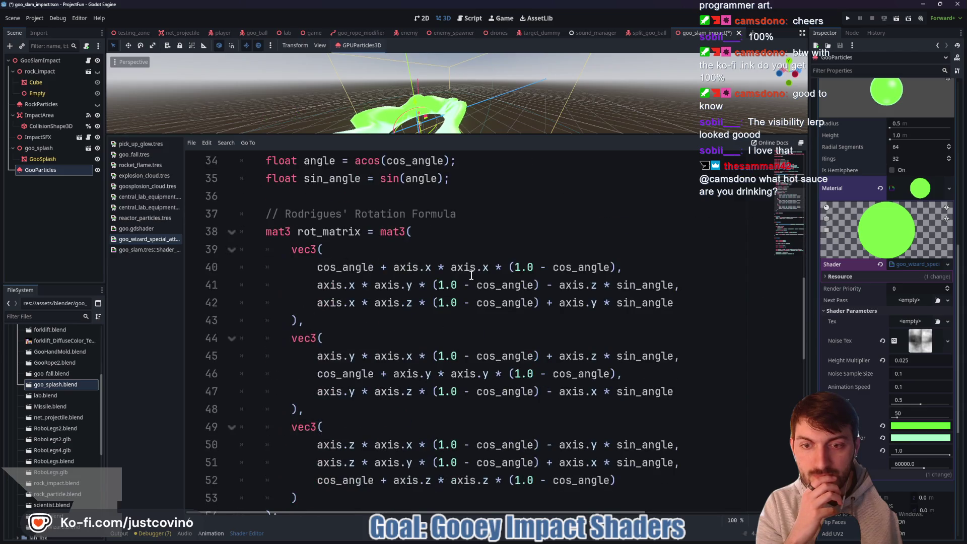
pyautogui.scroll(4, 472, 278)
pyautogui.scroll(1, 472, 278)
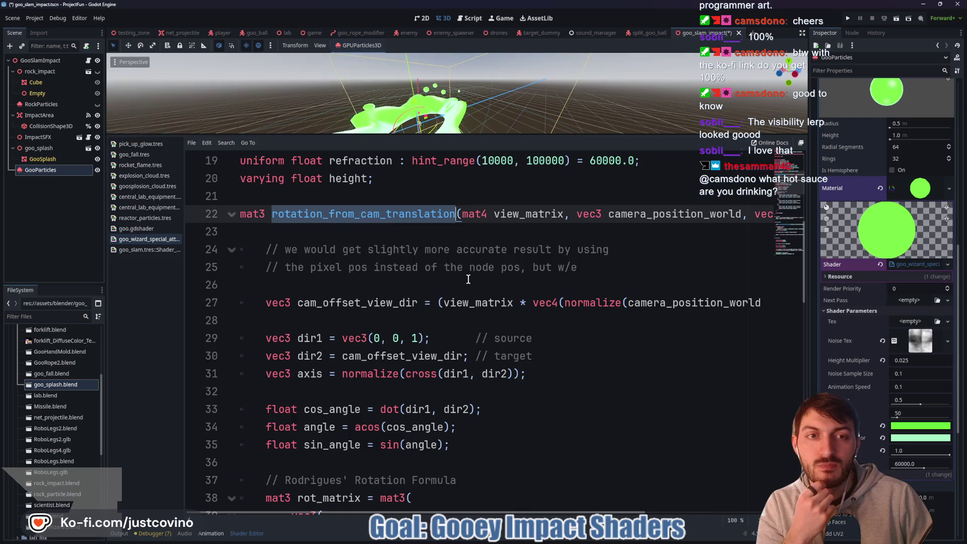
pyautogui.scroll(-9, 554, 386)
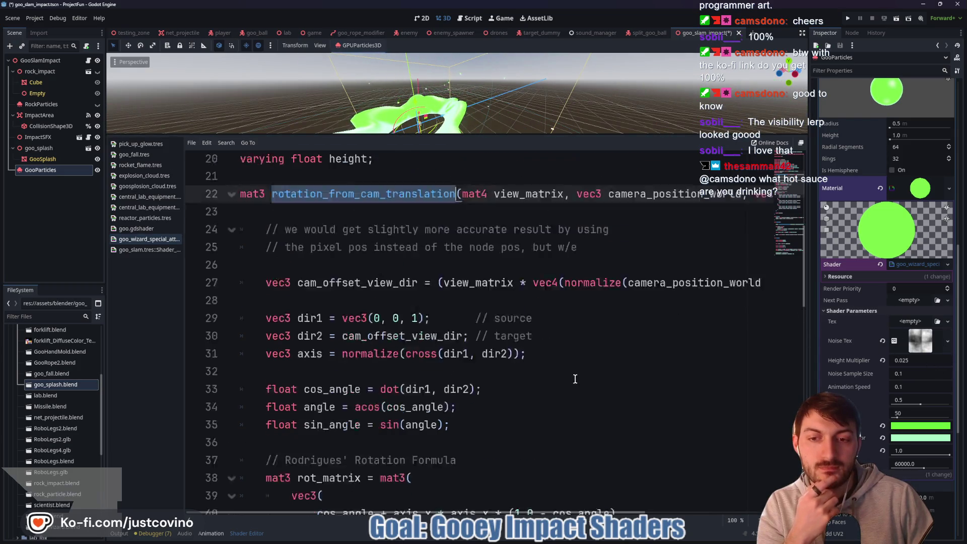
pyautogui.scroll(3, 555, 386)
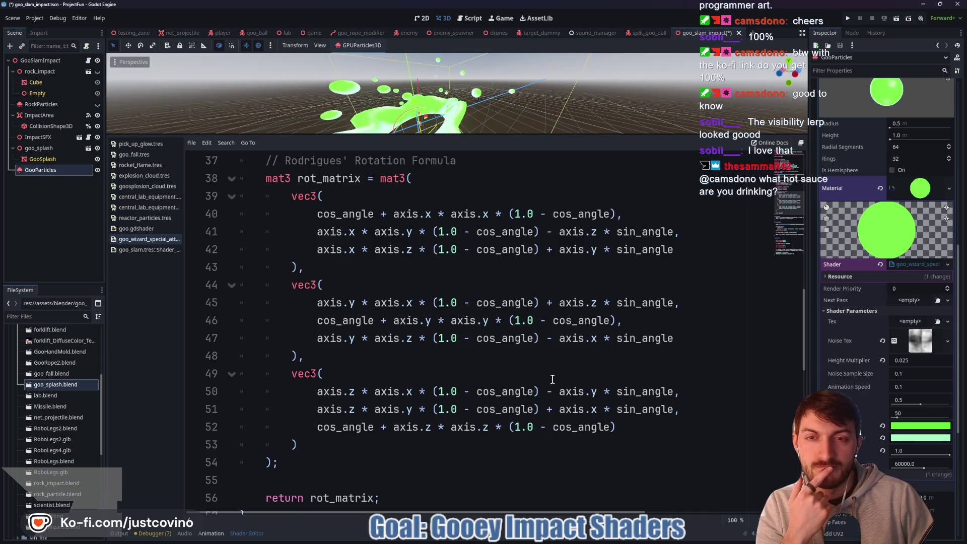
pyautogui.scroll(4, 553, 379)
pyautogui.scroll(4, 552, 379)
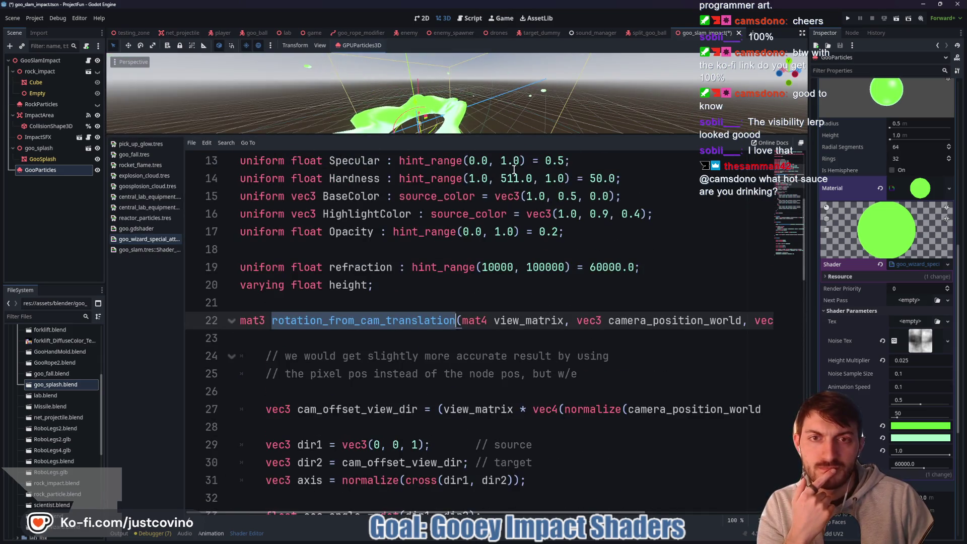
# Enlarge the 3D preview, save the goo_slam_impact scene, and open the game scene.
pyautogui.moveTo(509, 135)
pyautogui.mouseDown()
pyautogui.moveTo(518, 379)
pyautogui.moveTo(523, 333)
pyautogui.mouseUp()
pyautogui.hotkey('ctrl', 's')
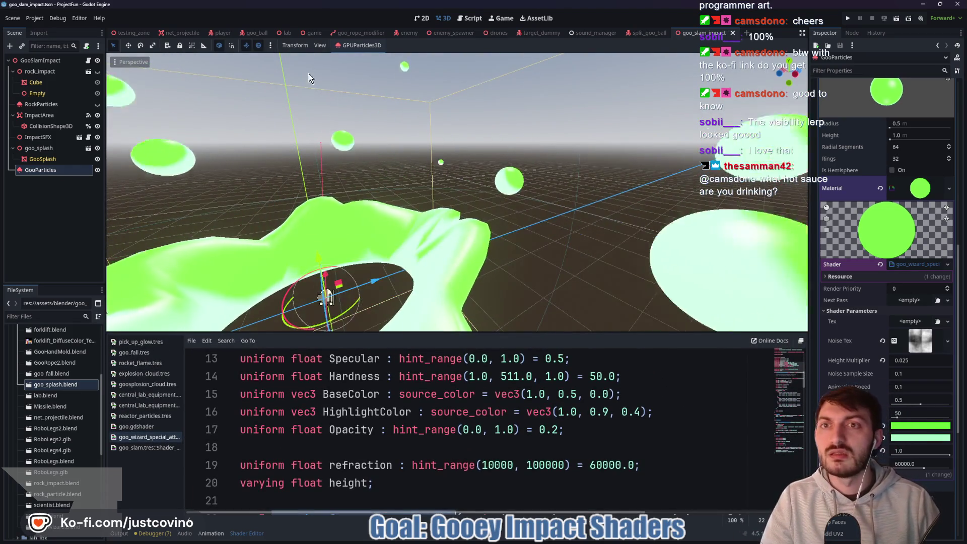
pyautogui.click(308, 33)
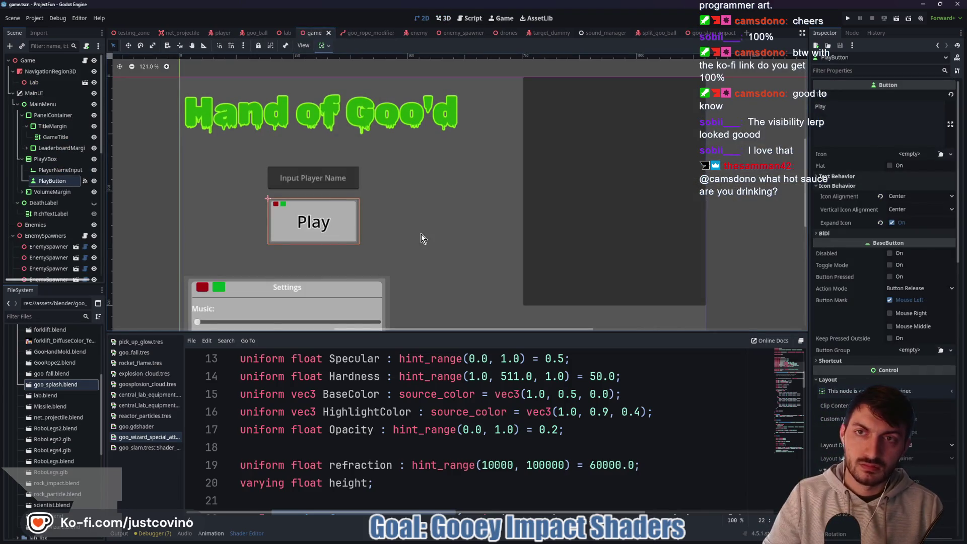
# Run the game, swing and land the slime a few times to watch the goo splashes, then stop it.
pyautogui.press('F5')
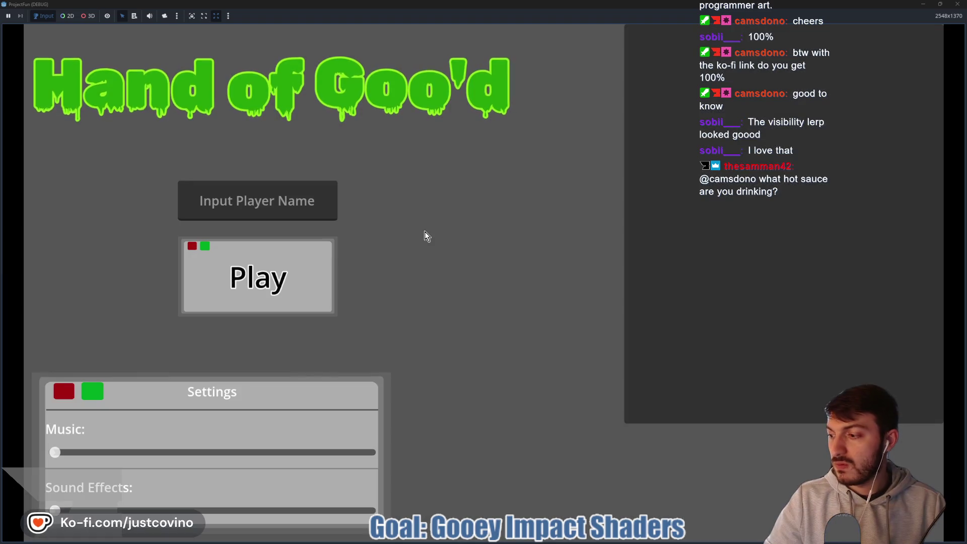
pyautogui.click(258, 277)
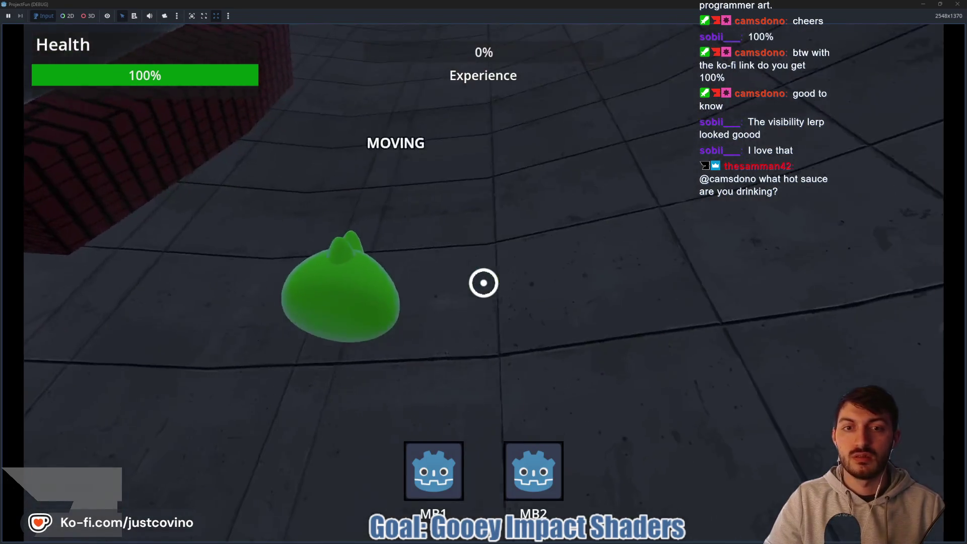
pyautogui.click(484, 282)
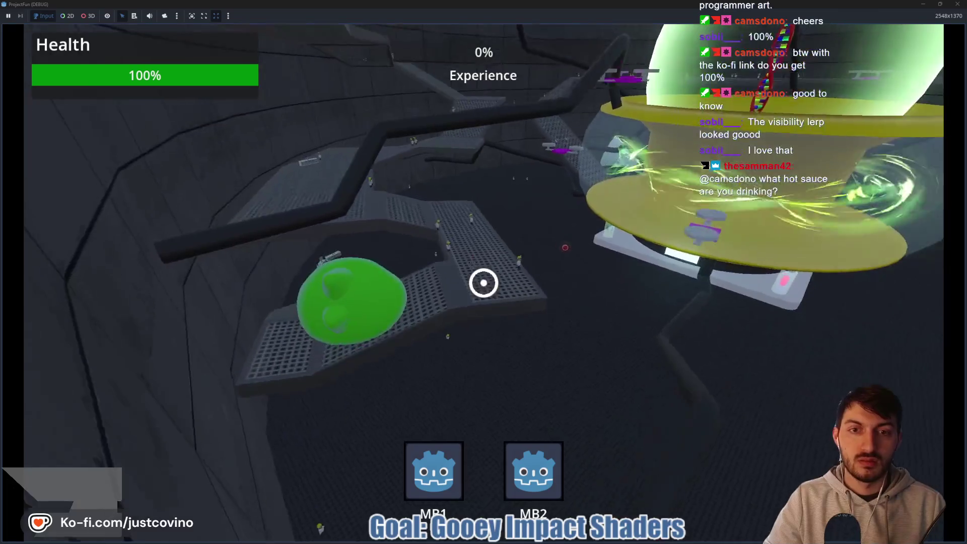
pyautogui.click(484, 283)
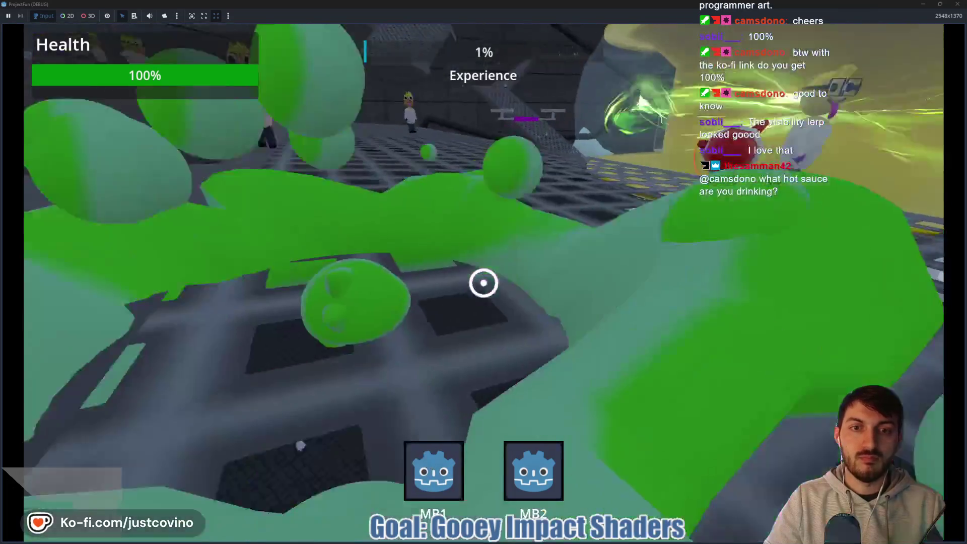
pyautogui.press('w')
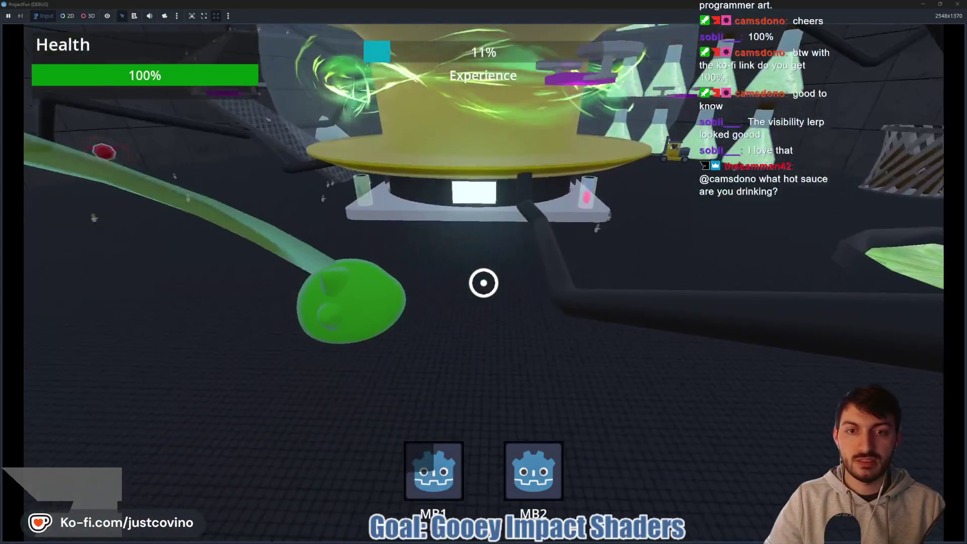
pyautogui.click(484, 283)
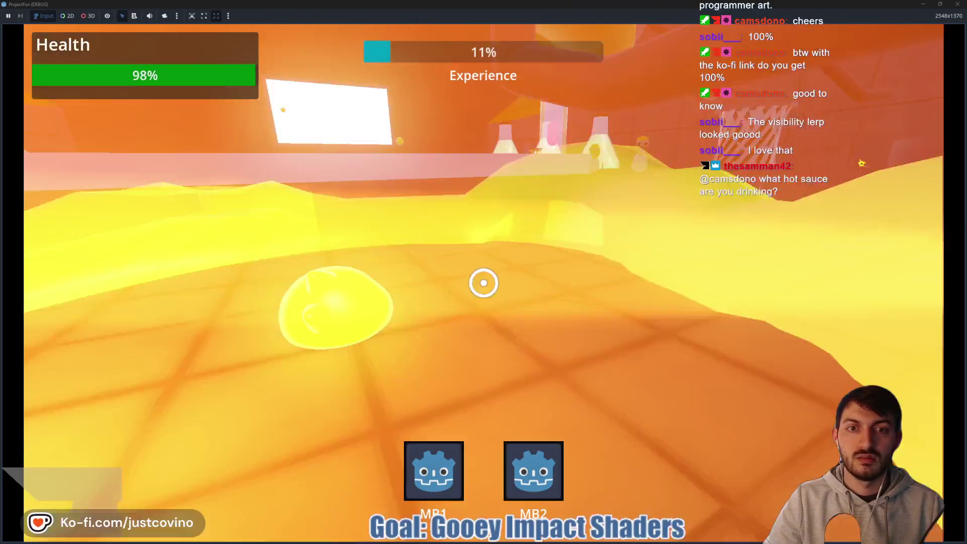
pyautogui.press('Escape')
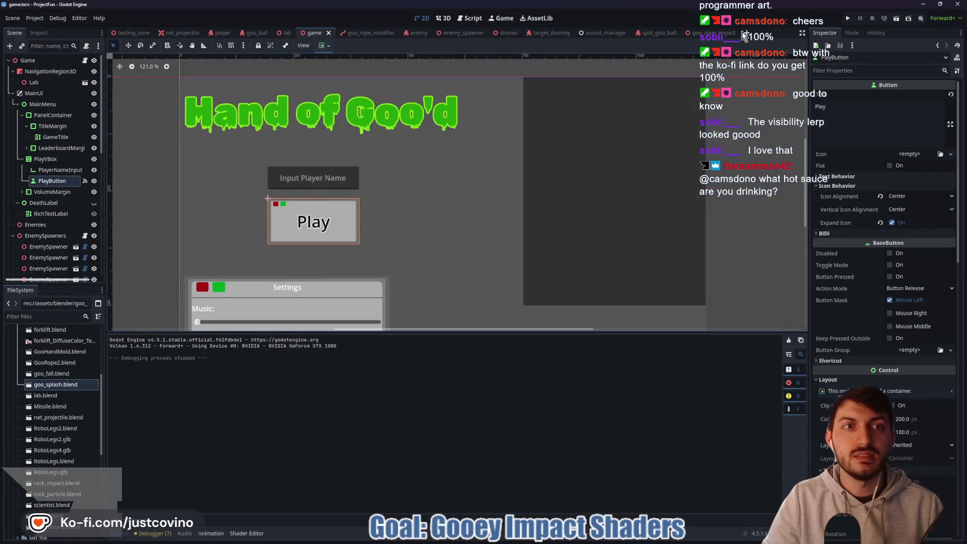
pyautogui.press('F8')
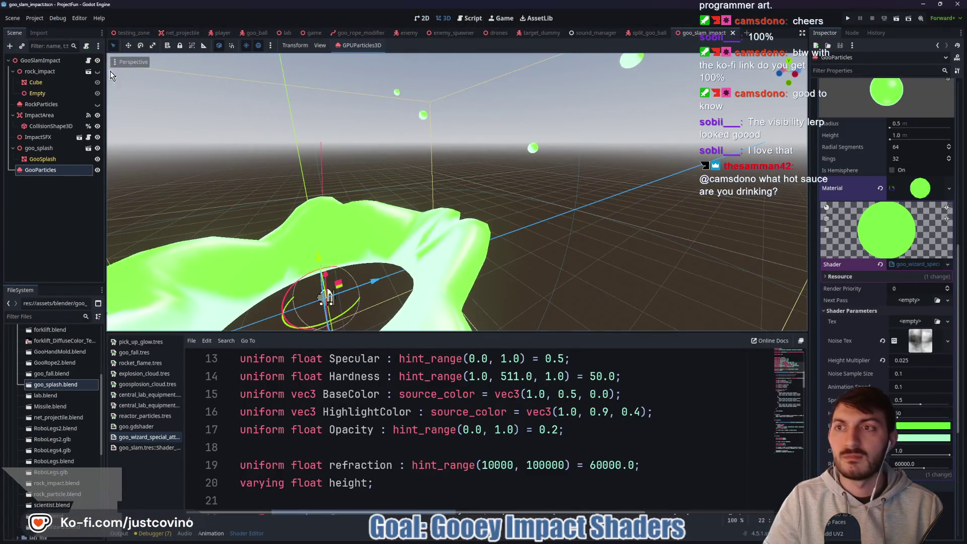
# Open goo_slam_impact.gd, enlarge the code area and add a blank line after adjust_size.
pyautogui.hotkey('ctrl', 'F3')
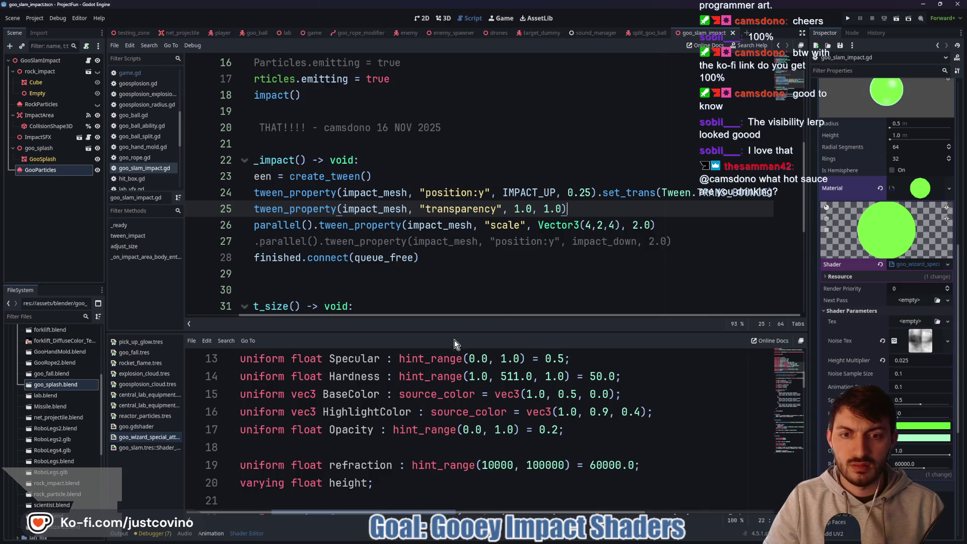
pyautogui.moveTo(450, 332); pyautogui.dragTo(434, 455)
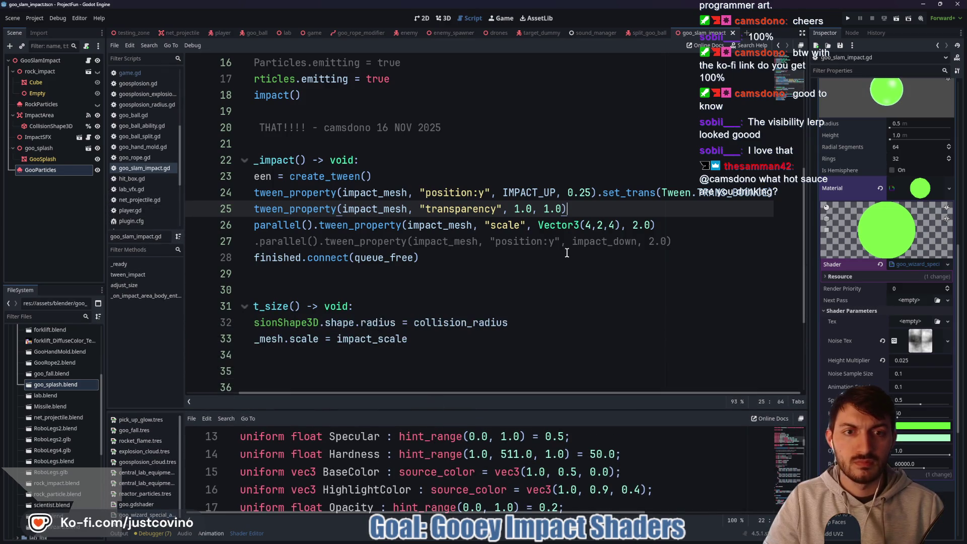
pyautogui.moveTo(440, 391); pyautogui.dragTo(418, 393)
pyautogui.click(607, 223)
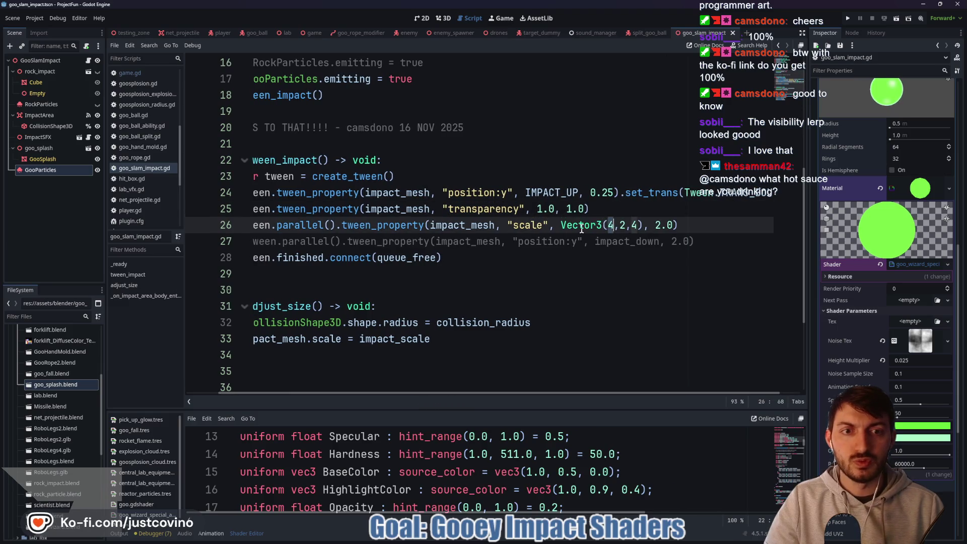
pyautogui.moveTo(561, 225); pyautogui.dragTo(643, 224)
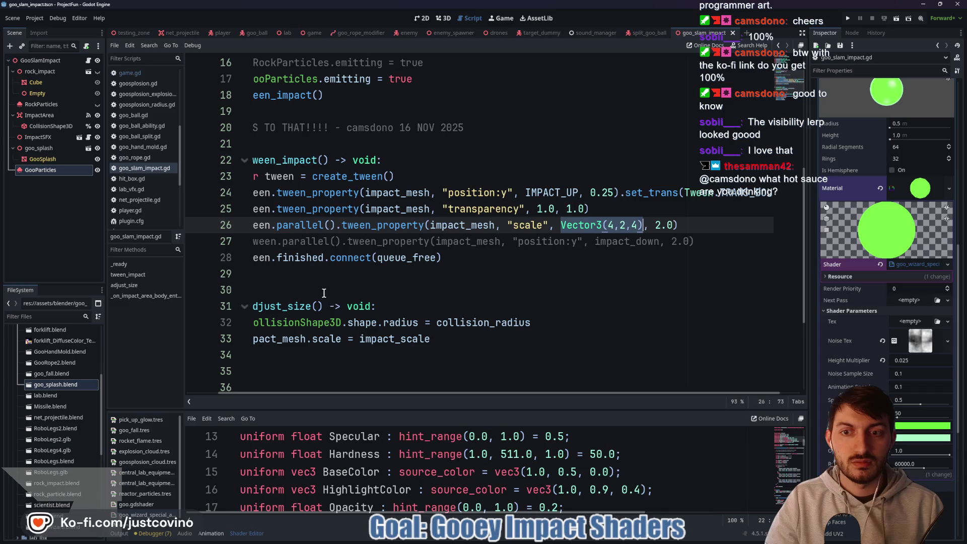
pyautogui.moveTo(353, 393); pyautogui.dragTo(313, 394)
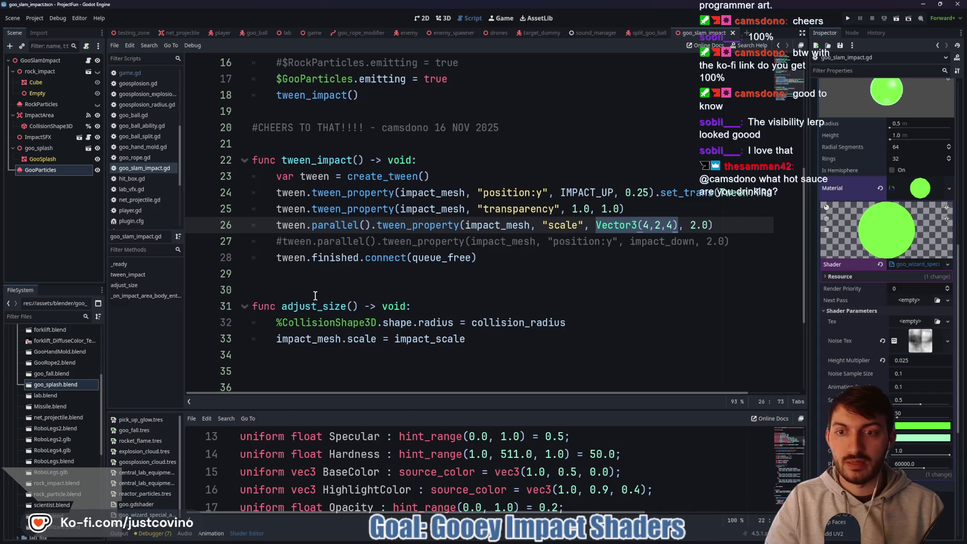
pyautogui.scroll(-1, 320, 352)
pyautogui.click(285, 311)
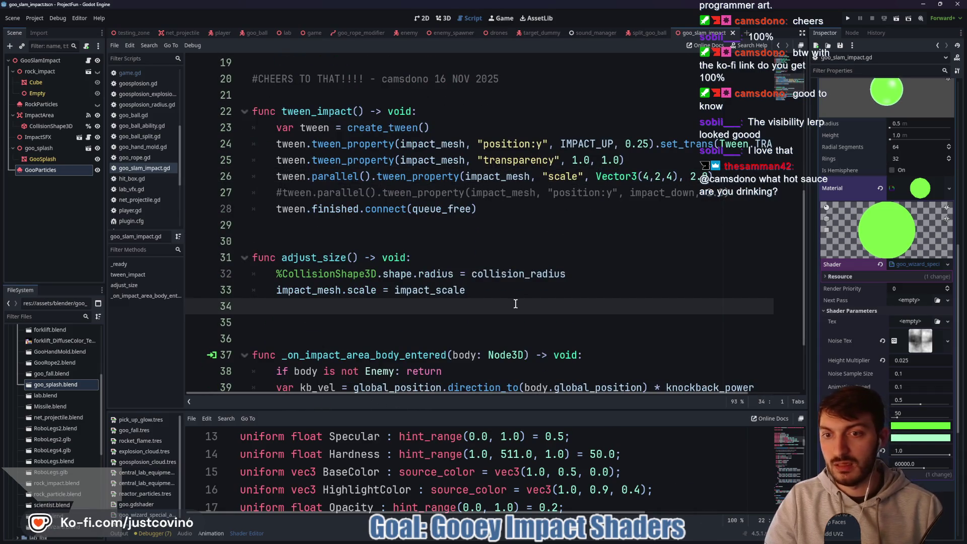
pyautogui.press('Return')
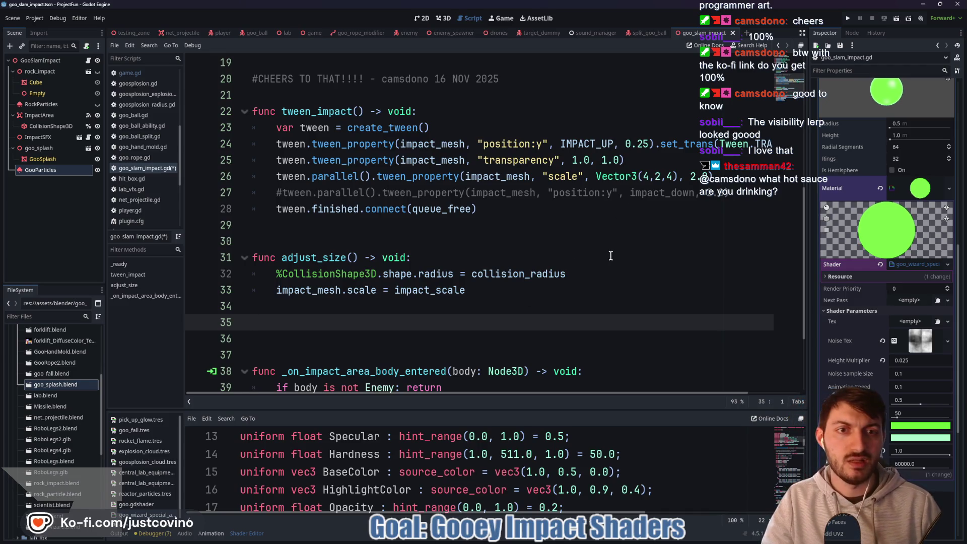
# Look up the impact_scale variable and its default value at the top of the script.
pyautogui.scroll(6, 614, 169)
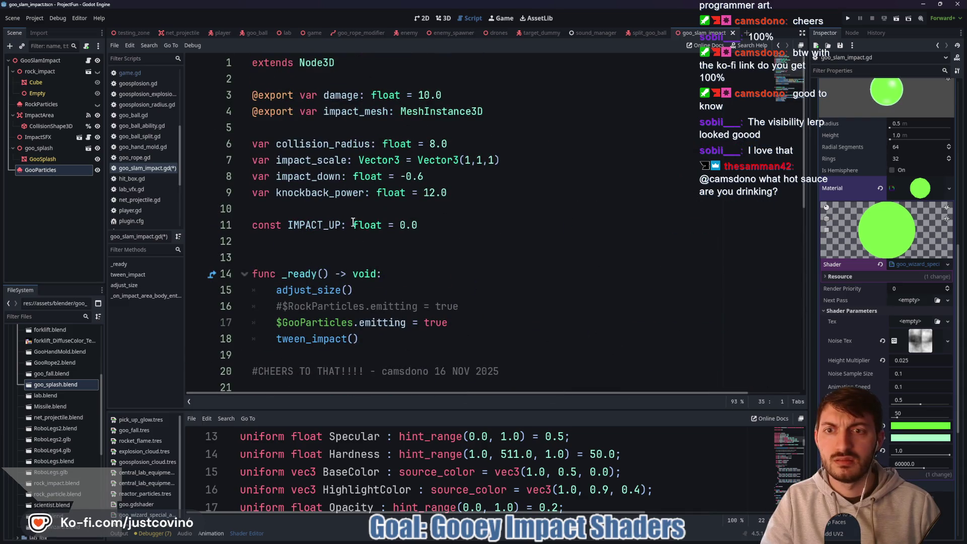
pyautogui.doubleClick(328, 160)
pyautogui.scroll(-8, 401, 205)
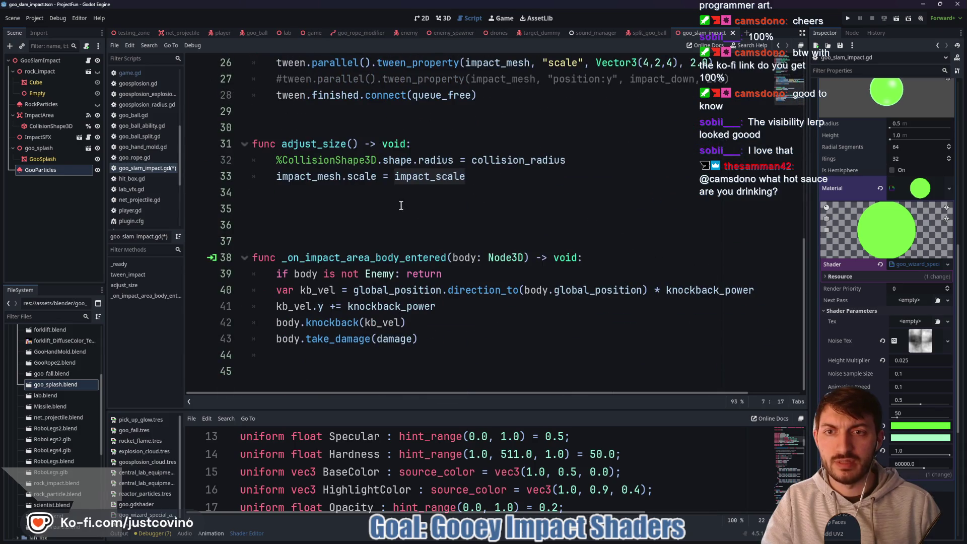
pyautogui.scroll(3, 393, 225)
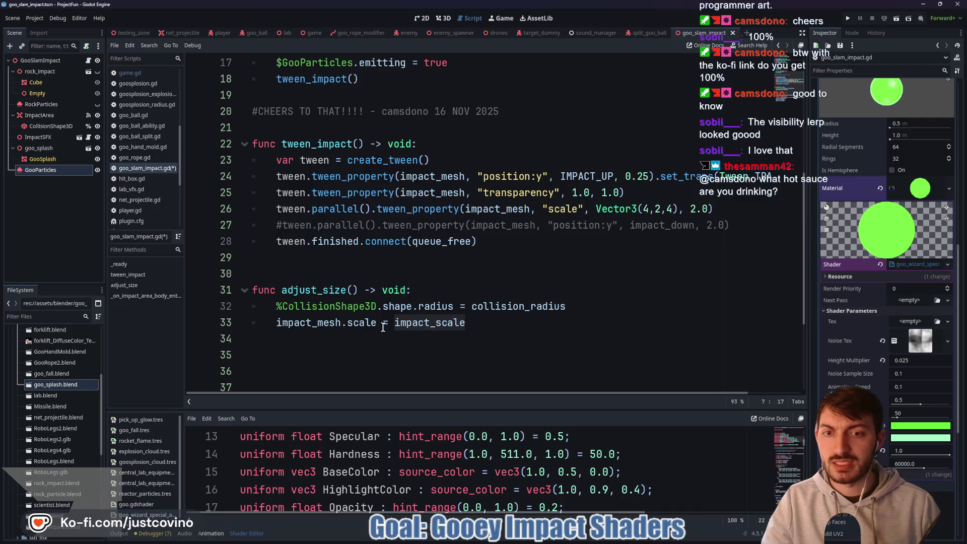
pyautogui.scroll(5, 383, 327)
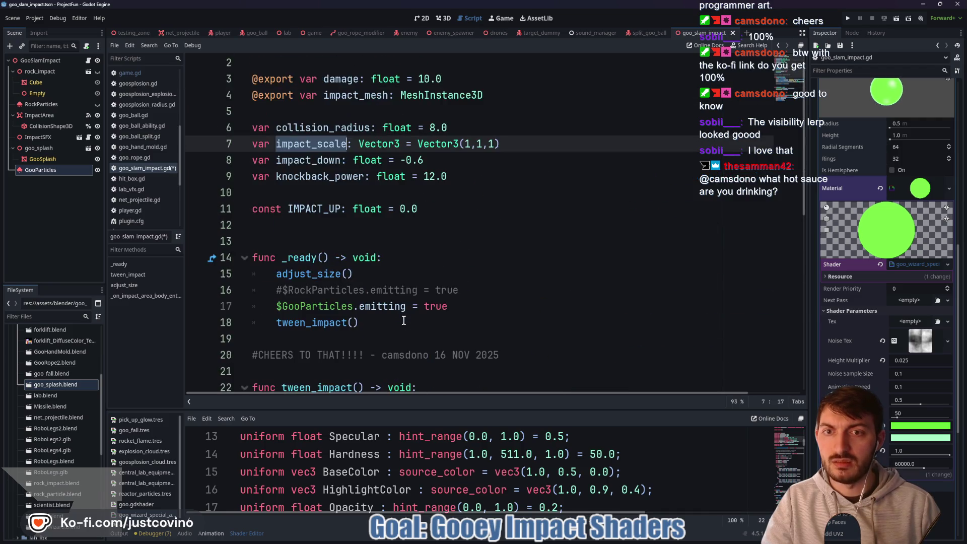
pyautogui.click(468, 145)
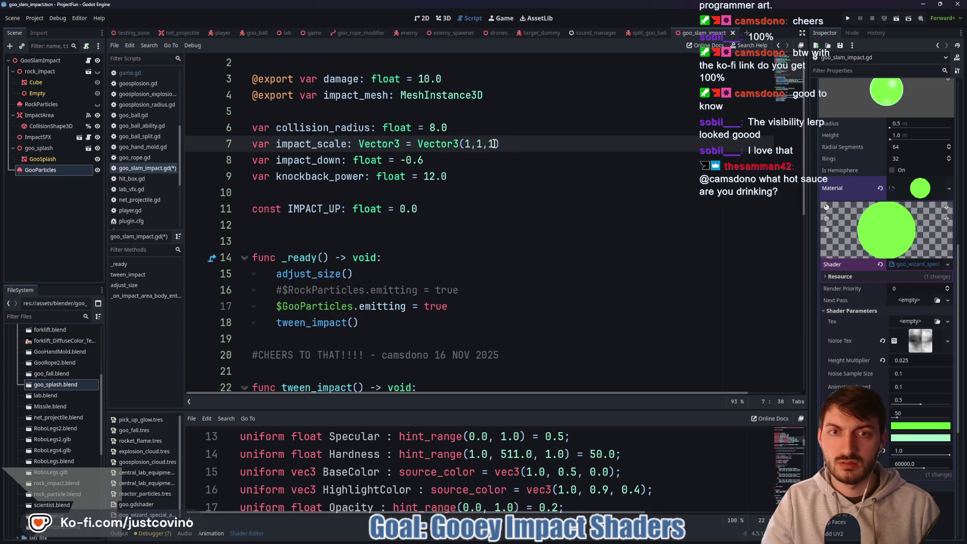
# Replace the scale tween's Vector3(4,2,4) target with impact_scale.
pyautogui.click(497, 177)
pyautogui.scroll(-5, 496, 191)
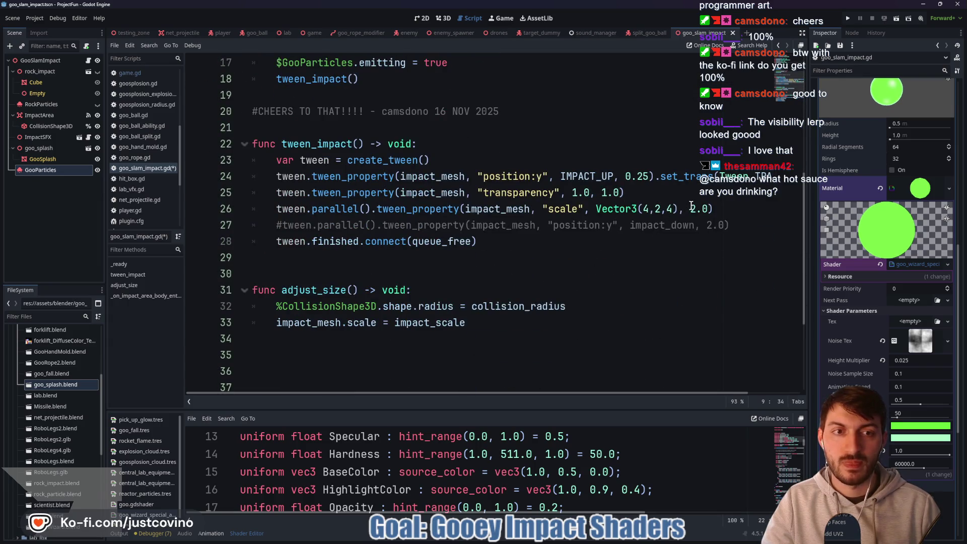
pyautogui.moveTo(678, 209); pyautogui.dragTo(597, 209)
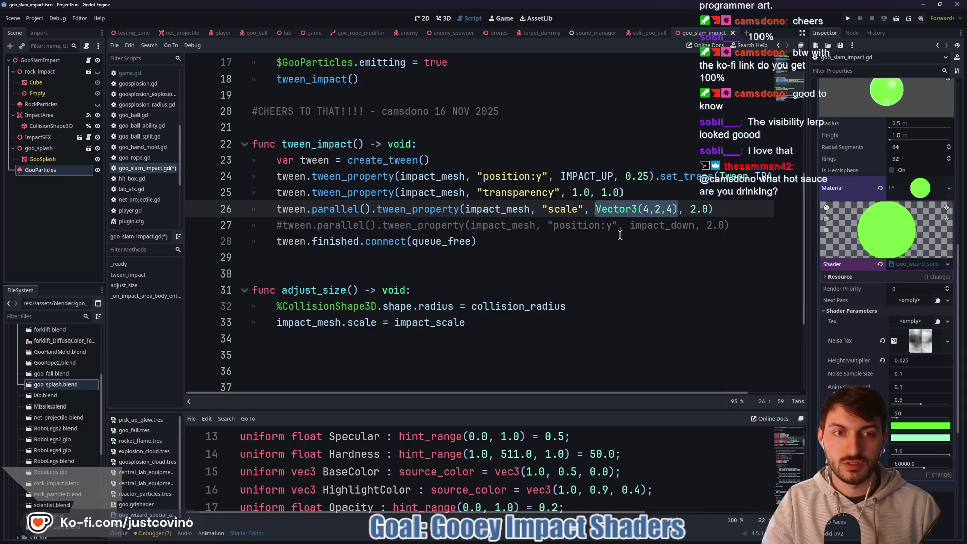
pyautogui.write('impact')
pyautogui.press('Down')
pyautogui.press('Down')
pyautogui.press('Return')
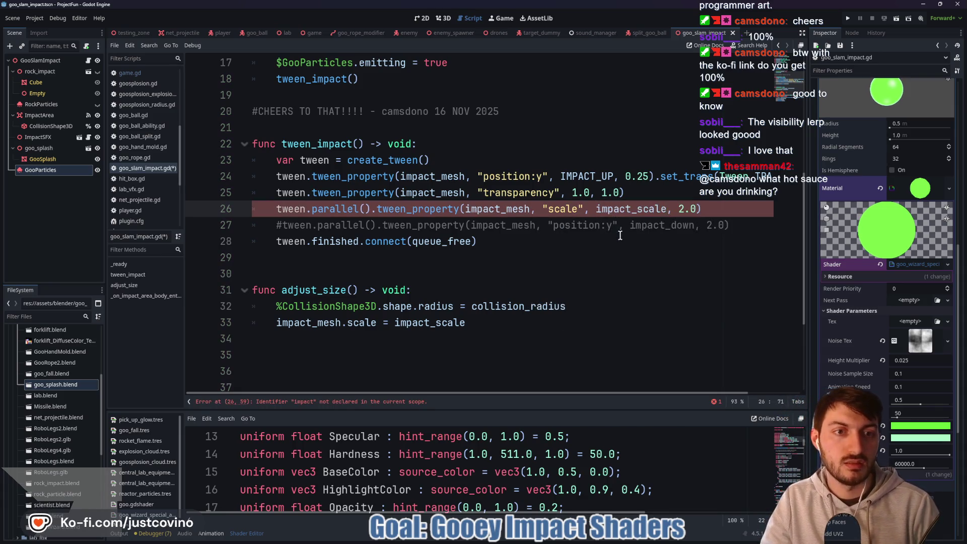
pyautogui.write('*')
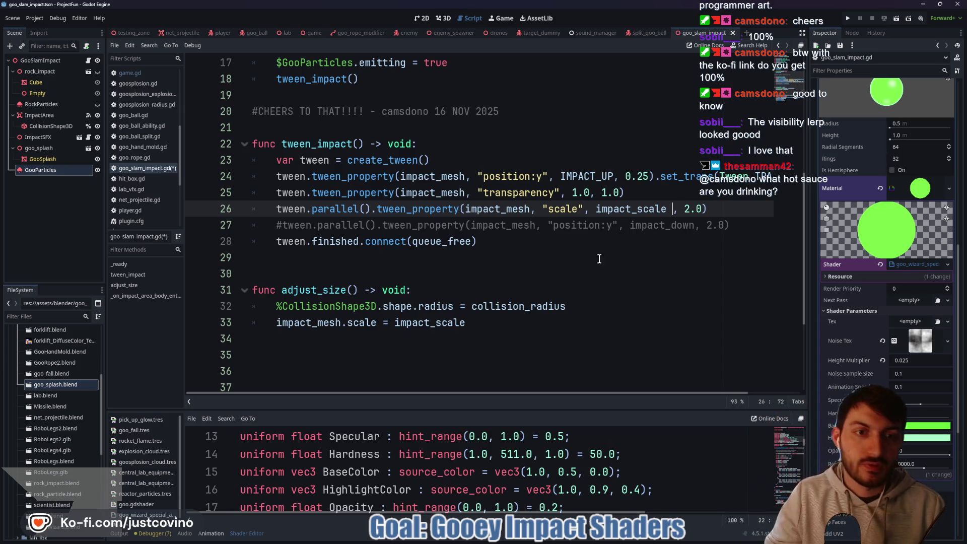
# Write the header func _get_fade_scale() -> Vector3: on blank line 35.
pyautogui.scroll(-1, 598, 259)
pyautogui.click(311, 307)
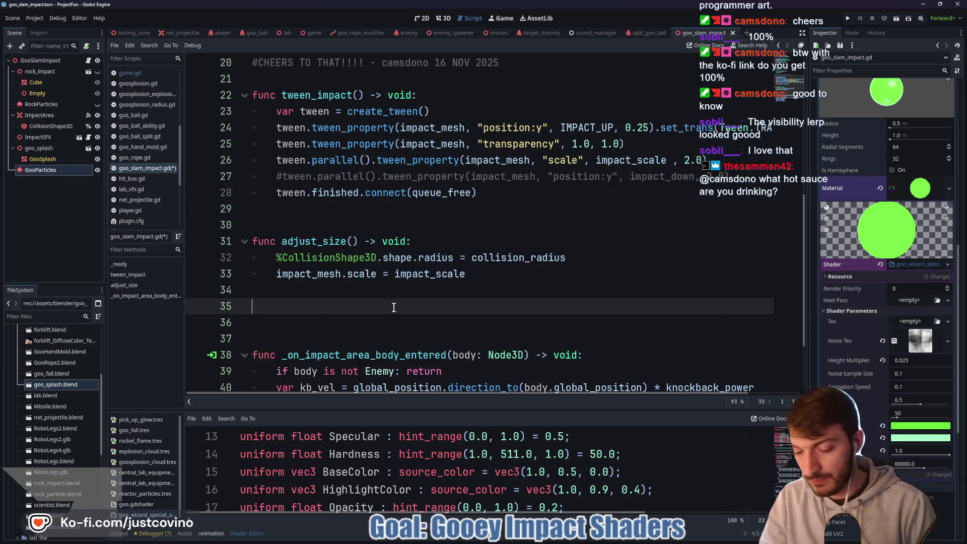
pyautogui.write('func get_')
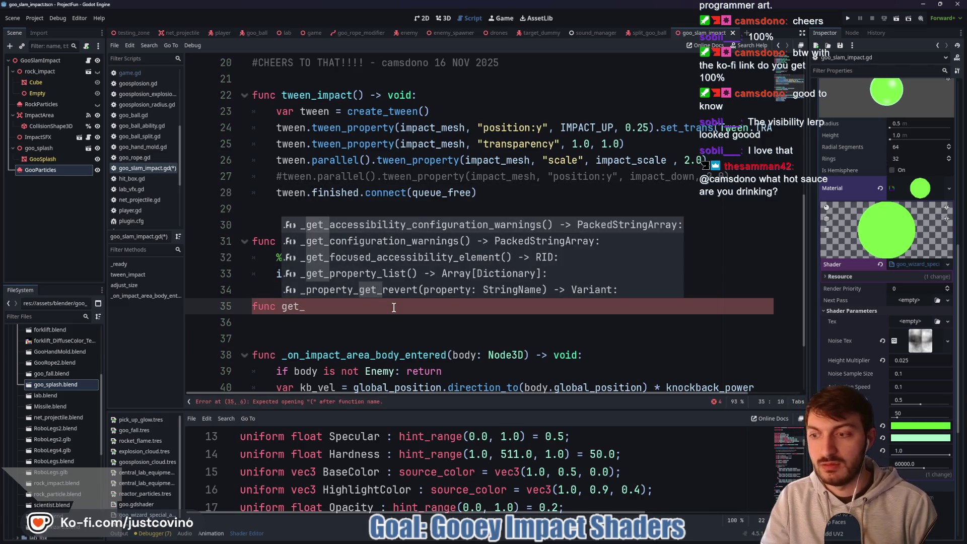
pyautogui.press('BackSpace')
pyautogui.press('BackSpace')
pyautogui.press('BackSpace')
pyautogui.write('_get')
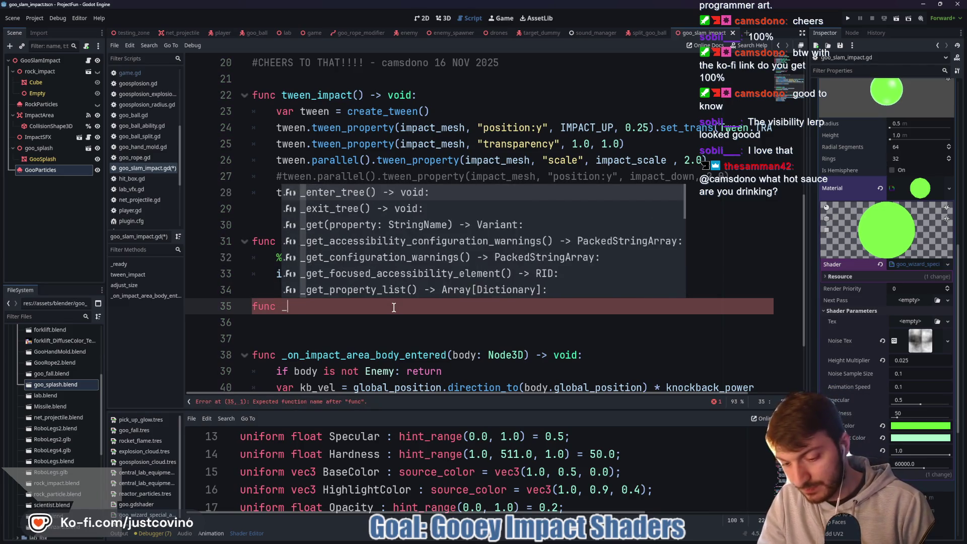
pyautogui.write('_')
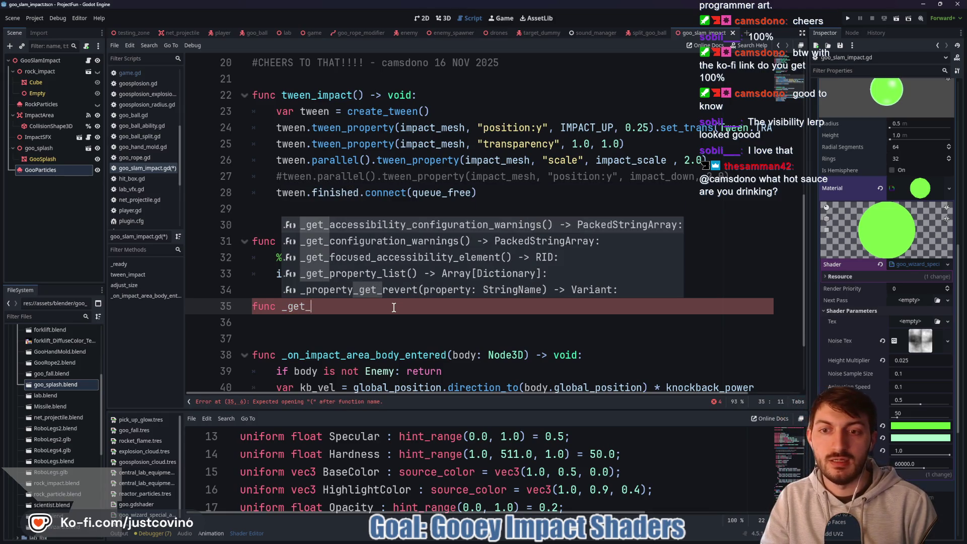
pyautogui.write('fa')
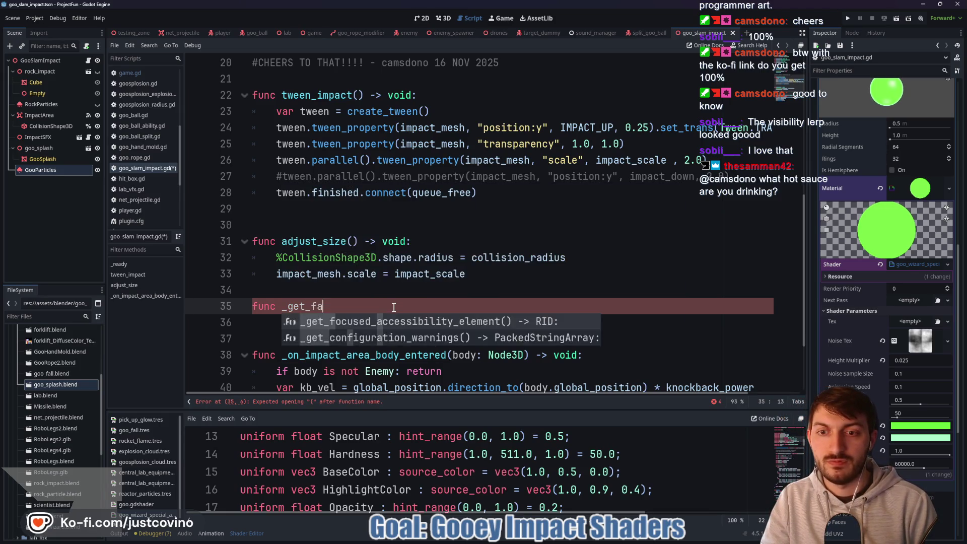
pyautogui.write('de_scale() -')
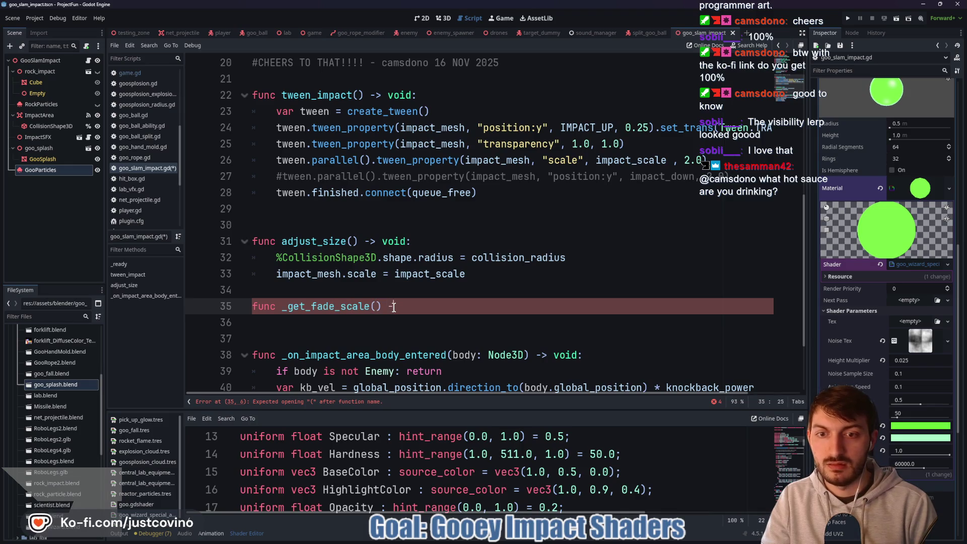
pyautogui.write('> Vector3')
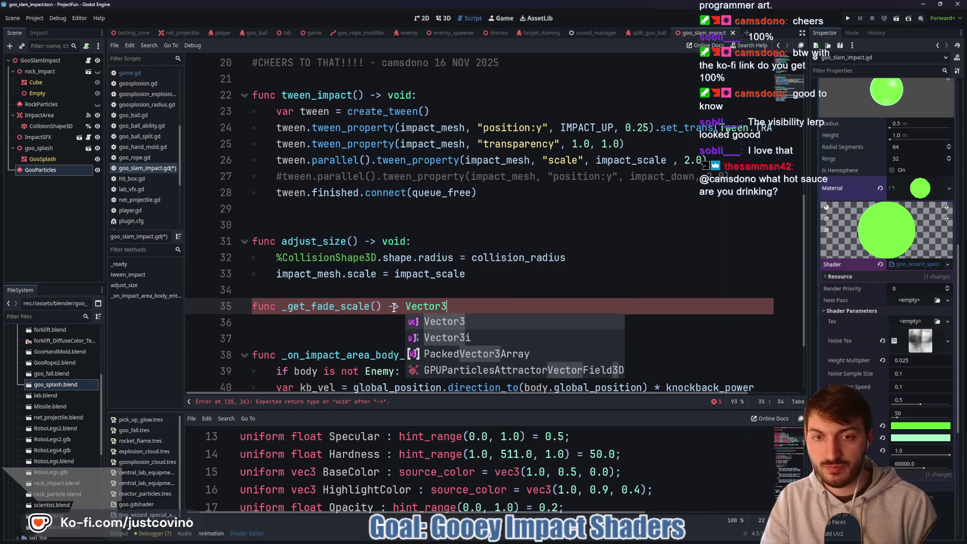
pyautogui.write(':')
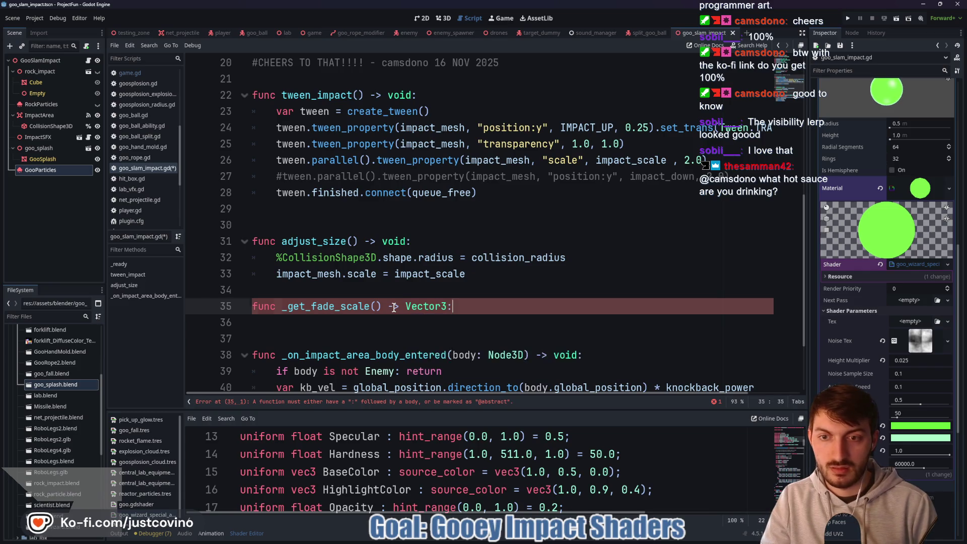
pyautogui.press('Return')
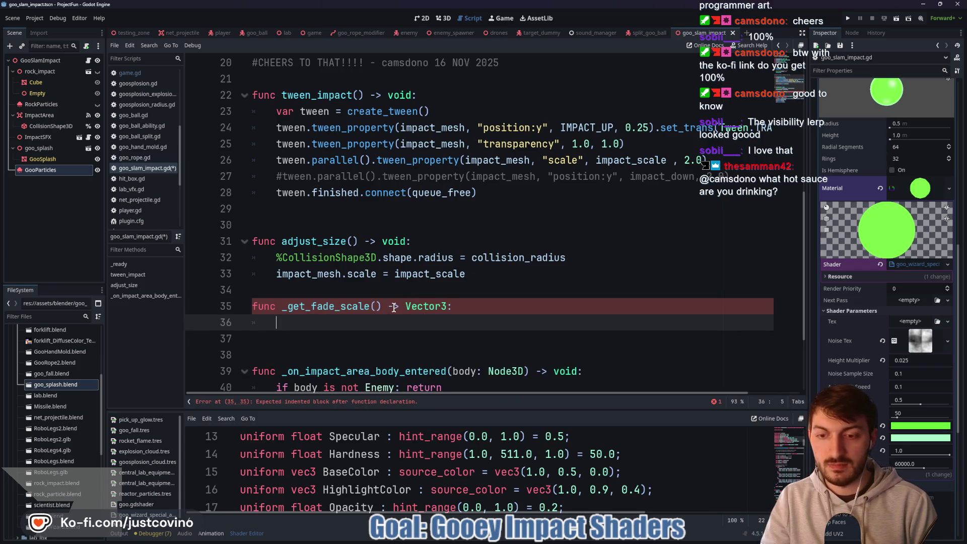
pyautogui.write('var new_scale: V')
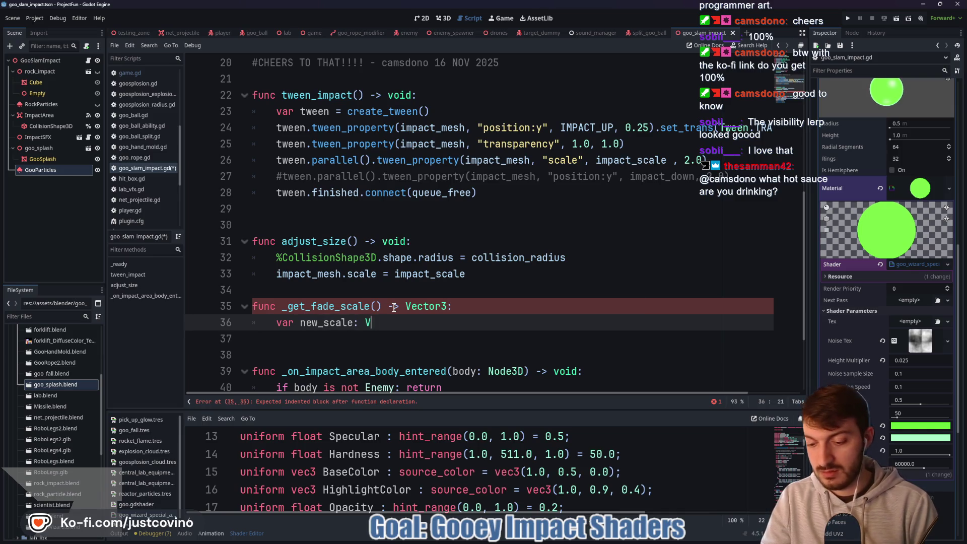
# Declare a Vector3 variable new_scale and assign it impact_scale on the next line.
pyautogui.write('ector3')
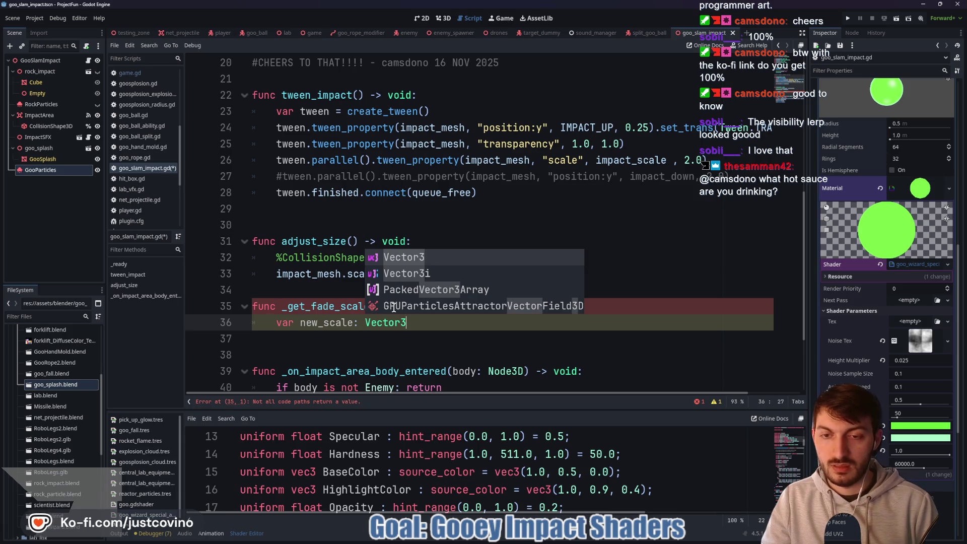
pyautogui.press('Return')
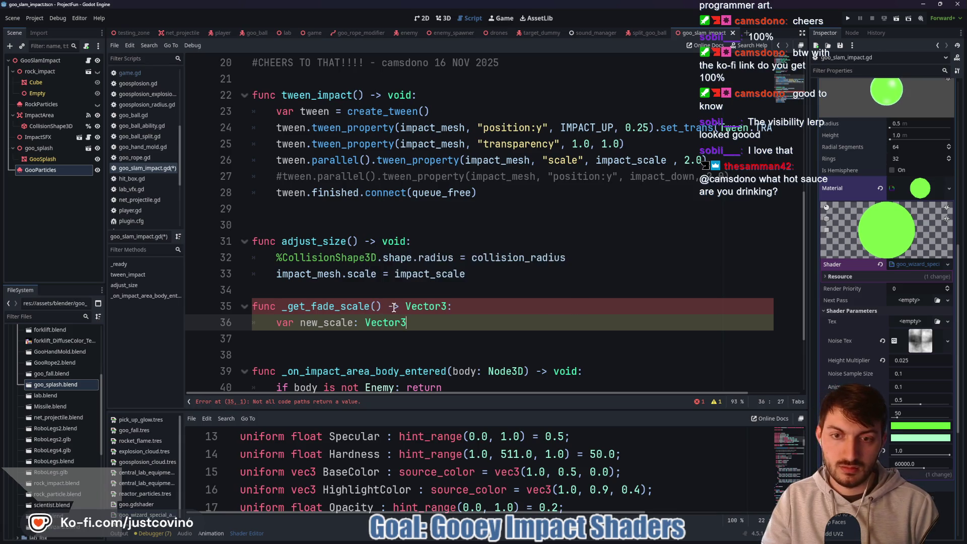
pyautogui.press('Return')
pyautogui.write('new_scale')
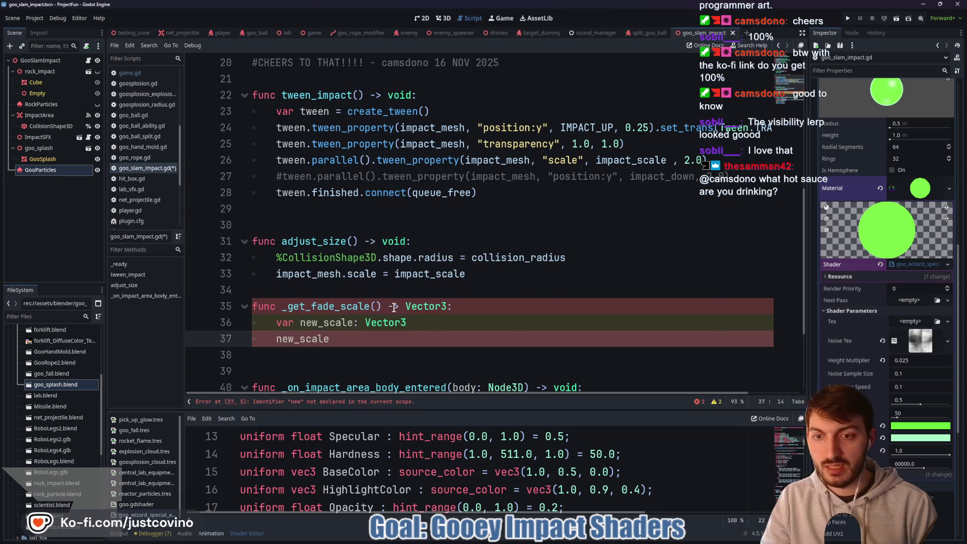
pyautogui.write(' = imp')
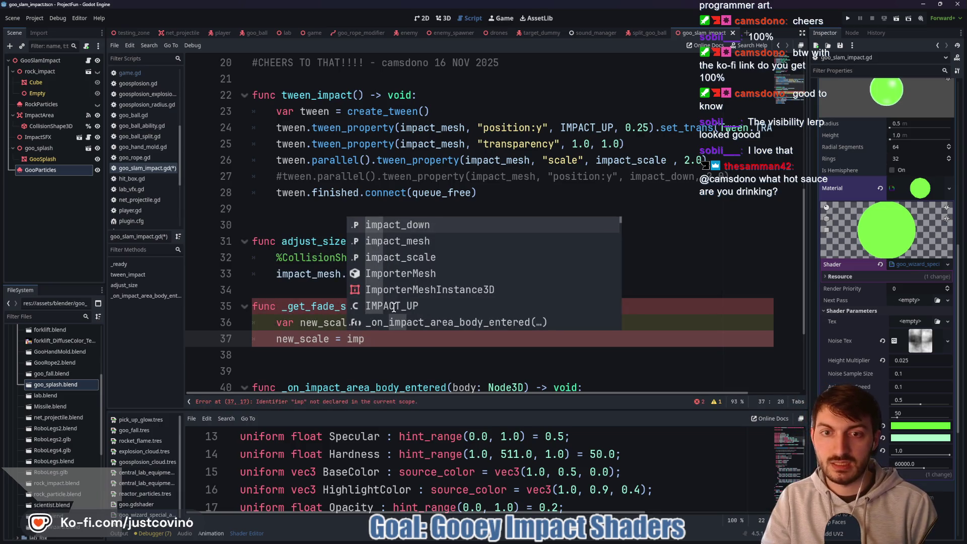
pyautogui.press('Down')
pyautogui.press('Down')
pyautogui.press('Return')
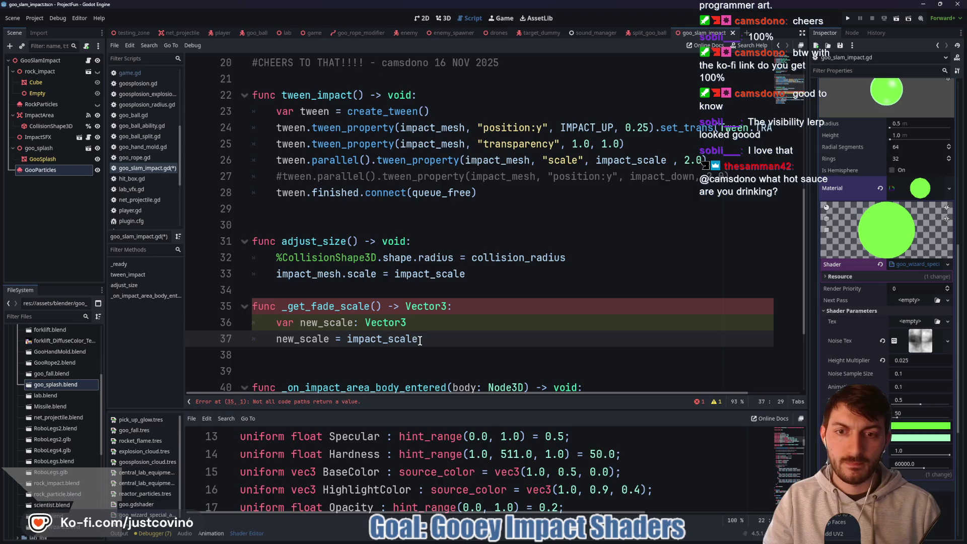
# Fold the assignment into the declaration as new_scale = impact_scale.x.
pyautogui.moveTo(422, 340); pyautogui.dragTo(274, 343)
pyautogui.press('BackSpace')
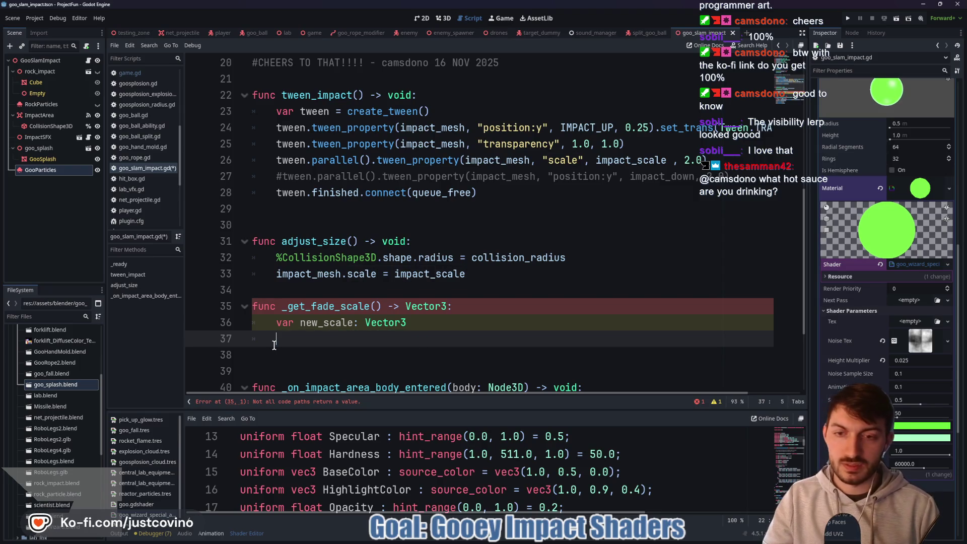
pyautogui.click(451, 327)
pyautogui.write('= impact')
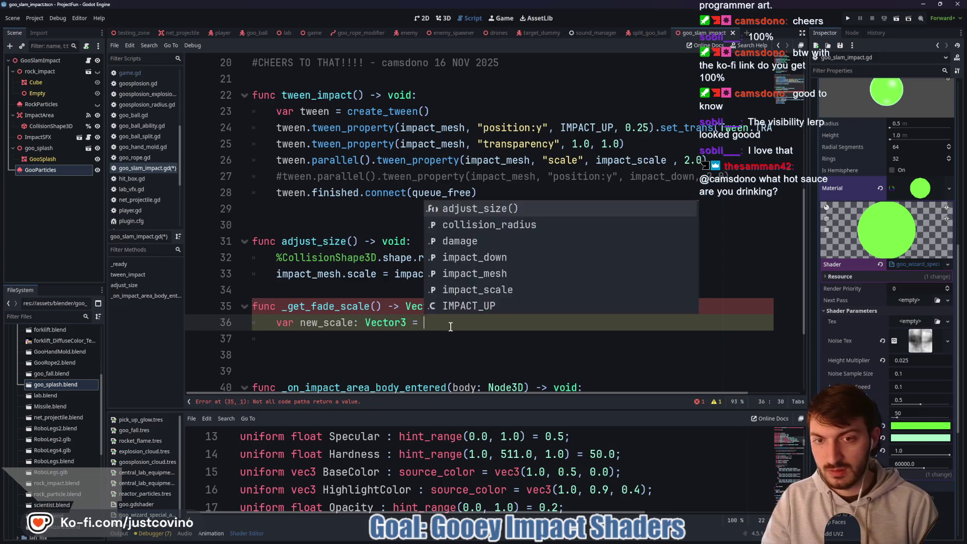
pyautogui.press('Down')
pyautogui.press('Down')
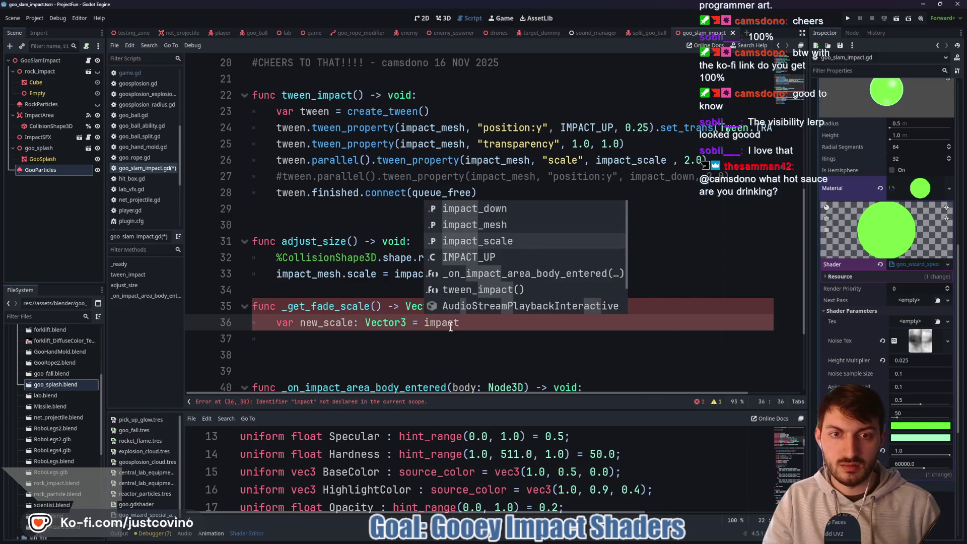
pyautogui.press('Return')
pyautogui.write('.x')
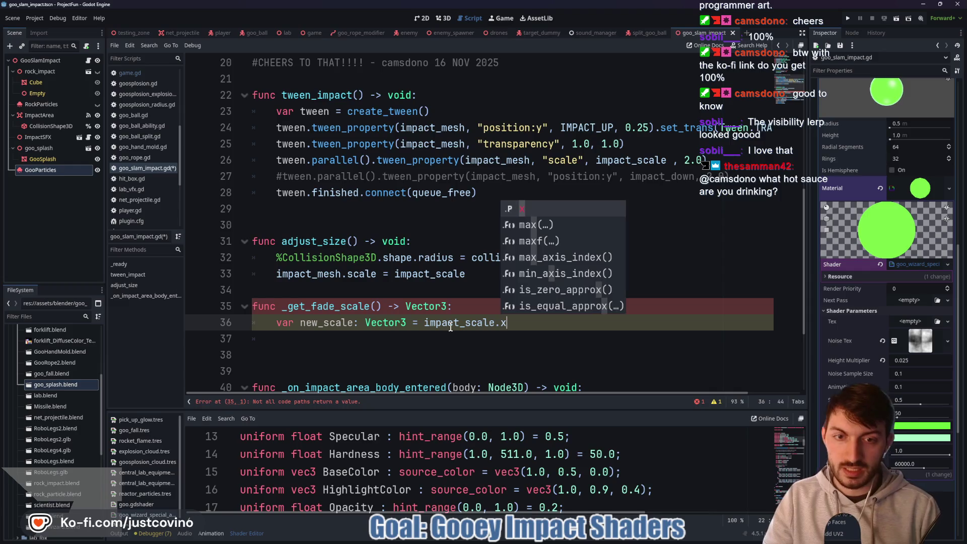
# Make the value Vector3(impact_scale.x, 0, impact_scale.z).
pyautogui.click(427, 322)
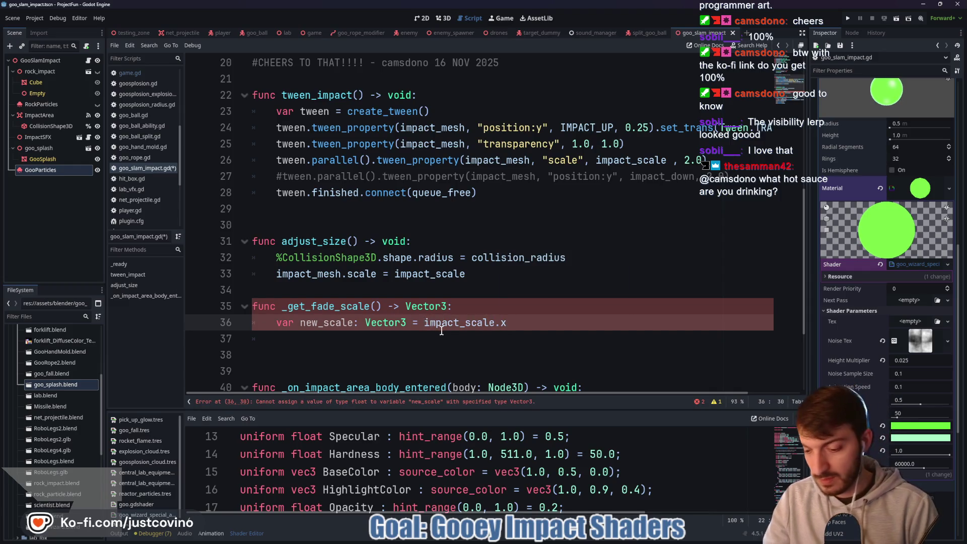
pyautogui.write('Vector3(')
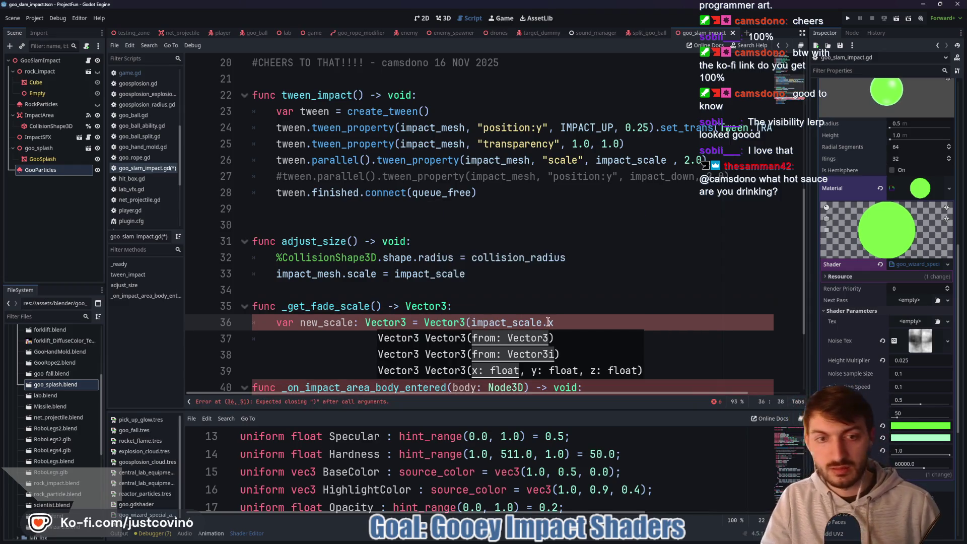
pyautogui.click(573, 320)
pyautogui.write(', 0')
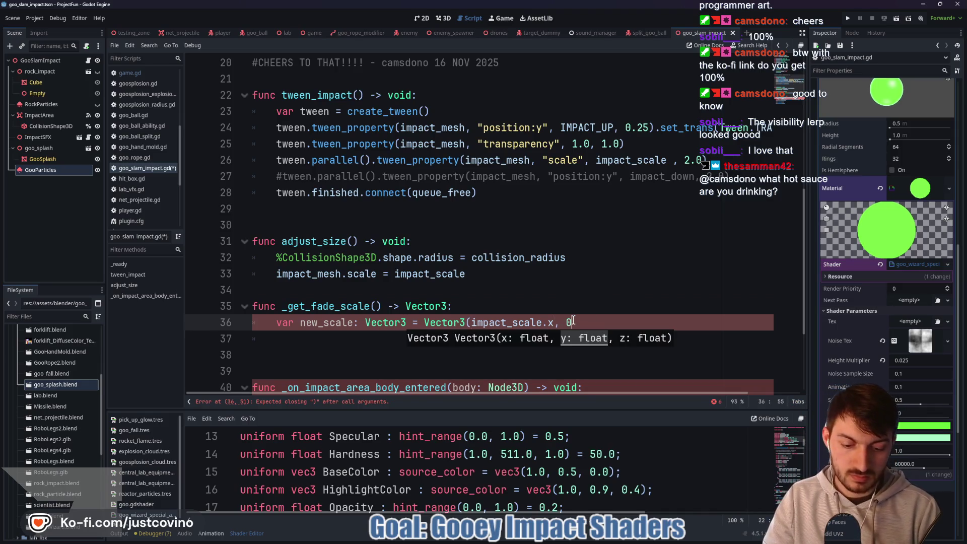
pyautogui.write(', impact')
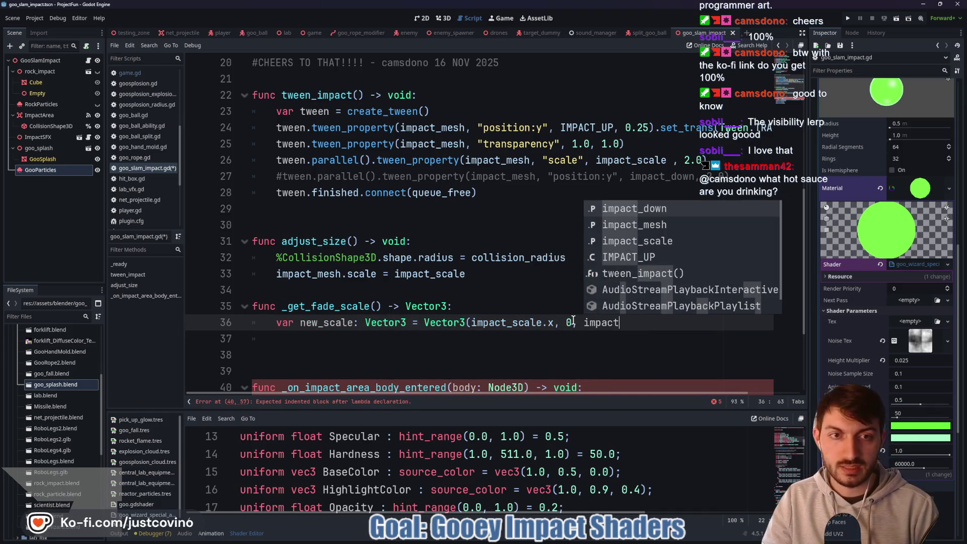
pyautogui.write('_scale.z')
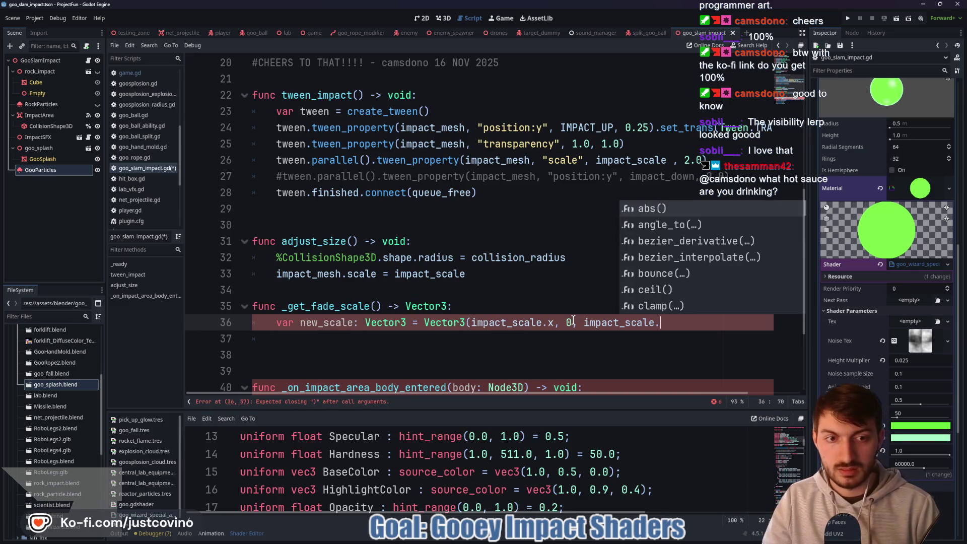
pyautogui.write(')')
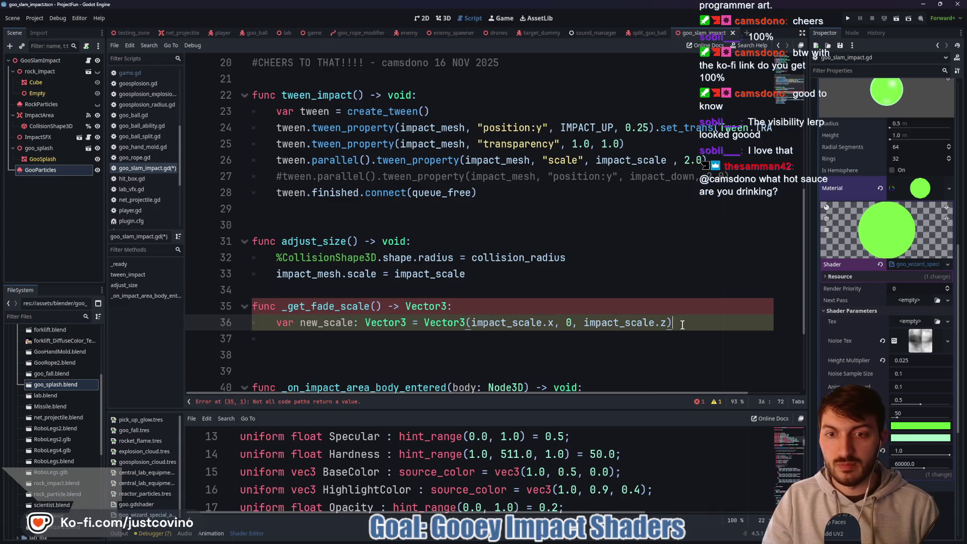
# Add return new_scale to the function and save the script.
pyautogui.press('Return')
pyautogui.write('return new')
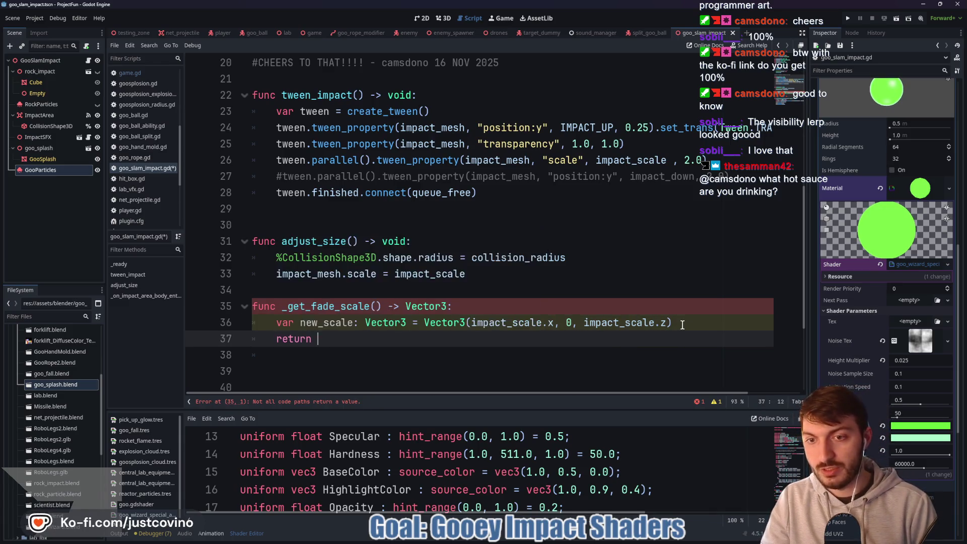
pyautogui.press('Return')
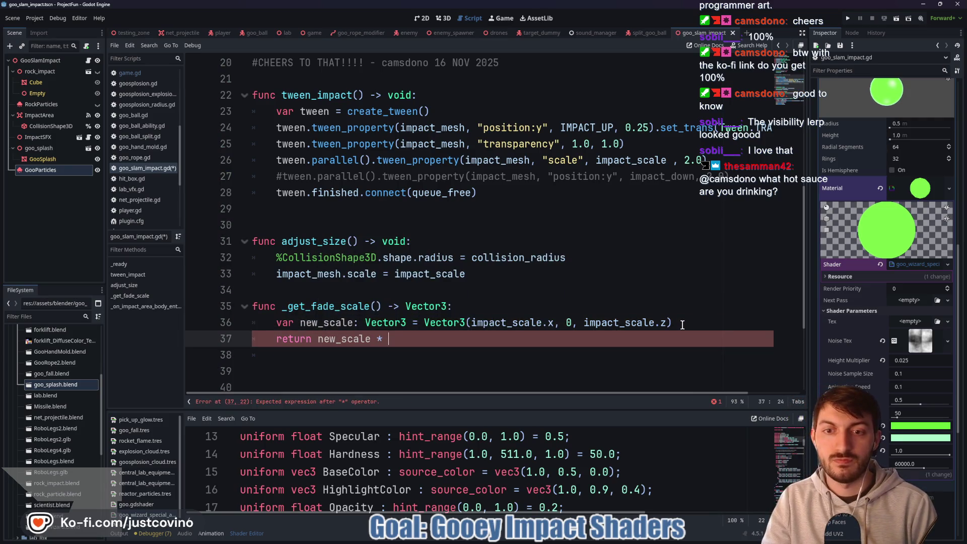
pyautogui.write('4')
pyautogui.hotkey('ctrl', 's')
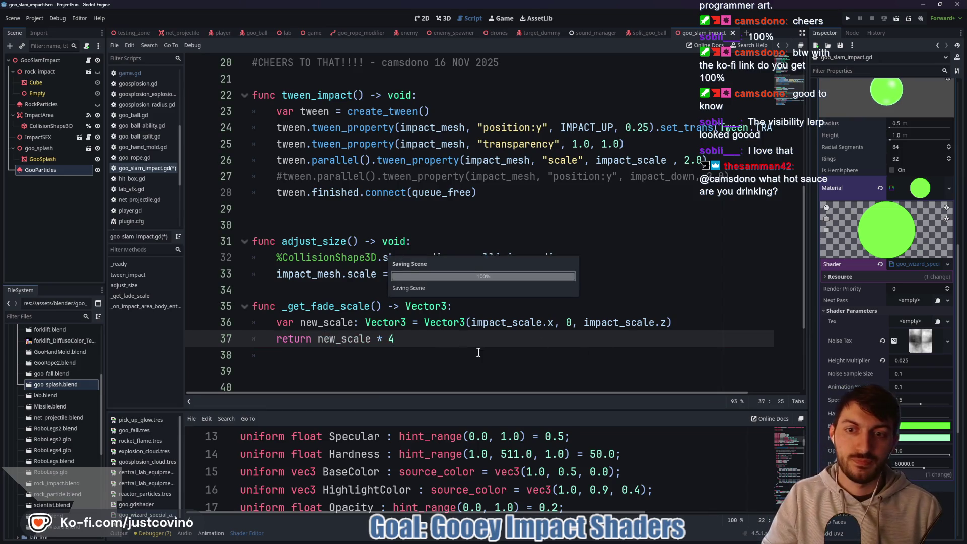
pyautogui.moveTo(668, 160); pyautogui.dragTo(599, 161)
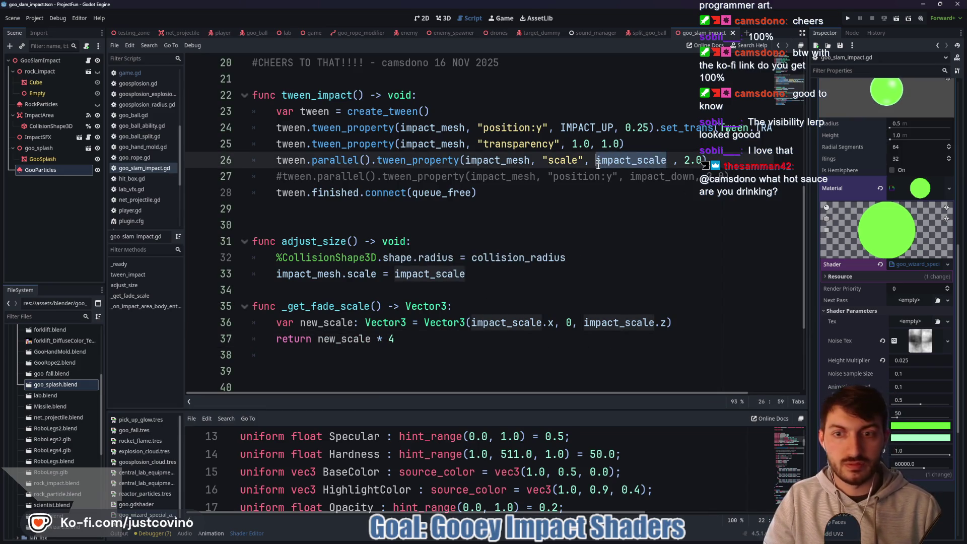
# Replace the scale tween's impact_scale target with _get_fade_scale() and save.
pyautogui.write('_get')
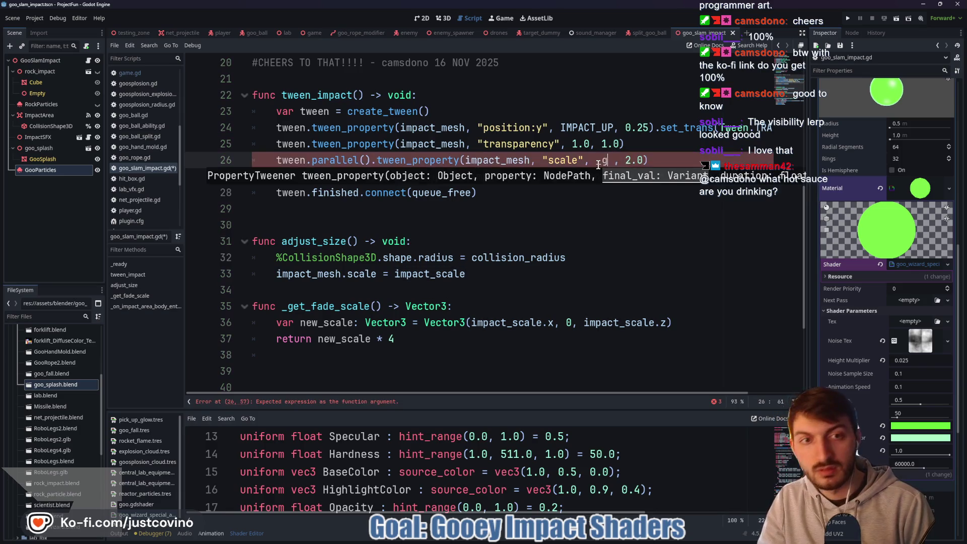
pyautogui.press('Return')
pyautogui.hotkey('ctrl', 's')
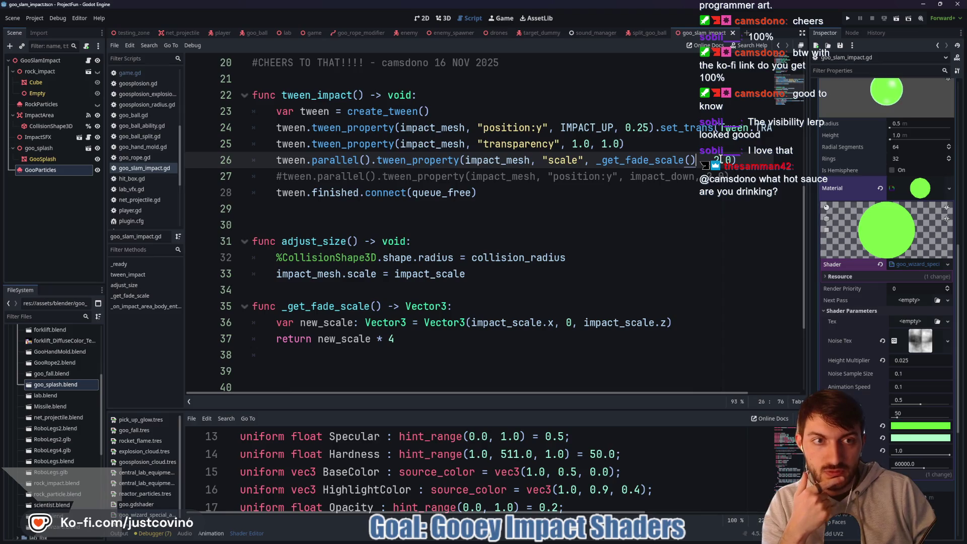
# Shorten the scale tween's duration from 2.0 to 0.85 seconds and save the script.
pyautogui.scroll(2, 638, 236)
pyautogui.moveTo(568, 393)
pyautogui.mouseDown()
pyautogui.moveTo(673, 391)
pyautogui.moveTo(556, 391)
pyautogui.mouseUp()
pyautogui.moveTo(604, 240); pyautogui.dragTo(617, 242)
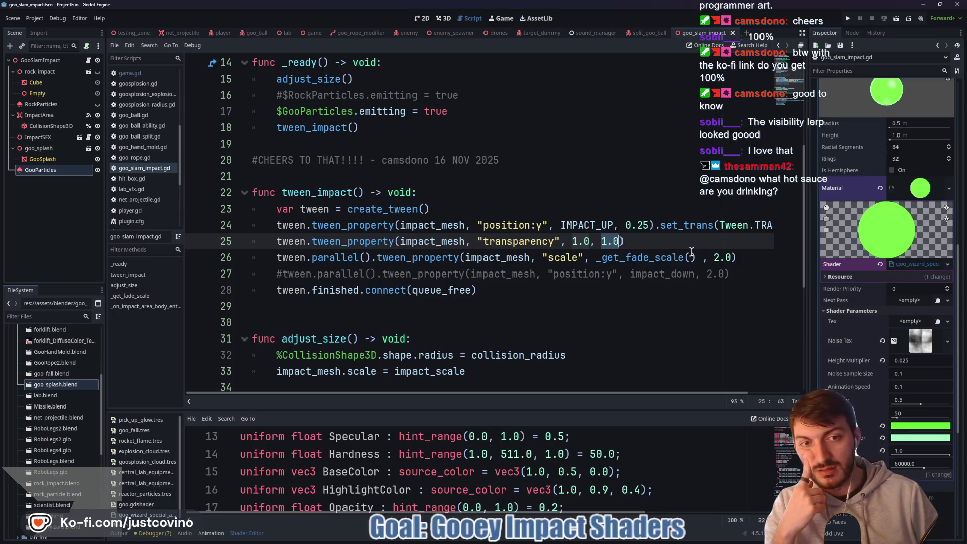
pyautogui.click(721, 257)
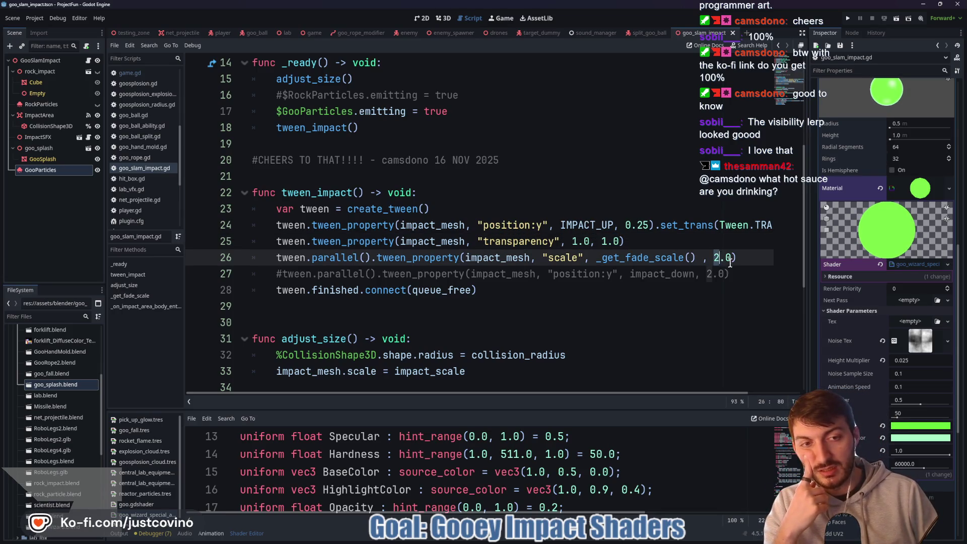
pyautogui.doubleClick(723, 258)
pyautogui.write('0.')
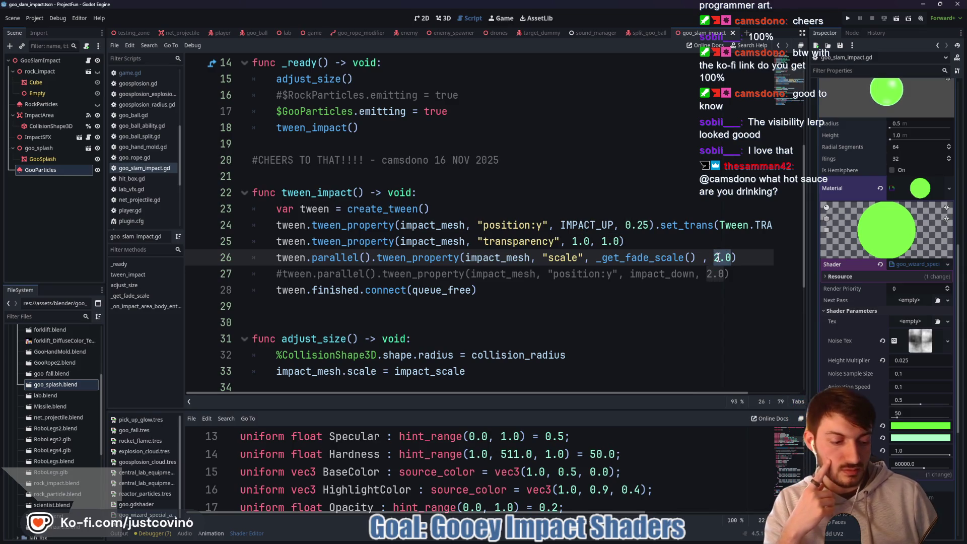
pyautogui.write('85)')
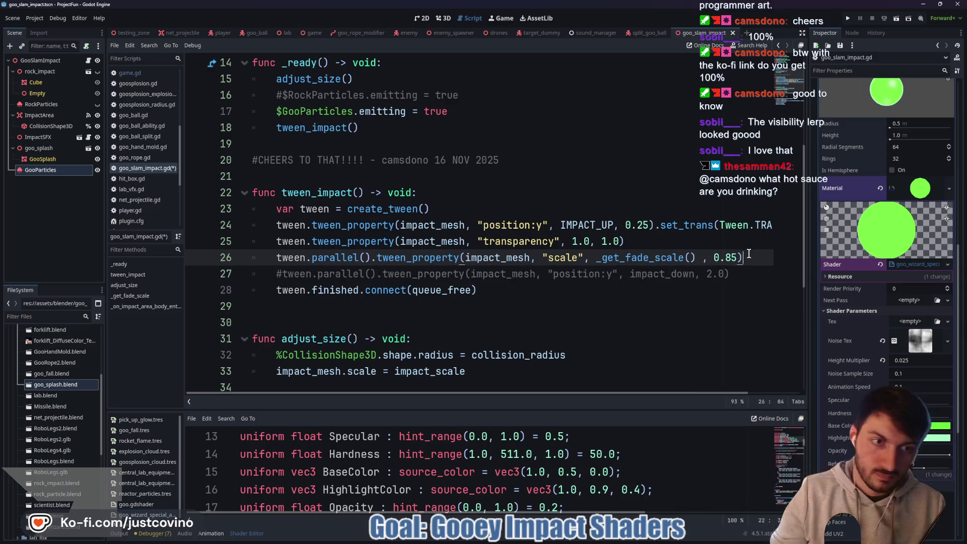
pyautogui.hotkey('ctrl', 's')
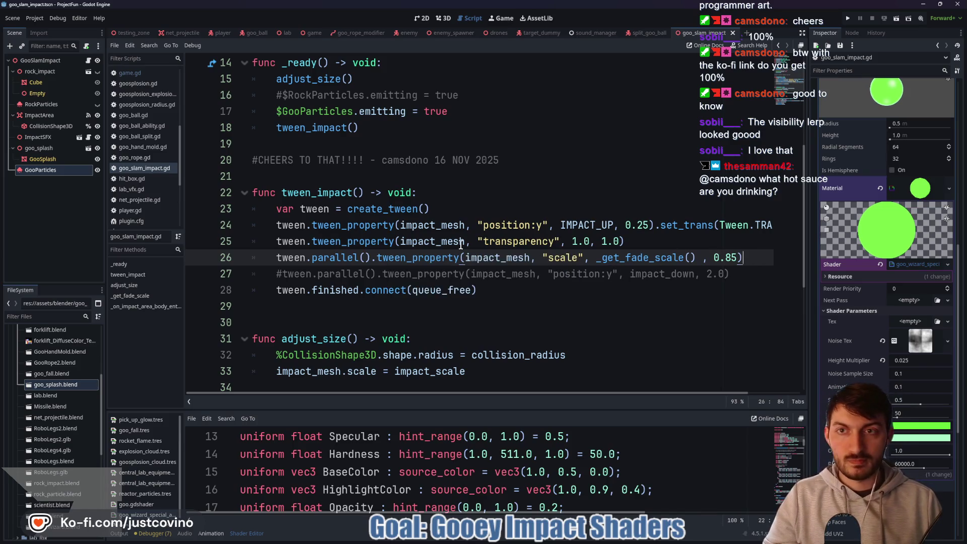
pyautogui.click(320, 33)
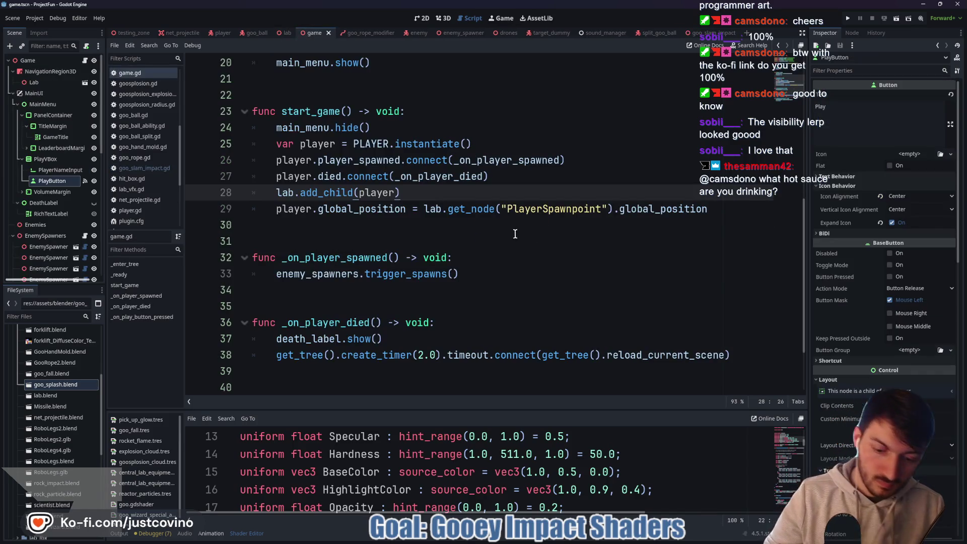
pyautogui.press('F5')
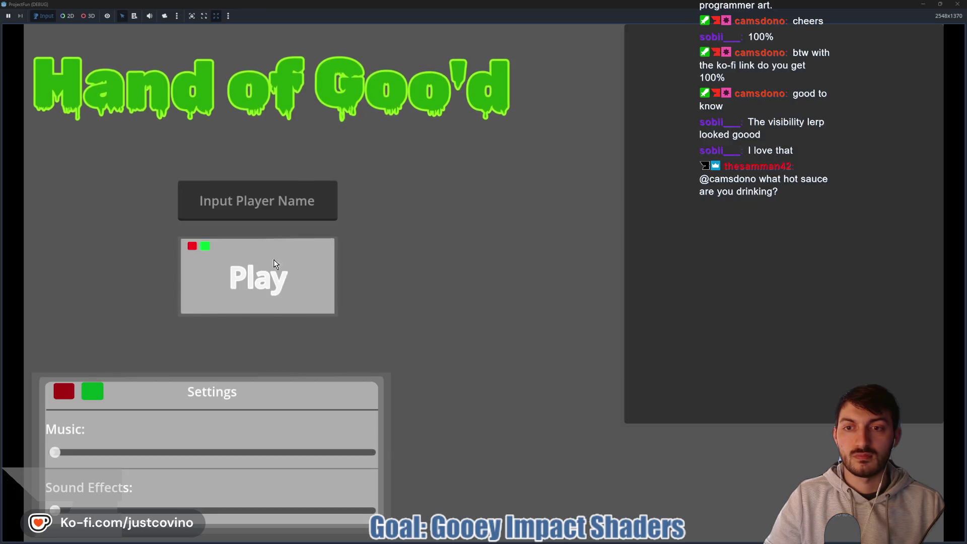
pyautogui.click(277, 267)
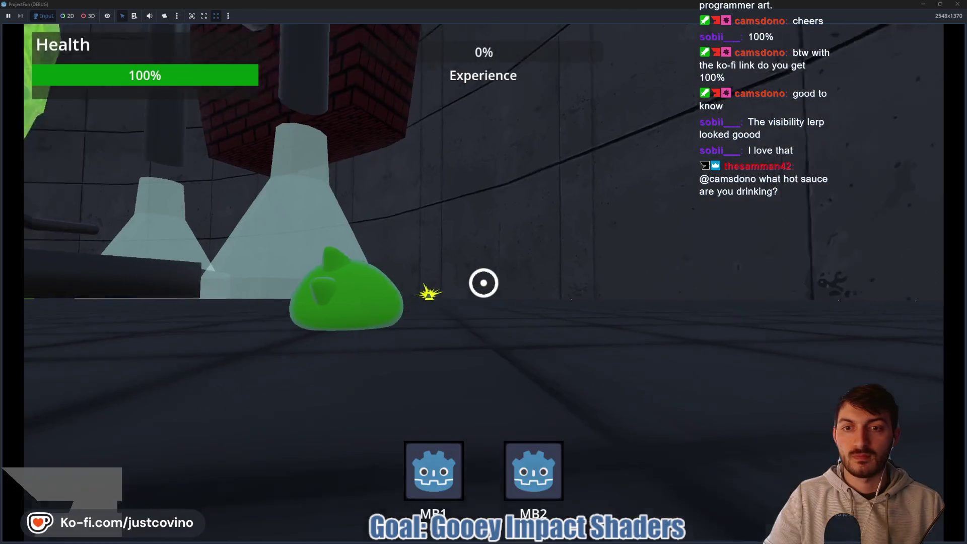
pyautogui.click(483, 283)
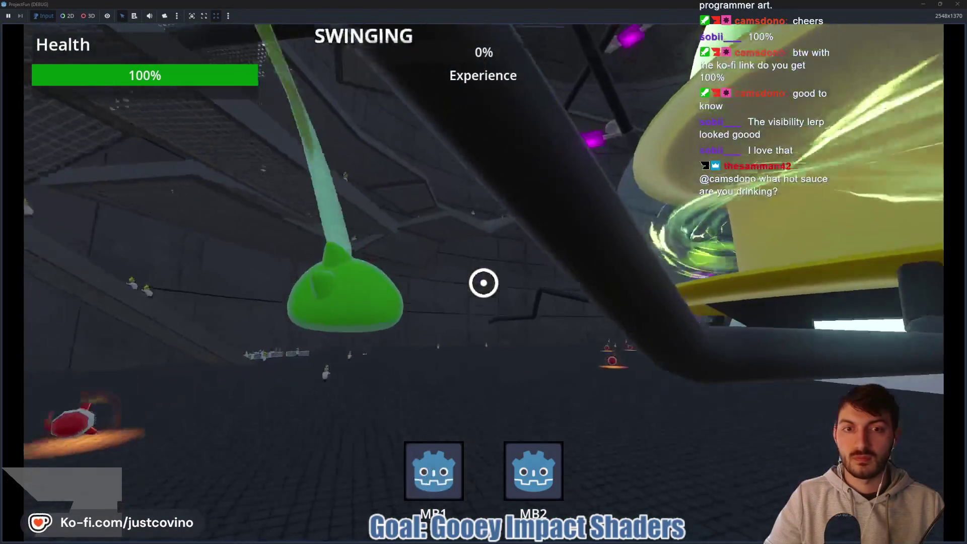
pyautogui.click(484, 282)
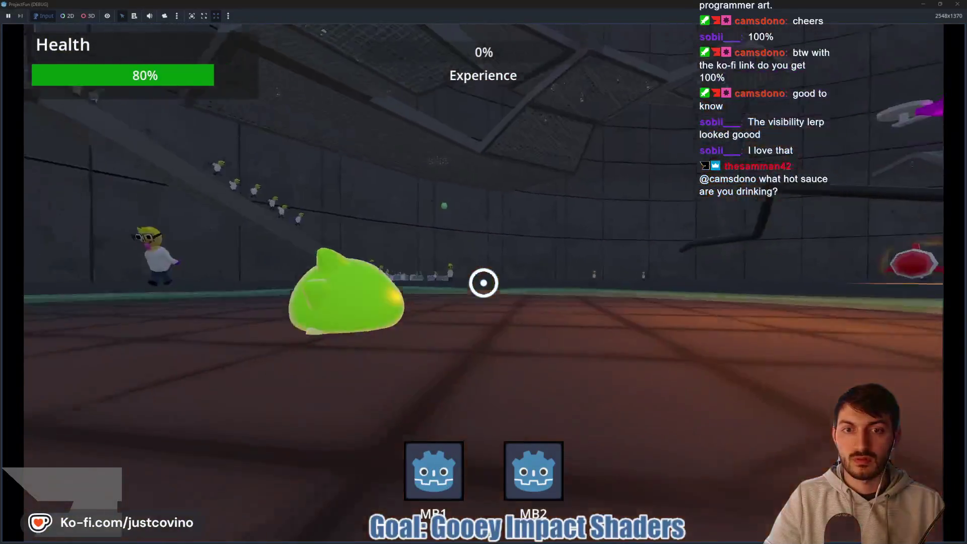
pyautogui.click(483, 282)
pyautogui.click(483, 282)
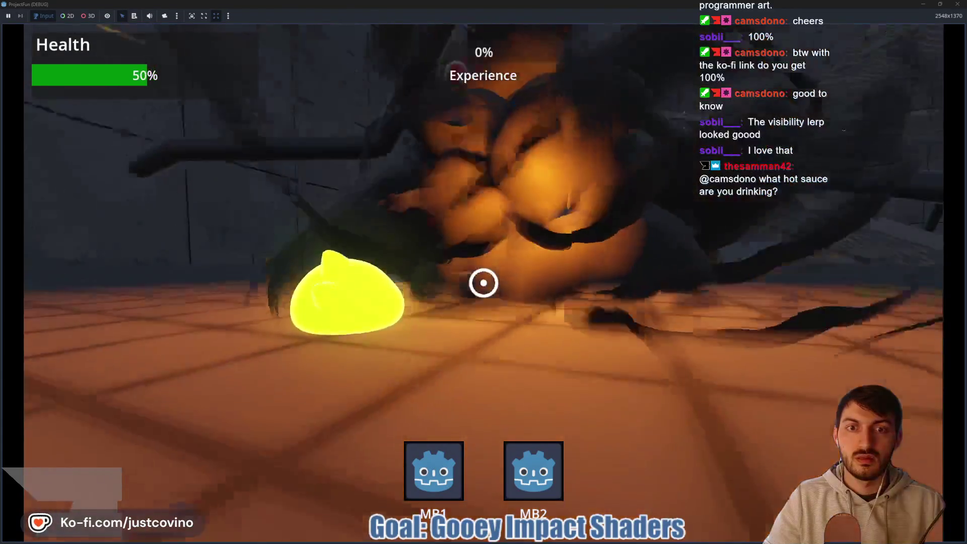
pyautogui.click(484, 282)
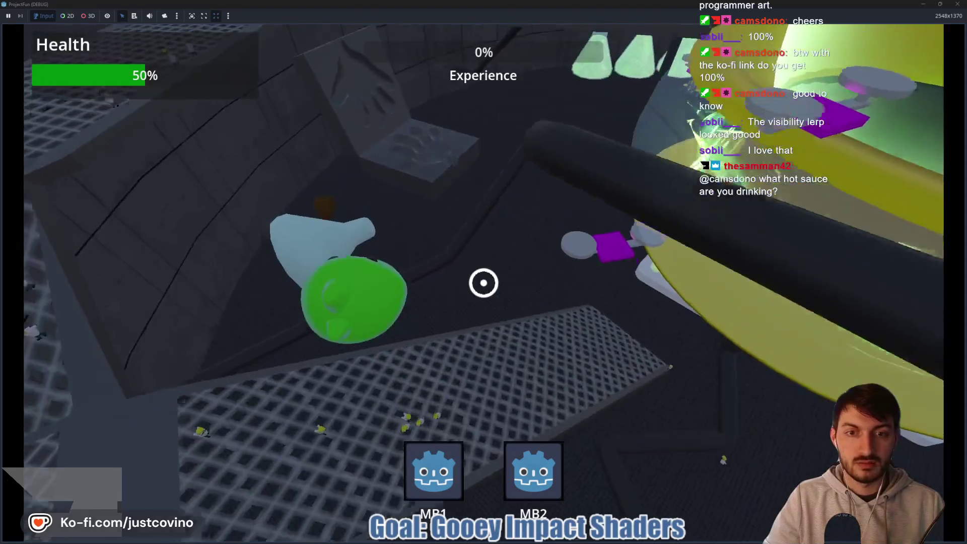
pyautogui.click(484, 282)
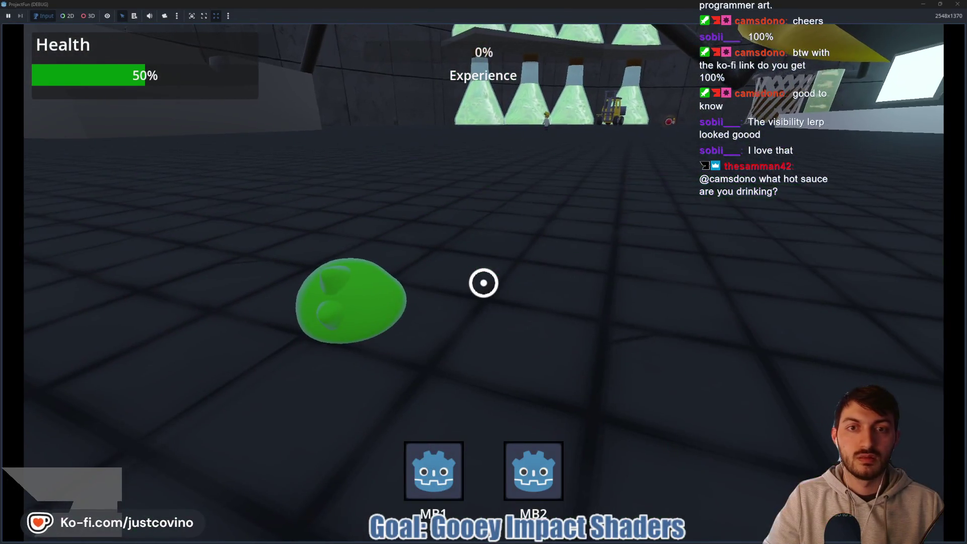
pyautogui.click(484, 283)
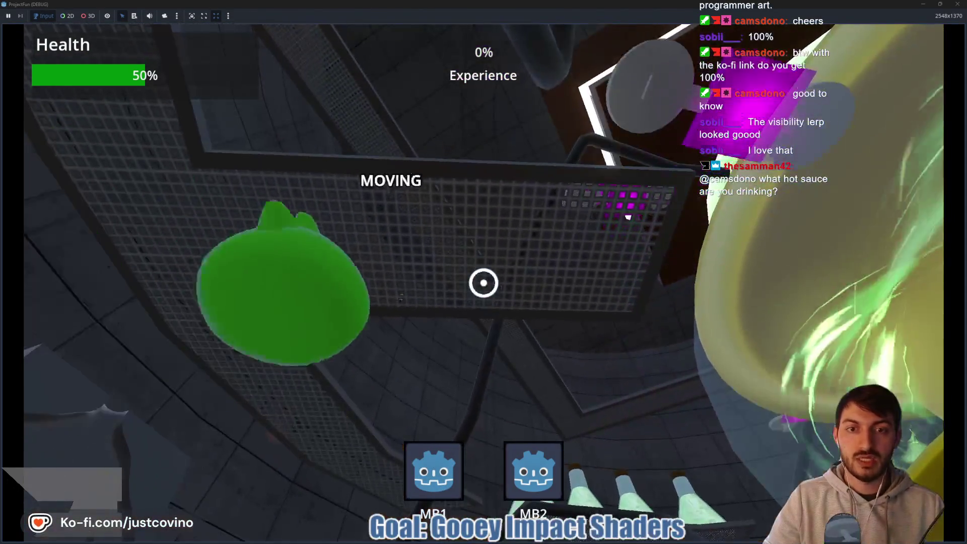
pyautogui.click(484, 283)
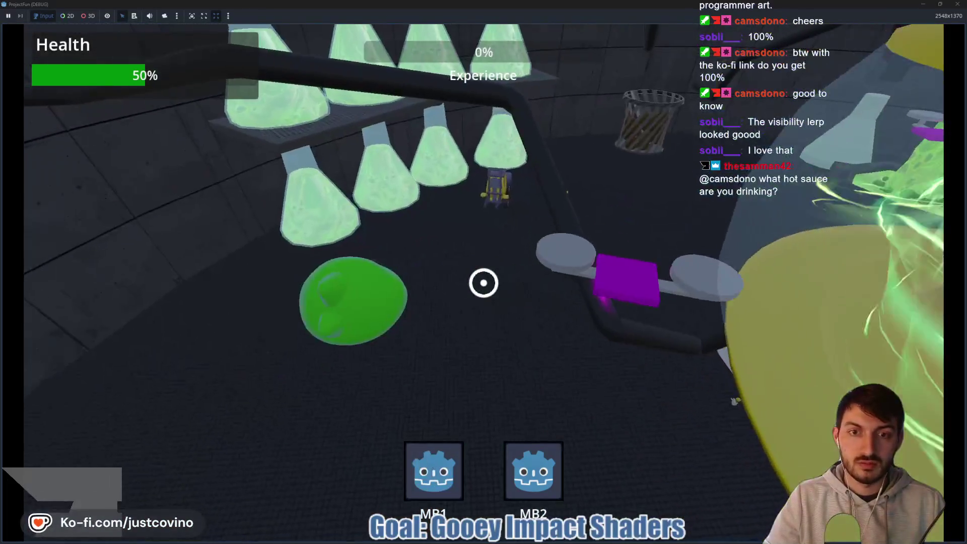
pyautogui.click(484, 282)
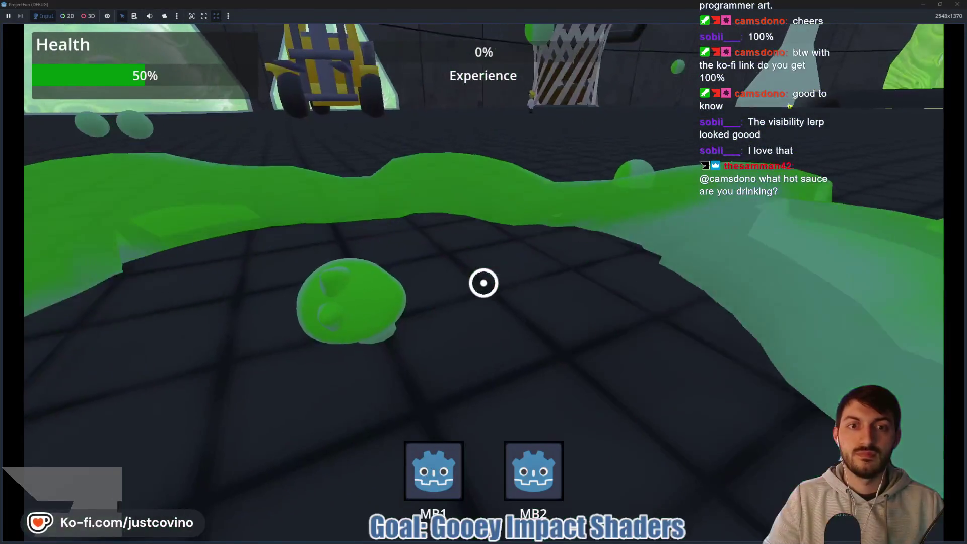
pyautogui.click(483, 282)
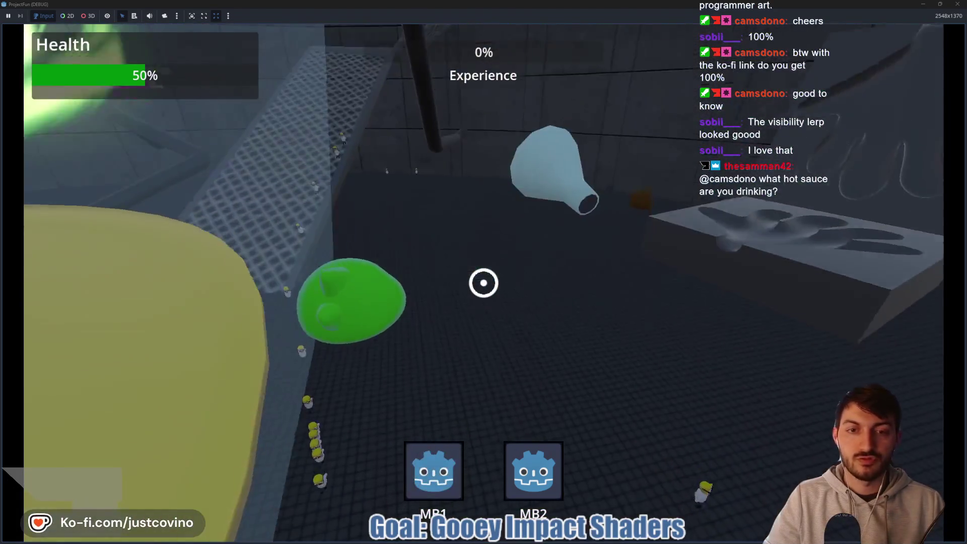
pyautogui.click(483, 283)
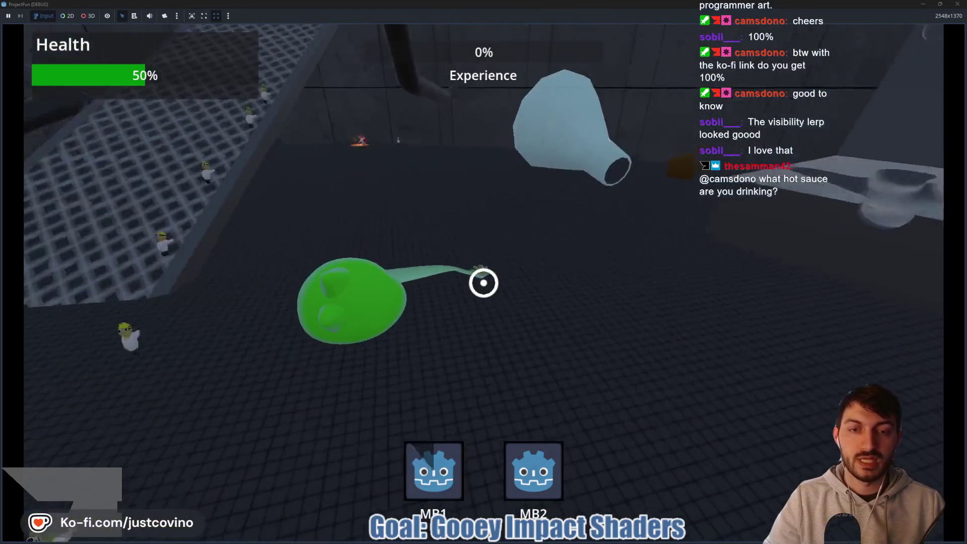
pyautogui.press('w')
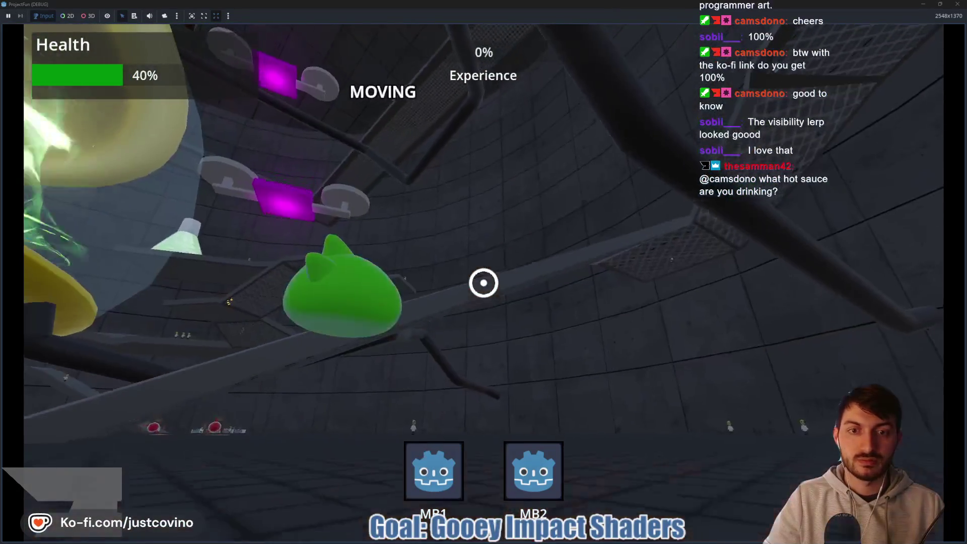
pyautogui.click(483, 283)
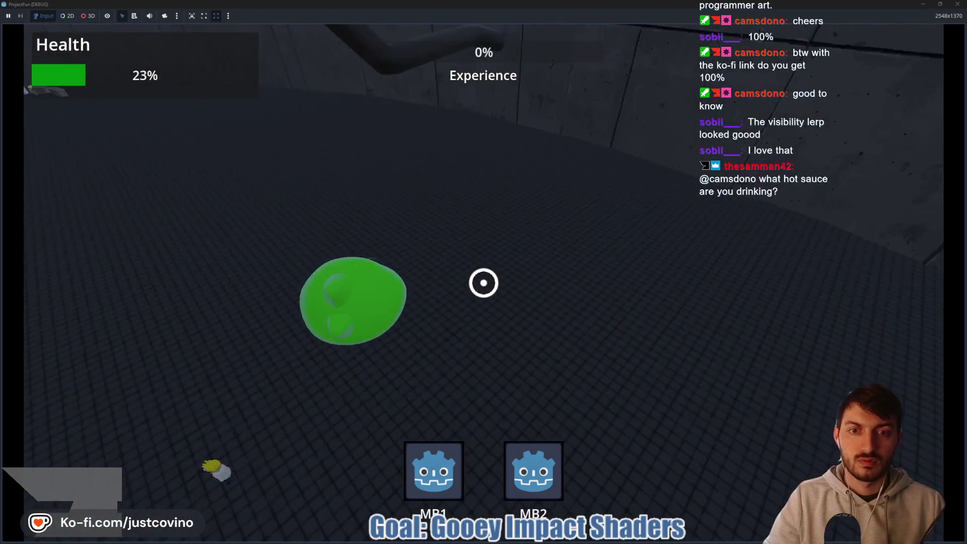
pyautogui.click(484, 283)
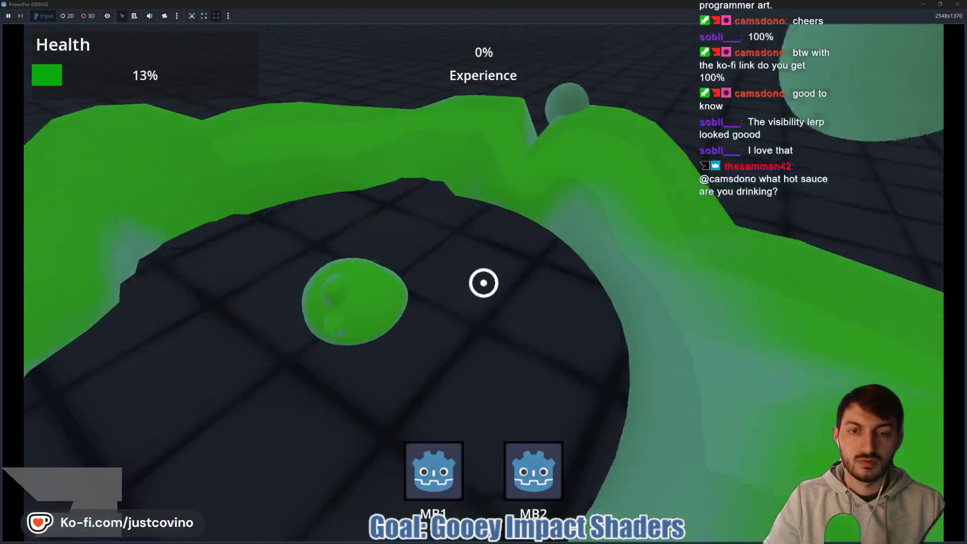
pyautogui.press('F8')
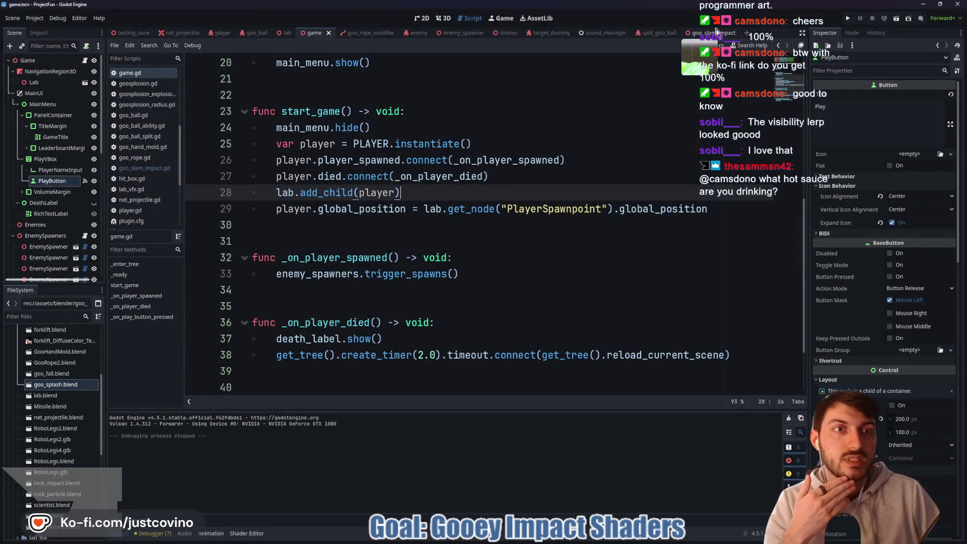
# Append .set_trans(Tween.TRANS_EXPO) to the line 26 scale tween in goo_slam_impact.gd and save.
pyautogui.click(711, 33)
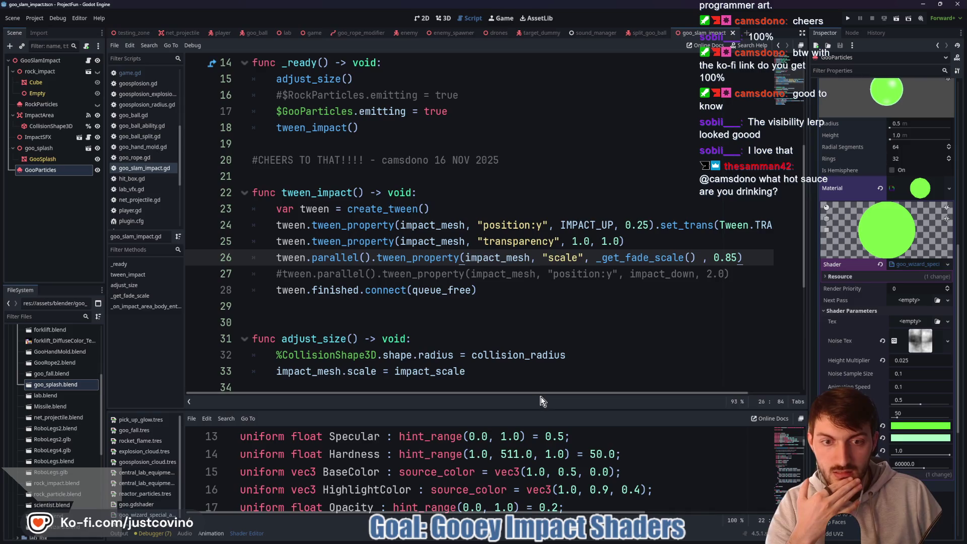
pyautogui.click(116, 535)
pyautogui.click(120, 535)
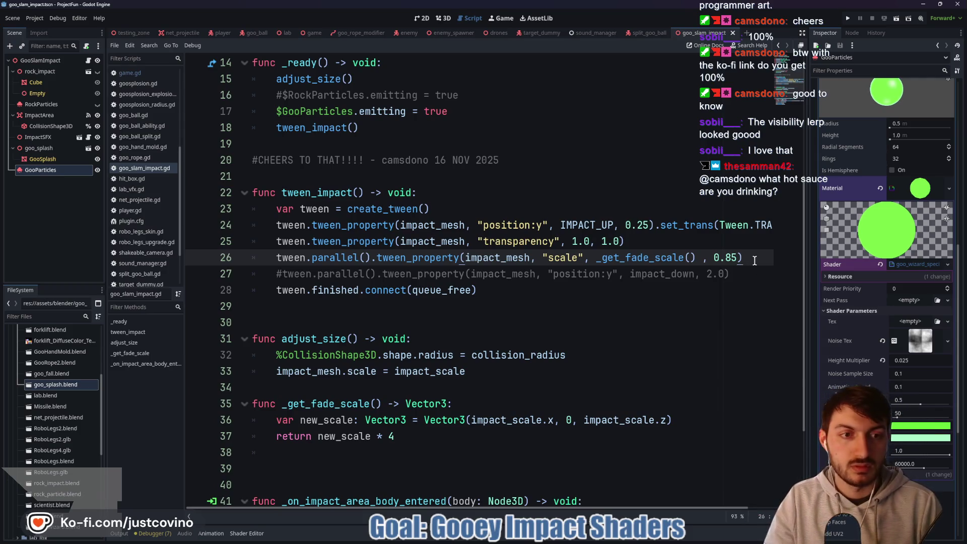
pyautogui.write('.set_t')
pyautogui.press('Return')
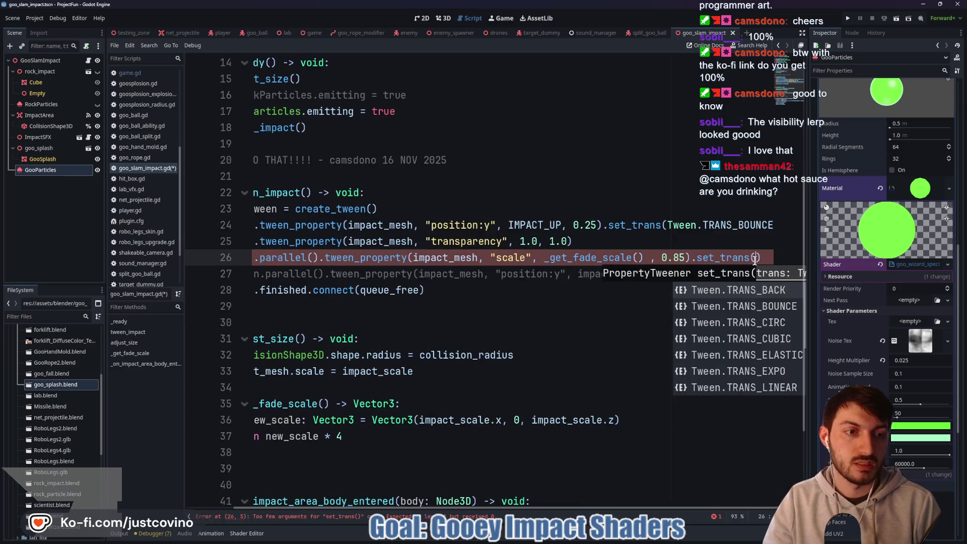
pyautogui.press('Down')
pyautogui.press('Down')
pyautogui.press('Down')
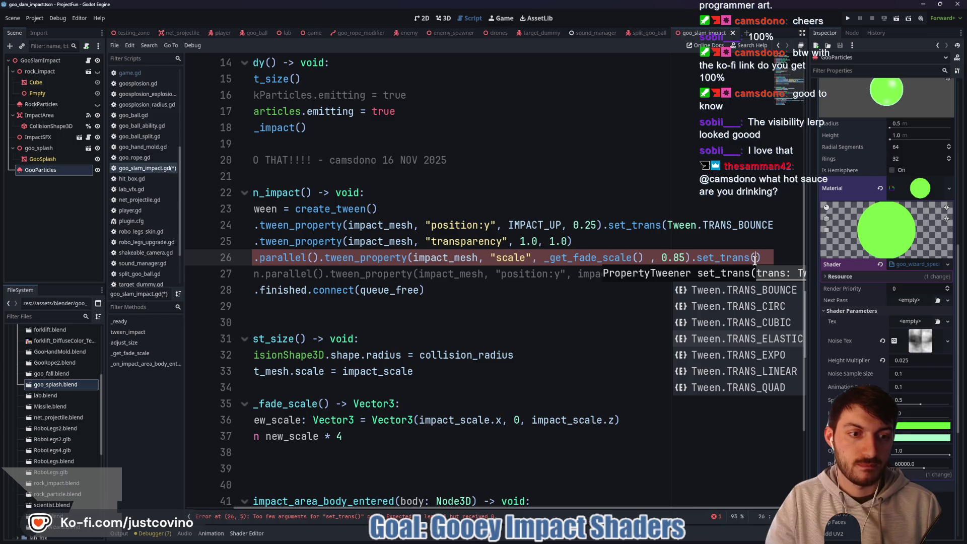
pyautogui.press('Down')
pyautogui.press('Return')
pyautogui.press('Up')
pyautogui.hotkey('ctrl', 's')
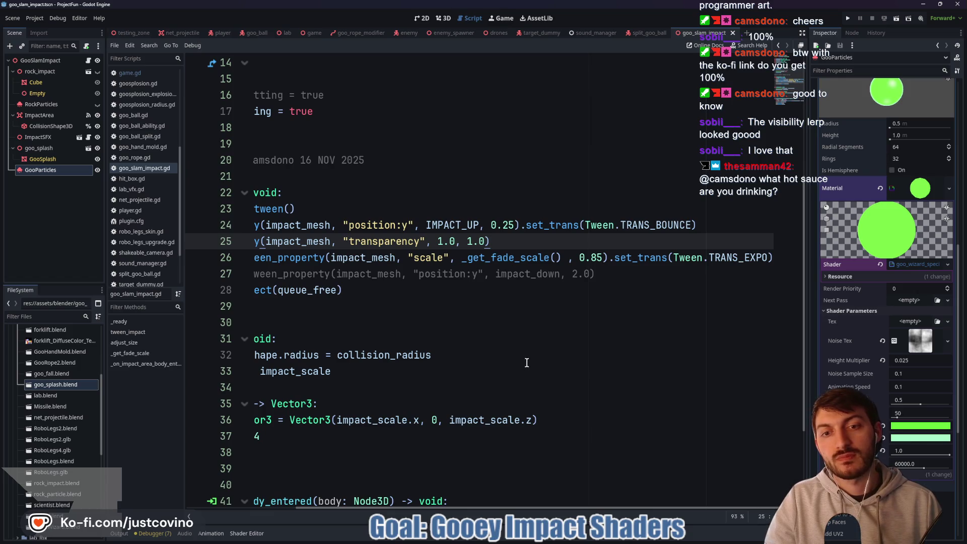
pyautogui.moveTo(469, 507); pyautogui.dragTo(357, 509)
pyautogui.scroll(-1, 468, 333)
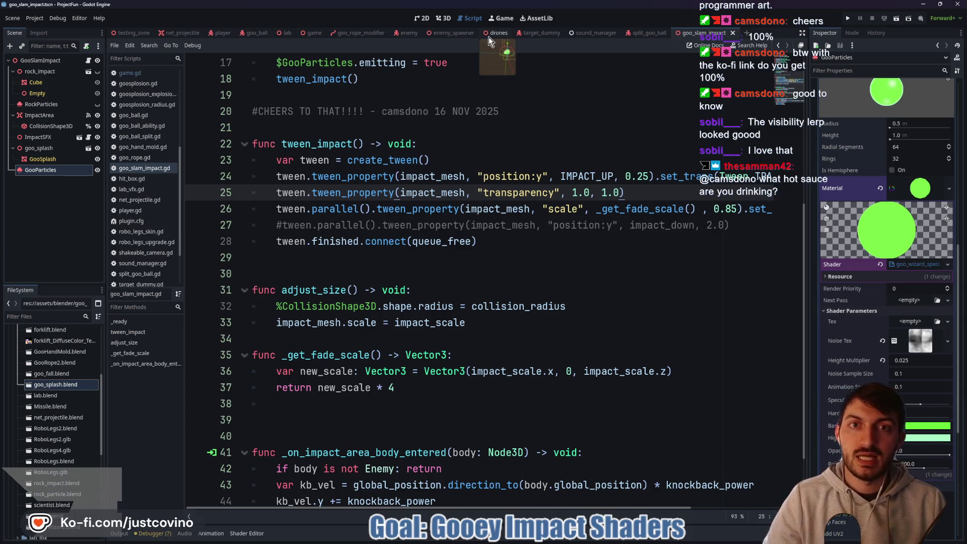
pyautogui.click(123, 34)
pyautogui.press('F6')
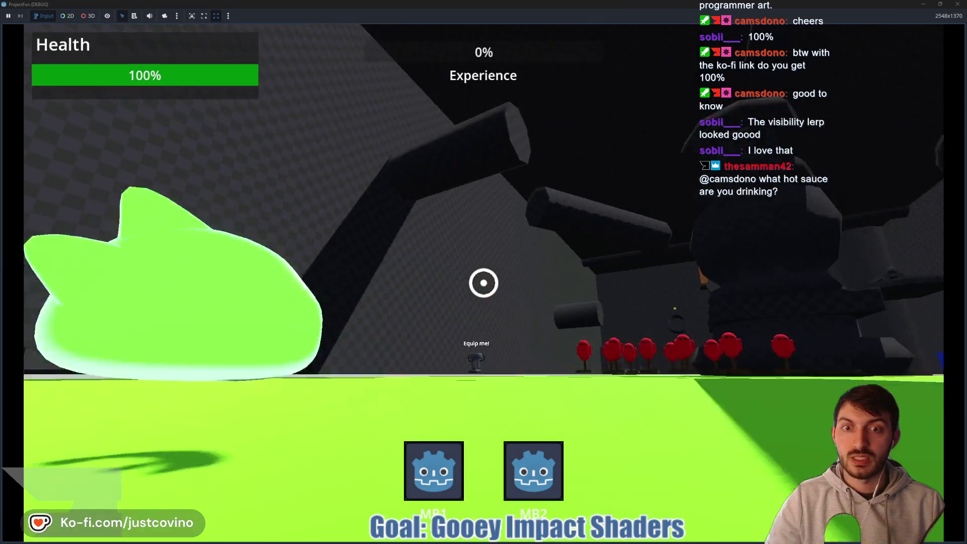
pyautogui.press('w')
pyautogui.click(483, 282)
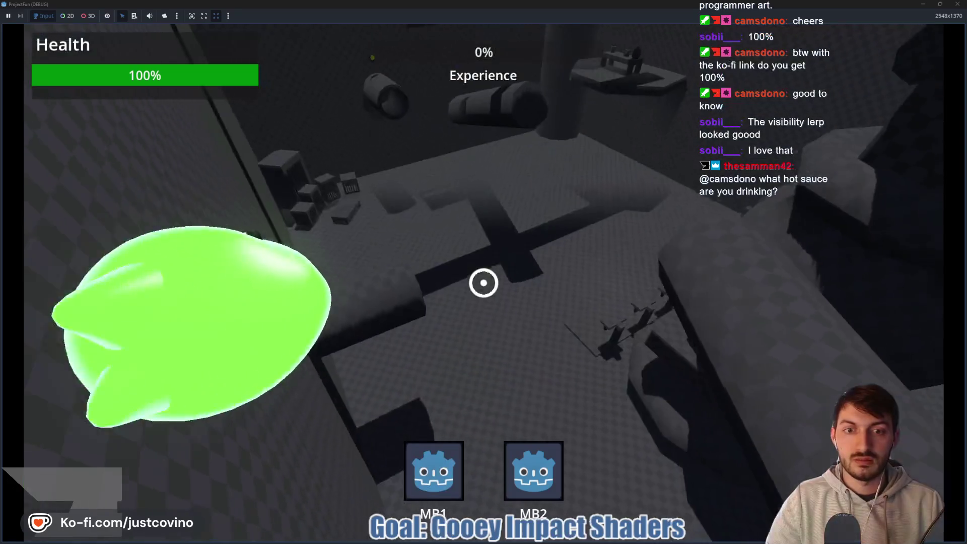
pyautogui.click(483, 283)
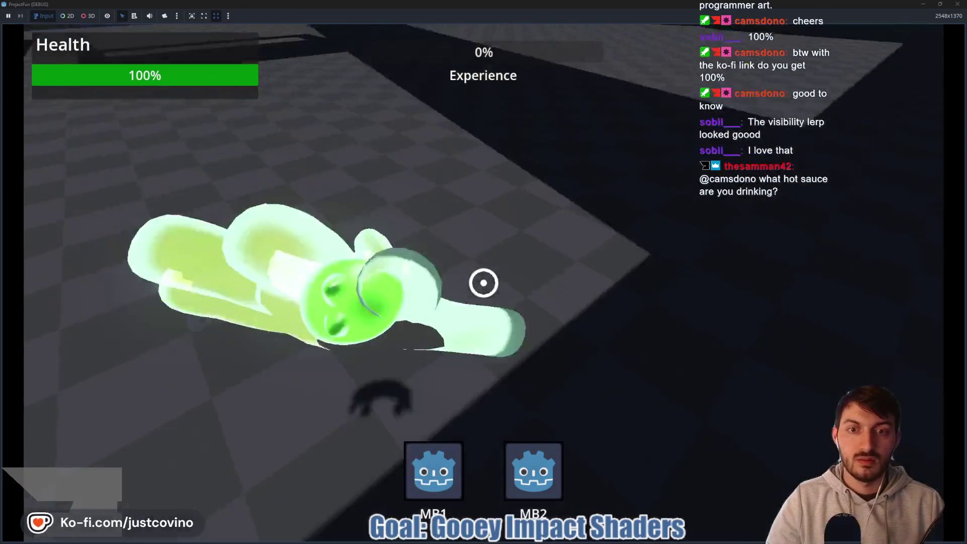
pyautogui.press('w')
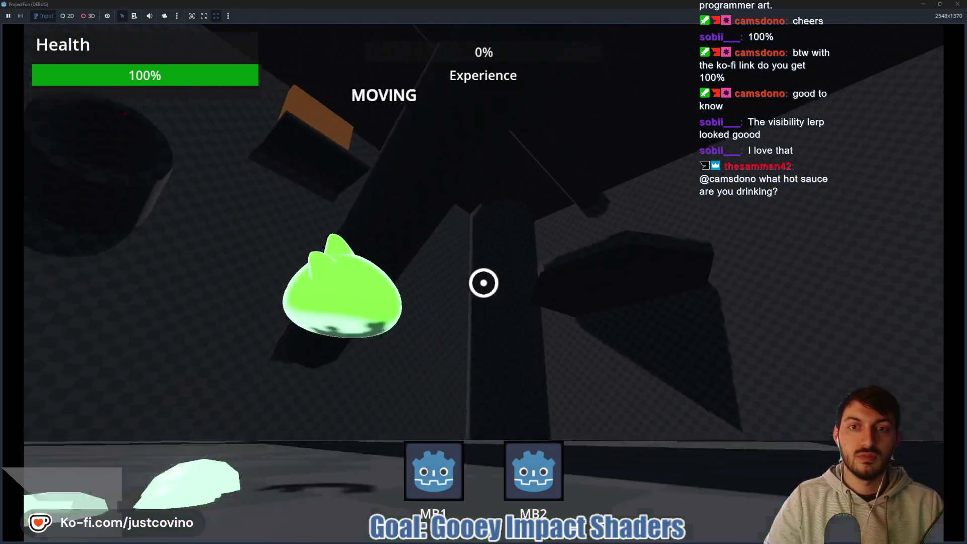
pyautogui.click(484, 282)
pyautogui.click(484, 283)
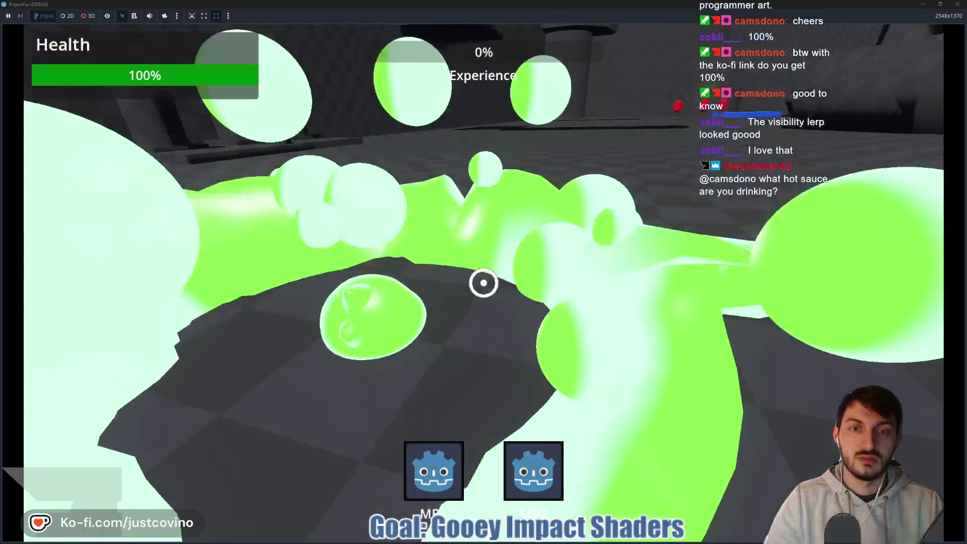
pyautogui.press('F8')
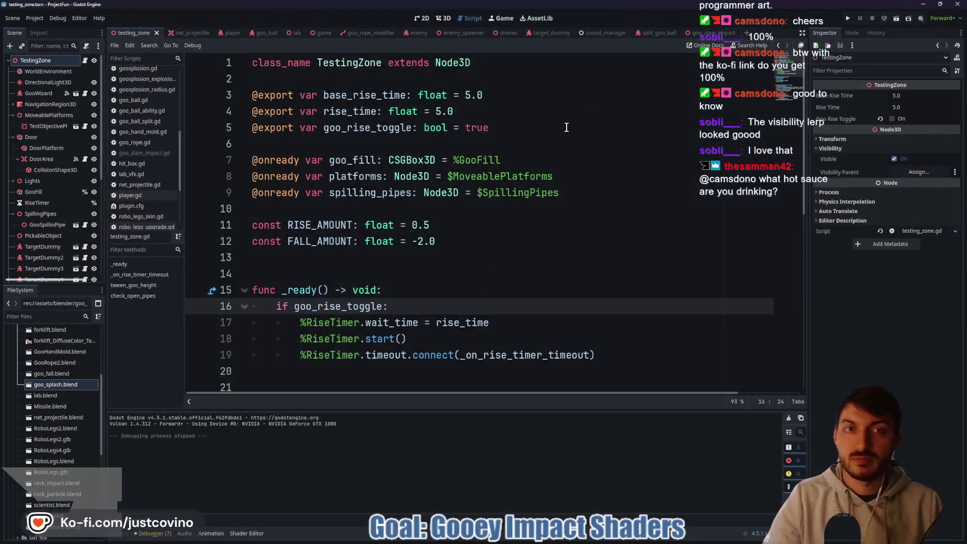
pyautogui.click(704, 32)
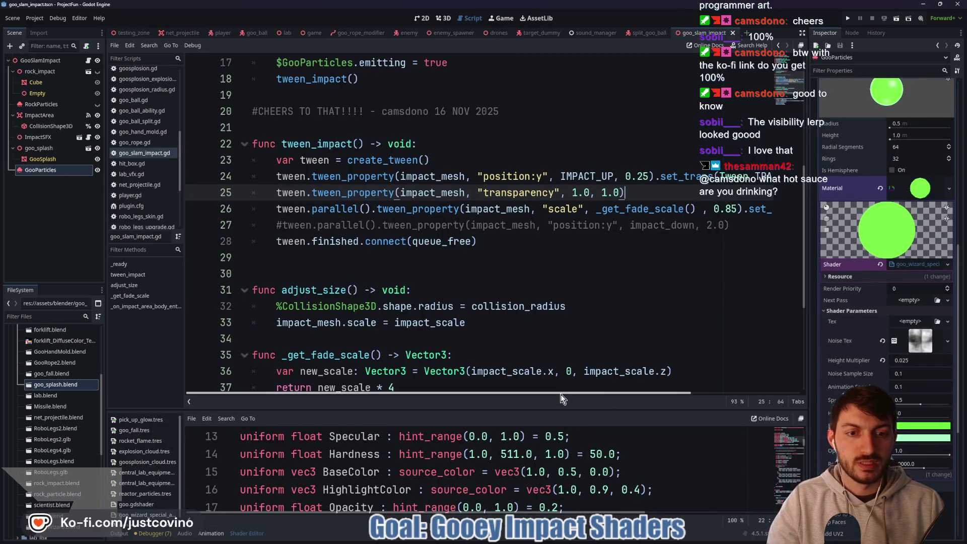
# Change the scale tween's transition from TRANS_EXPO to TRANS_ELASTIC, then run the game from testing_zone.
pyautogui.hscroll(3, 756, 380)
pyautogui.click(768, 210)
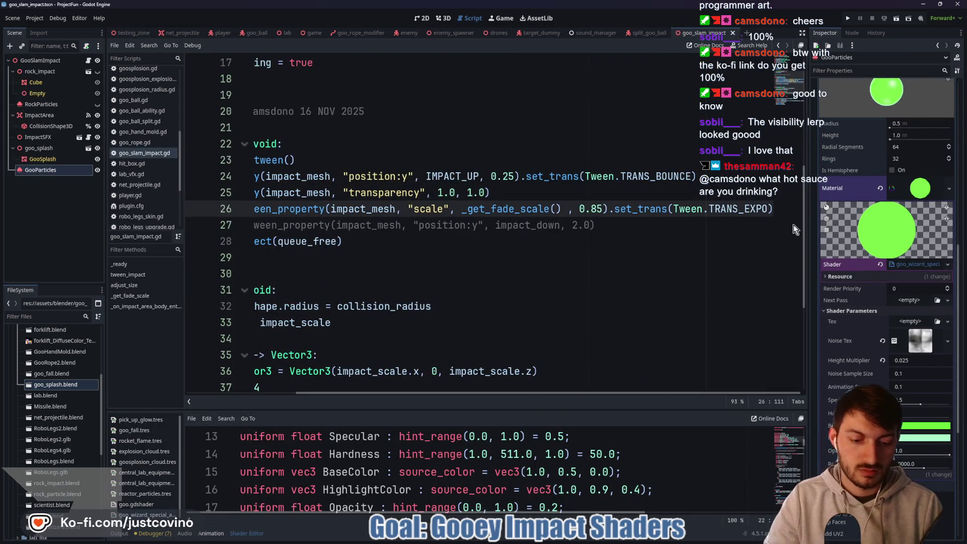
pyautogui.press('BackSpace')
pyautogui.press('BackSpace')
pyautogui.press('BackSpace')
pyautogui.write('B')
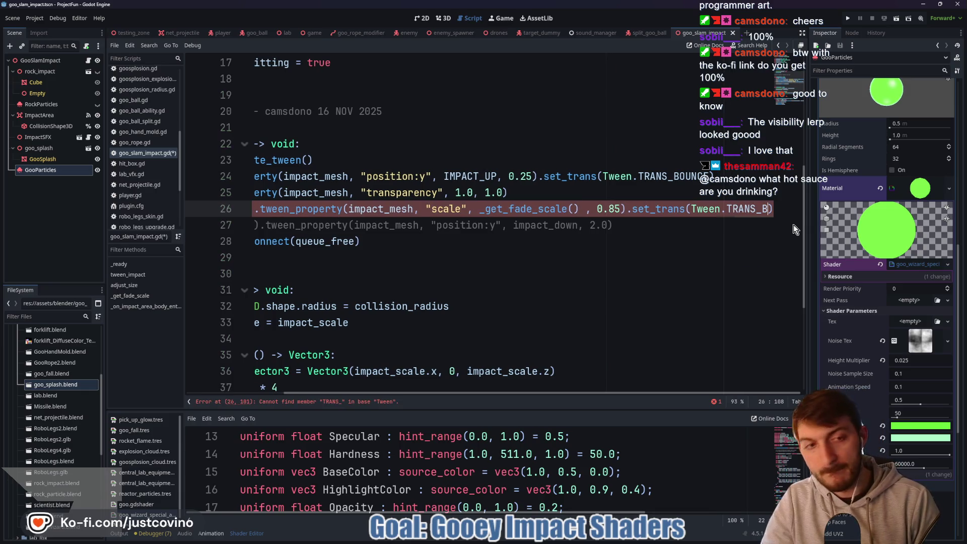
pyautogui.press('BackSpace')
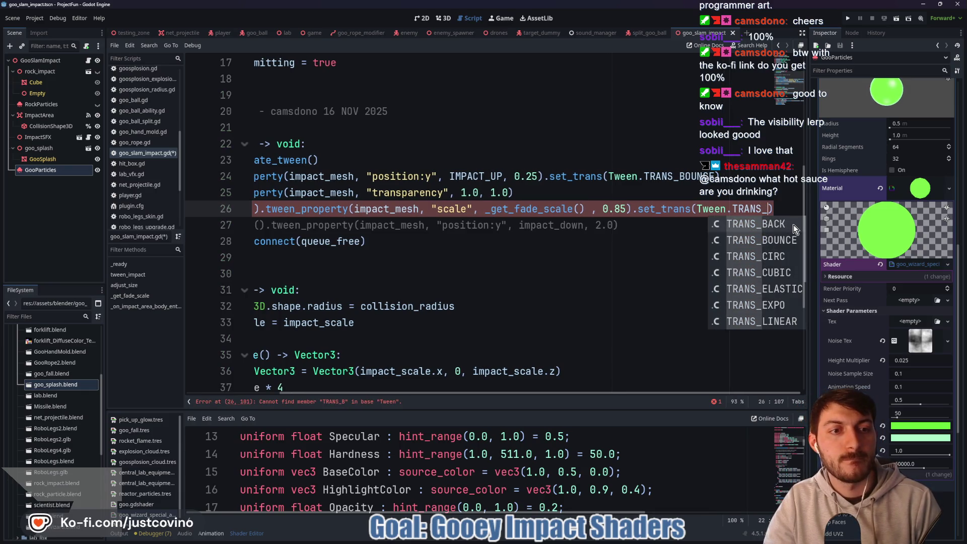
pyautogui.press('Down')
pyautogui.press('Down')
pyautogui.press('Down')
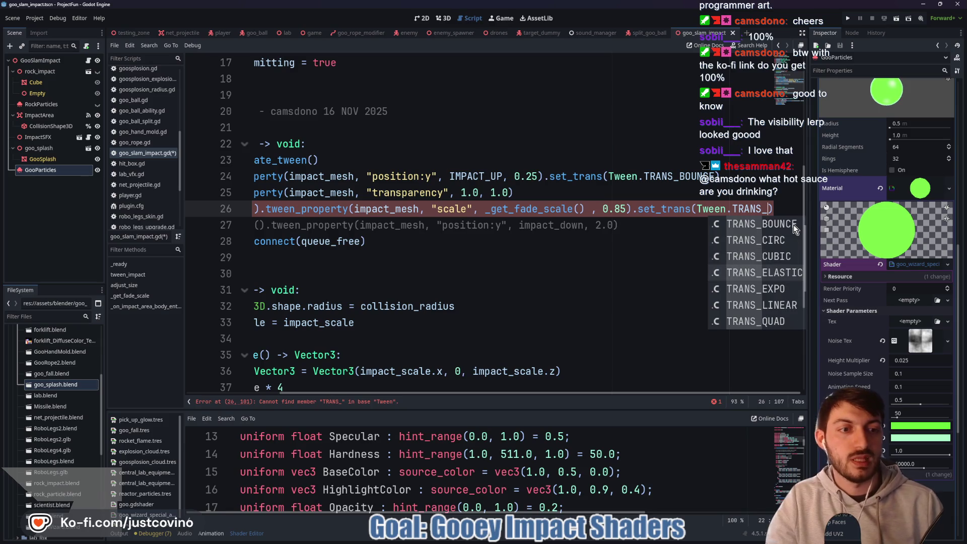
pyautogui.press('Return')
pyautogui.click(126, 33)
pyautogui.press('F6')
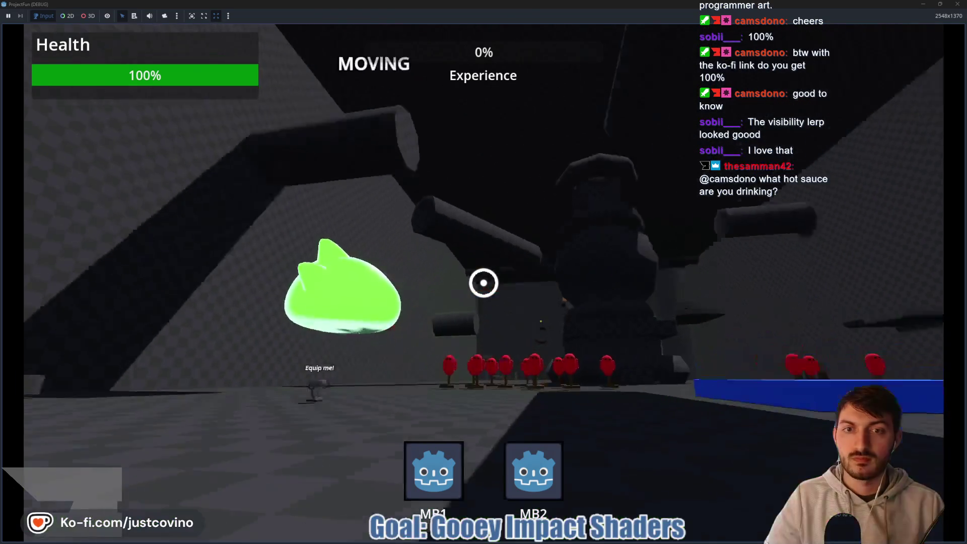
# Fire two goo strands to swing and slam, watching the elastic splash, then stop the game.
pyautogui.click(484, 283)
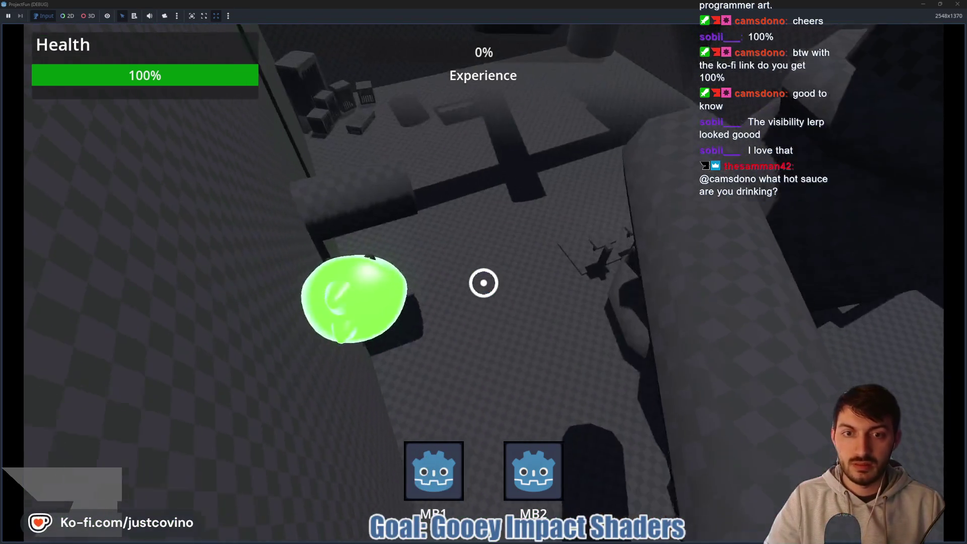
pyautogui.click(484, 283)
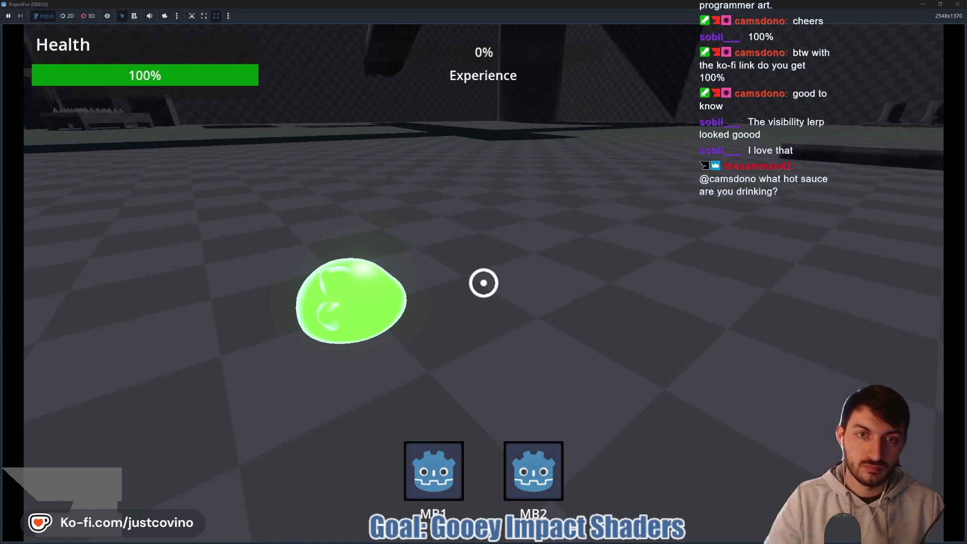
pyautogui.press('F8')
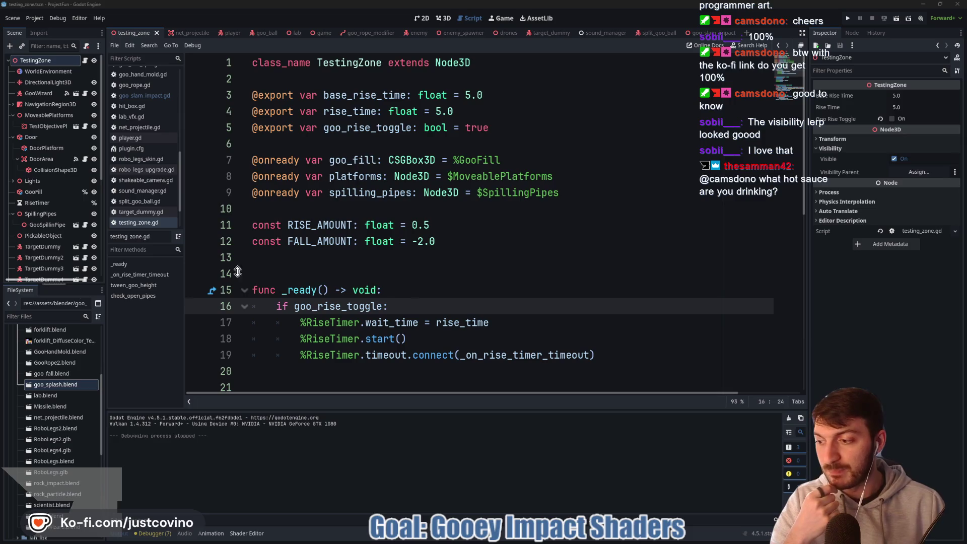
# Replace TRANS_ELASTIC with TRANS_BACK in goo_slam_impact.gd and rerun the game from testing_zone.
pyautogui.click(723, 33)
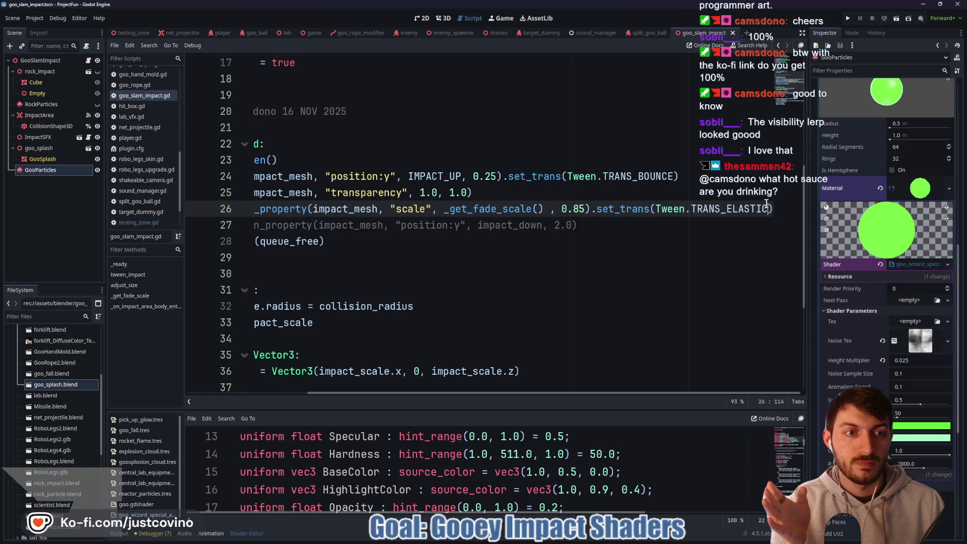
pyautogui.press('BackSpace')
pyautogui.press('BackSpace')
pyautogui.press('BackSpace')
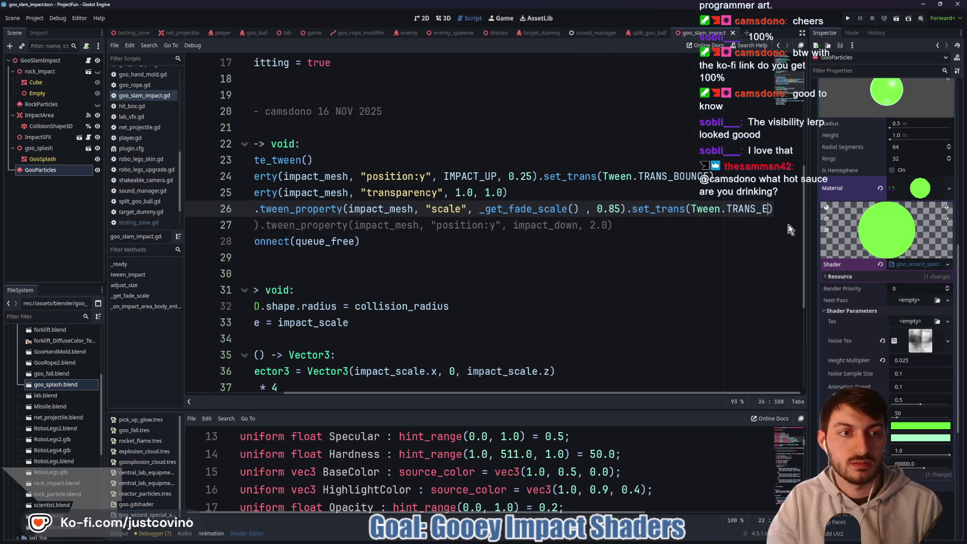
pyautogui.write('B')
pyautogui.click(789, 225)
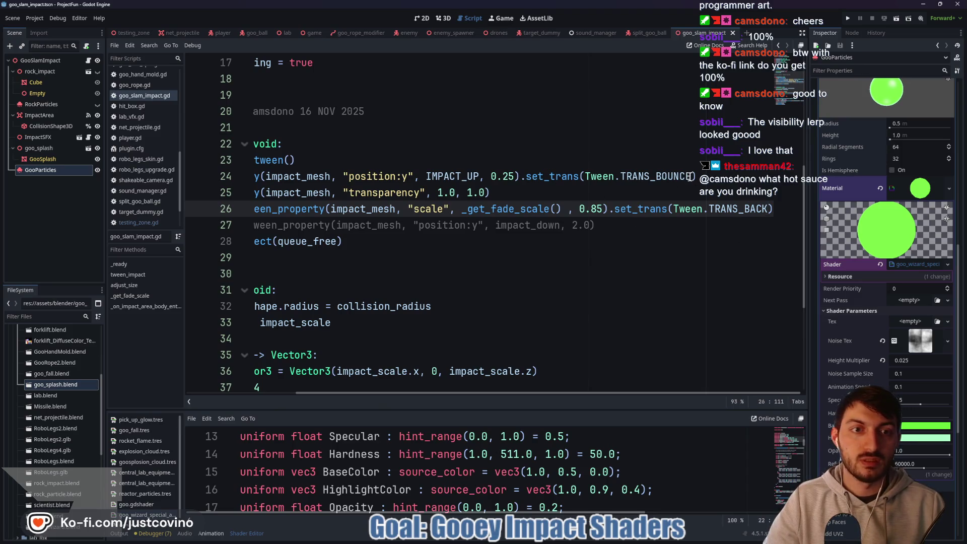
pyautogui.click(139, 33)
pyautogui.press('F5')
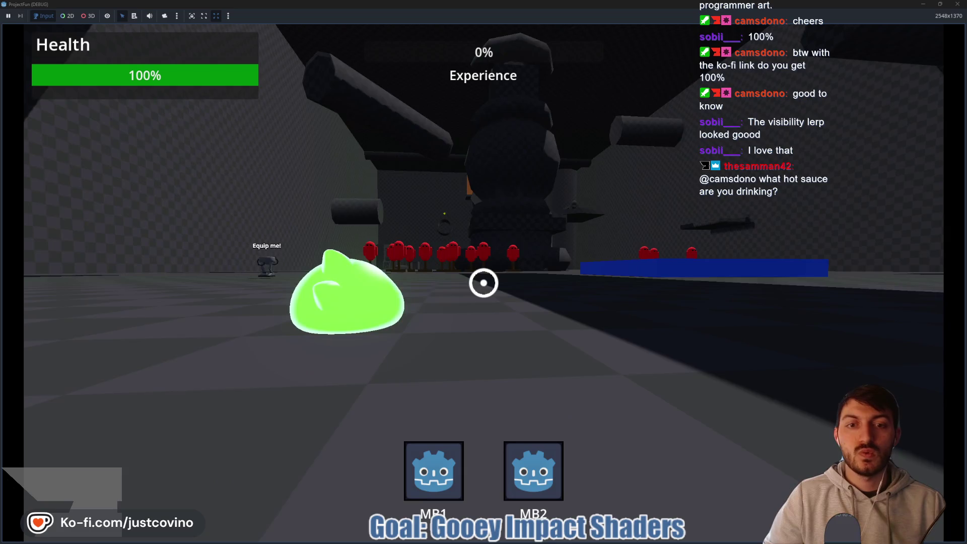
# Move the slime and fire several goo strands to test the TRANS_BACK splash, then stop and reopen goo_slam_impact.
pyautogui.press('w')
pyautogui.click(484, 282)
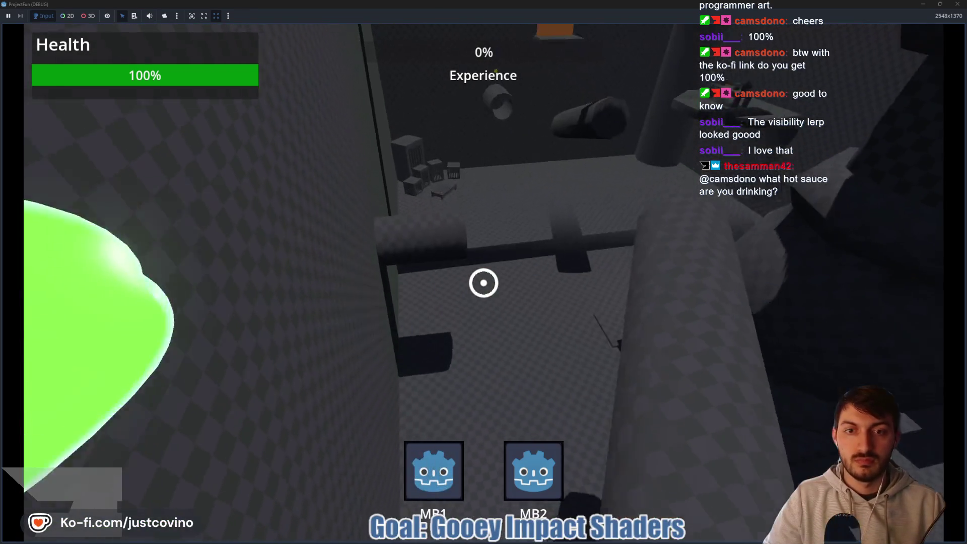
pyautogui.click(484, 283)
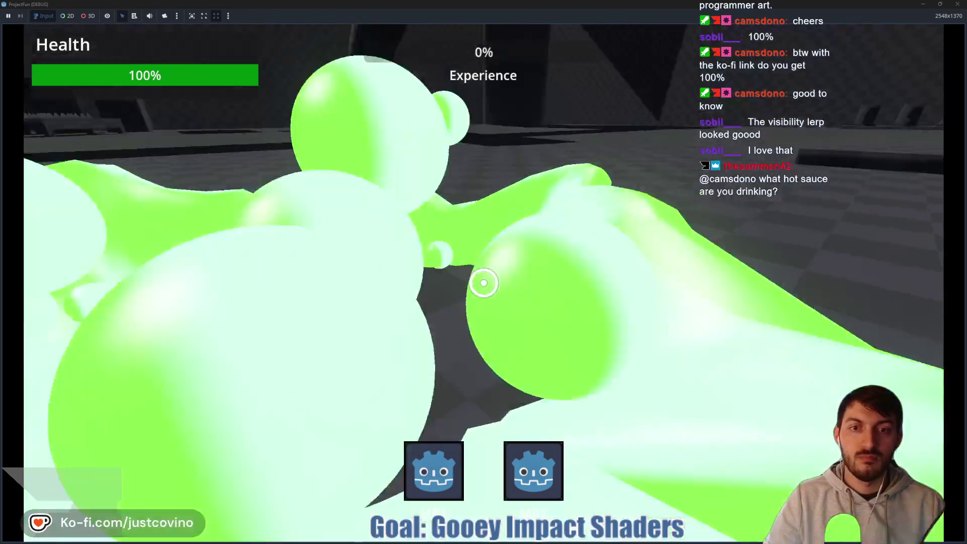
pyautogui.press('w')
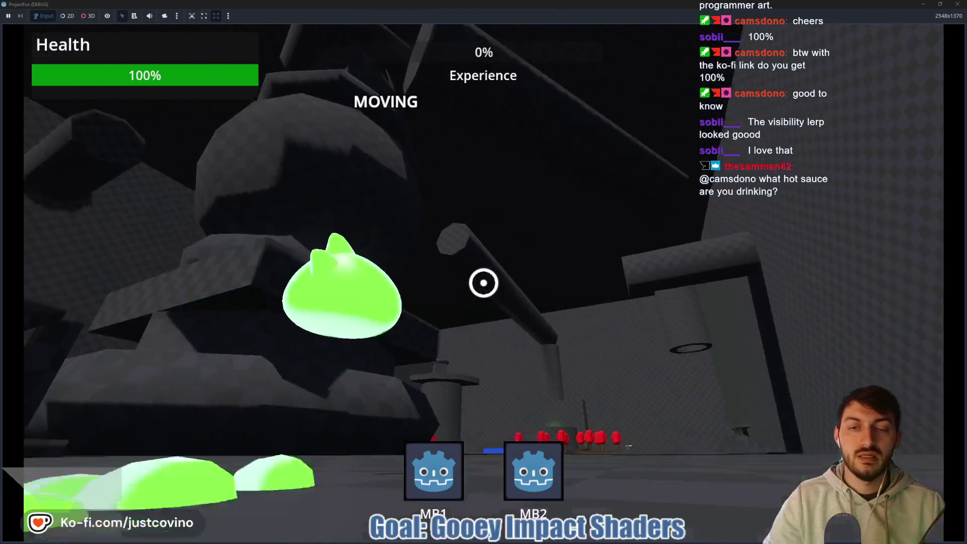
pyautogui.click(483, 282)
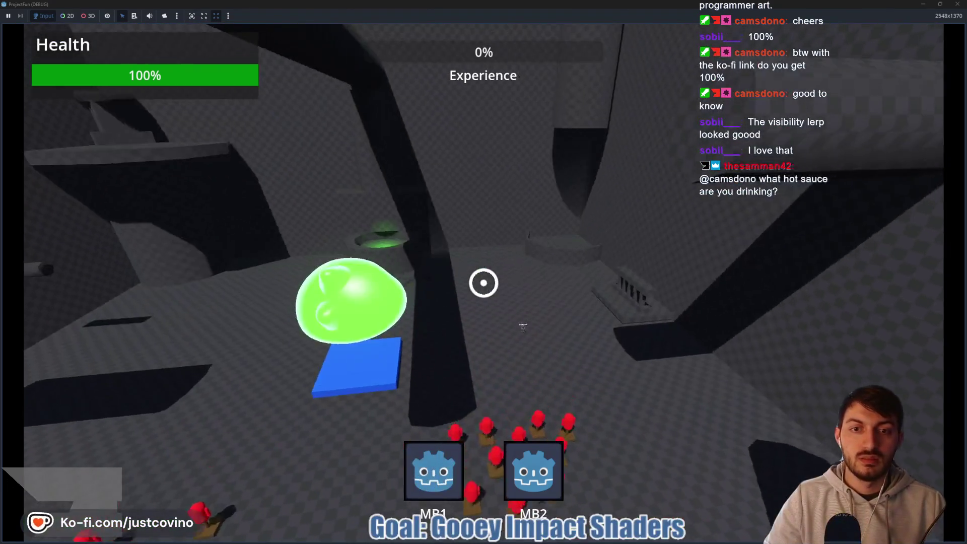
pyautogui.click(484, 283)
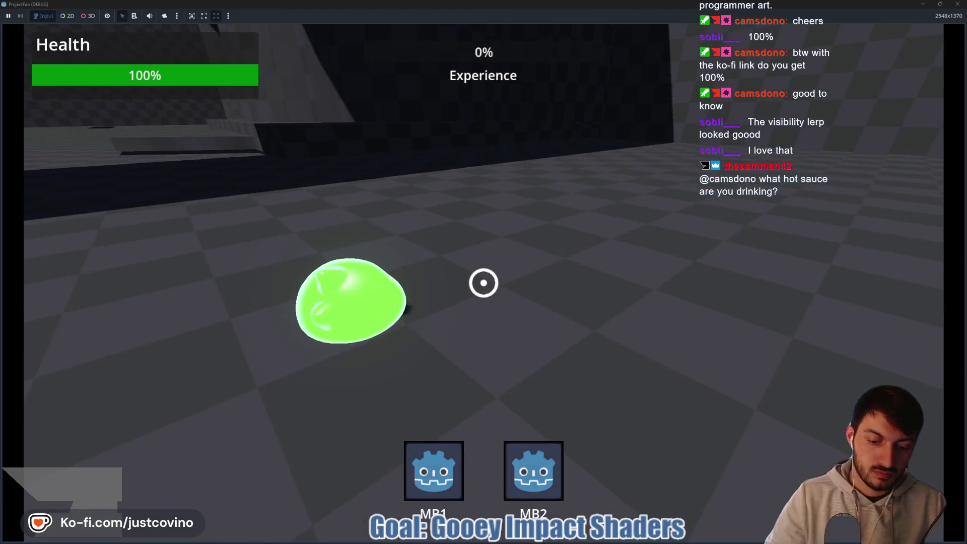
pyautogui.press('F8')
pyautogui.click(708, 33)
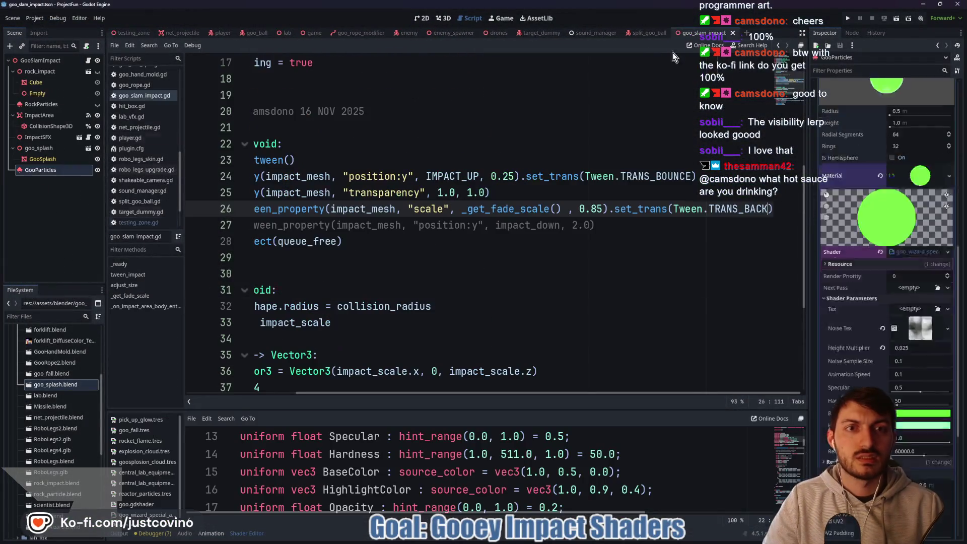
pyautogui.moveTo(434, 392); pyautogui.dragTo(295, 392)
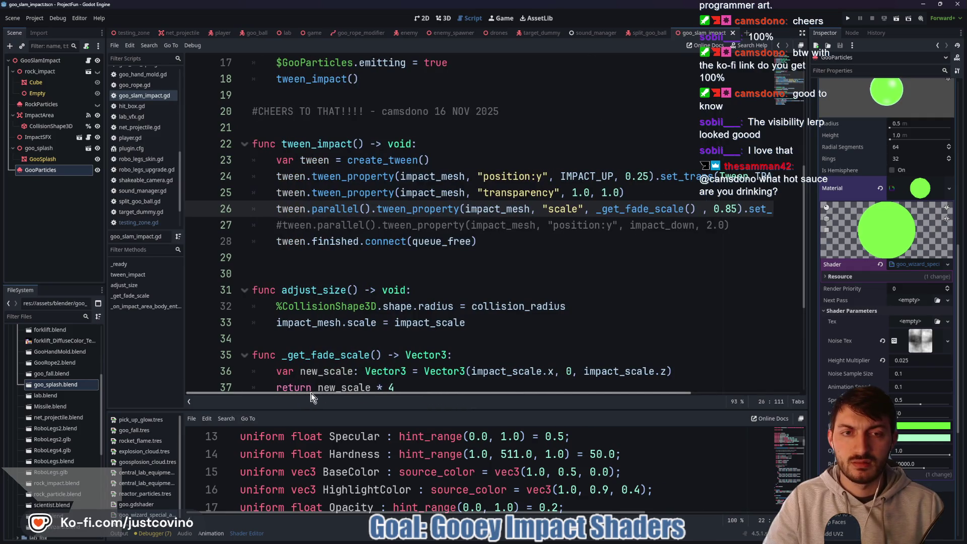
pyautogui.moveTo(314, 394)
pyautogui.mouseDown()
pyautogui.moveTo(342, 398)
pyautogui.moveTo(322, 396)
pyautogui.mouseUp()
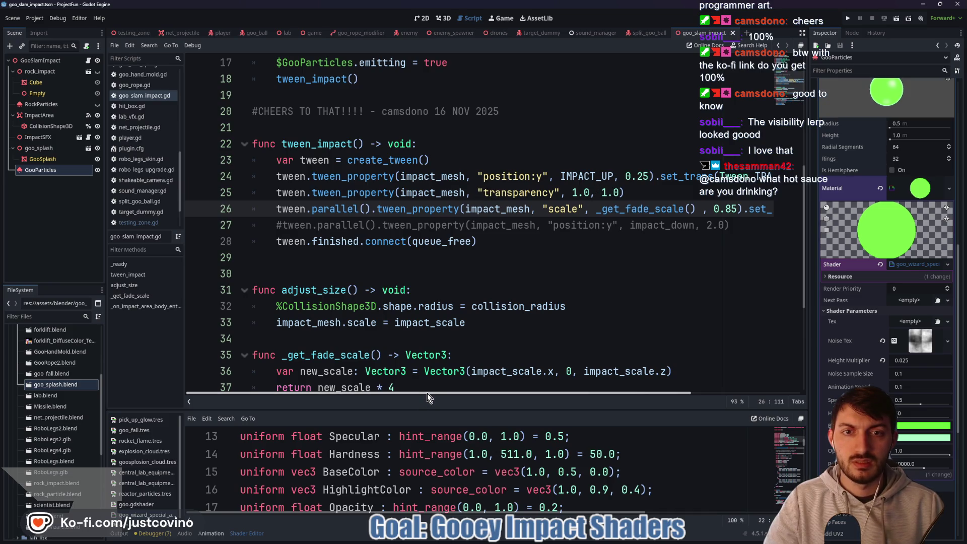
pyautogui.moveTo(427, 394)
pyautogui.mouseDown()
pyautogui.moveTo(554, 406)
pyautogui.moveTo(446, 395)
pyautogui.mouseUp()
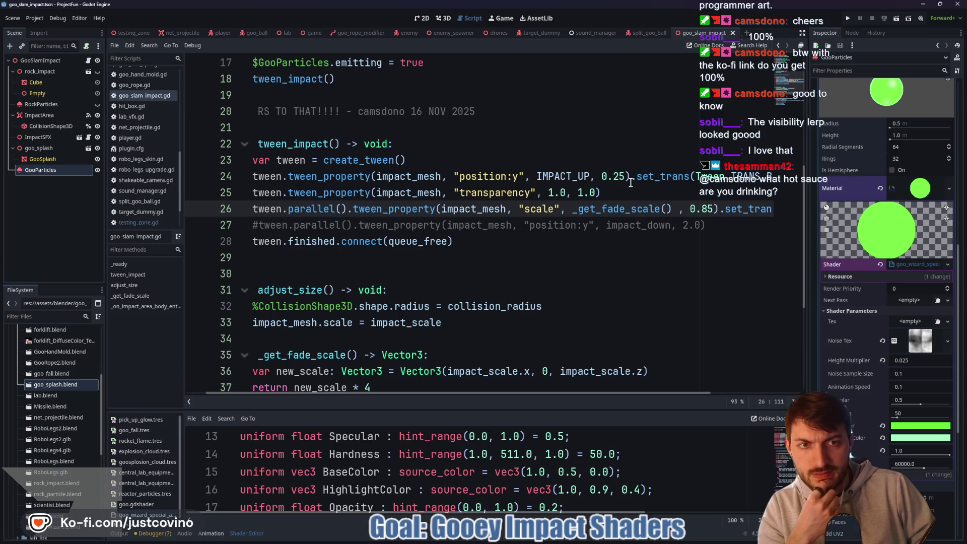
pyautogui.doubleClick(566, 175)
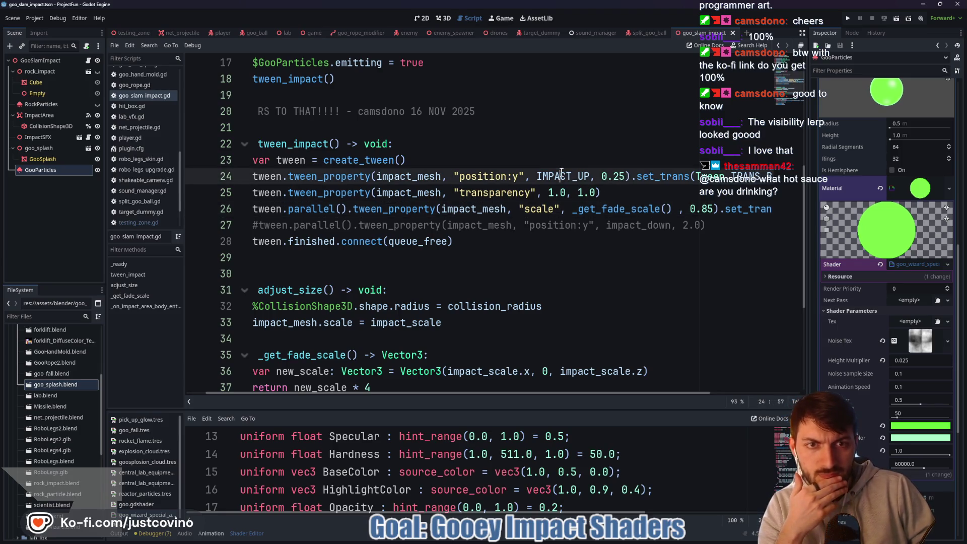
pyautogui.scroll(5, 472, 236)
pyautogui.moveTo(410, 391); pyautogui.dragTo(381, 401)
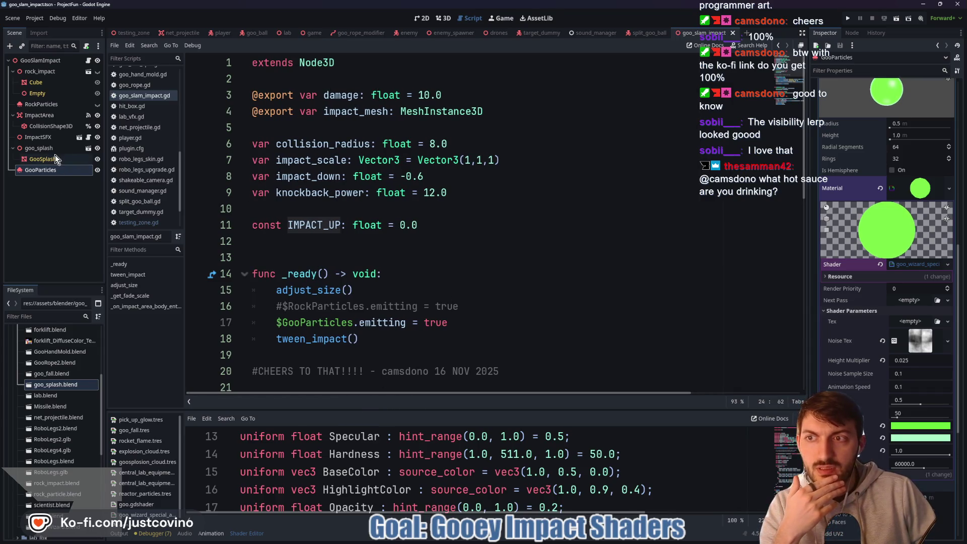
pyautogui.click(55, 156)
# Drag GooSplash down to Y -0.628 in Left Orthogonal view, save, and run from testing_zone.
pyautogui.click(446, 18)
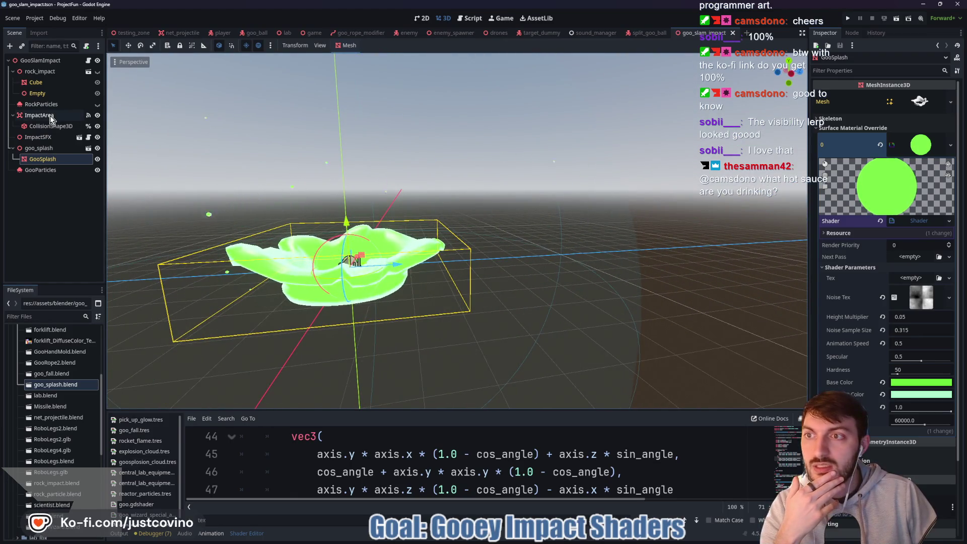
pyautogui.click(563, 191)
pyautogui.scroll(10, 895, 203)
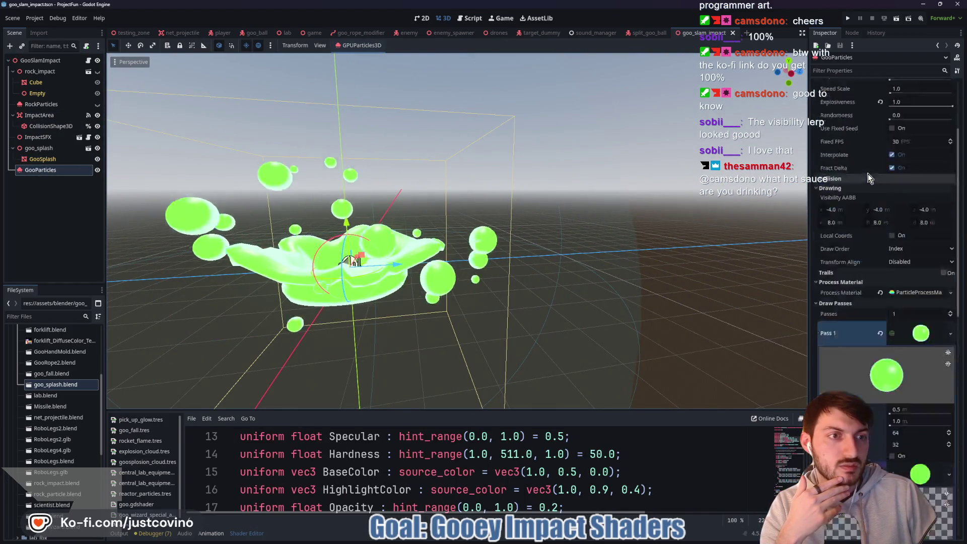
pyautogui.click(429, 250)
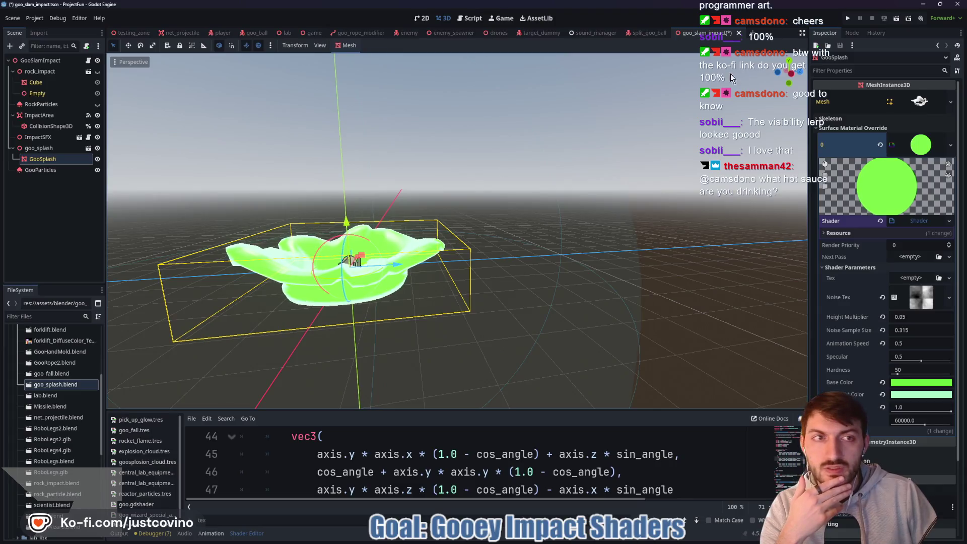
pyautogui.click(778, 72)
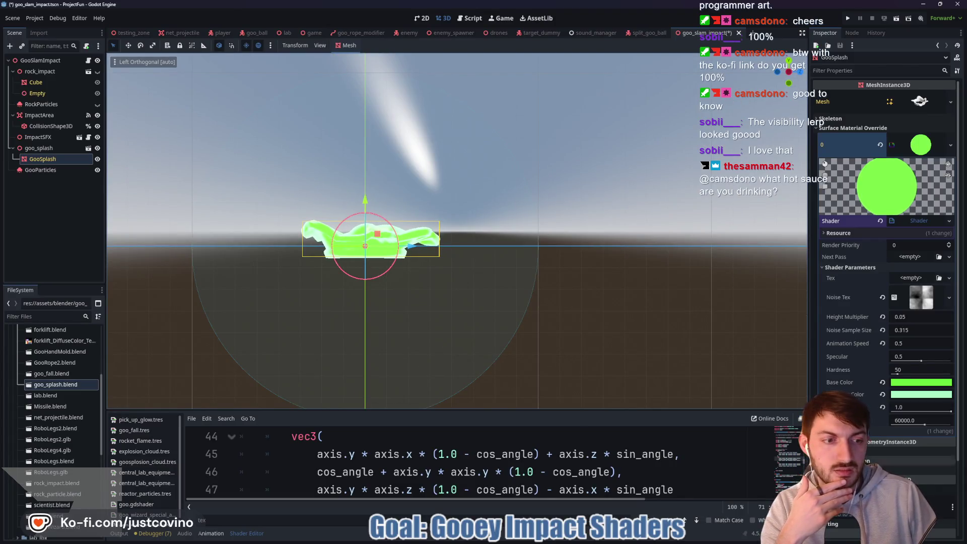
pyautogui.click(923, 146)
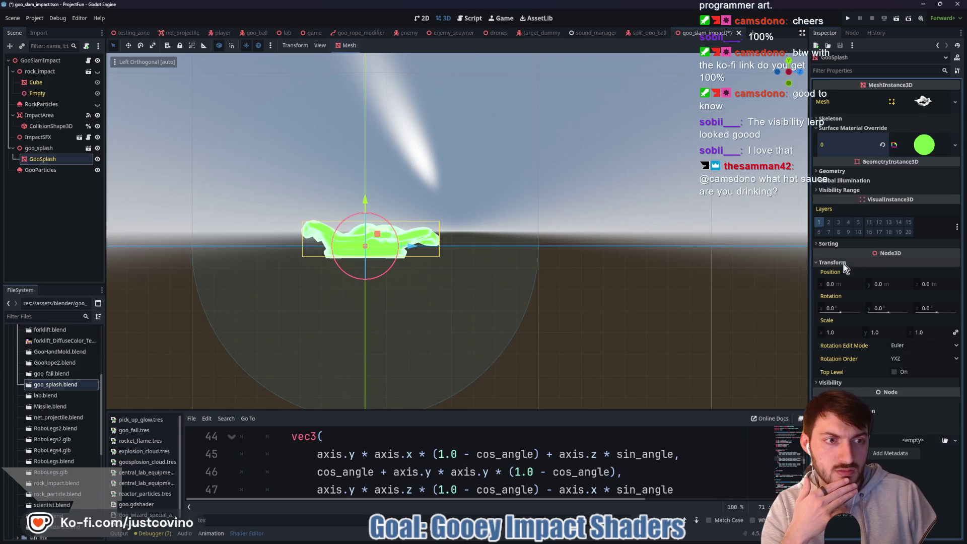
pyautogui.moveTo(365, 199); pyautogui.dragTo(362, 230)
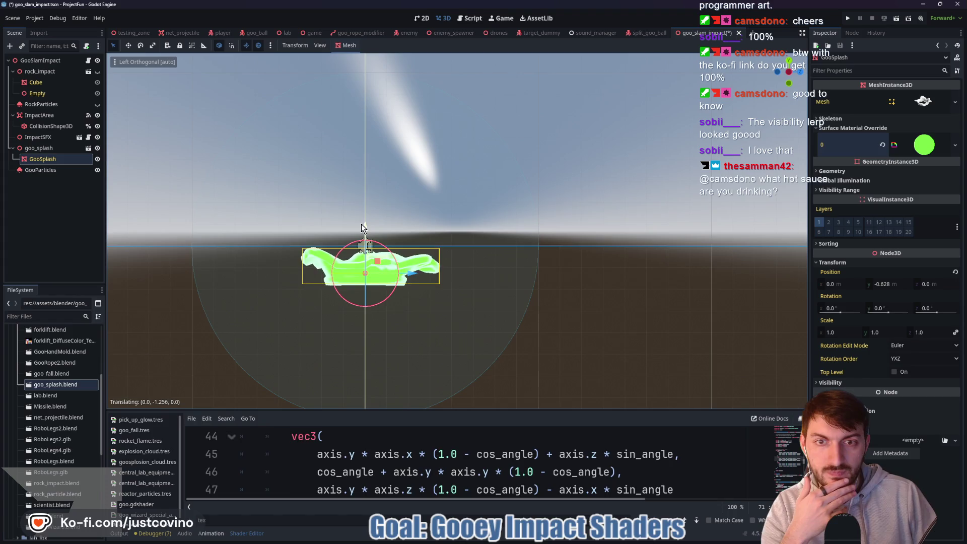
pyautogui.hotkey('ctrl', 's')
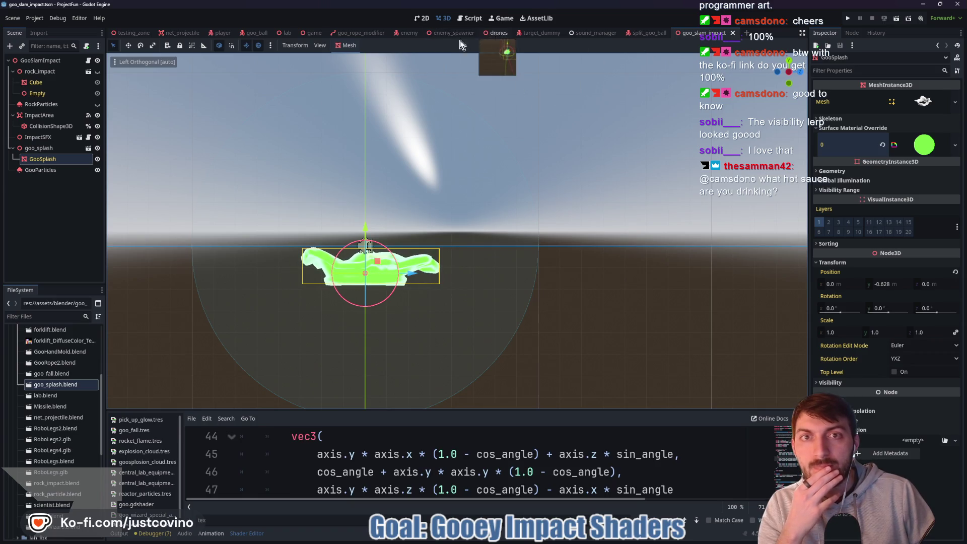
pyautogui.click(132, 33)
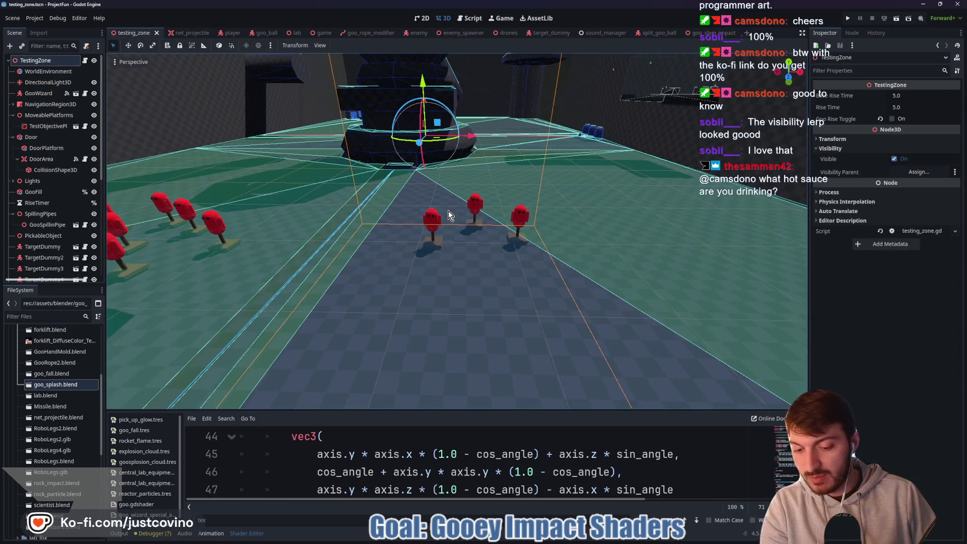
pyautogui.press('F6')
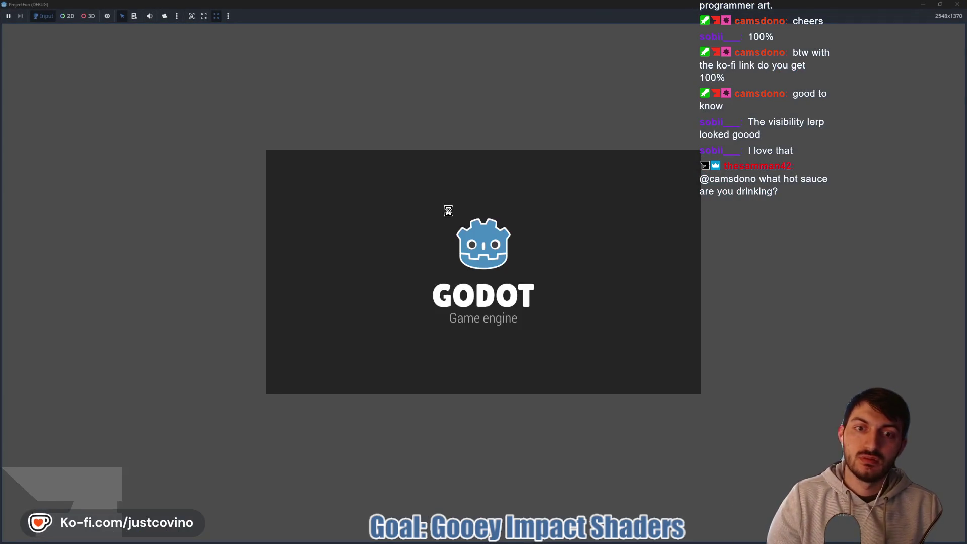
# Move the slime and fire goo tongues repeatedly to swing across the level and trigger splashes.
pyautogui.press('w')
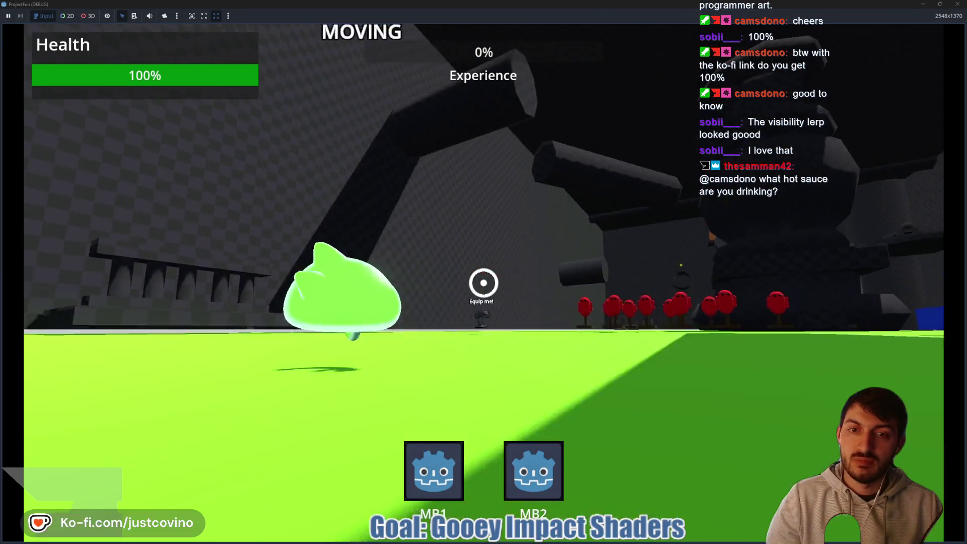
pyautogui.click(484, 282)
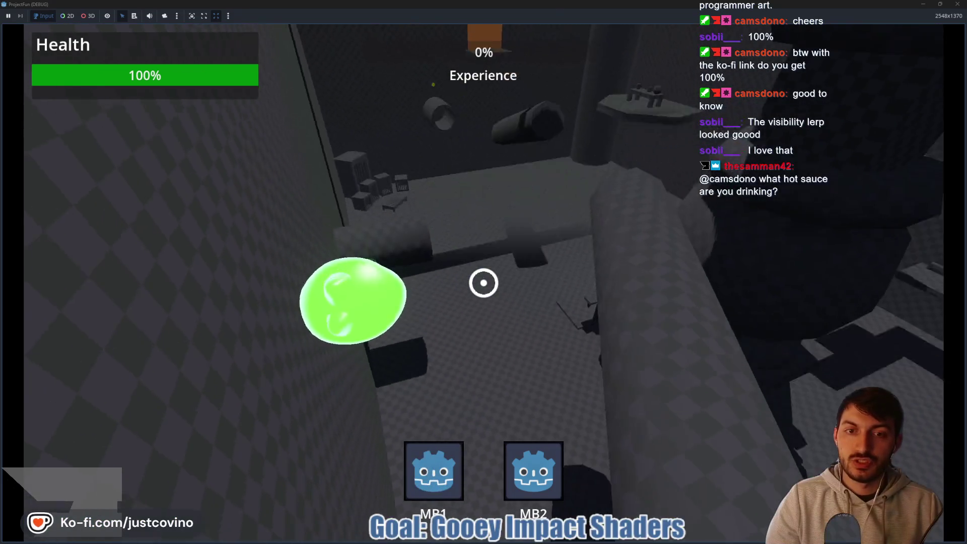
pyautogui.click(484, 283)
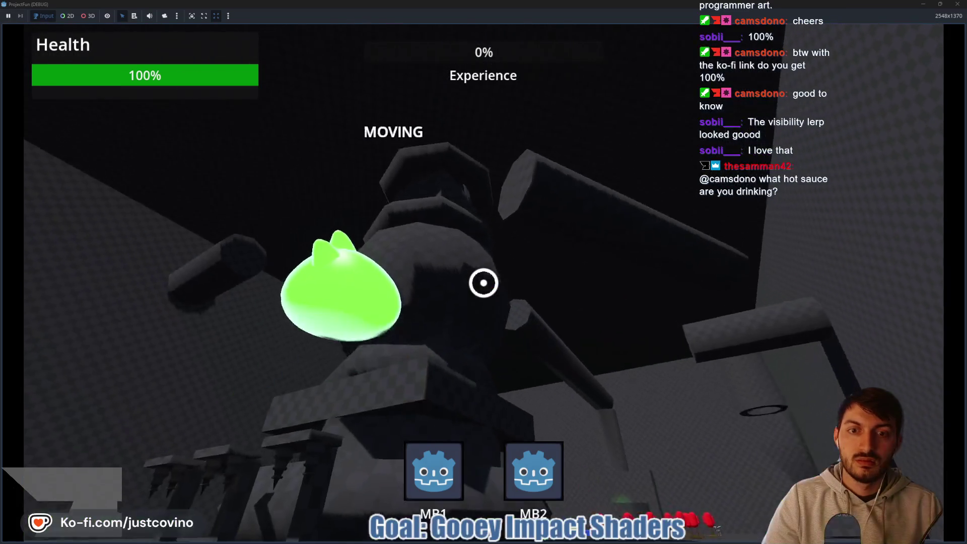
pyautogui.click(484, 283)
pyautogui.click(484, 283)
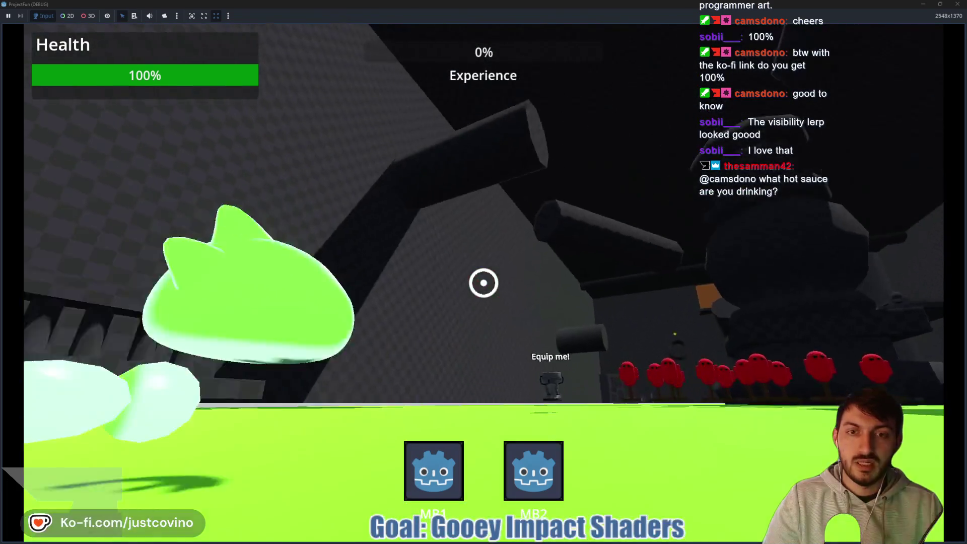
pyautogui.click(484, 283)
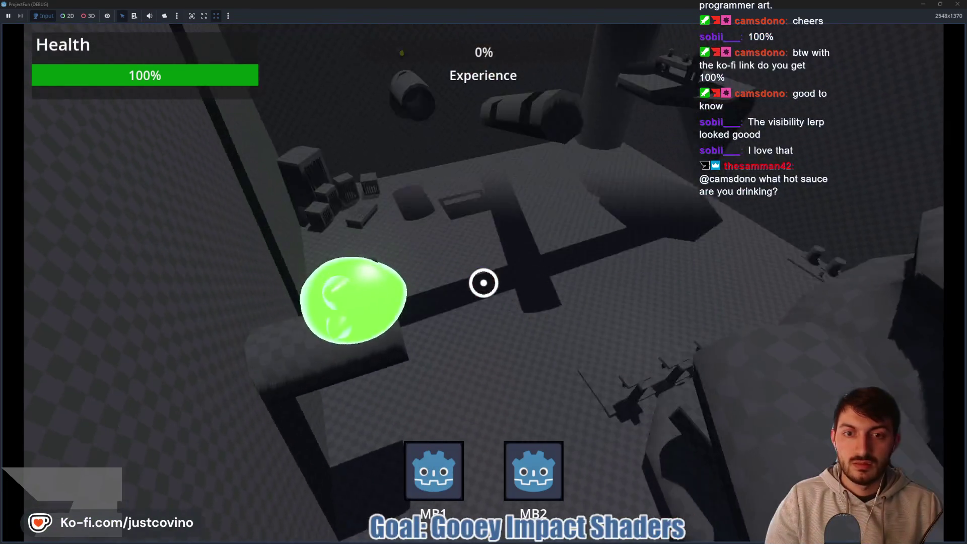
pyautogui.click(484, 283)
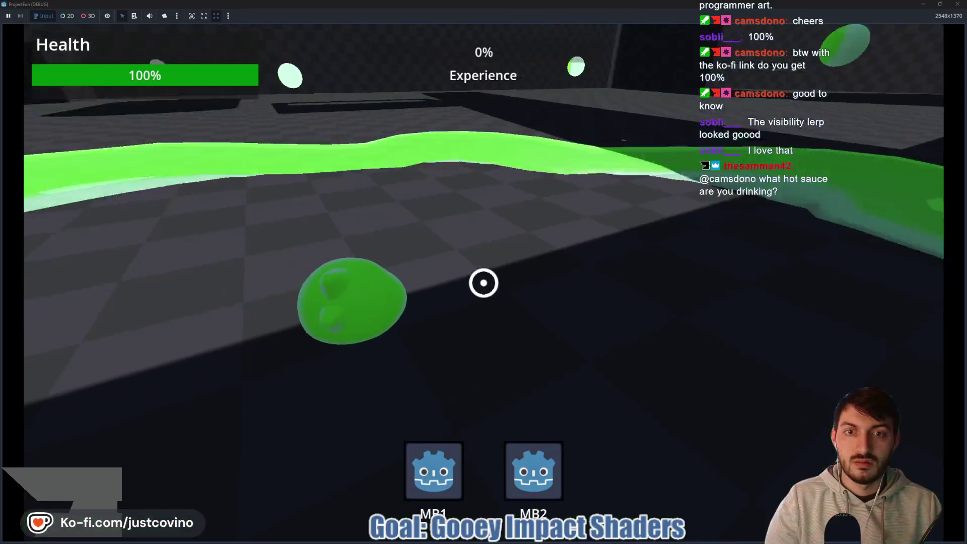
pyautogui.click(484, 283)
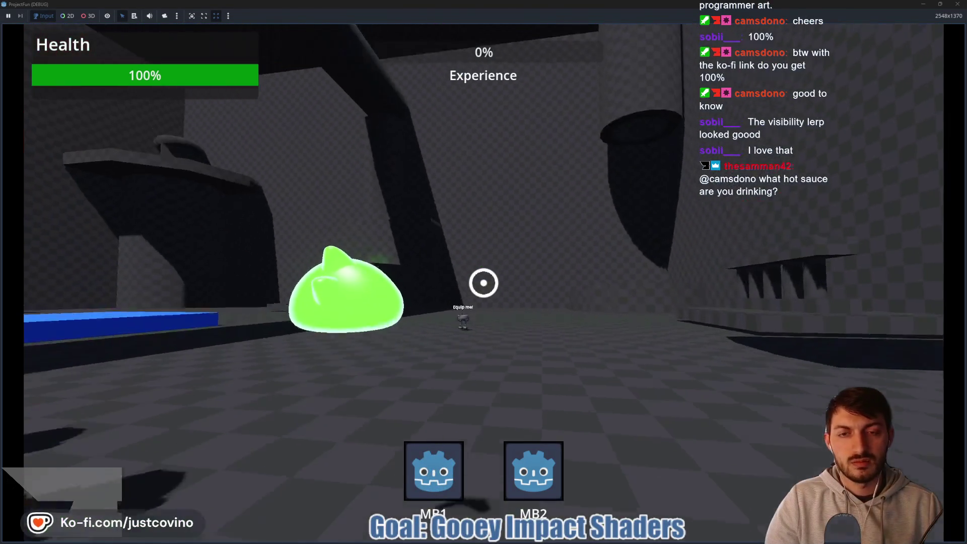
# Take over the Equip me! robot, extend a goo arm, then stop the game.
pyautogui.press('w')
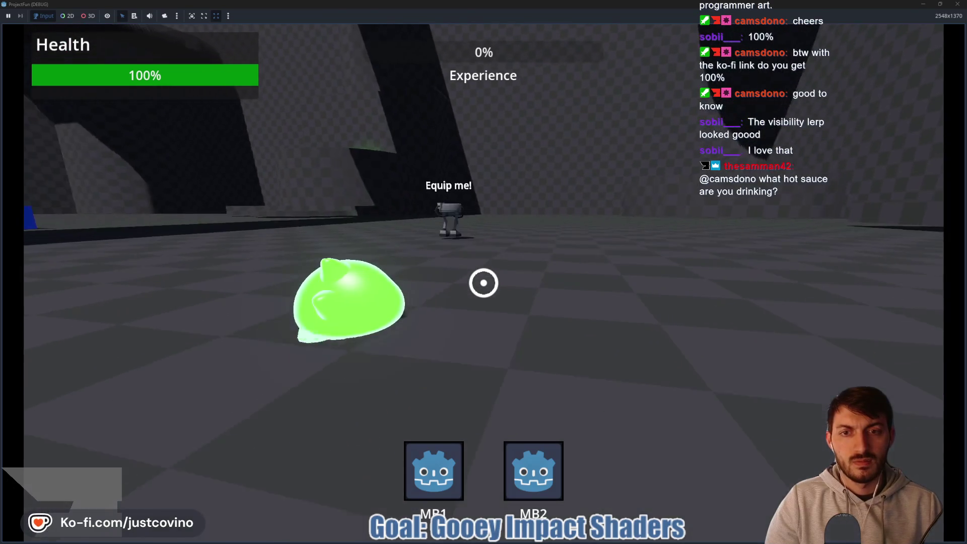
pyautogui.press('space')
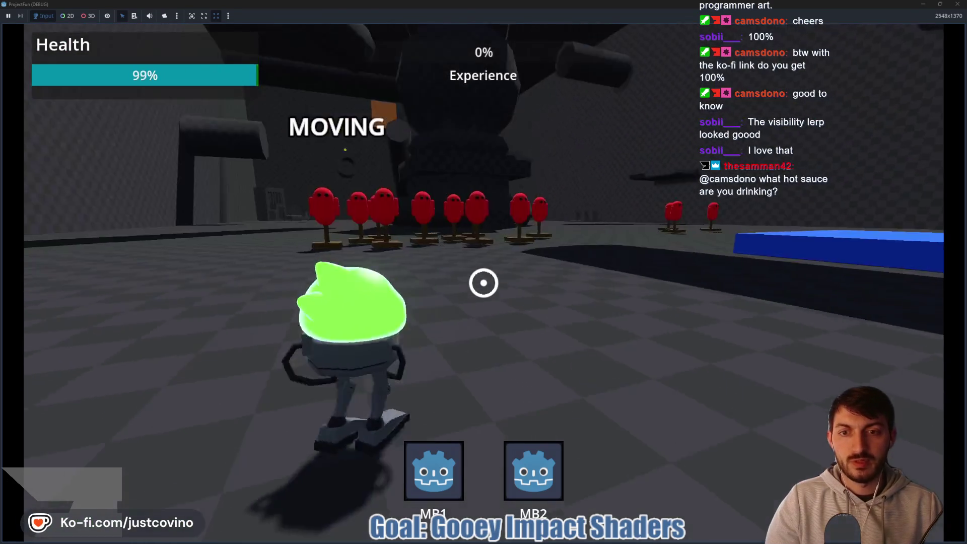
pyautogui.click(484, 282)
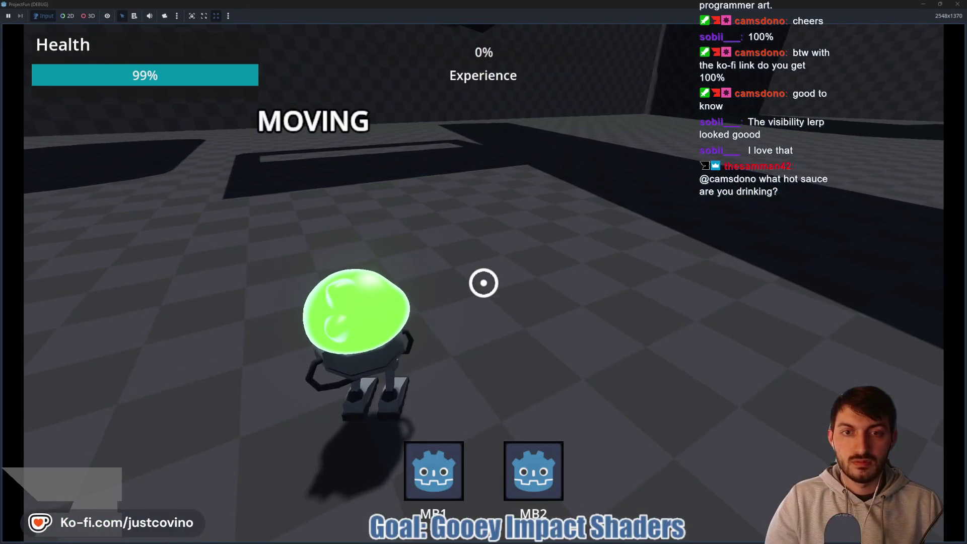
pyautogui.press('F8')
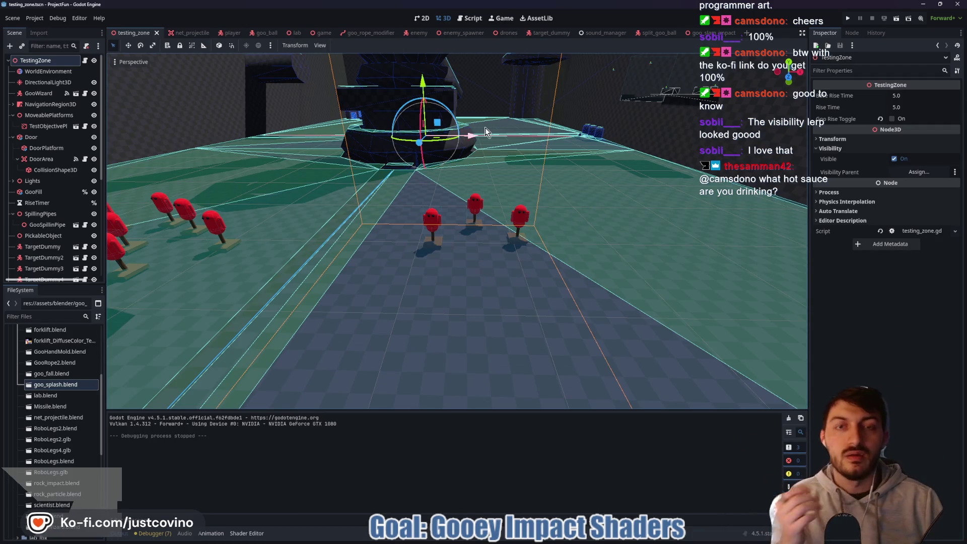
# Set the GooSplash mesh Position Y to 0 in the goo_slam_impact scene.
pyautogui.click(708, 36)
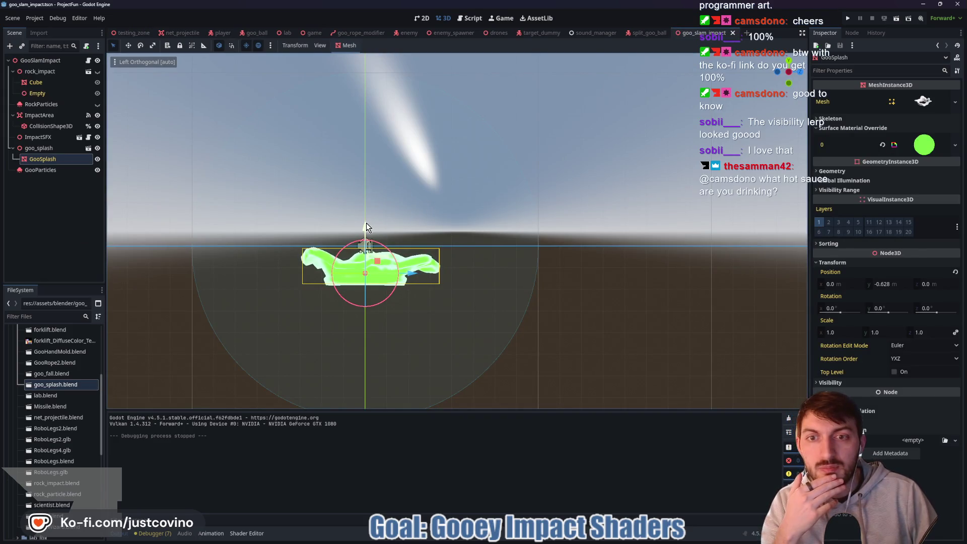
pyautogui.click(895, 286)
pyautogui.write('0')
pyautogui.press('Return')
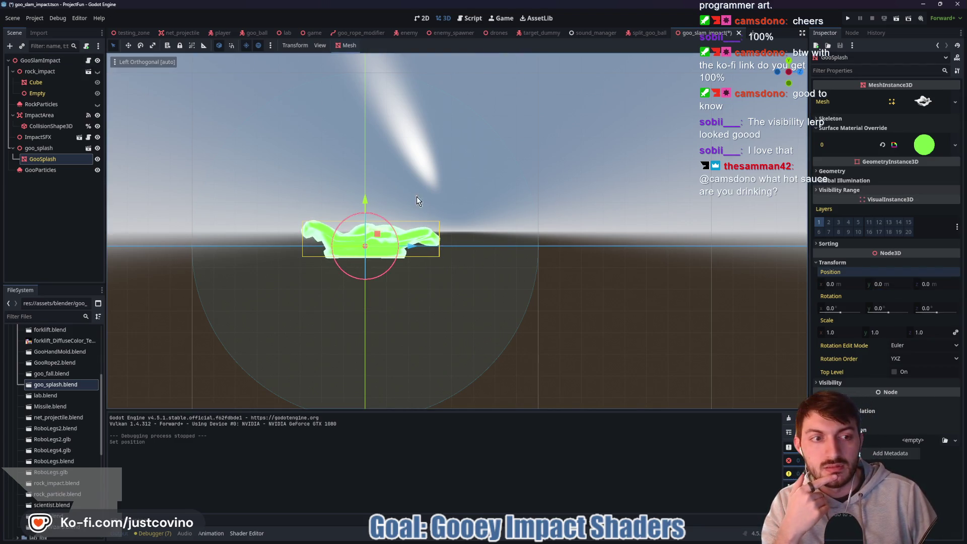
pyautogui.moveTo(429, 212)
pyautogui.mouseDown()
pyautogui.moveTo(438, 275)
pyautogui.moveTo(497, 229)
pyautogui.moveTo(509, 237)
pyautogui.mouseUp()
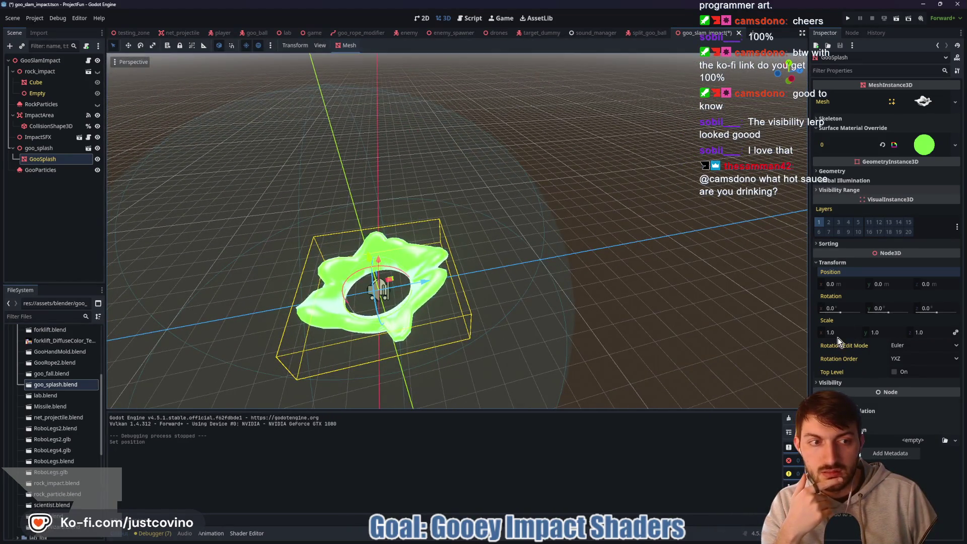
# Preview goo_splash's scale from side views, reset it to 1.0, and open goo_slam_impact.gd.
pyautogui.click(70, 148)
pyautogui.moveTo(844, 164)
pyautogui.mouseDown()
pyautogui.moveTo(809, 164)
pyautogui.moveTo(927, 165)
pyautogui.mouseUp()
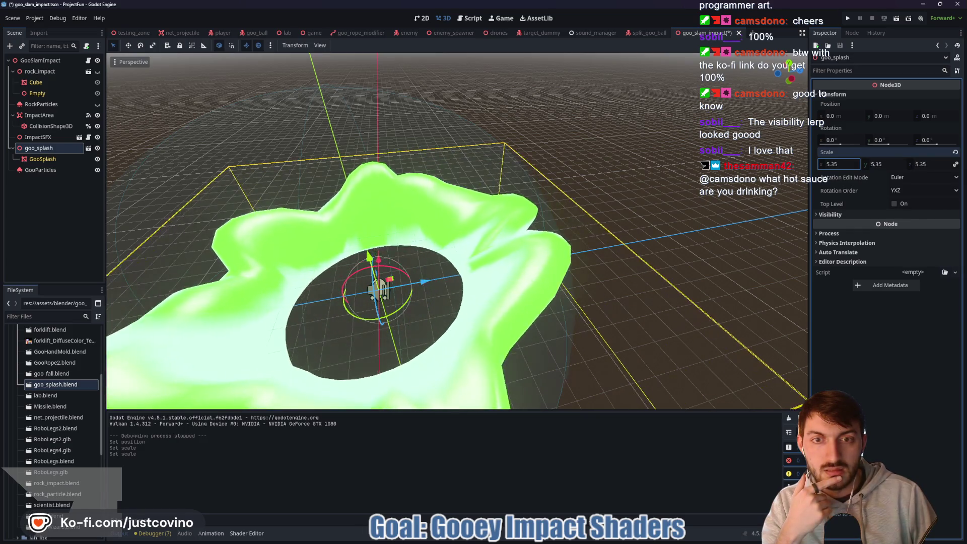
pyautogui.moveTo(583, 302)
pyautogui.mouseDown()
pyautogui.moveTo(568, 231)
pyautogui.moveTo(579, 255)
pyautogui.moveTo(572, 242)
pyautogui.moveTo(779, 74)
pyautogui.mouseUp()
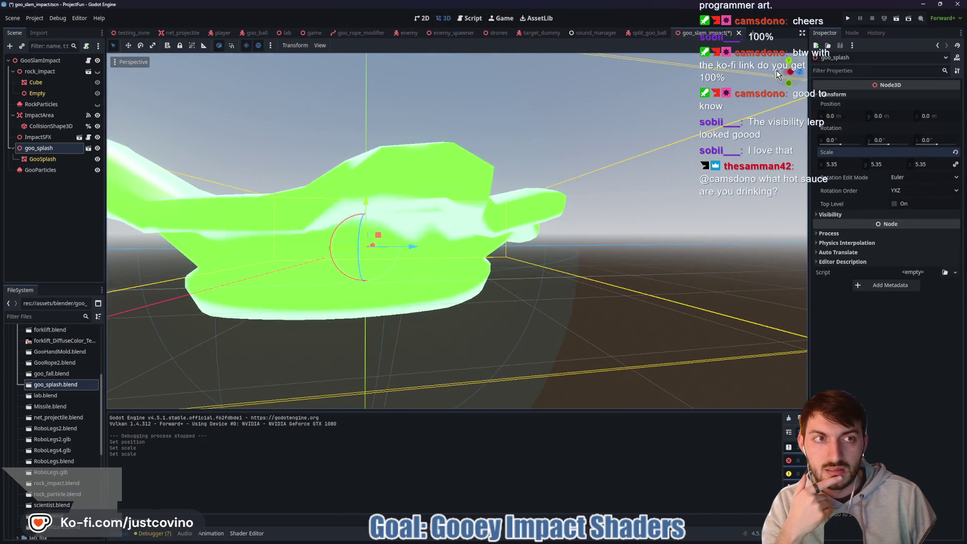
pyautogui.click(778, 74)
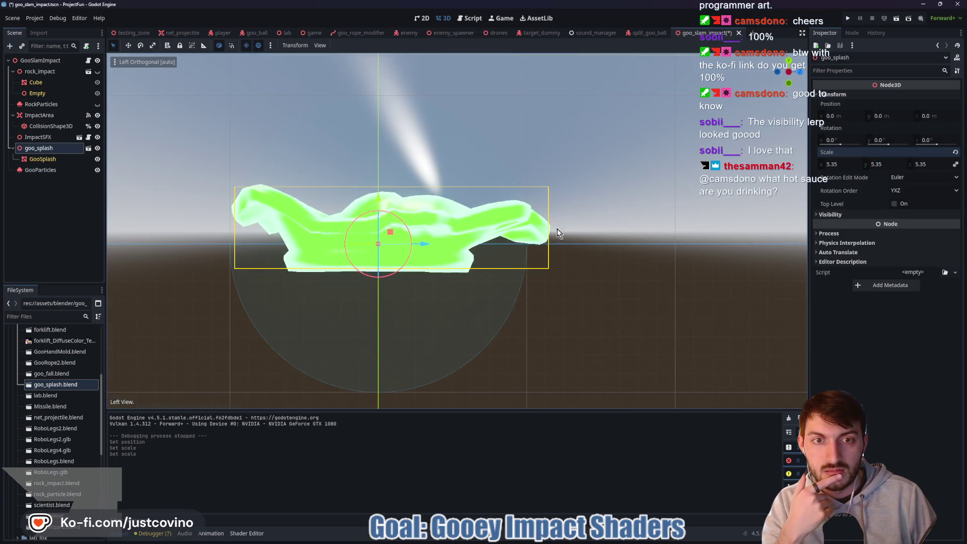
pyautogui.moveTo(558, 233); pyautogui.dragTo(554, 267)
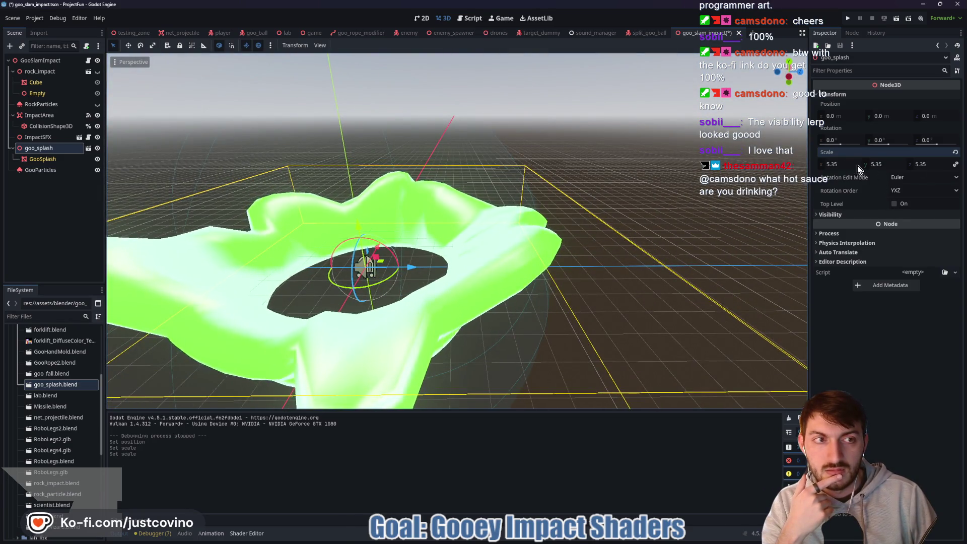
pyautogui.click(956, 151)
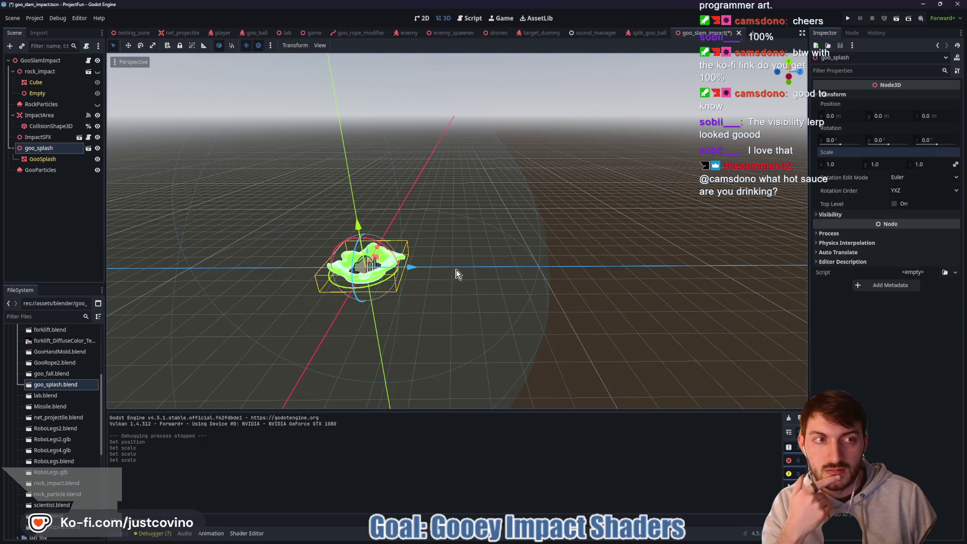
pyautogui.click(88, 60)
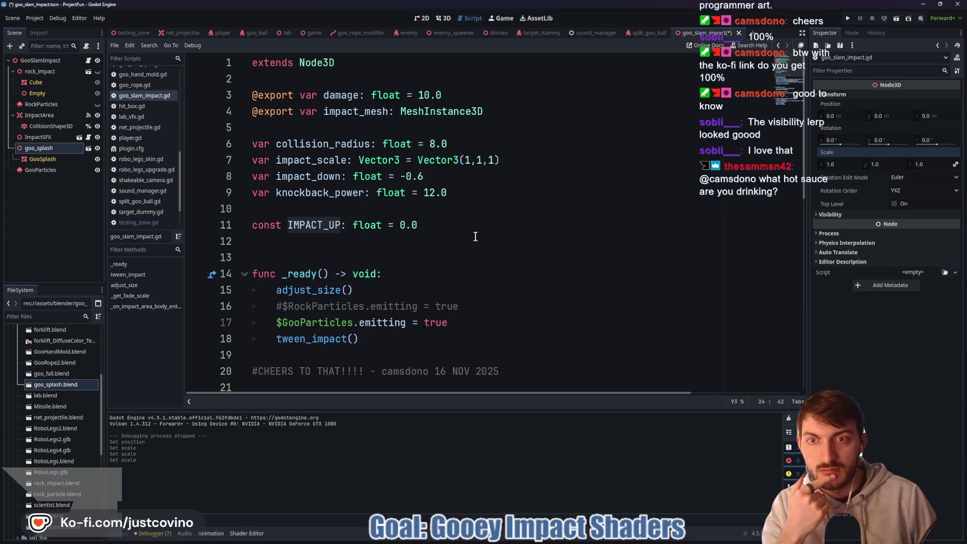
# Comment out the old position tween and add a tween_property scaling impact_mesh to impact_scale.
pyautogui.scroll(-5, 464, 230)
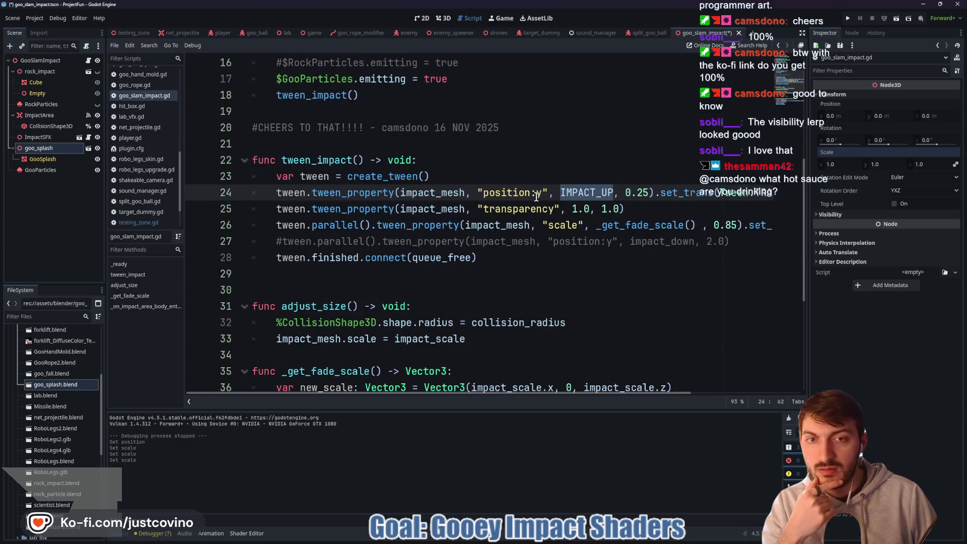
pyautogui.click(271, 193)
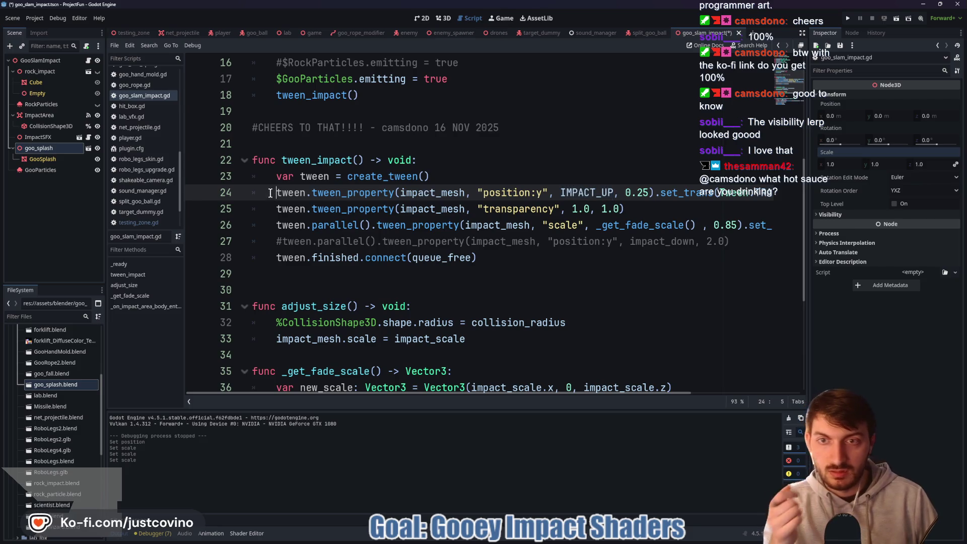
pyautogui.write('#')
pyautogui.hotkey('ctrl', 'k')
pyautogui.click(469, 175)
pyautogui.press('Return')
pyautogui.write('tw')
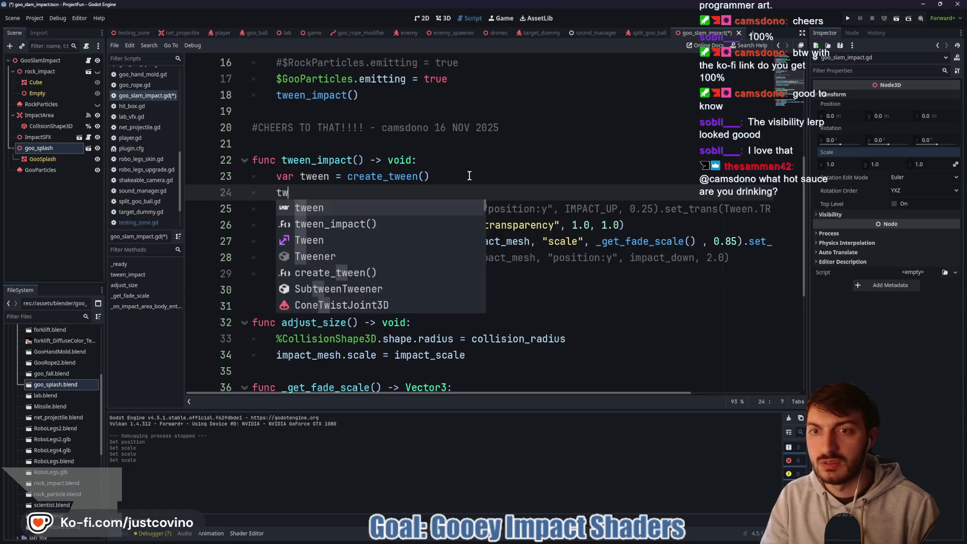
pyautogui.write('een.tween_pro')
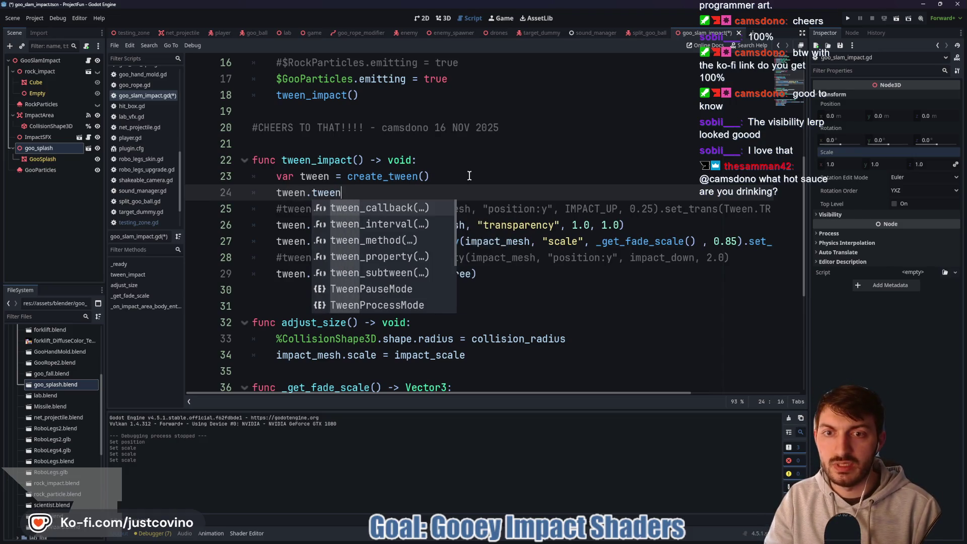
pyautogui.press('Return')
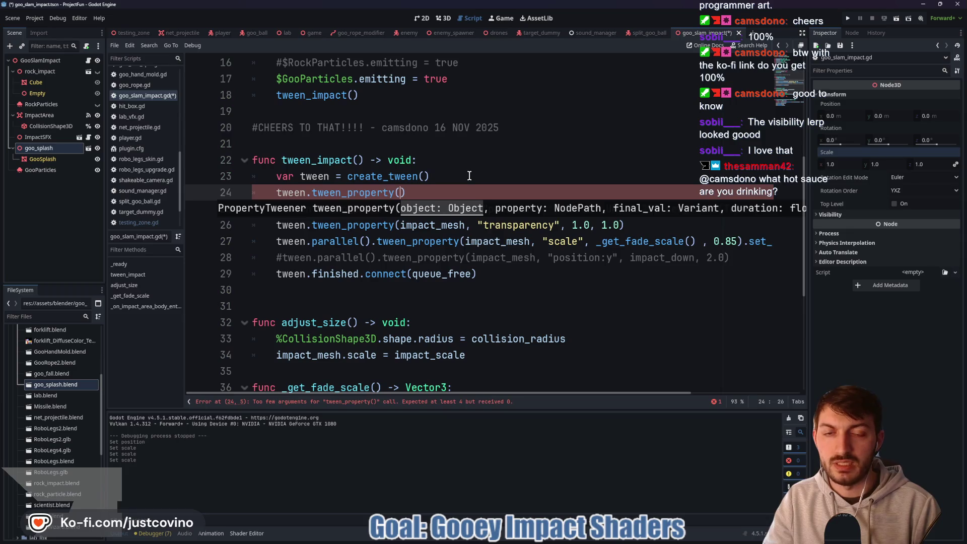
pyautogui.write('impact')
pyautogui.press('Down')
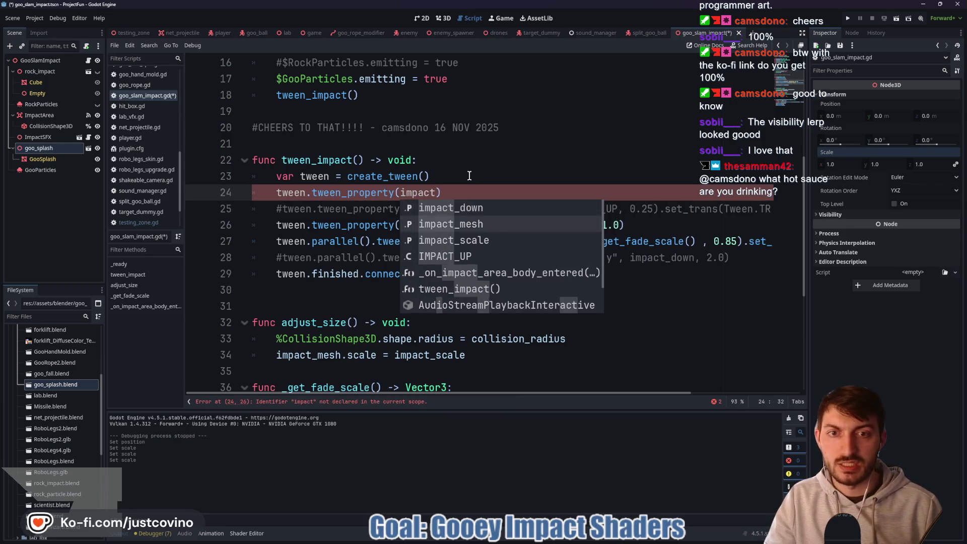
pyautogui.press('Return')
pyautogui.write(', "')
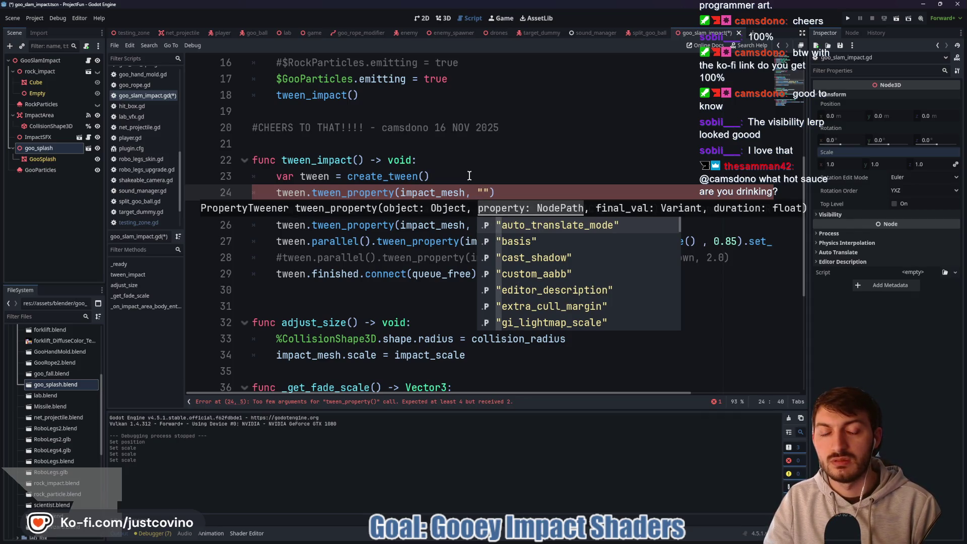
pyautogui.write('scale')
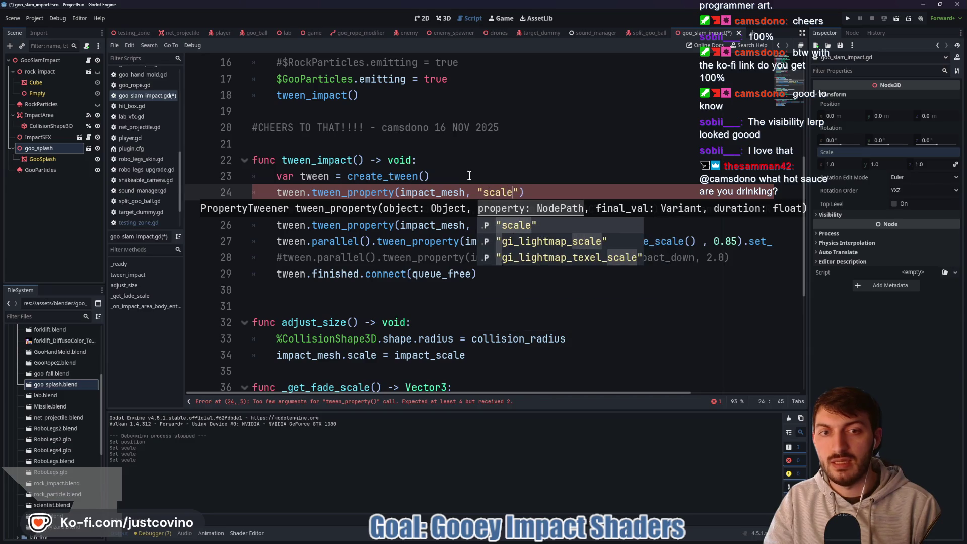
pyautogui.write('"')
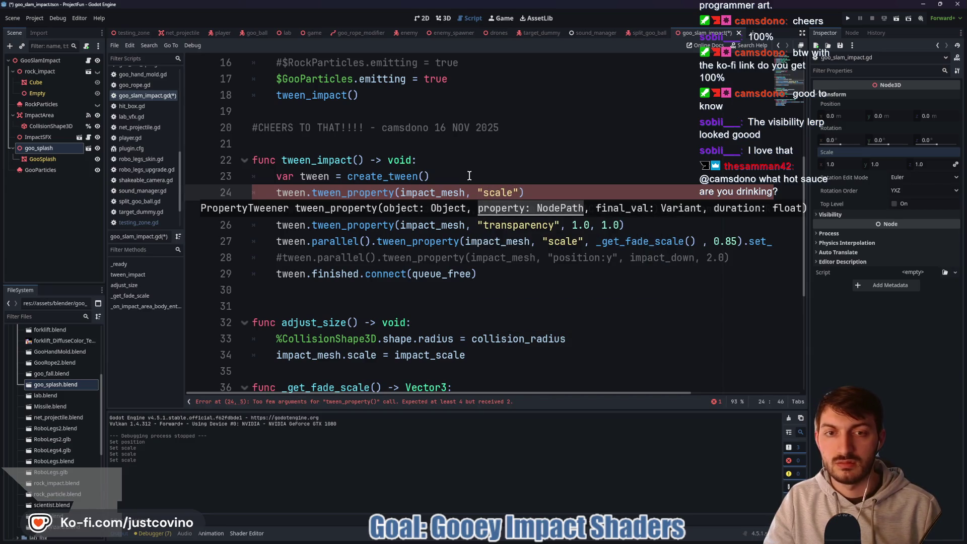
pyautogui.write(', ')
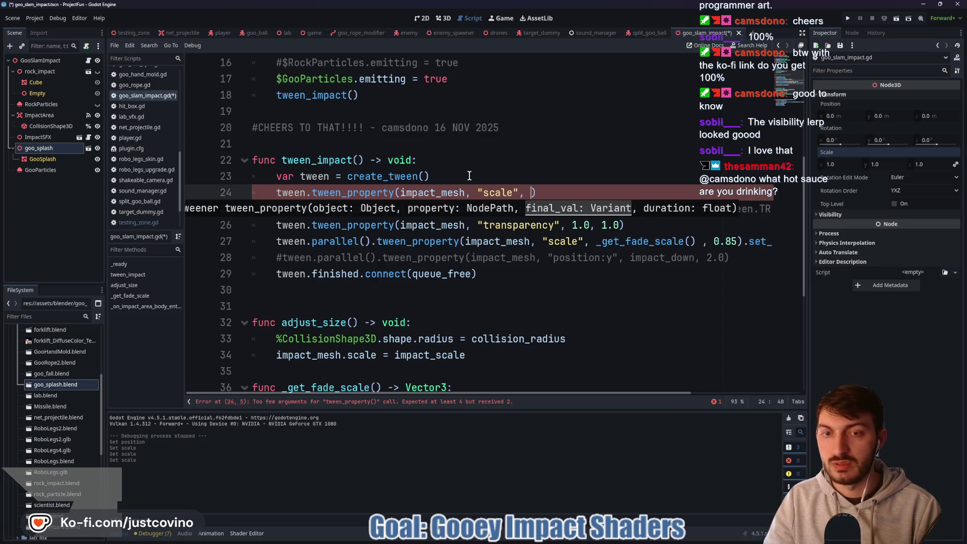
pyautogui.write('imp')
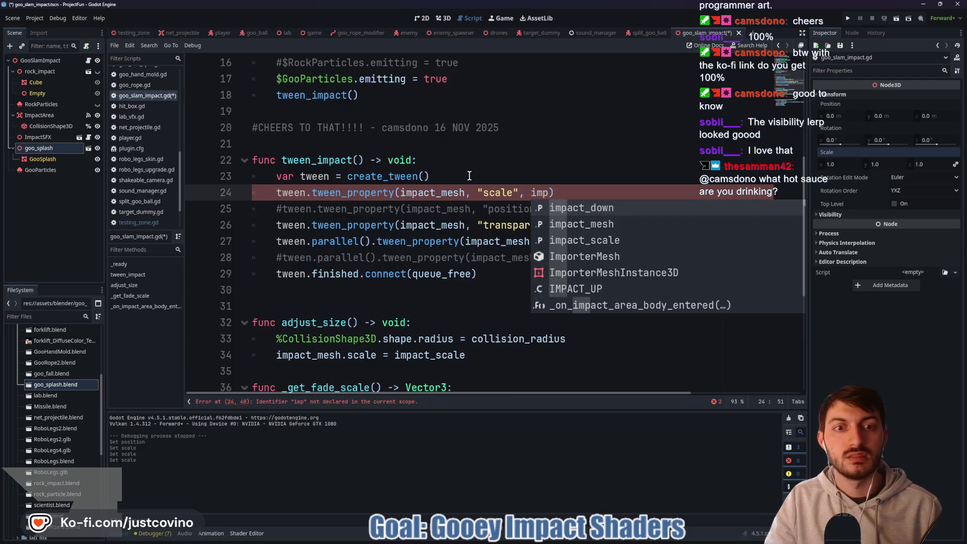
pyautogui.press('Down')
pyautogui.press('Down')
pyautogui.press('Return')
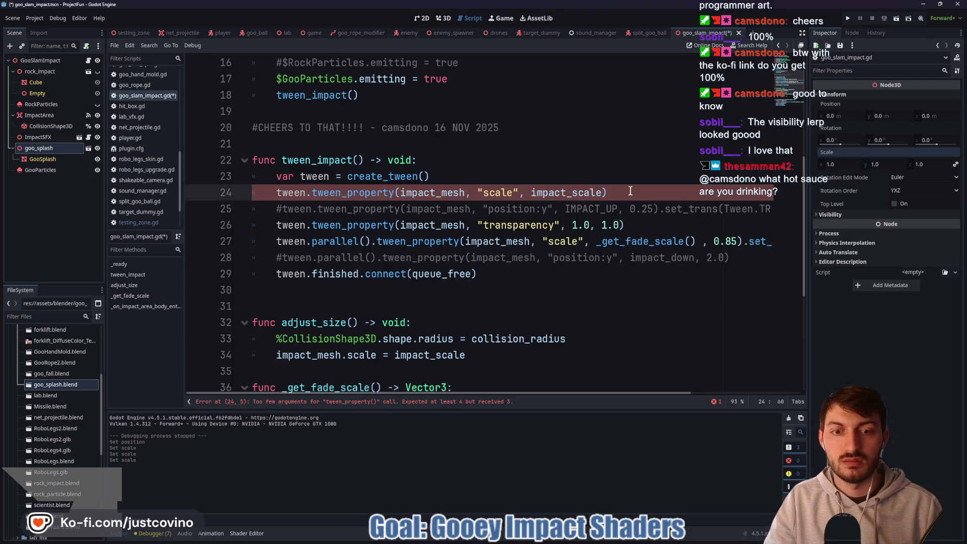
pyautogui.write(', 0.5')
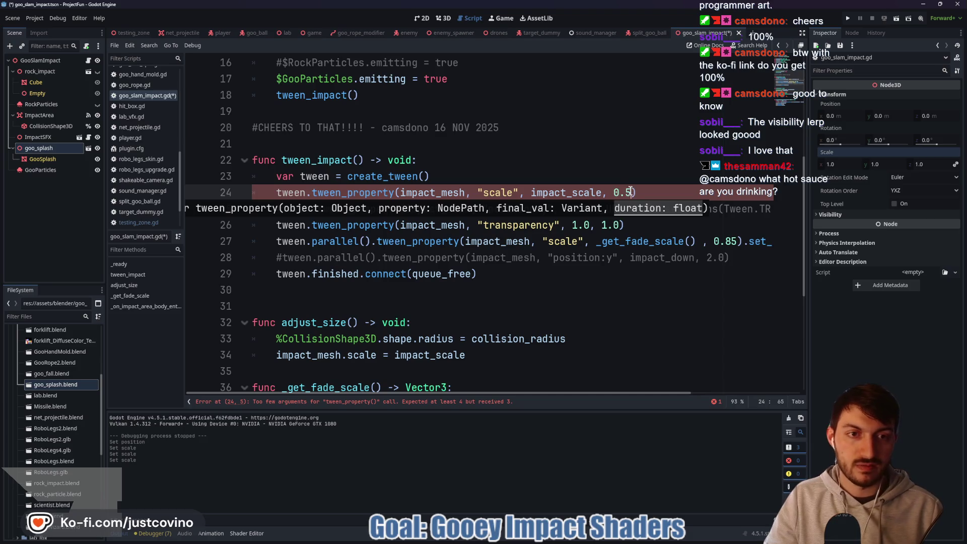
pyautogui.write(')')
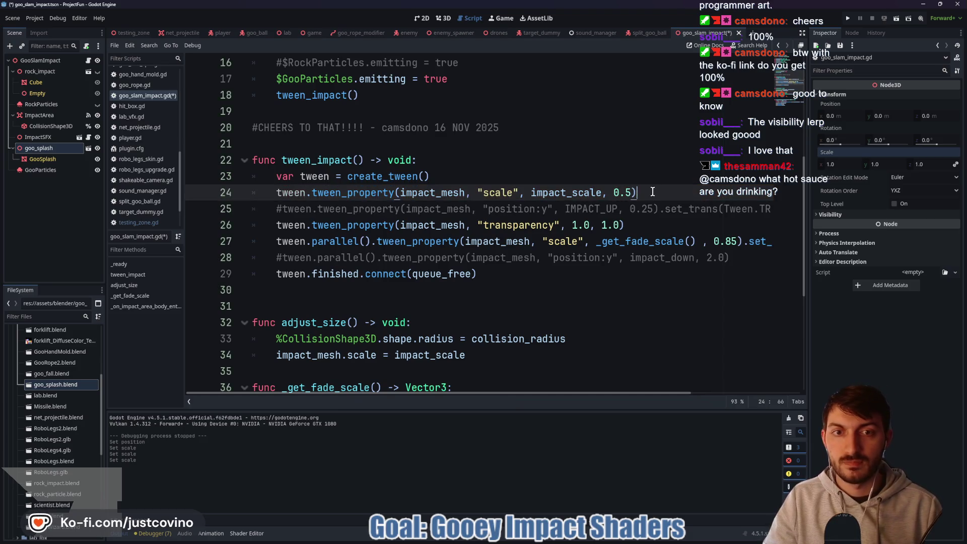
# Add tween.tween_interval(0.25) after the scale tween and save the script.
pyautogui.press('Return')
pyautogui.write('tw')
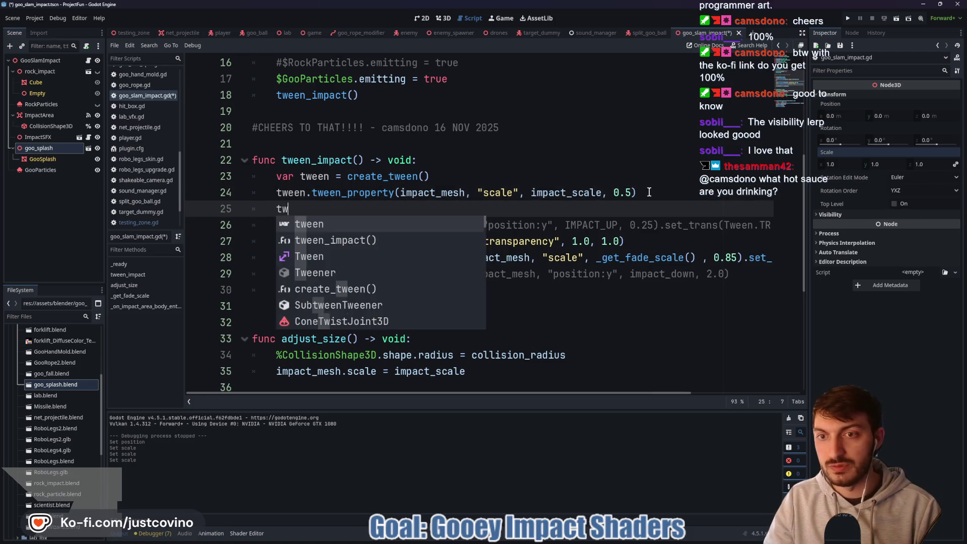
pyautogui.write('een.tween_in')
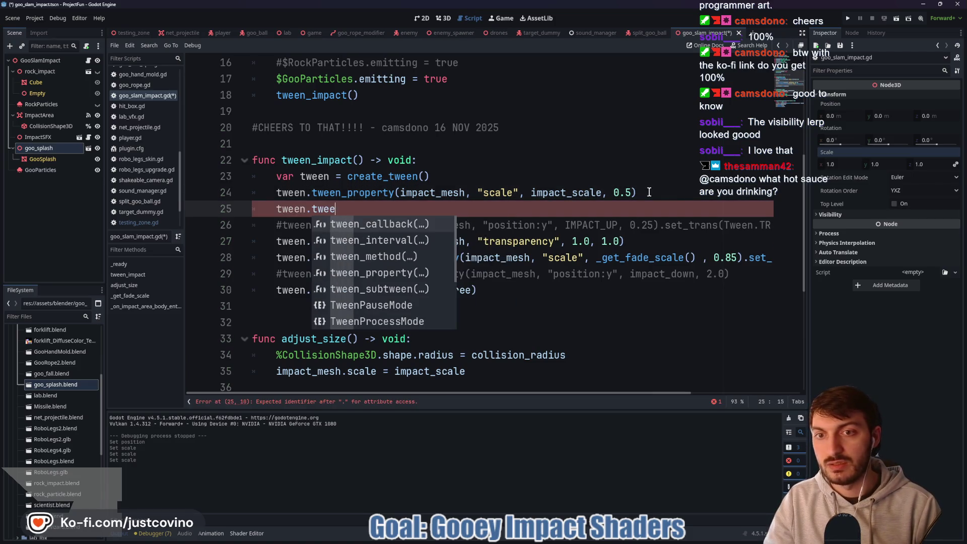
pyautogui.press('Return')
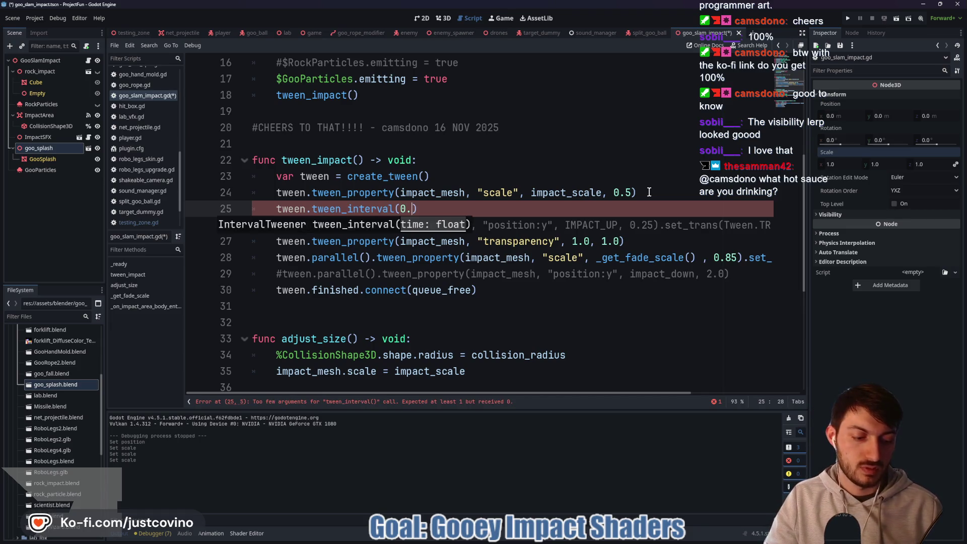
pyautogui.write('25')
pyautogui.click(466, 211)
pyautogui.hotkey('ctrl', 's')
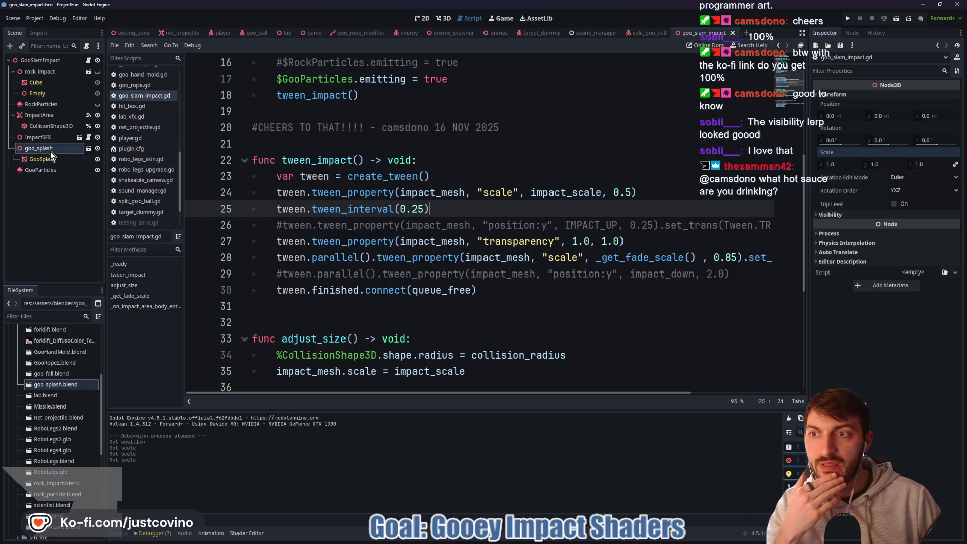
pyautogui.scroll(5, 400, 217)
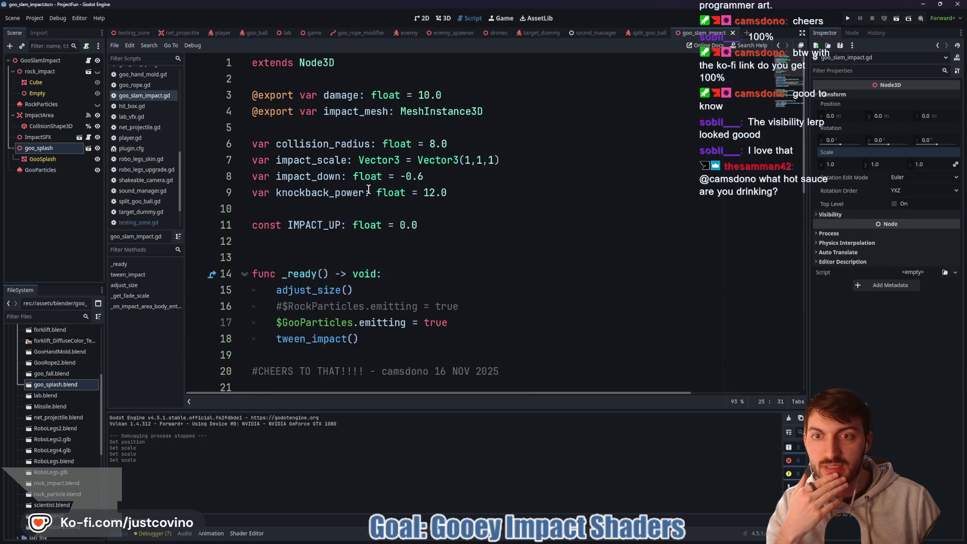
# Select the GooSplash mesh node and show it in the 3D view.
pyautogui.click(48, 160)
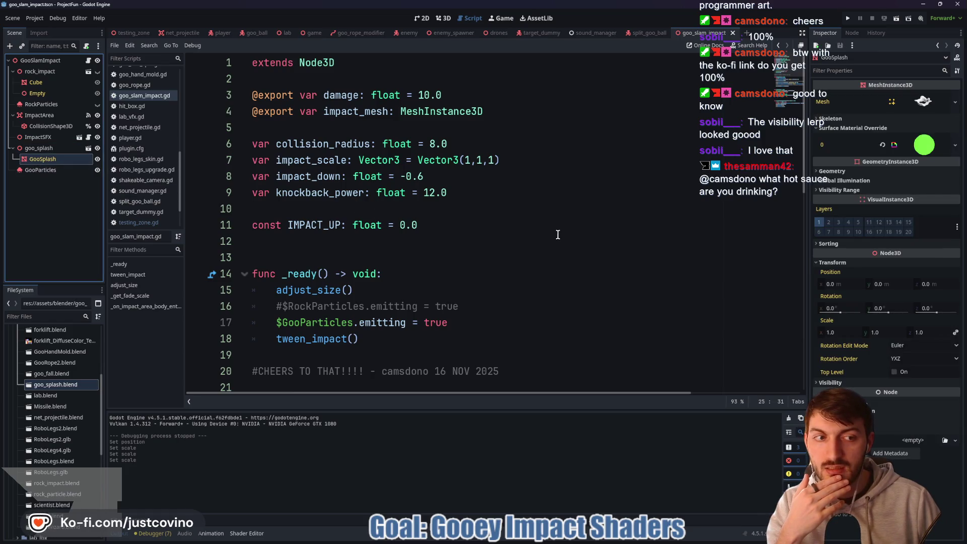
pyautogui.click(56, 148)
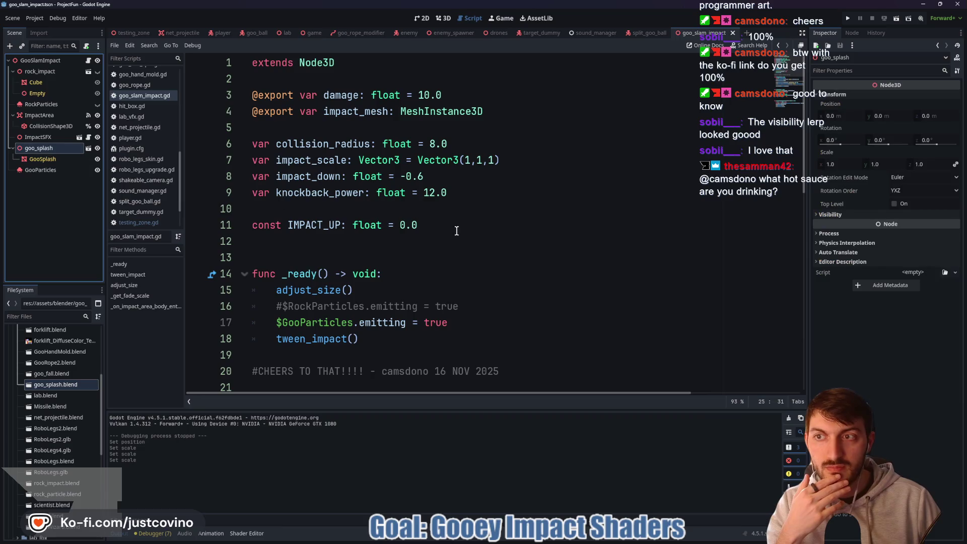
pyautogui.click(88, 159)
pyautogui.click(443, 19)
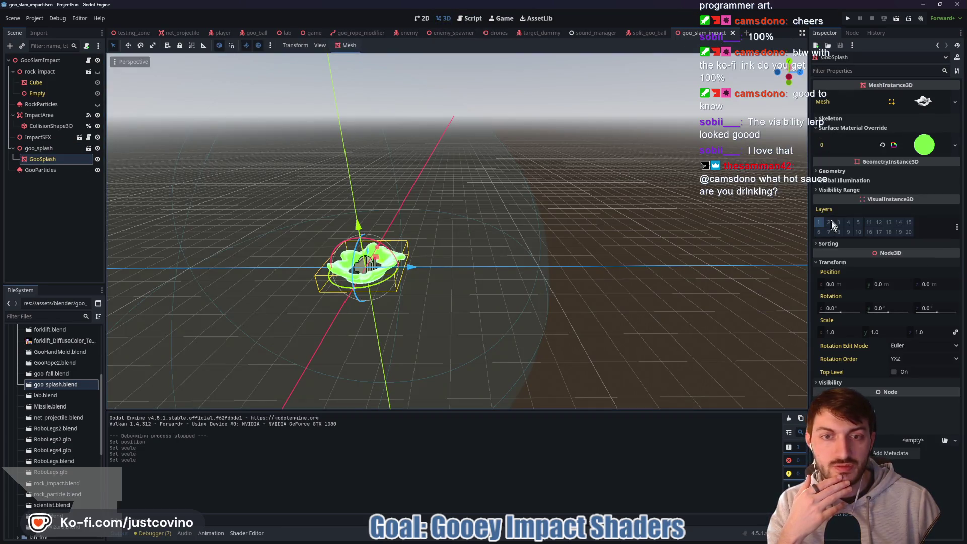
# Set GooSplash's scale to 0.1 on all axes, save, and run the testing_zone scene.
pyautogui.click(846, 332)
pyautogui.write('5')
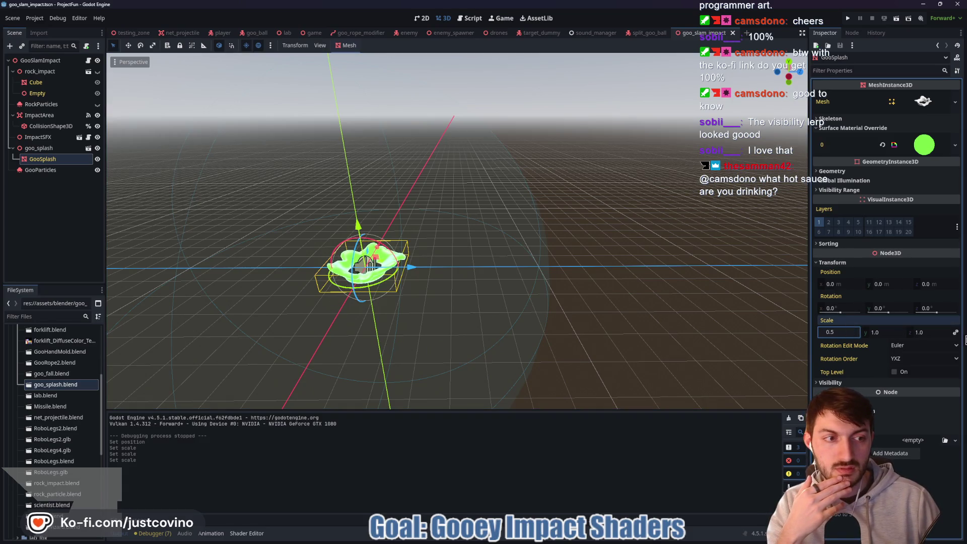
pyautogui.write('0.1')
pyautogui.press('Return')
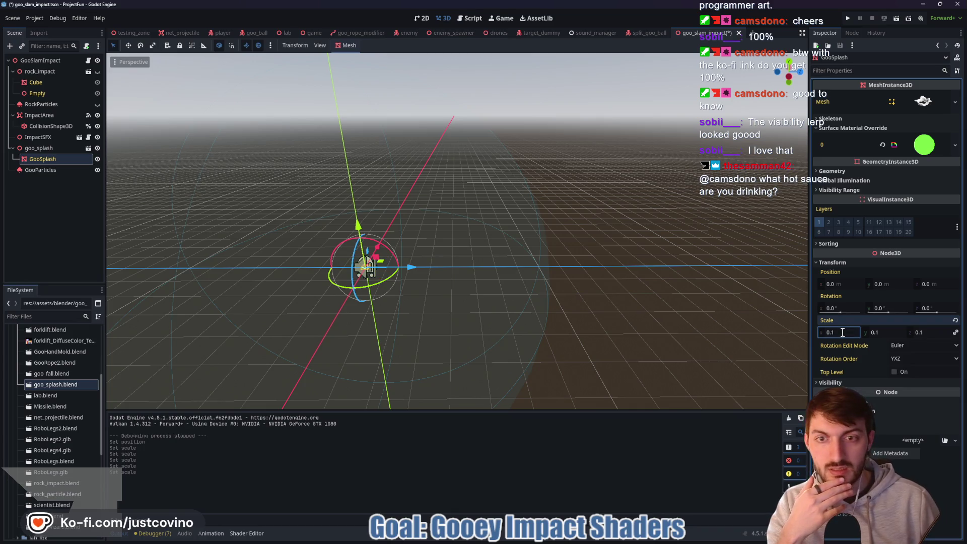
pyautogui.hotkey('ctrl', 's')
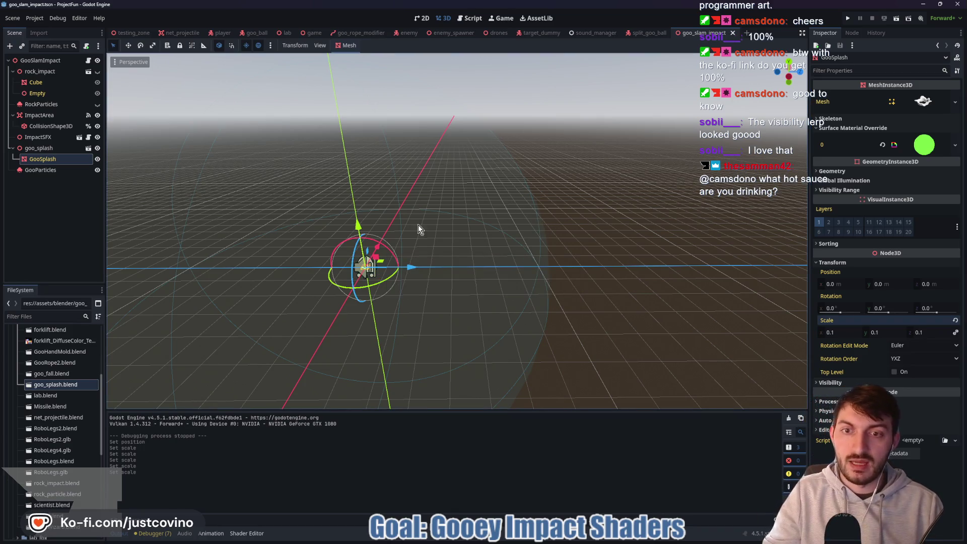
pyautogui.hotkey('ctrl', 'Tab')
pyautogui.press('F6')
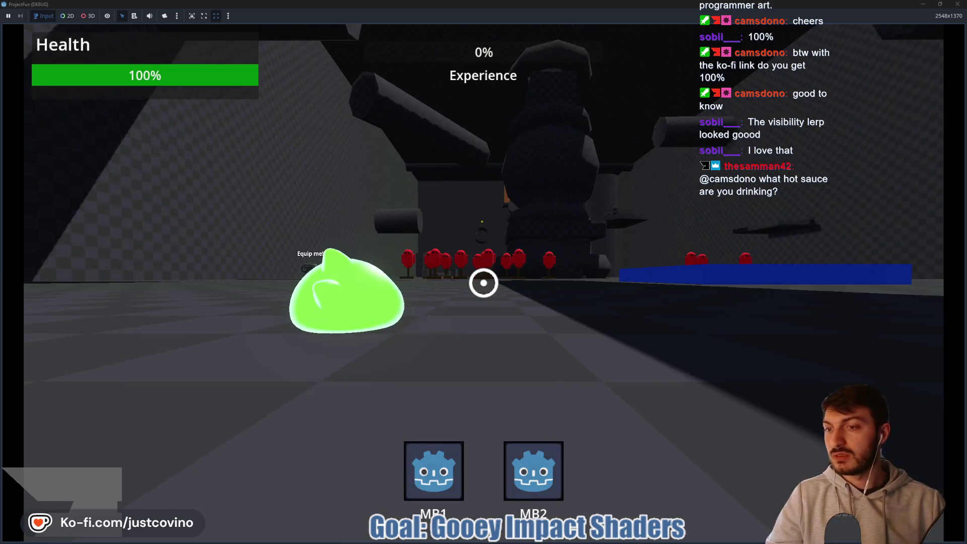
# Attack with the slime's goo arm, slam with the robot to see the splash, then stop with F8.
pyautogui.click(483, 282)
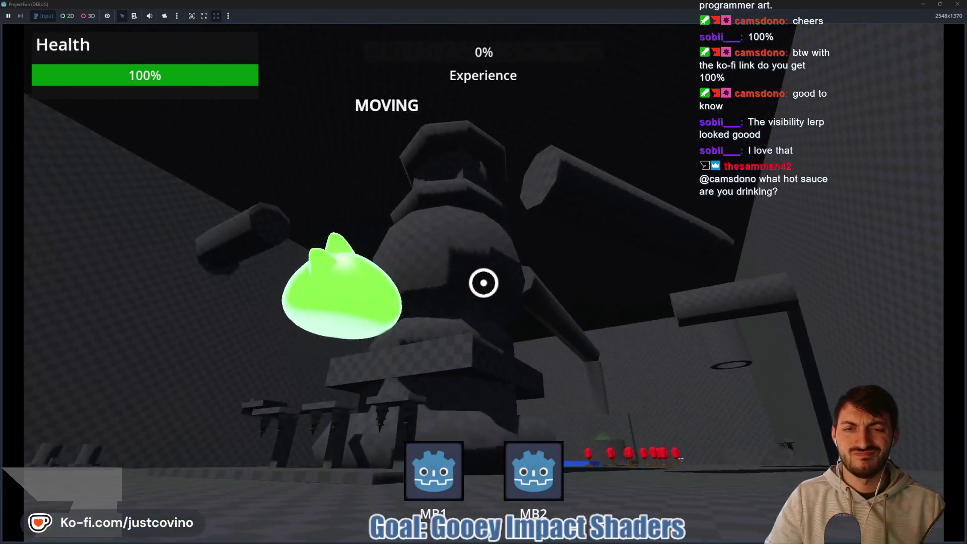
pyautogui.click(483, 283)
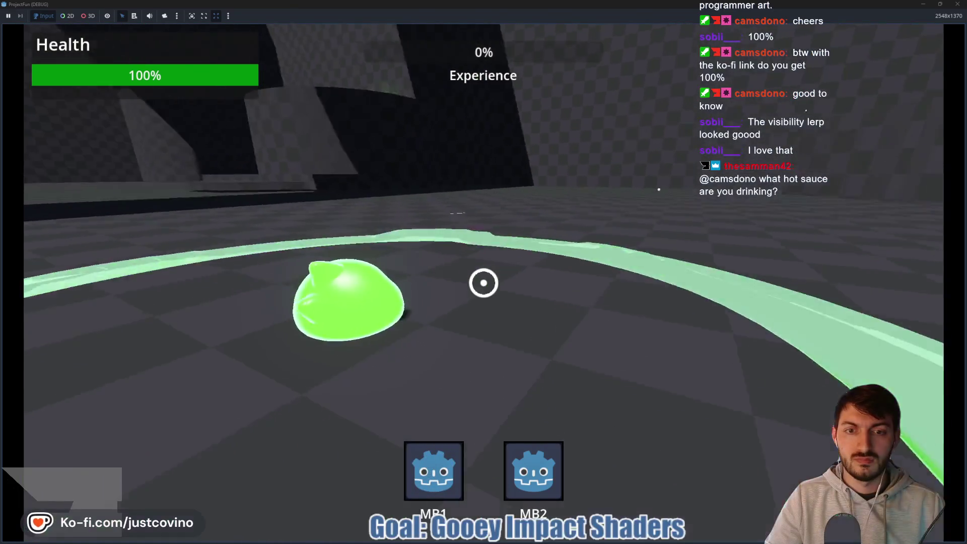
pyautogui.press('w')
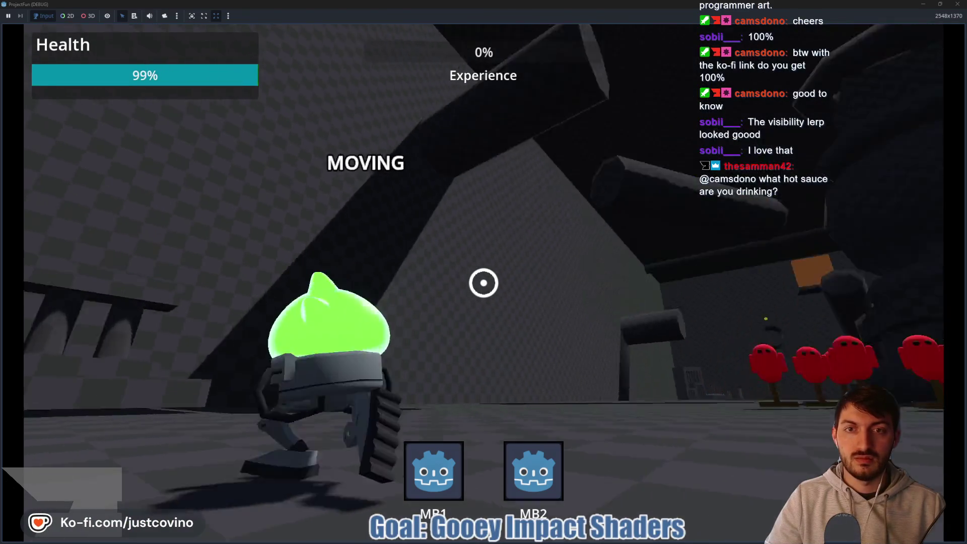
pyautogui.click(483, 282)
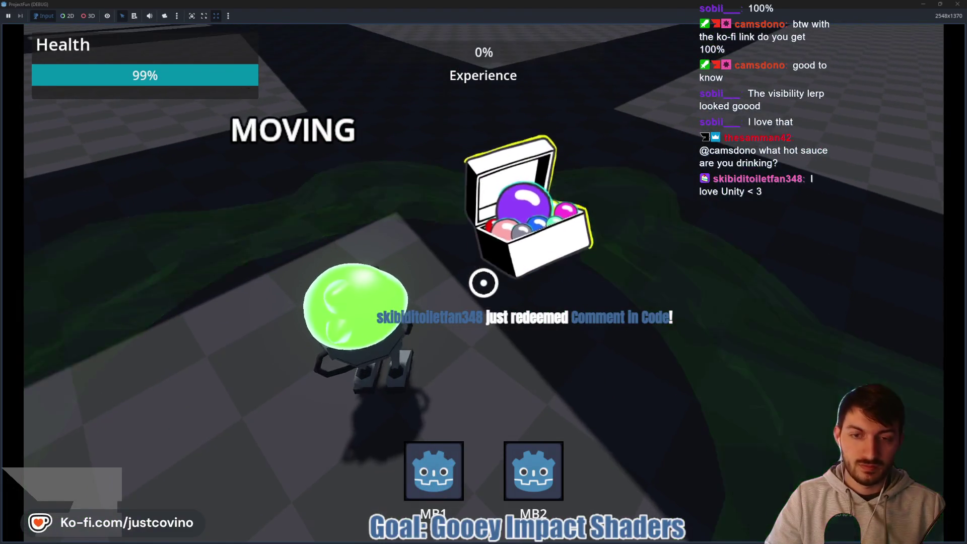
pyautogui.press('F8')
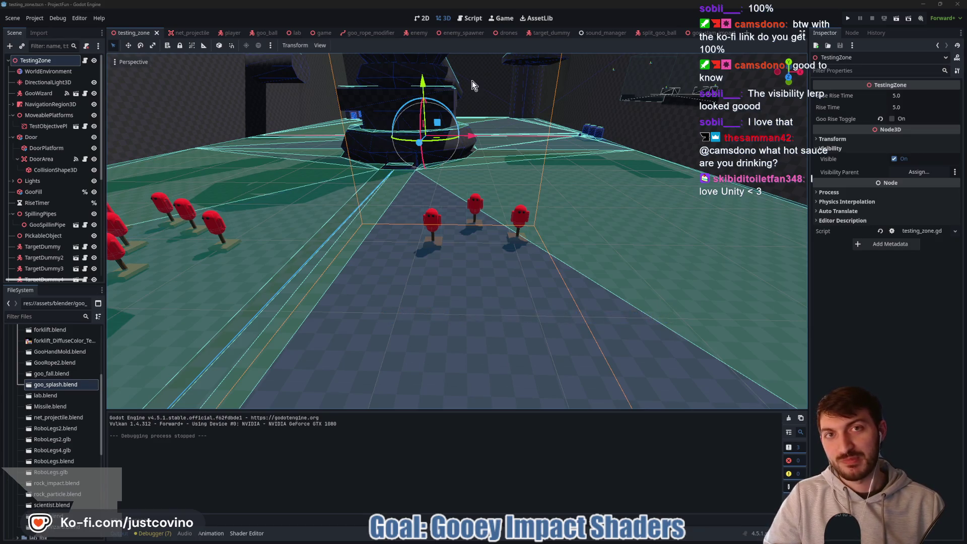
# Insert a new line 14 in testing_zone.gd with the comment '#I love Unity < 3'.
pyautogui.click(471, 18)
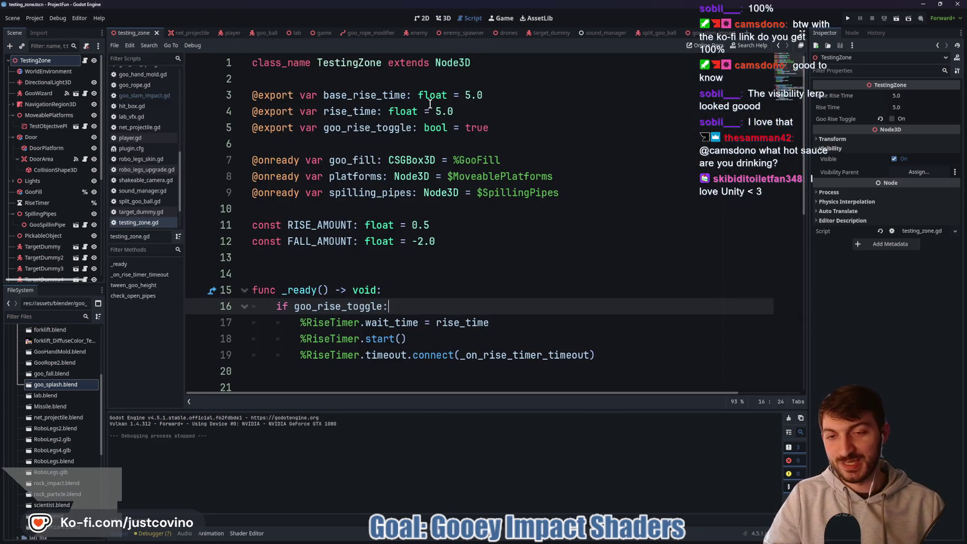
pyautogui.click(313, 263)
pyautogui.press('Return')
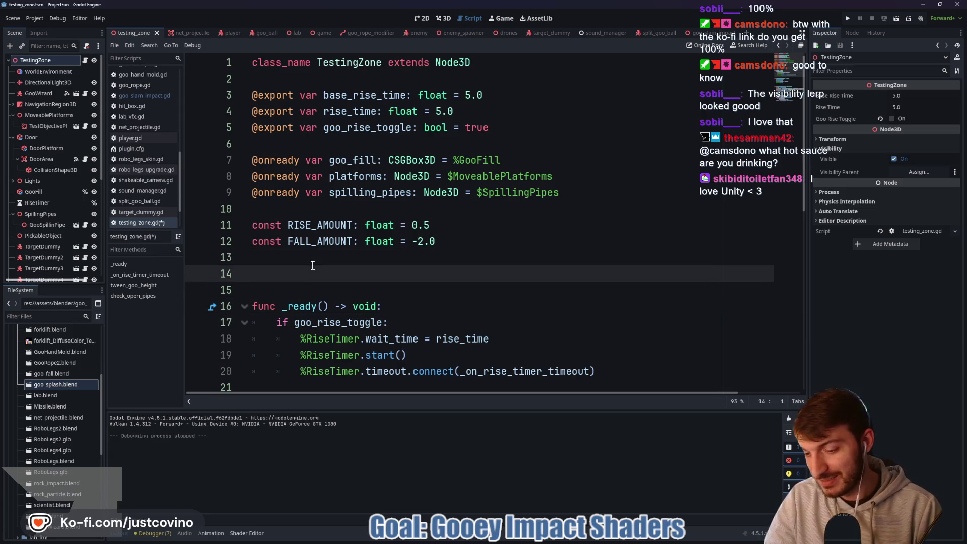
pyautogui.write('$')
pyautogui.press('BackSpace')
pyautogui.write('#I love Unity < 3')
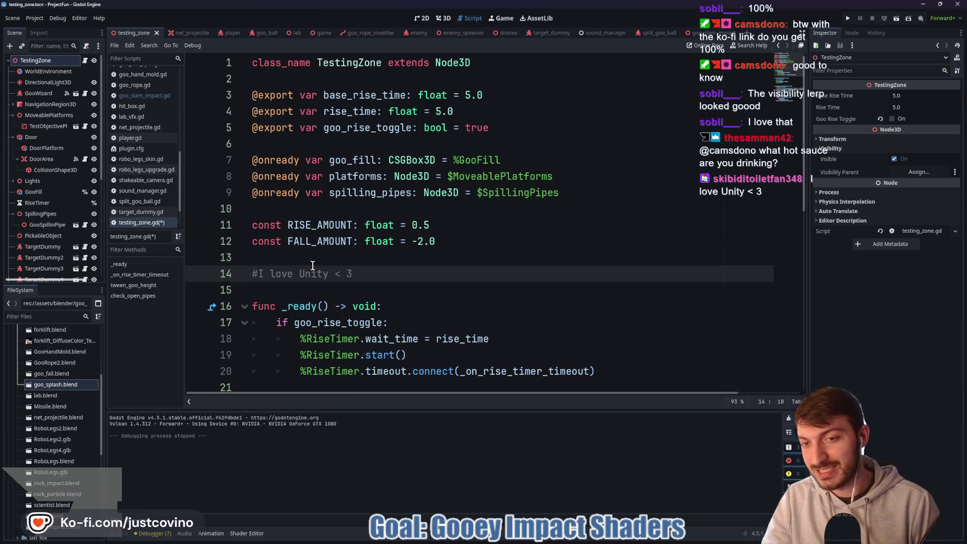
pyautogui.write(' - skibid')
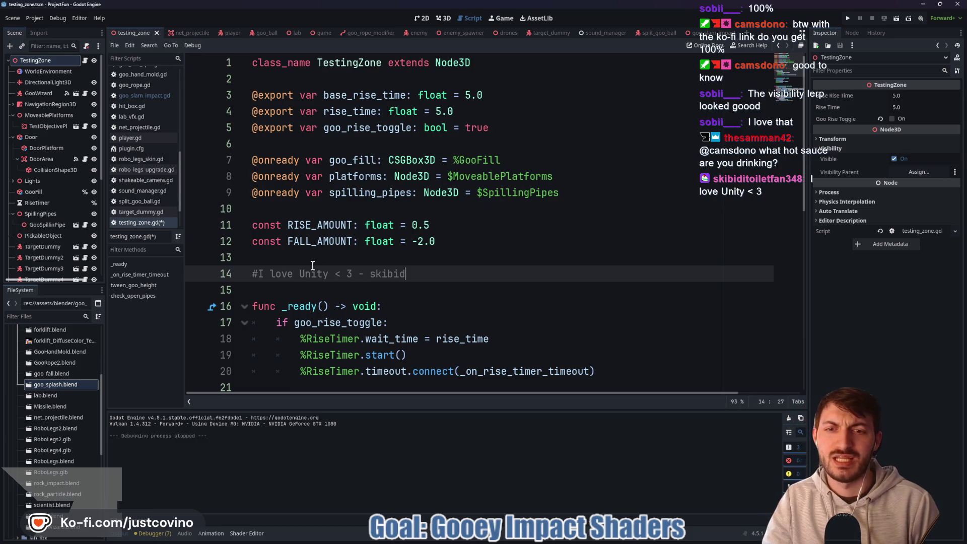
pyautogui.write('it')
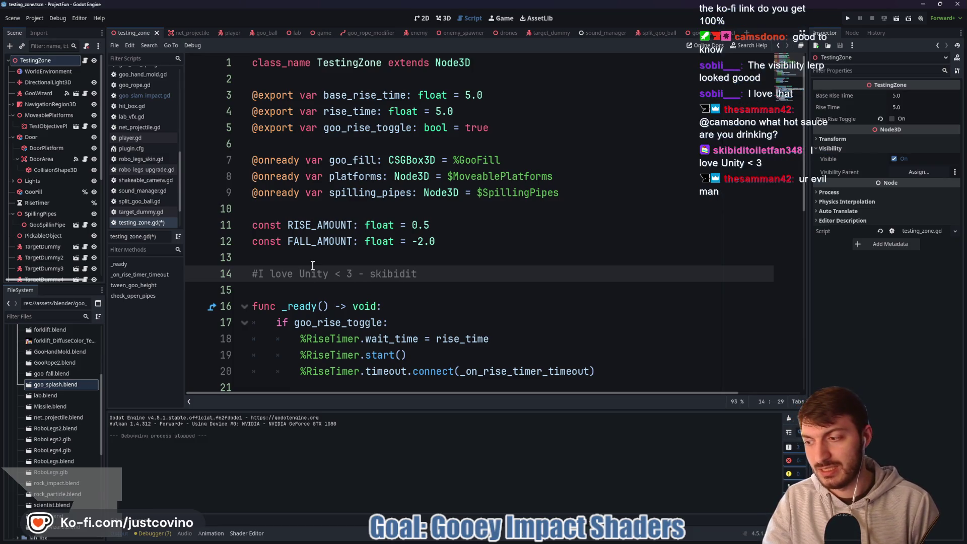
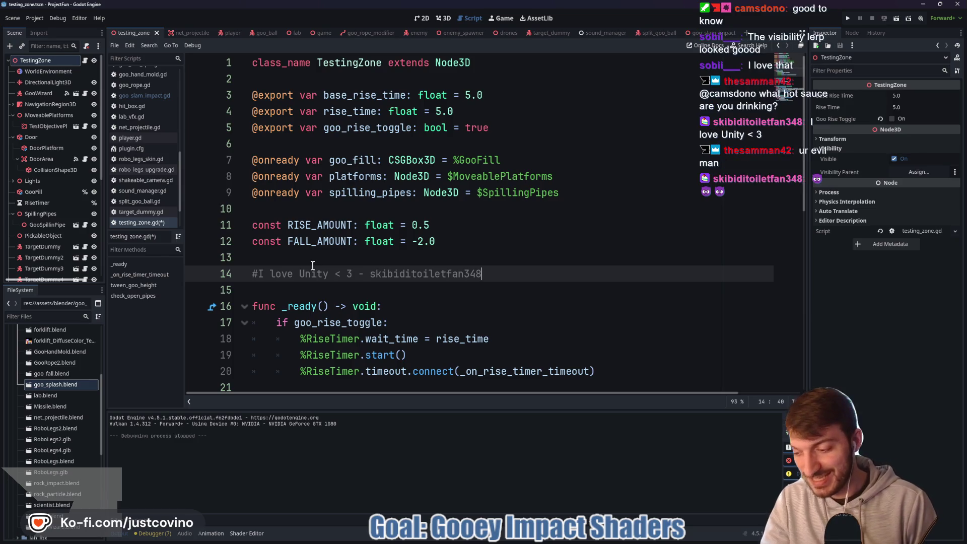
# Finish dating the line-14 comment as 16 NOV 2025 and save testing_zone.gd.
pyautogui.write(' 16 NOV')
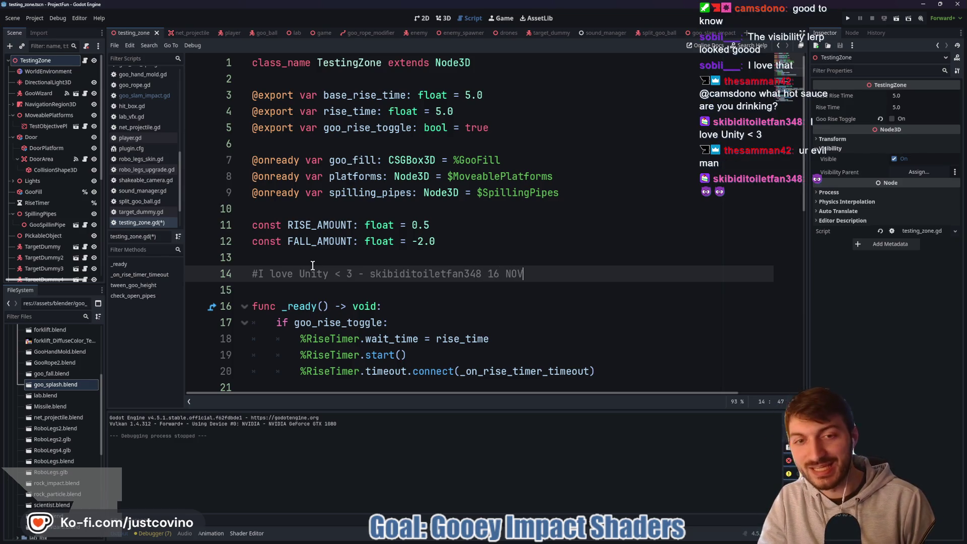
pyautogui.hotkey('ctrl', 's')
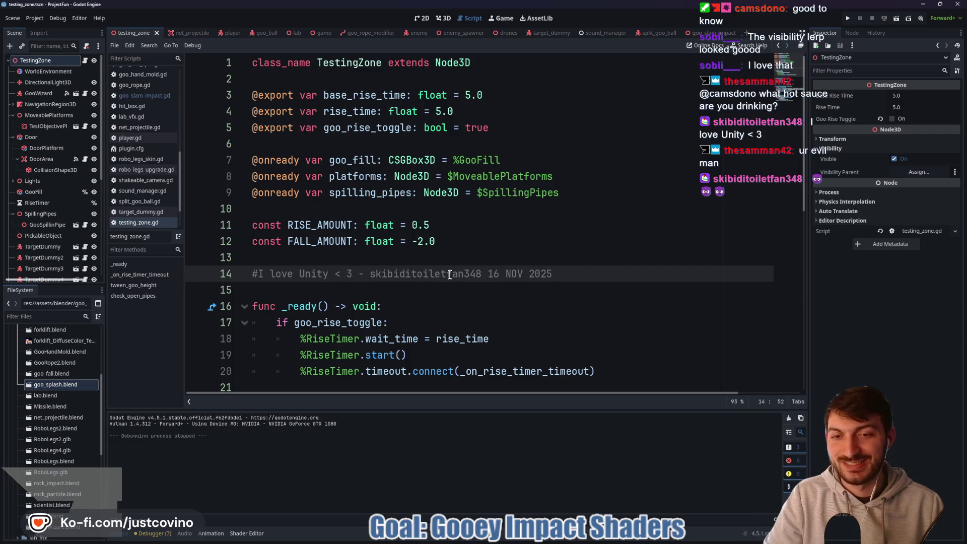
pyautogui.click(436, 287)
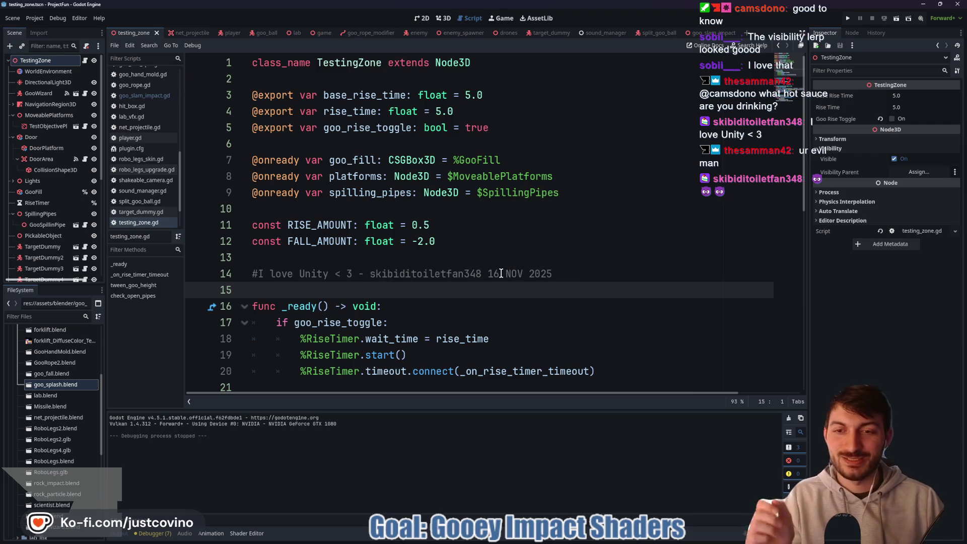
# Open the goo_slam_impact scene and its goo_slam_impact.gd script.
pyautogui.scroll(-4, 572, 279)
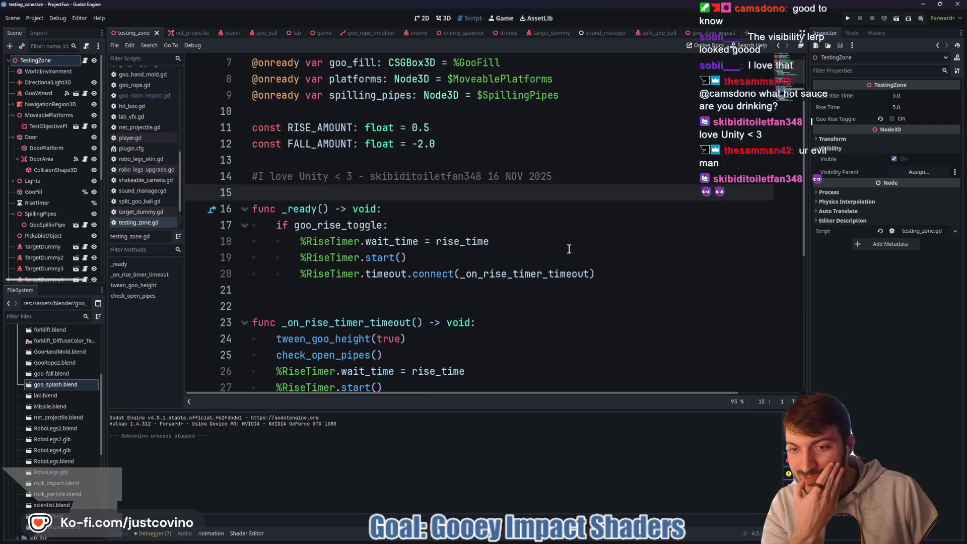
pyautogui.scroll(-4, 569, 249)
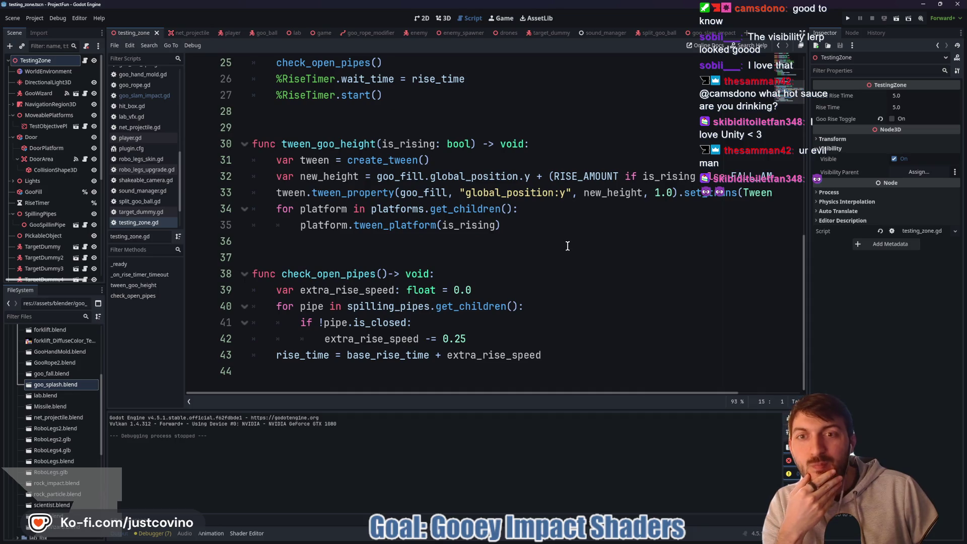
pyautogui.scroll(4, 568, 246)
pyautogui.scroll(-1, 568, 245)
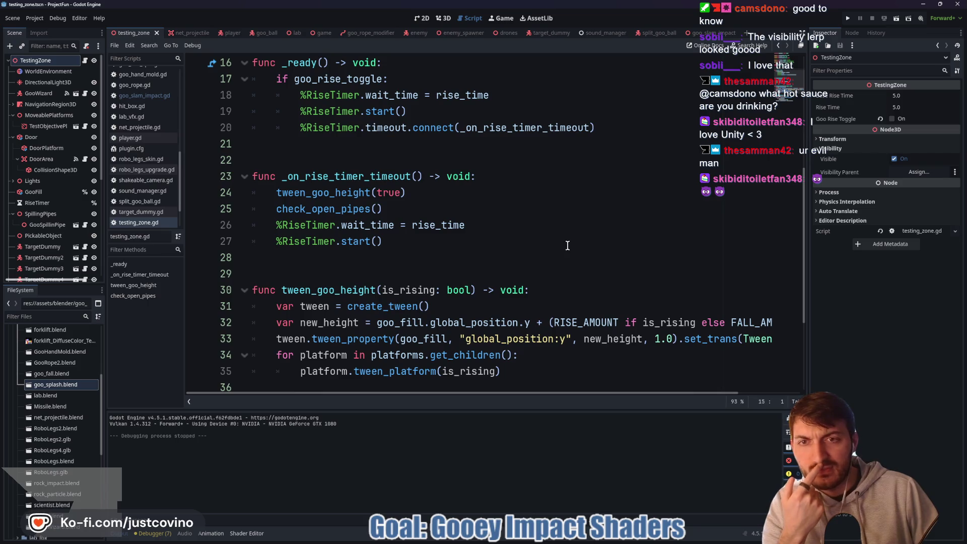
pyautogui.click(708, 33)
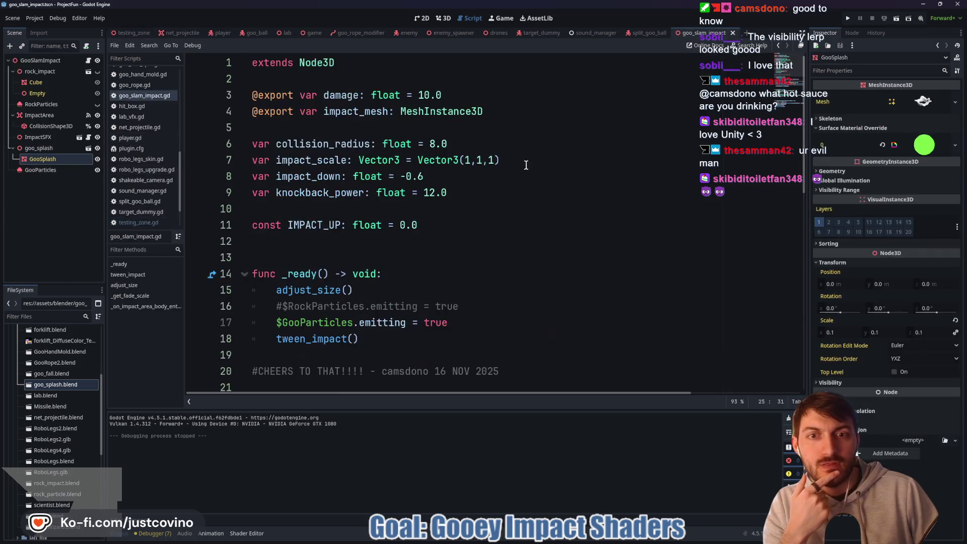
# Comment out the impact_mesh.scale line 35 in adjust_size with # and save goo_slam_impact.gd.
pyautogui.scroll(-3, 443, 230)
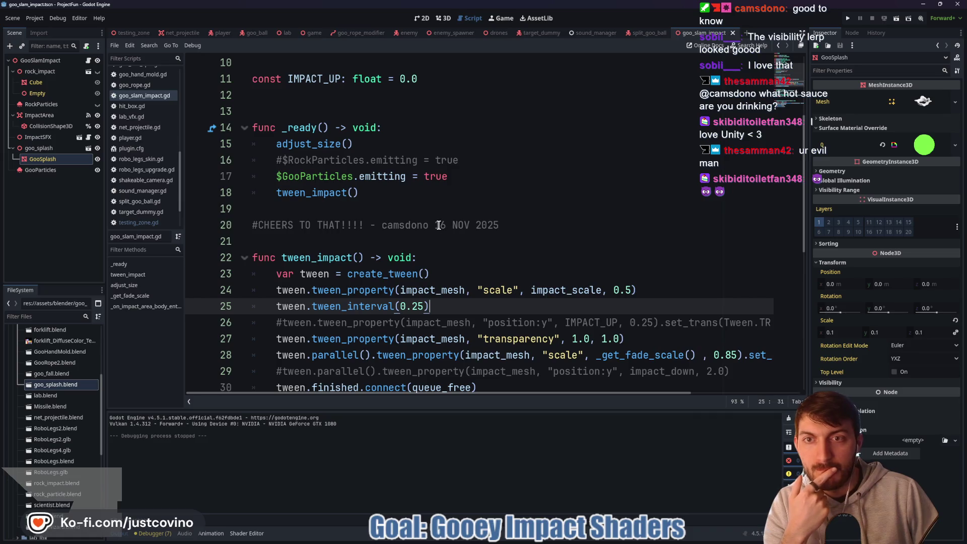
pyautogui.doubleClick(308, 143)
pyautogui.scroll(-1, 393, 186)
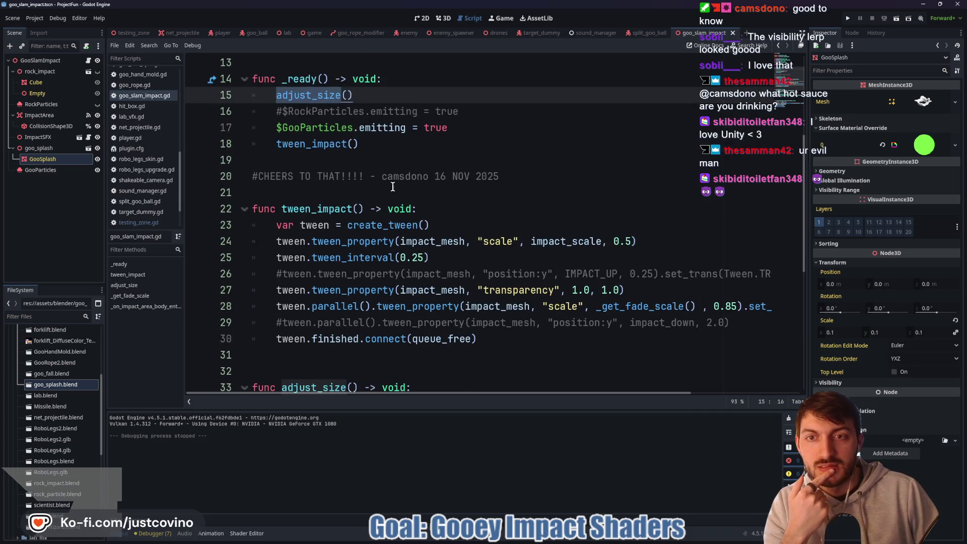
pyautogui.scroll(-3, 450, 227)
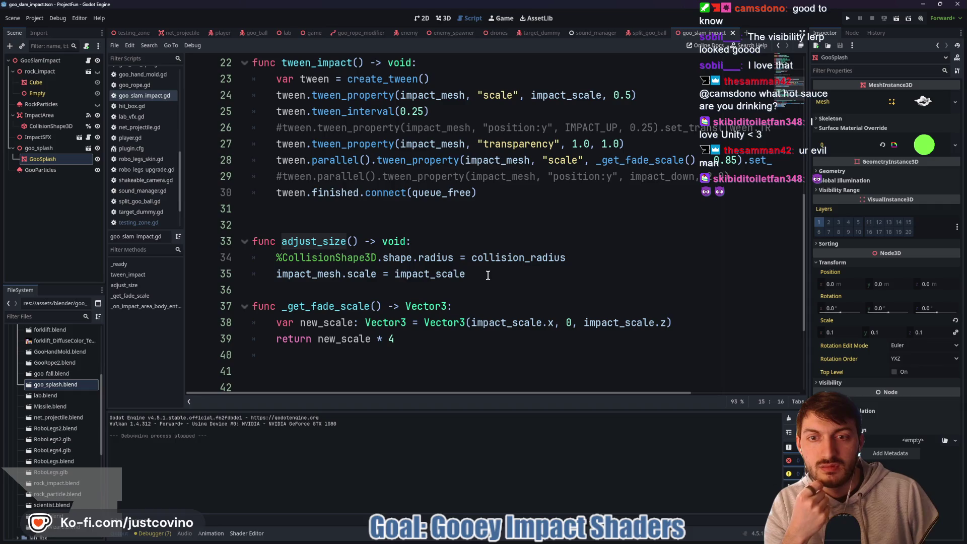
pyautogui.scroll(5, 474, 274)
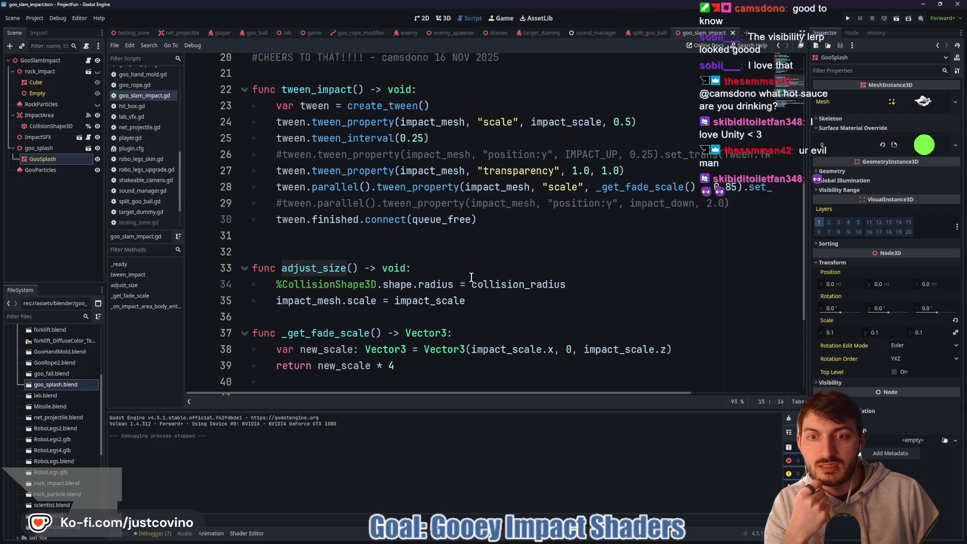
pyautogui.scroll(-4, 471, 277)
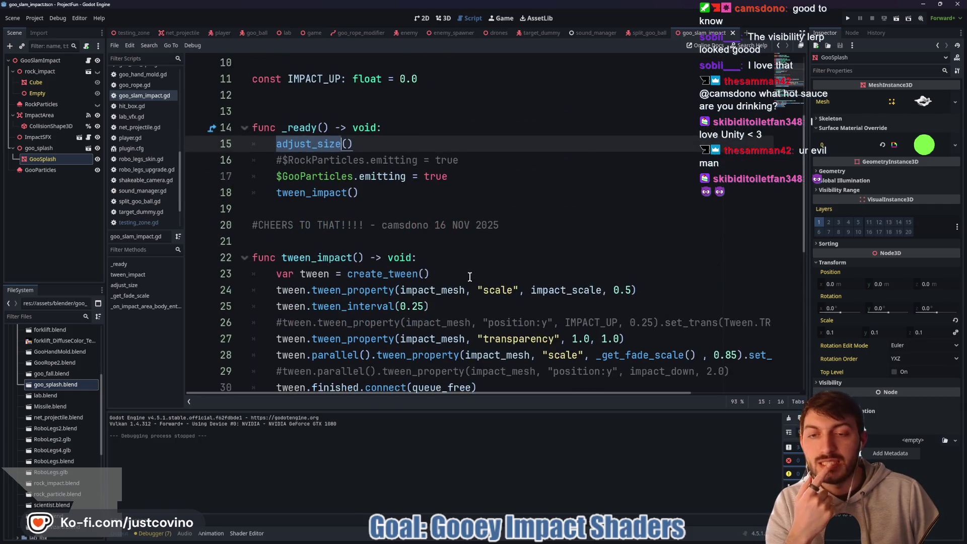
pyautogui.click(275, 323)
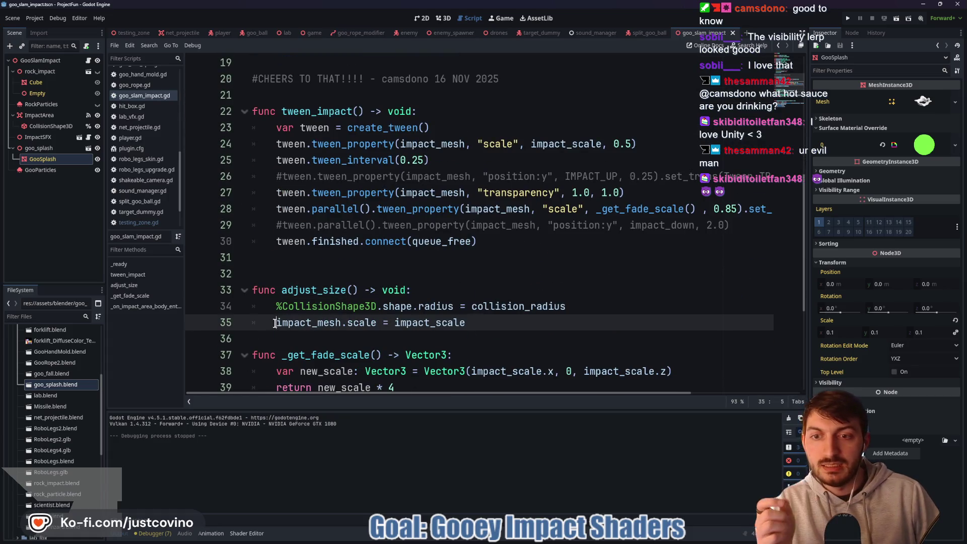
pyautogui.write('#')
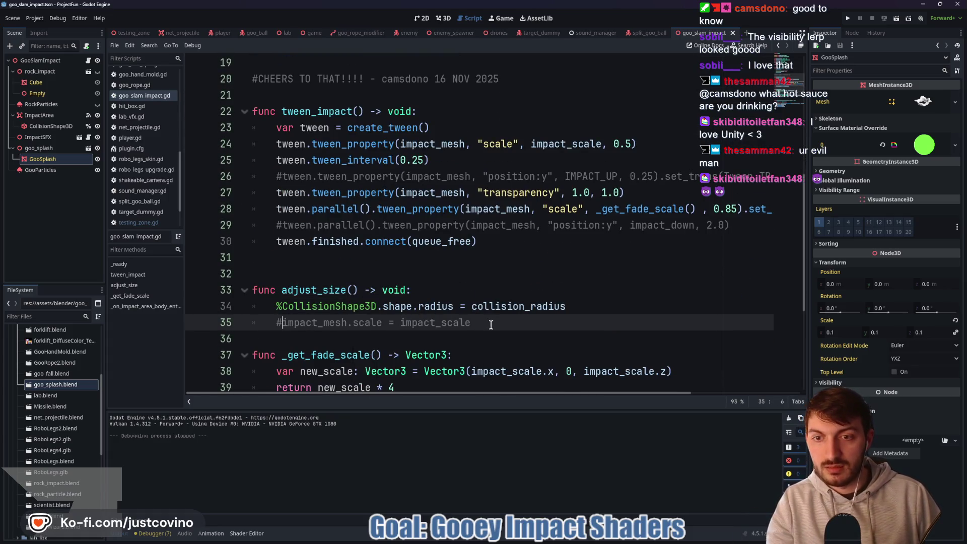
pyautogui.hotkey('ctrl', 's')
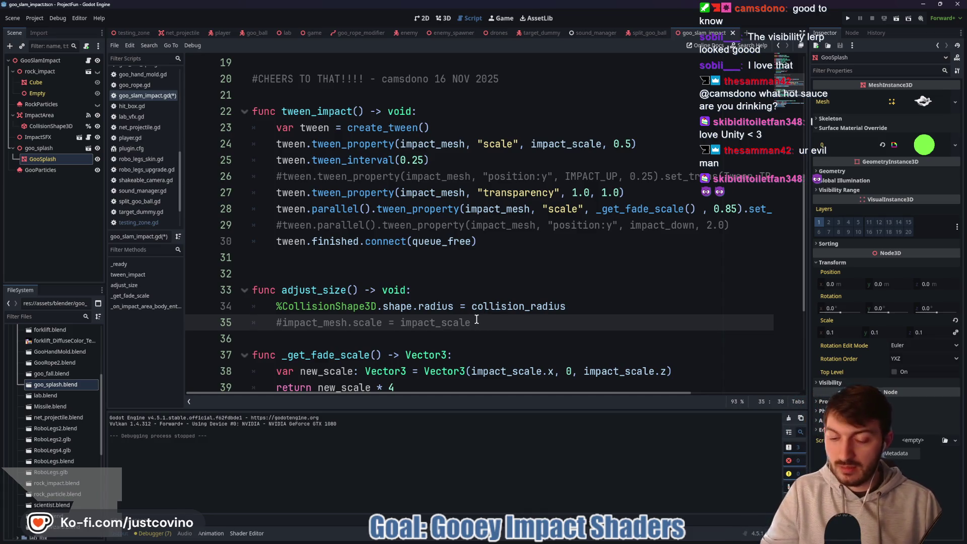
# Go back to the testing_zone scene and run it with F6.
pyautogui.click(313, 34)
pyautogui.click(134, 33)
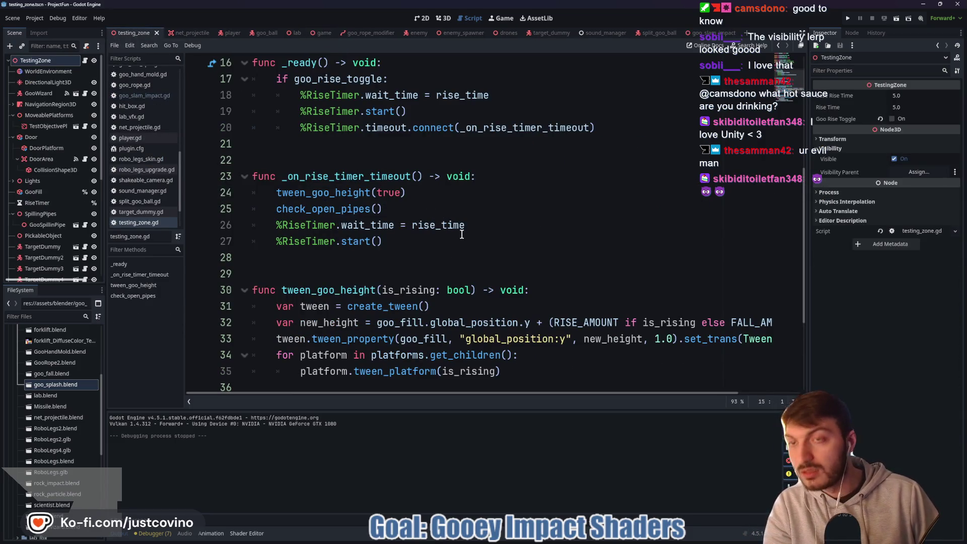
pyautogui.press('F6')
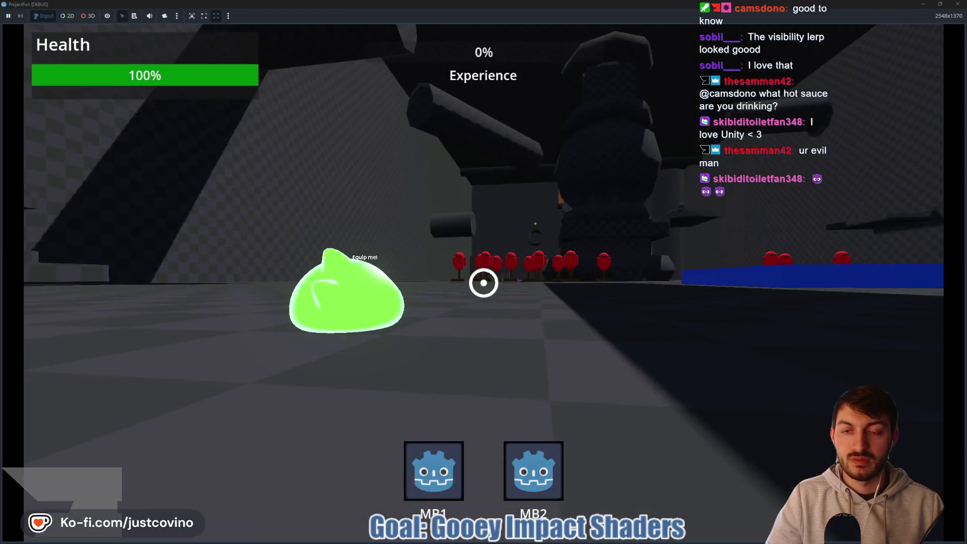
pyautogui.press('w')
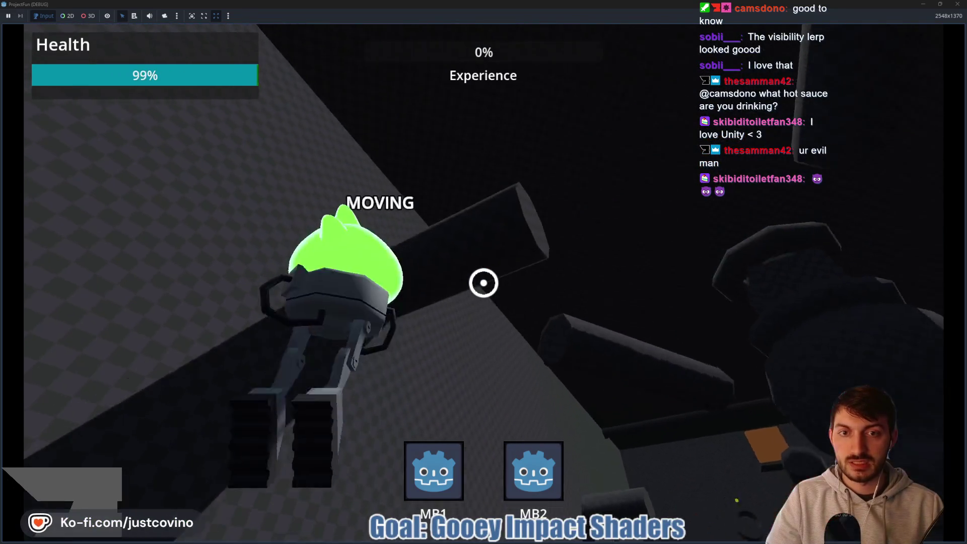
pyautogui.click(484, 282)
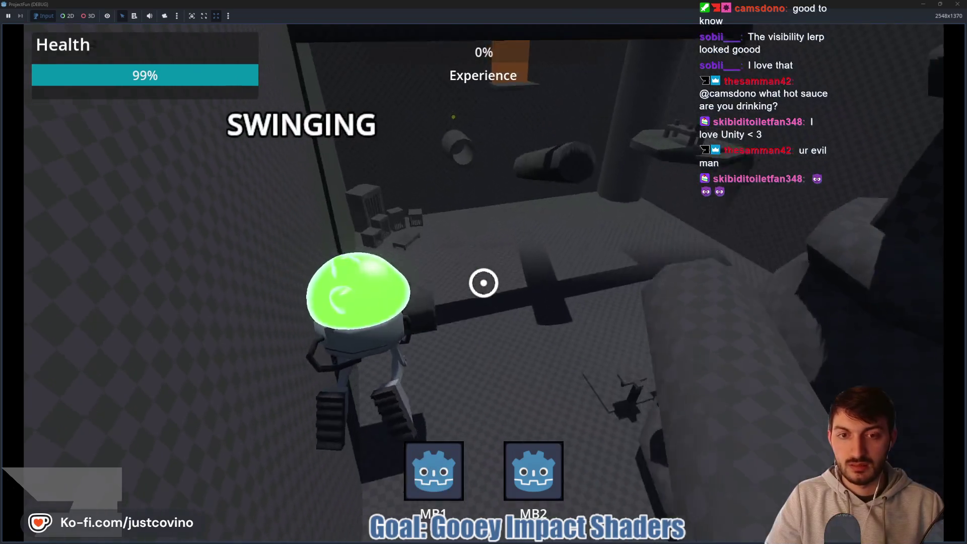
pyautogui.rightClick(484, 283)
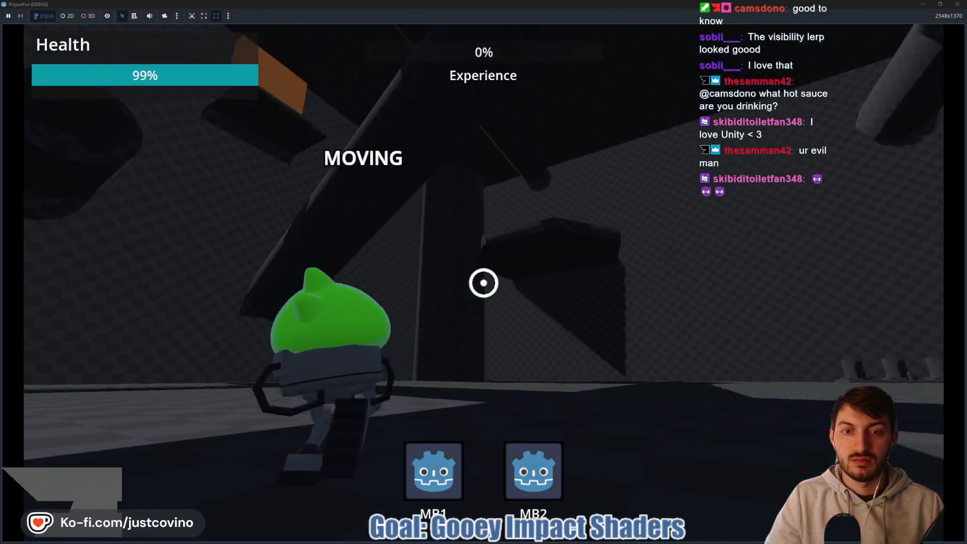
pyautogui.click(484, 283)
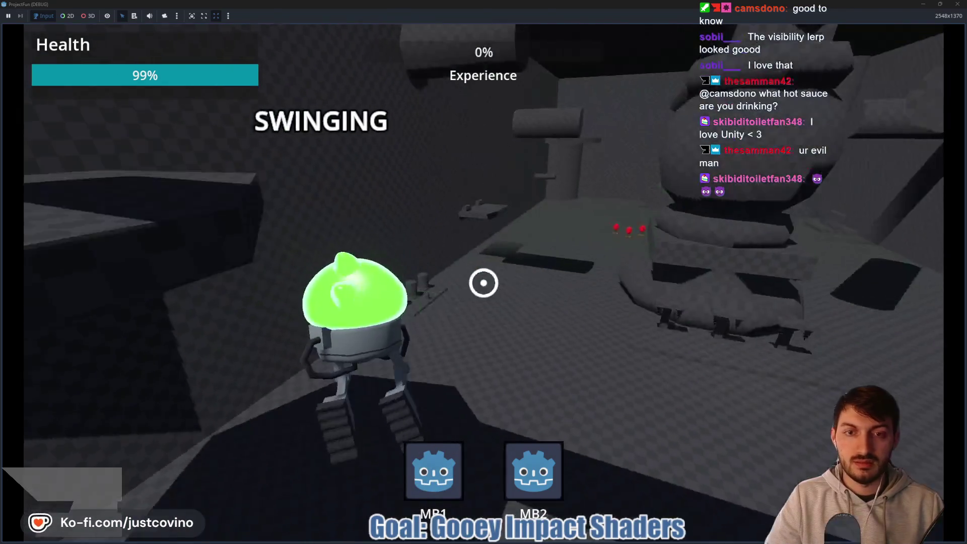
pyautogui.rightClick(484, 283)
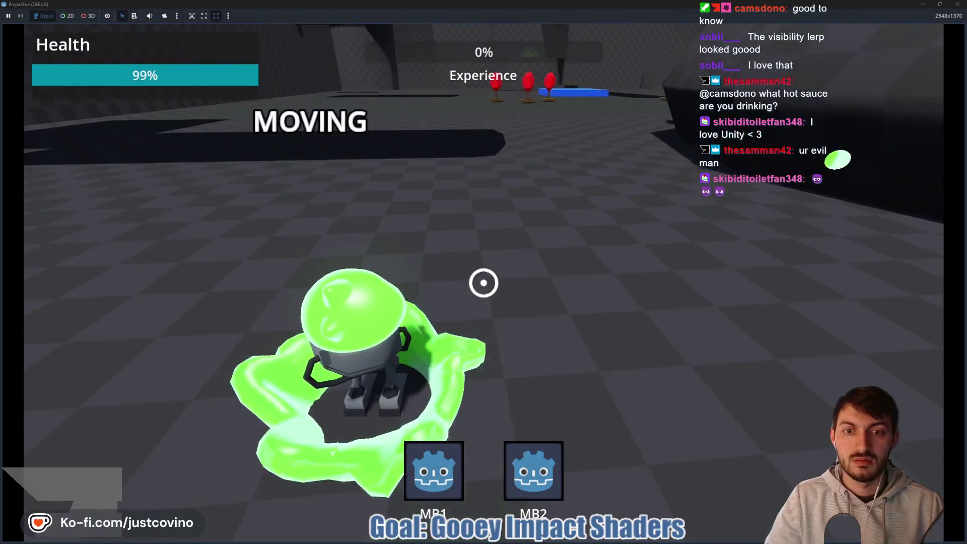
pyautogui.press('Escape')
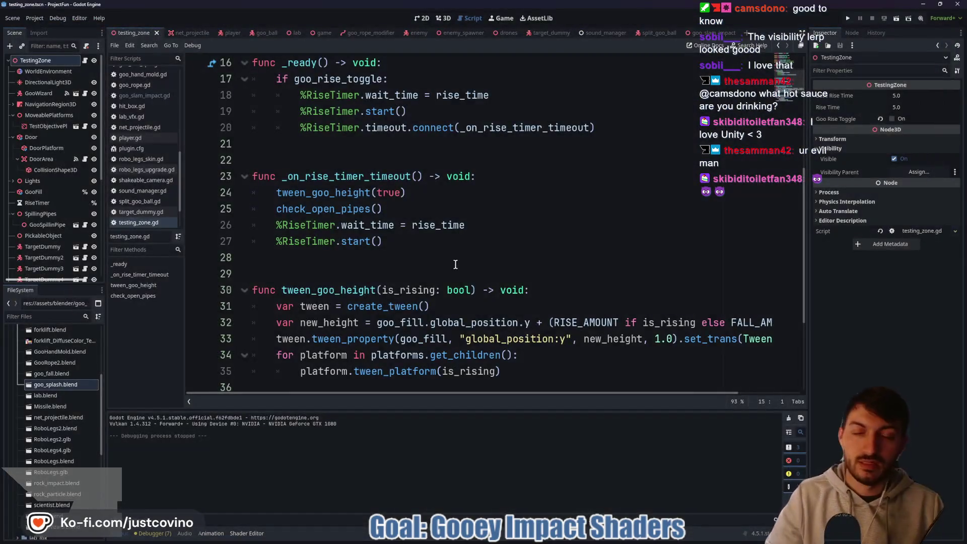
# Change line 28's fade-scale tween from TRANS_BACK to Tween.TRANS_BOUNCE, then rerun testing_zone.
pyautogui.click(705, 33)
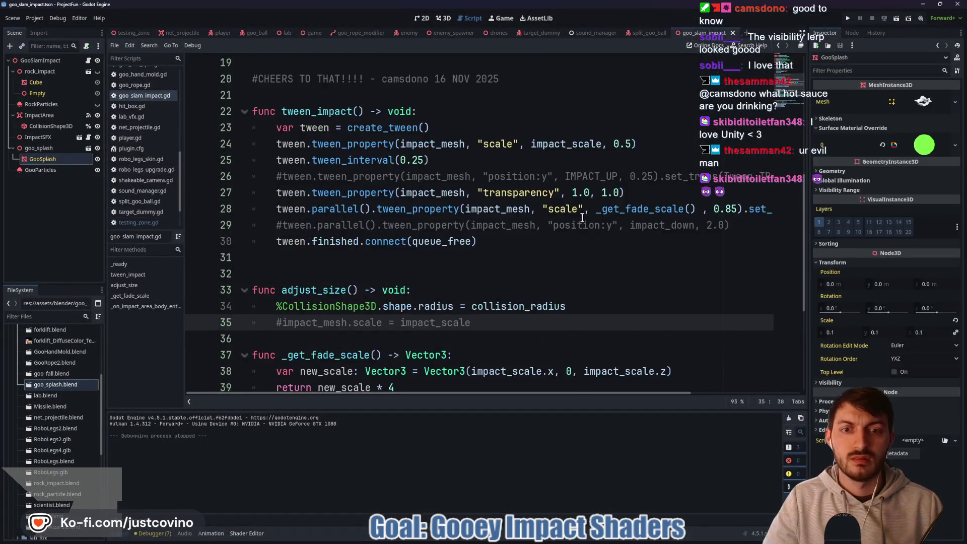
pyautogui.scroll(-3, 555, 251)
pyautogui.scroll(4, 559, 292)
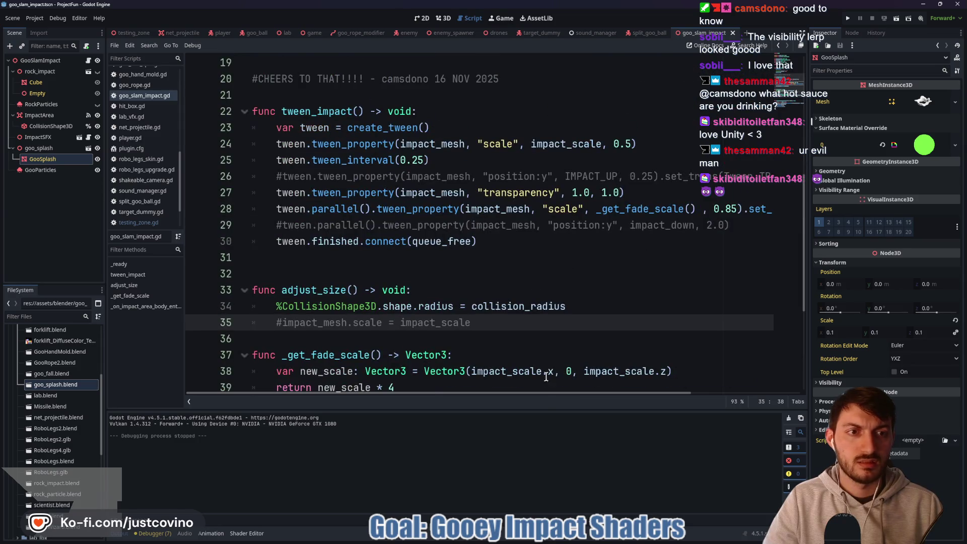
pyautogui.moveTo(544, 393); pyautogui.dragTo(654, 393)
pyautogui.click(769, 209)
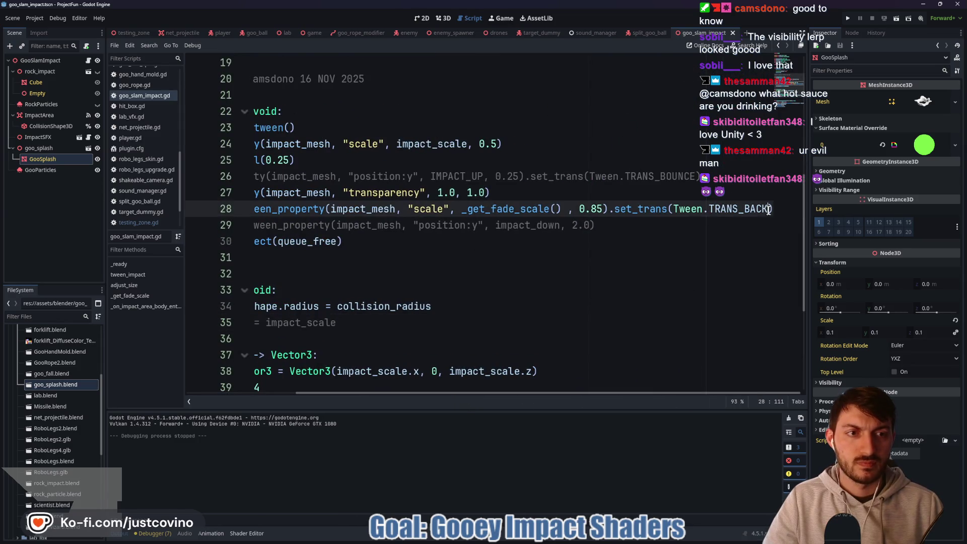
pyautogui.press('BackSpace')
pyautogui.press('BackSpace')
pyautogui.press('BackSpace')
pyautogui.write('OUN')
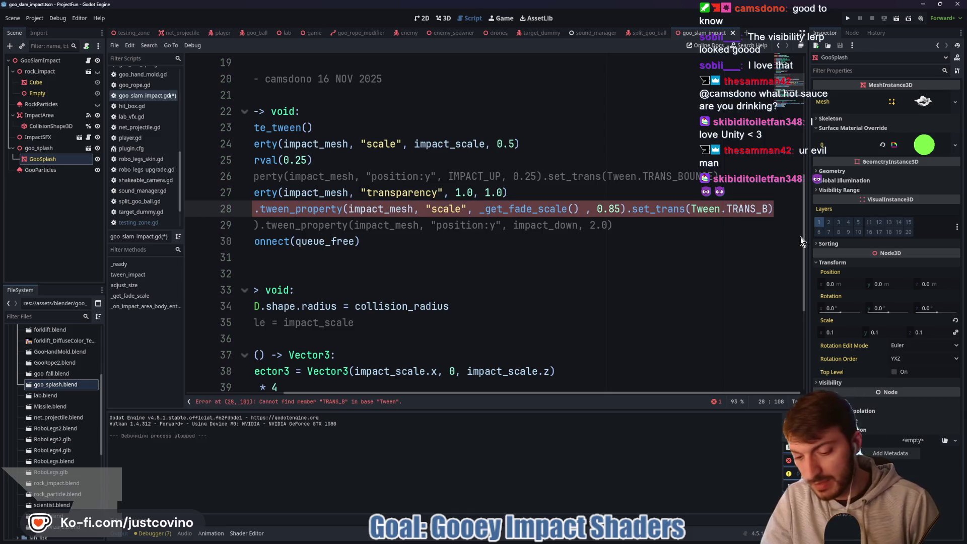
pyautogui.press('Return')
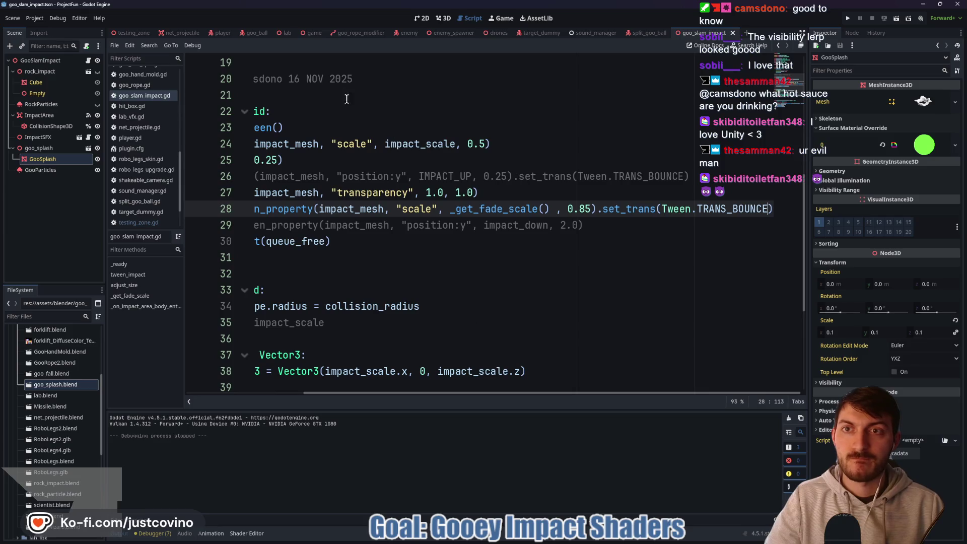
pyautogui.click(130, 32)
pyautogui.press('F6')
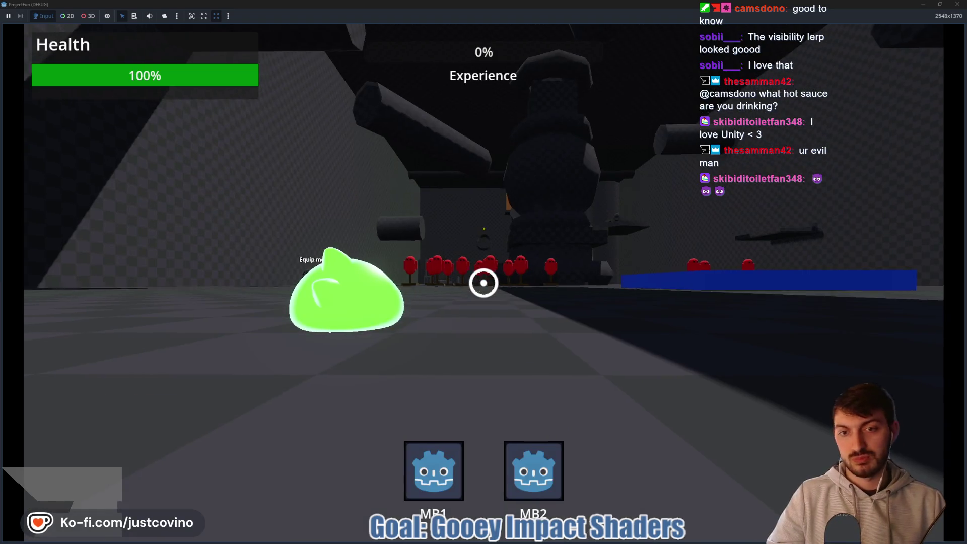
# Move, swing on tongues and slam the floor to test the splash, then stop the game with F8.
pyautogui.press('w')
pyautogui.click(484, 283)
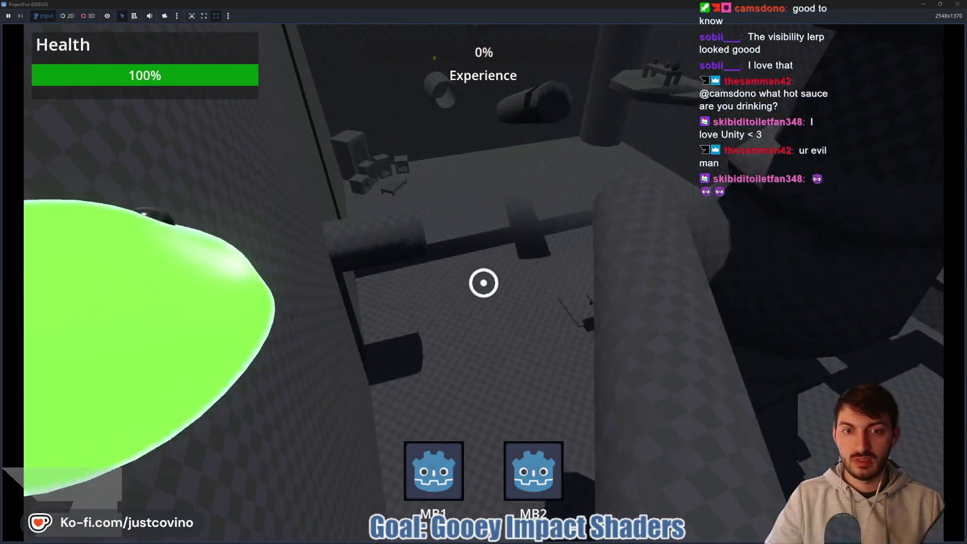
pyautogui.click(484, 283)
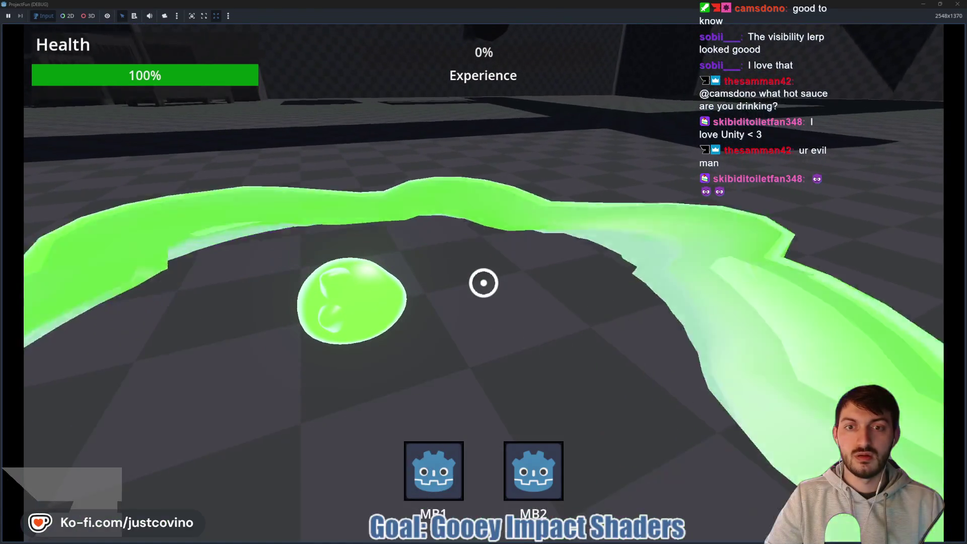
pyautogui.press('w')
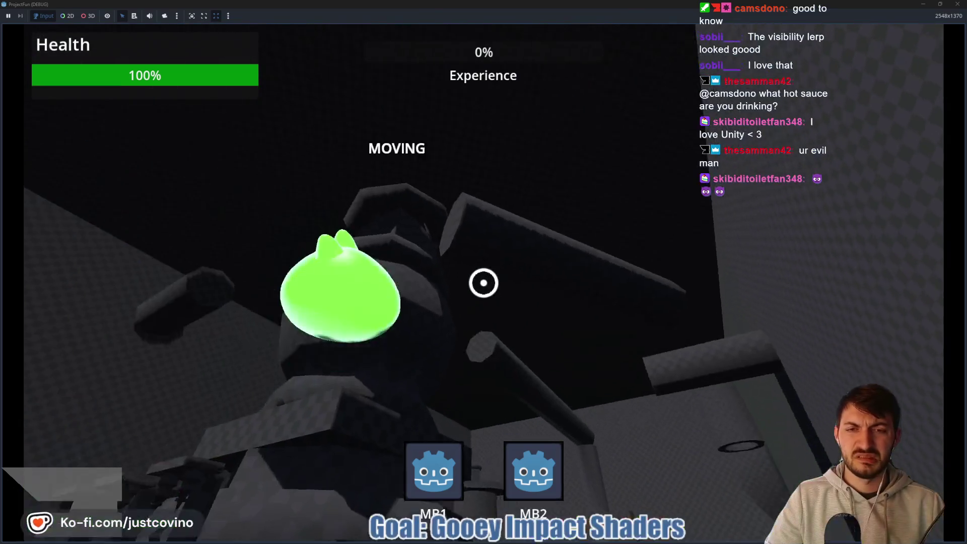
pyautogui.click(484, 282)
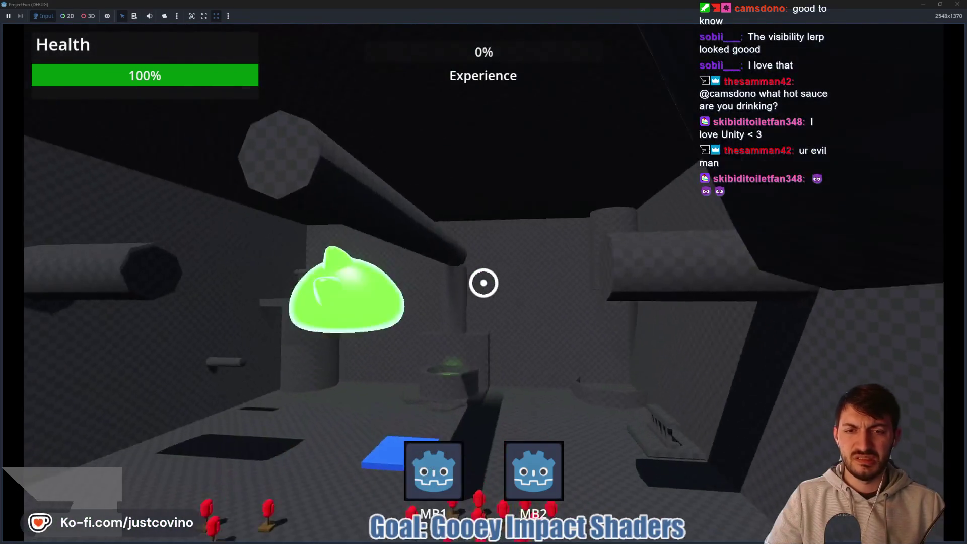
pyautogui.click(484, 283)
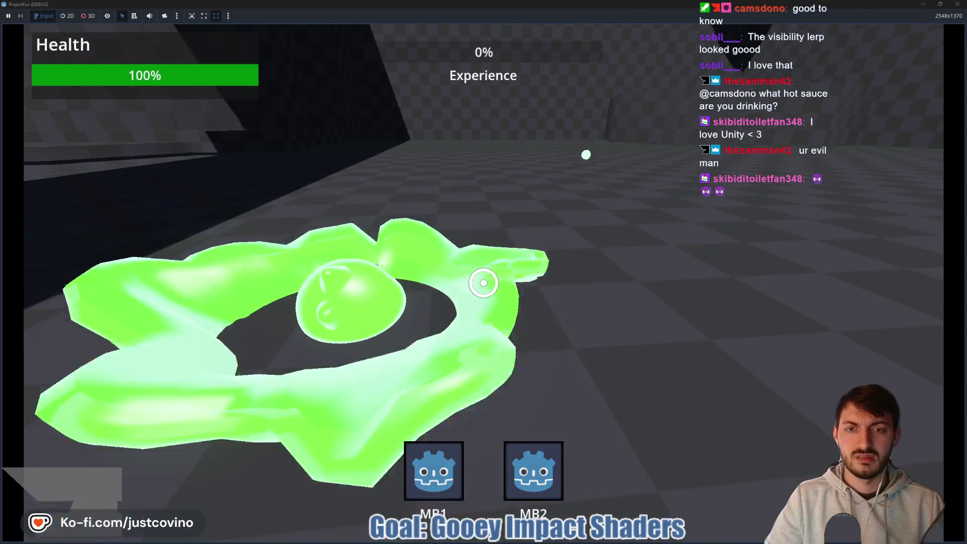
pyautogui.press('F8')
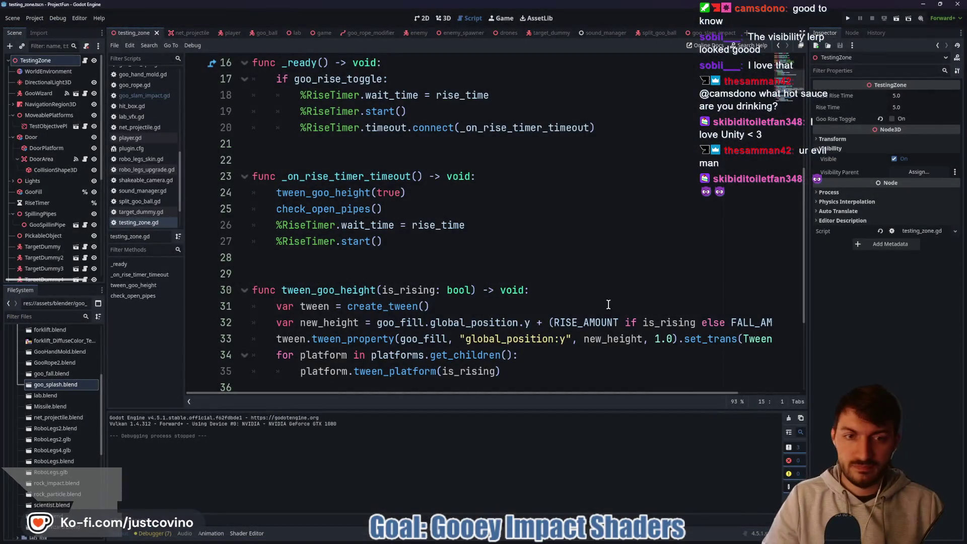
# Delete .set_trans(Tween.TRANS_BOUNCE) from line 28 and save goo_slam_impact.gd.
pyautogui.click(712, 33)
pyautogui.moveTo(598, 208); pyautogui.dragTo(779, 216)
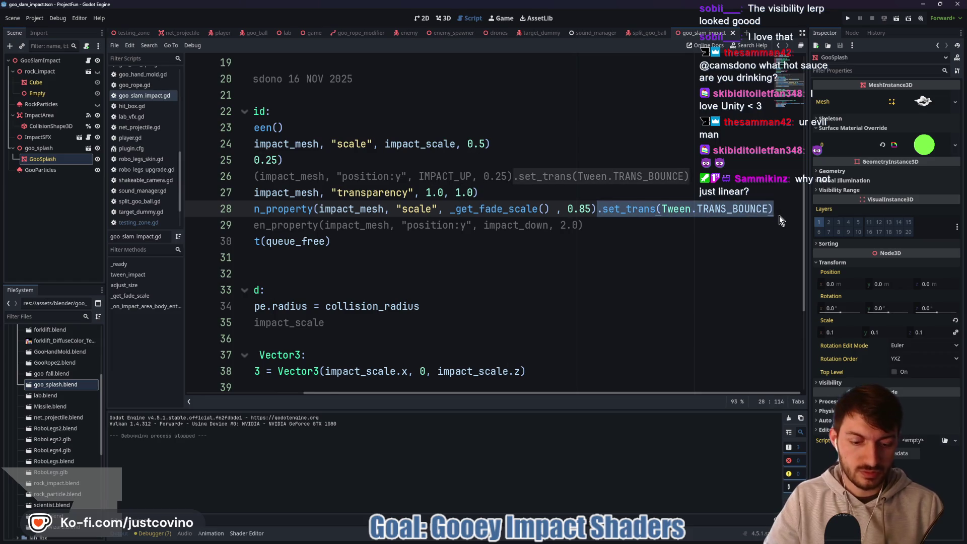
pyautogui.press('BackSpace')
pyautogui.hotkey('ctrl', 's')
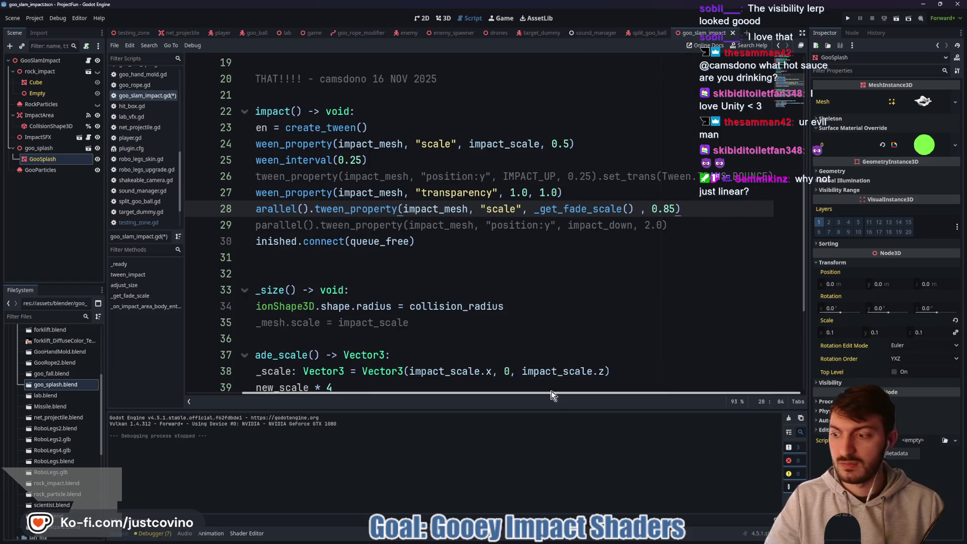
# Shorten line 24's first scale tween from 0.5 to 0.25 seconds, save, and run testing_zone.
pyautogui.moveTo(552, 392); pyautogui.dragTo(467, 390)
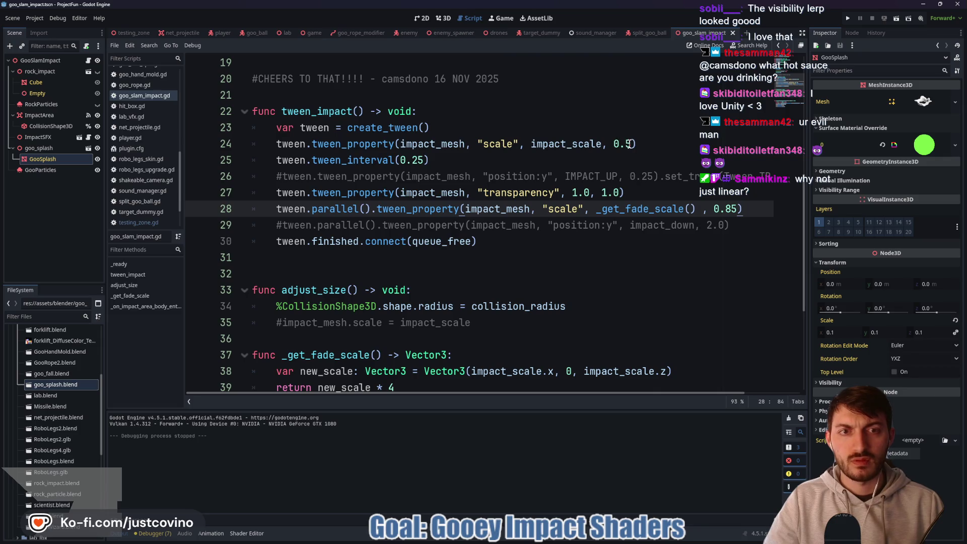
pyautogui.click(626, 143)
pyautogui.write('2')
pyautogui.hotkey('ctrl', 's')
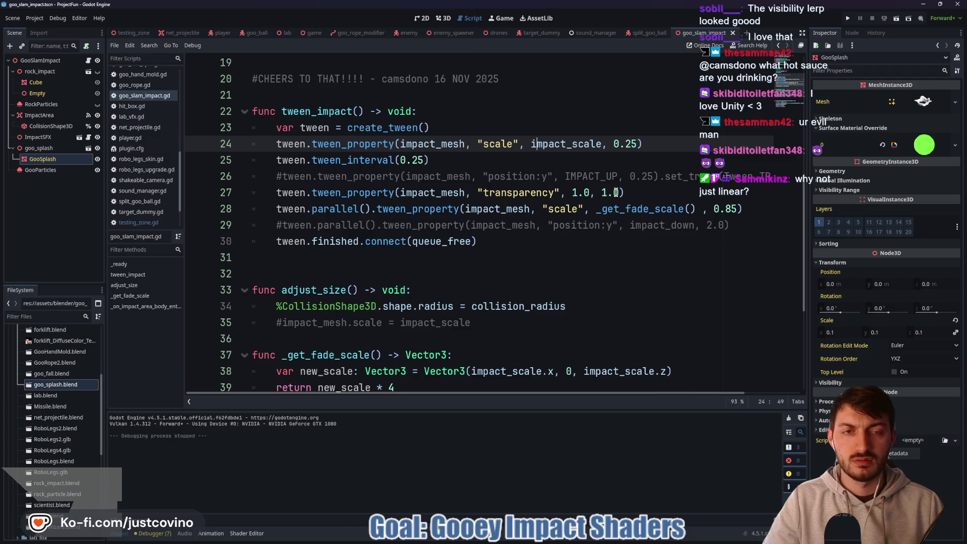
pyautogui.click(313, 33)
pyautogui.click(130, 32)
pyautogui.press('F6')
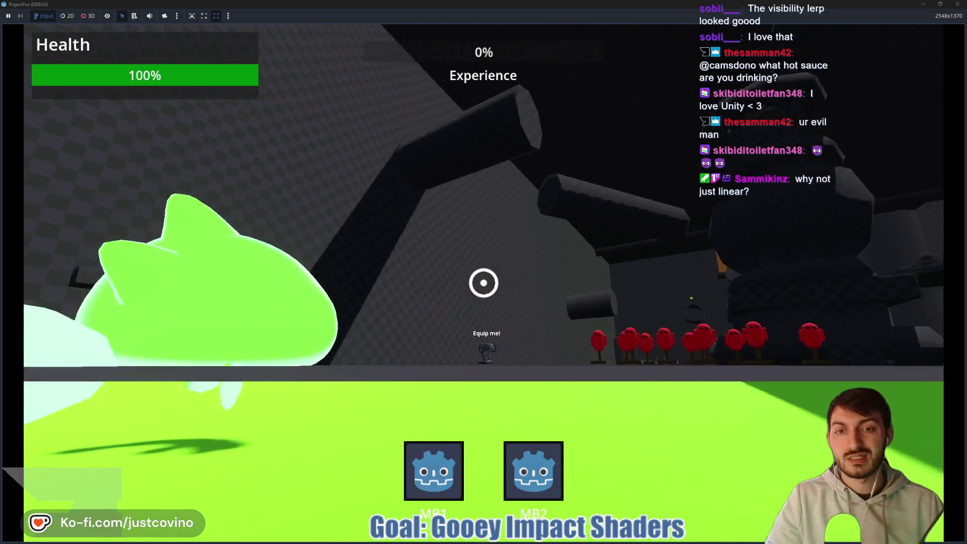
# Swing and slam twice to check the faster 0.25-second splash, then stop the game with F8.
pyautogui.click(484, 282)
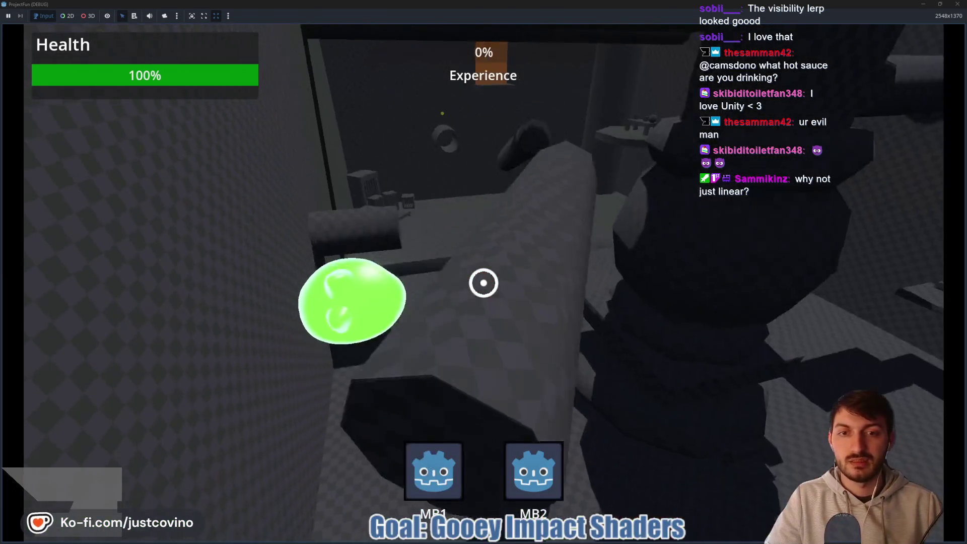
pyautogui.click(484, 282)
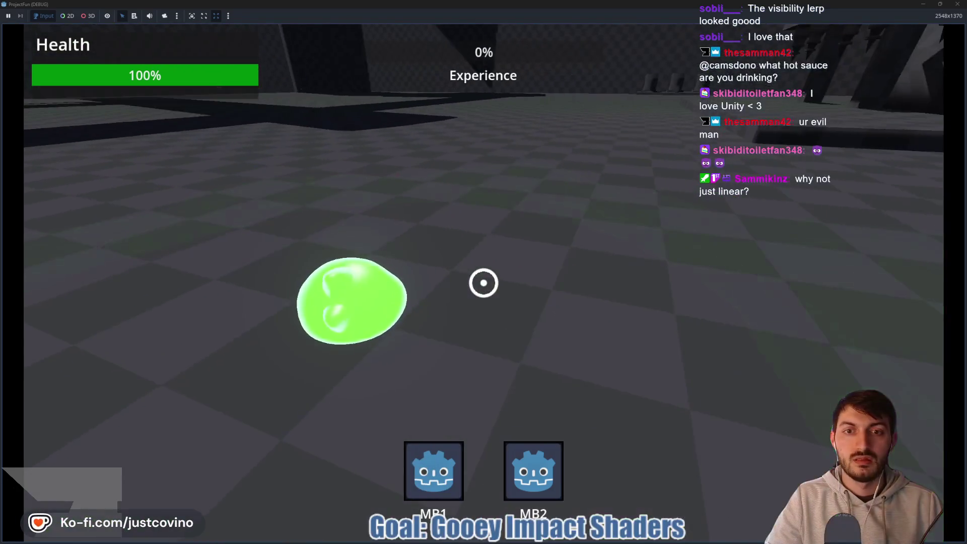
pyautogui.click(484, 283)
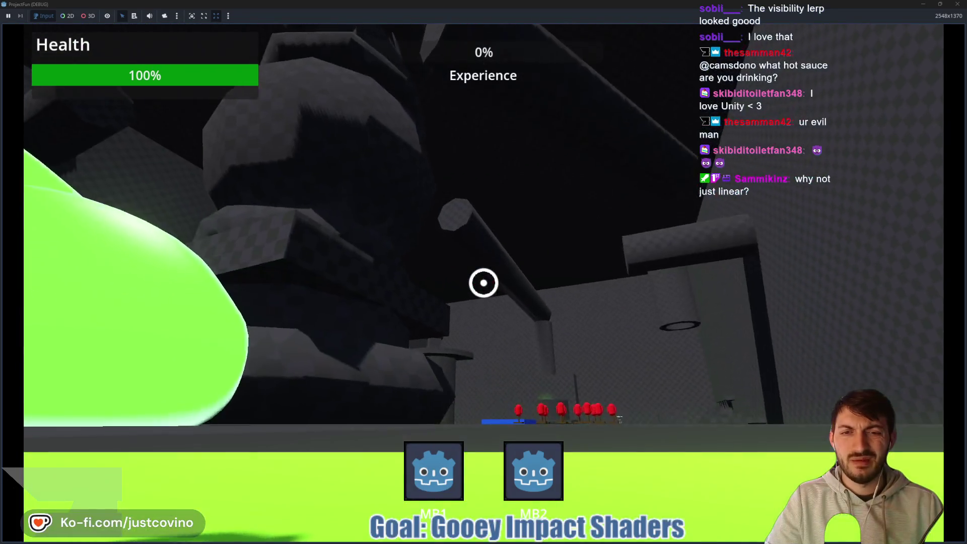
pyautogui.click(484, 283)
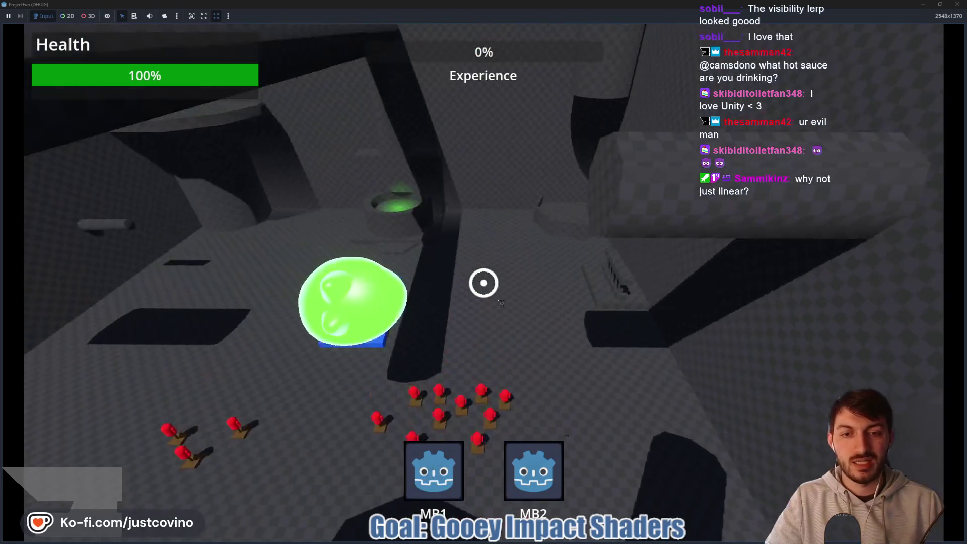
pyautogui.click(484, 282)
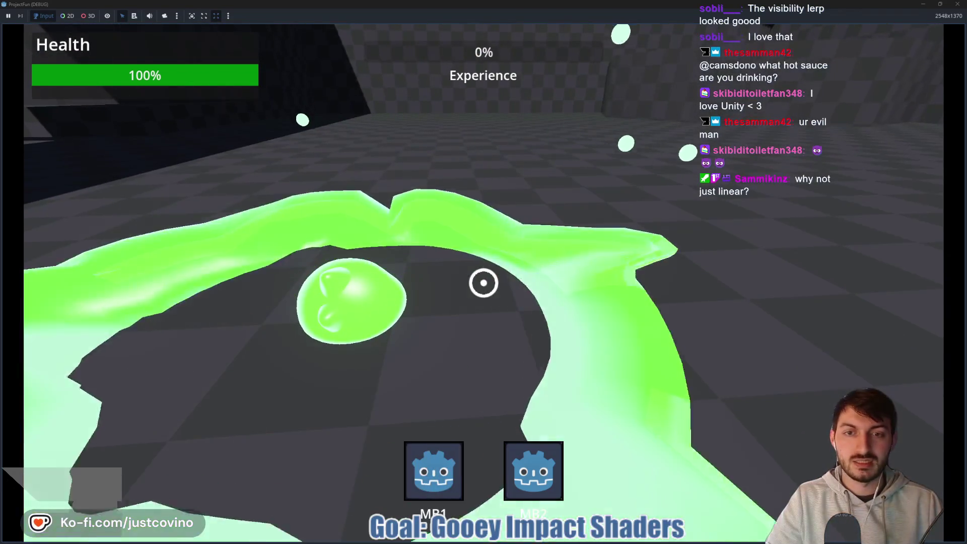
pyautogui.press('F8')
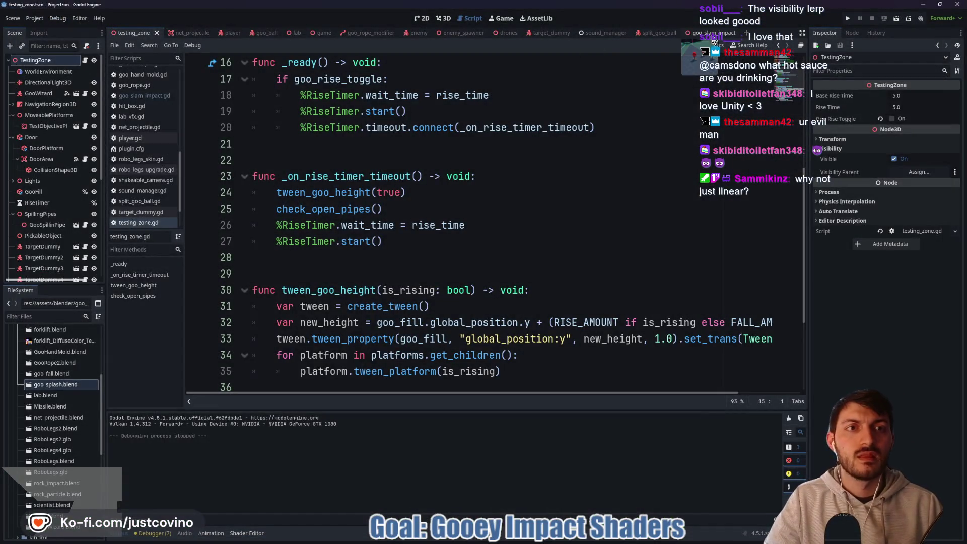
# Delete the tween.tween_interval(0.25) line and its blank line, save, and run testing_zone.
pyautogui.click(705, 33)
pyautogui.moveTo(428, 160); pyautogui.dragTo(245, 158)
pyautogui.press('BackSpace')
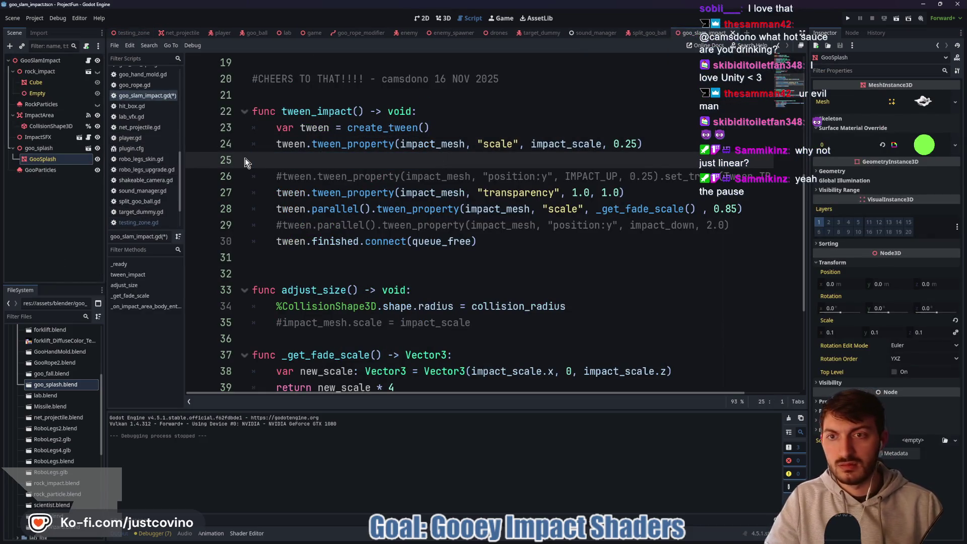
pyautogui.press('BackSpace')
pyautogui.hotkey('ctrl', 's')
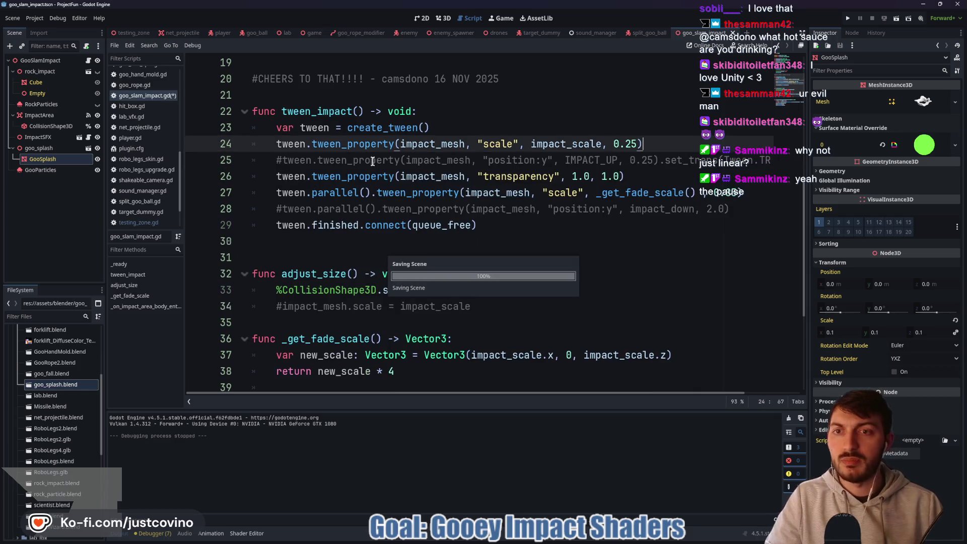
pyautogui.click(129, 32)
pyautogui.press('F6')
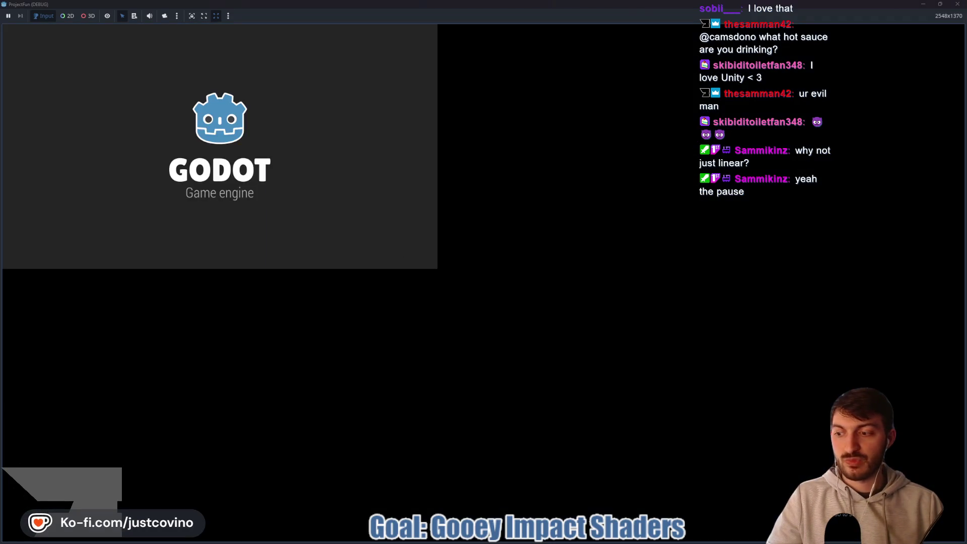
# Playtest tendril swings and a ground slam to see the splash without the pause, then stop.
pyautogui.press('w')
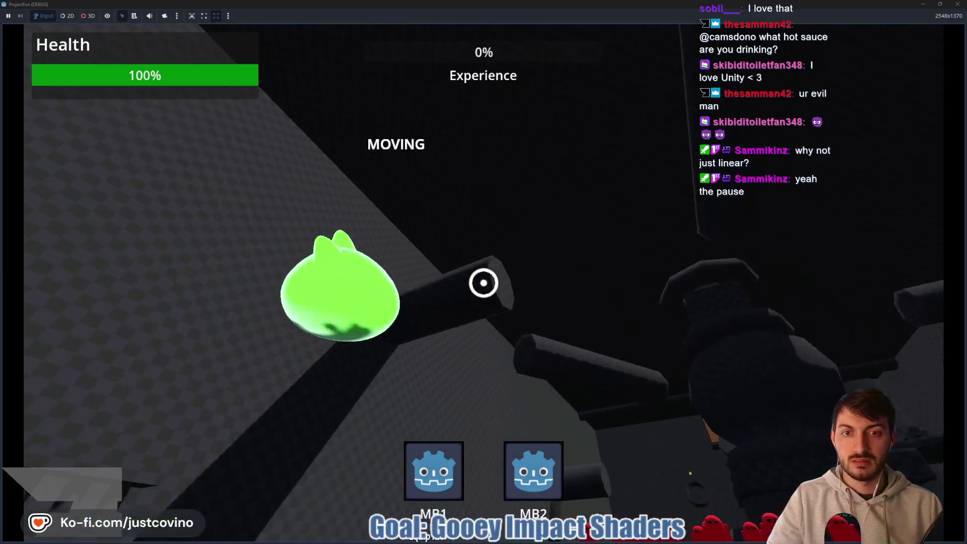
pyautogui.click(484, 283)
pyautogui.click(483, 283)
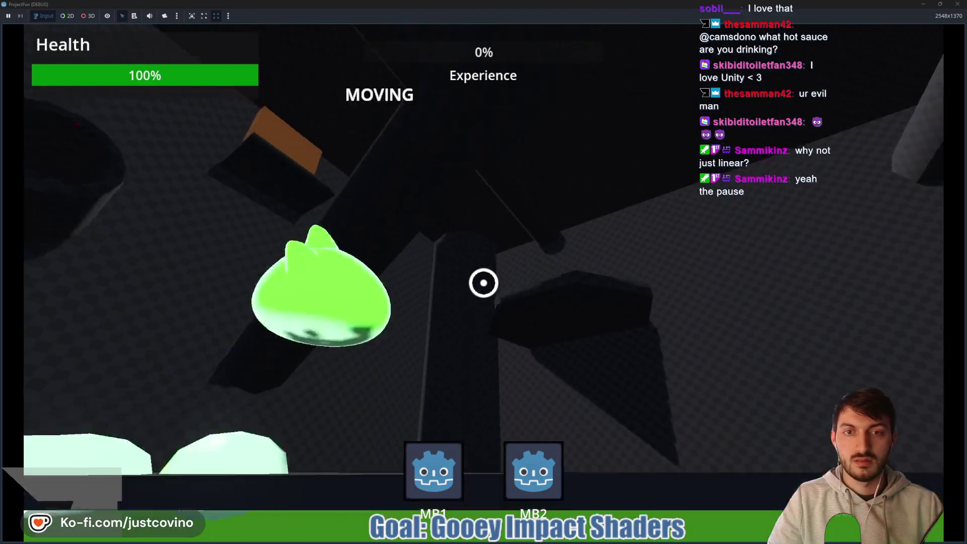
pyautogui.click(484, 282)
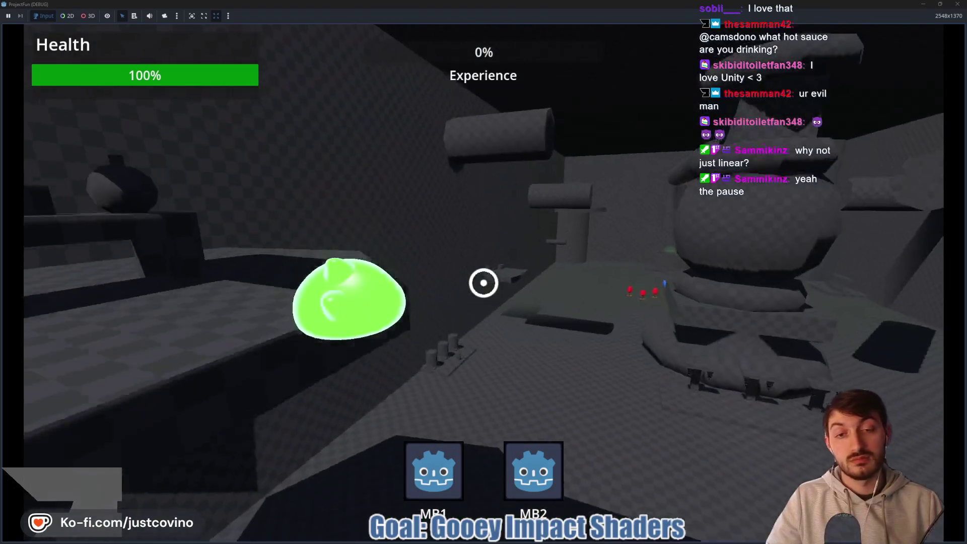
pyautogui.click(484, 283)
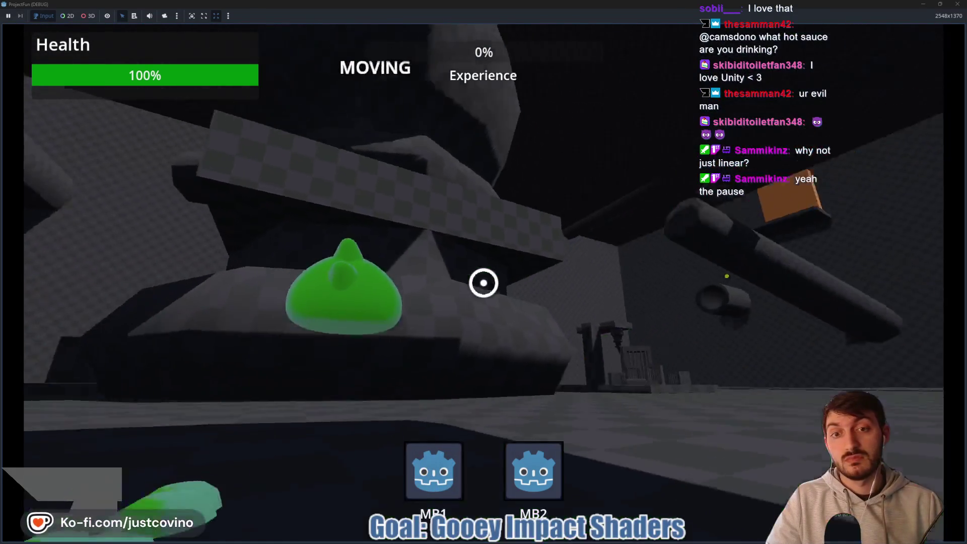
pyautogui.click(484, 282)
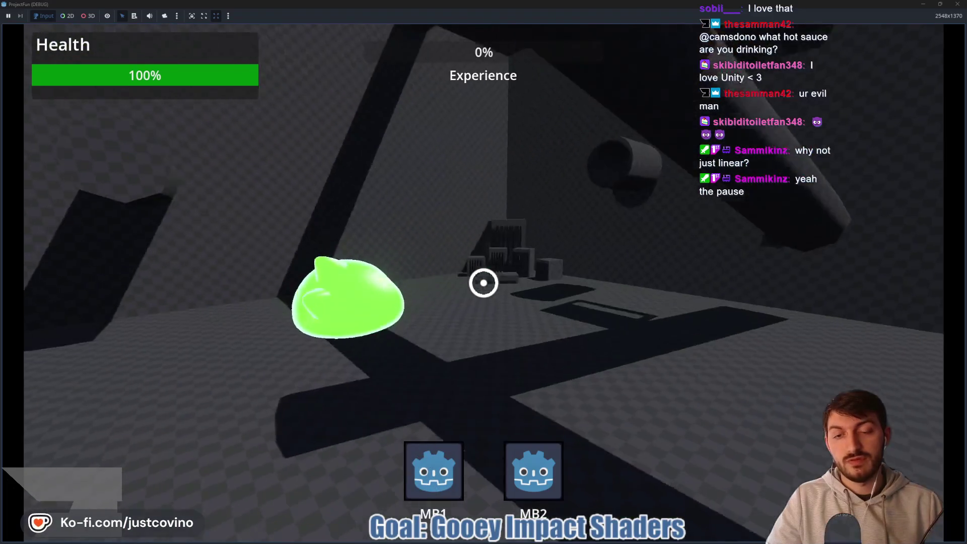
pyautogui.click(484, 283)
pyautogui.press('F5')
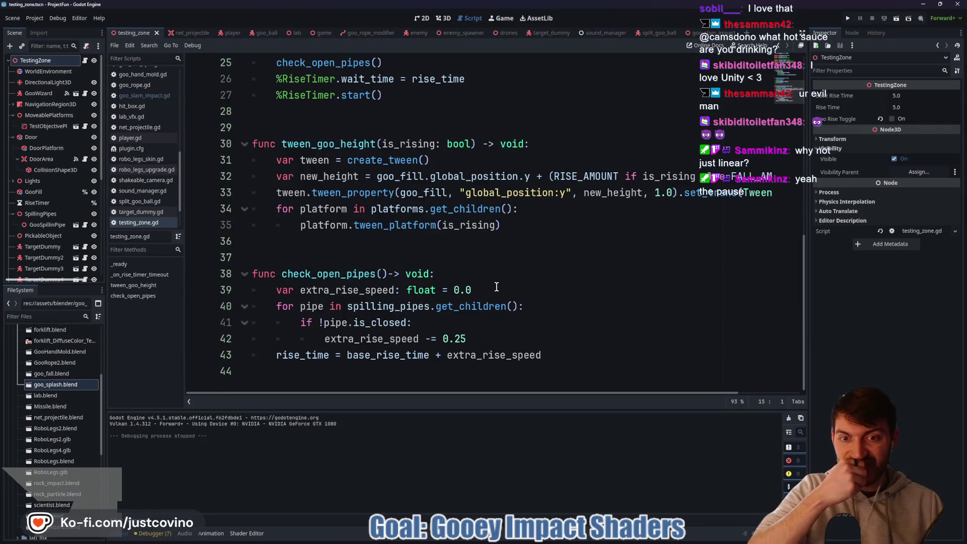
# Set the vertical component of the fade scale to 1.0 and save goo_slam_impact.gd.
pyautogui.click(706, 33)
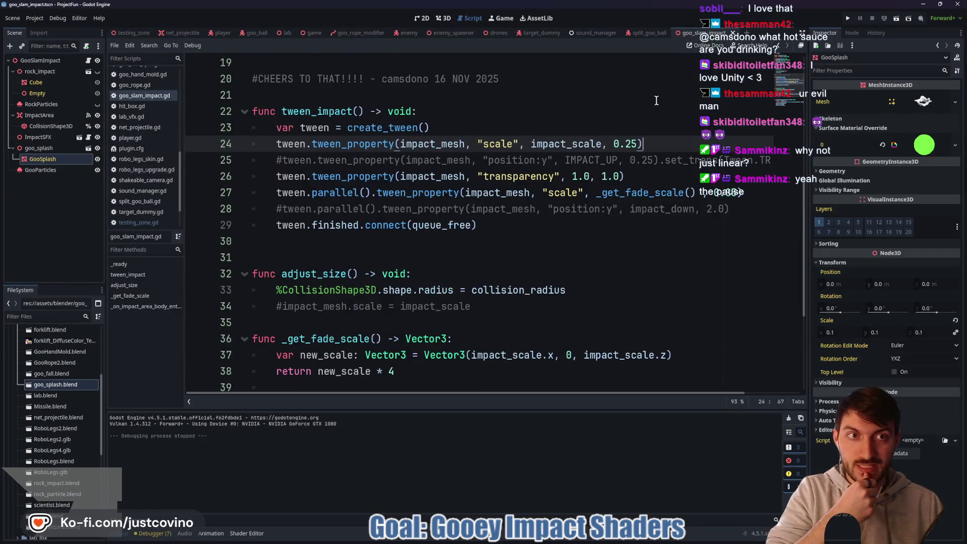
pyautogui.click(569, 356)
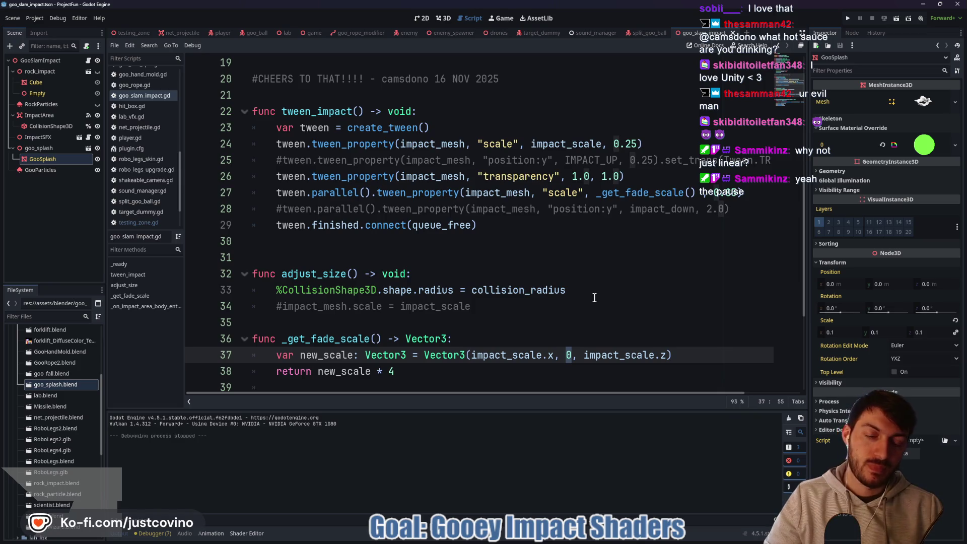
pyautogui.write('1')
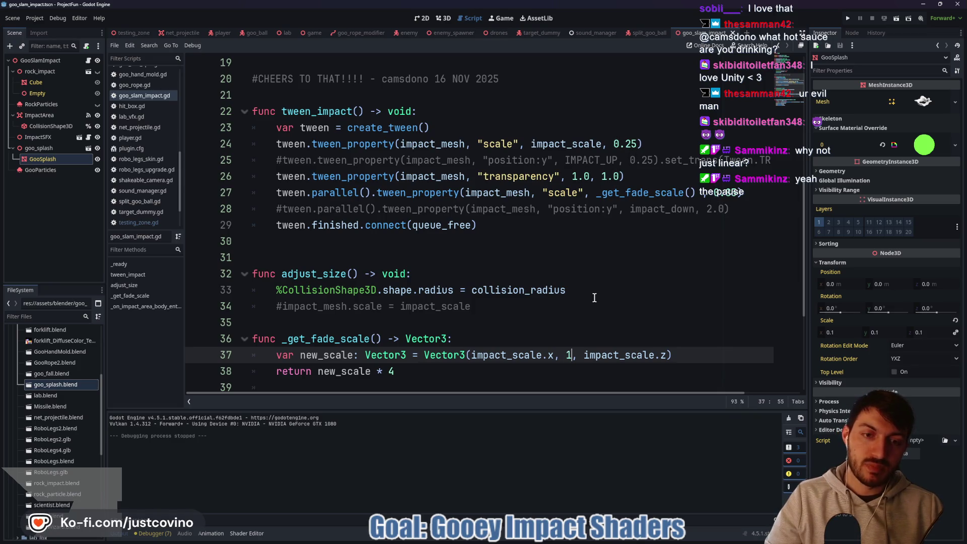
pyautogui.write('.0')
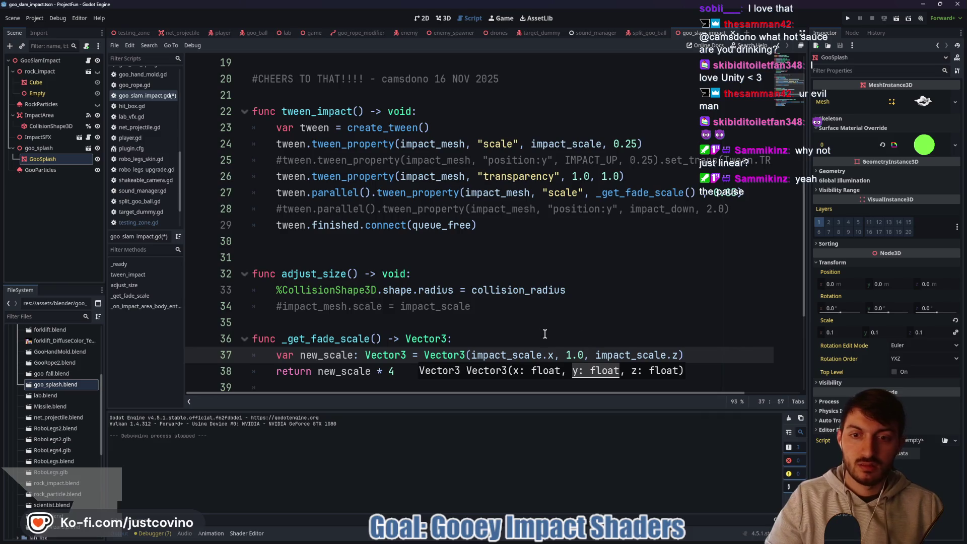
pyautogui.click(543, 335)
pyautogui.hotkey('ctrl', 's')
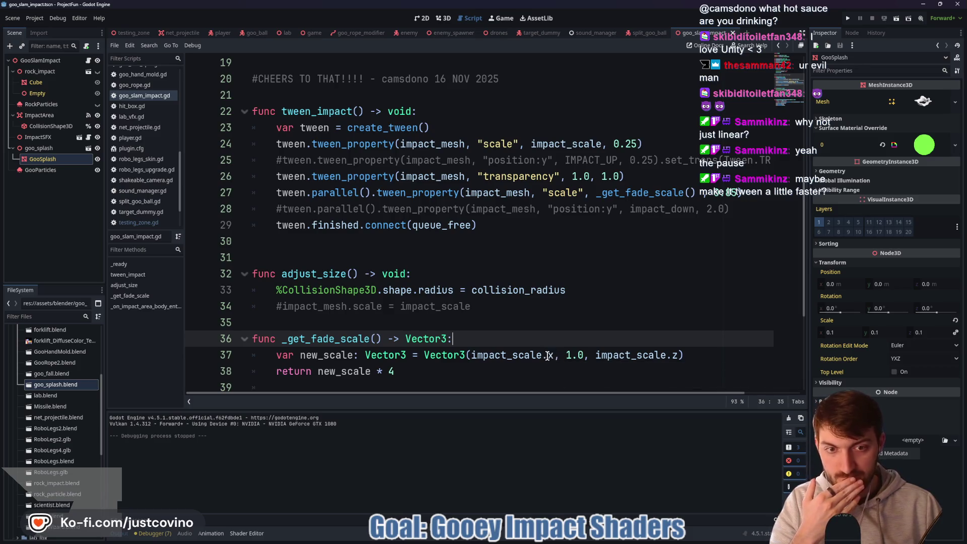
# Multiply impact_scale.x and impact_scale.z by 4 on line 37, save, and run the game.
pyautogui.click(468, 379)
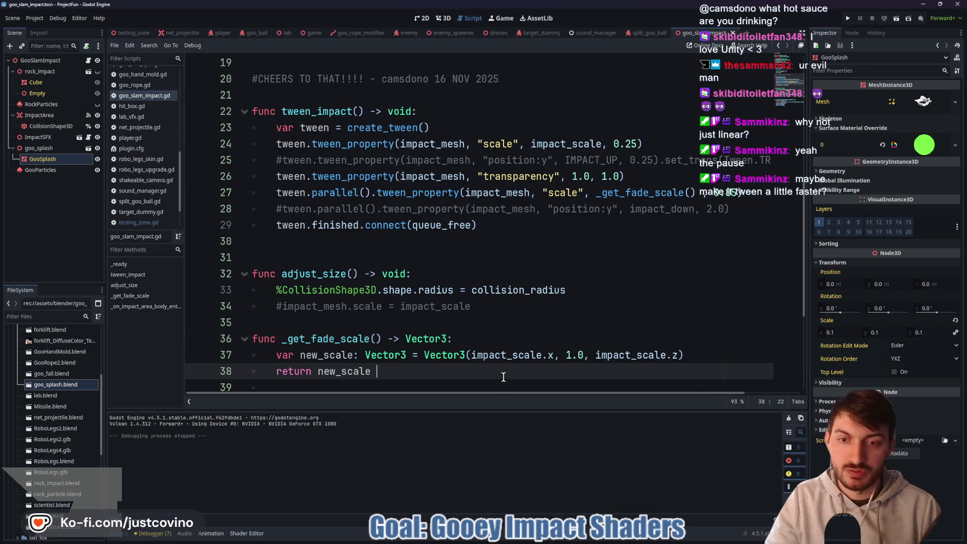
pyautogui.click(555, 355)
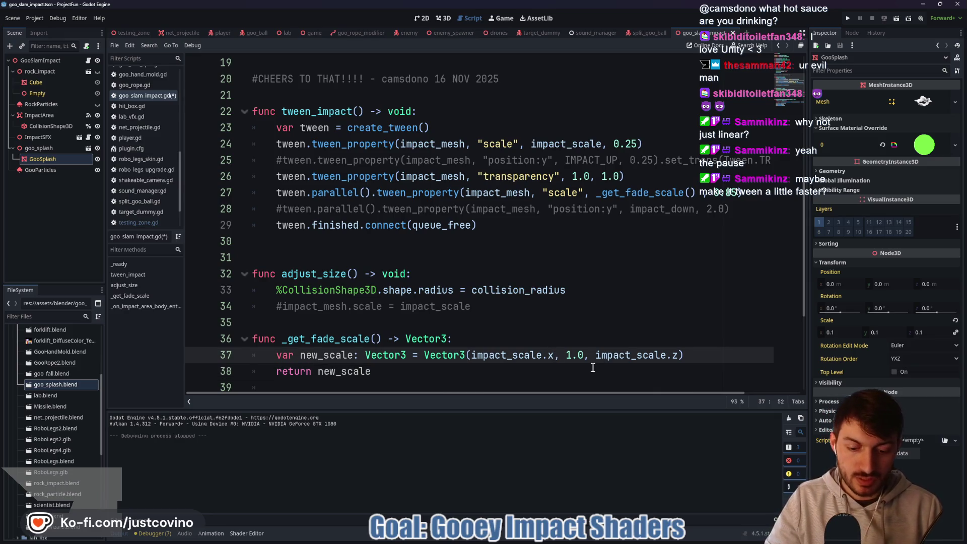
pyautogui.write('* 4')
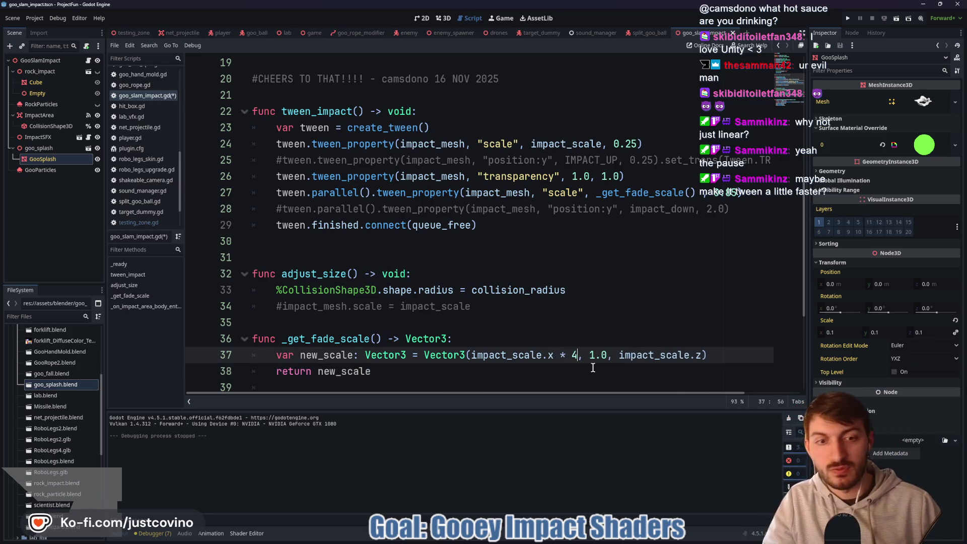
pyautogui.write(' *')
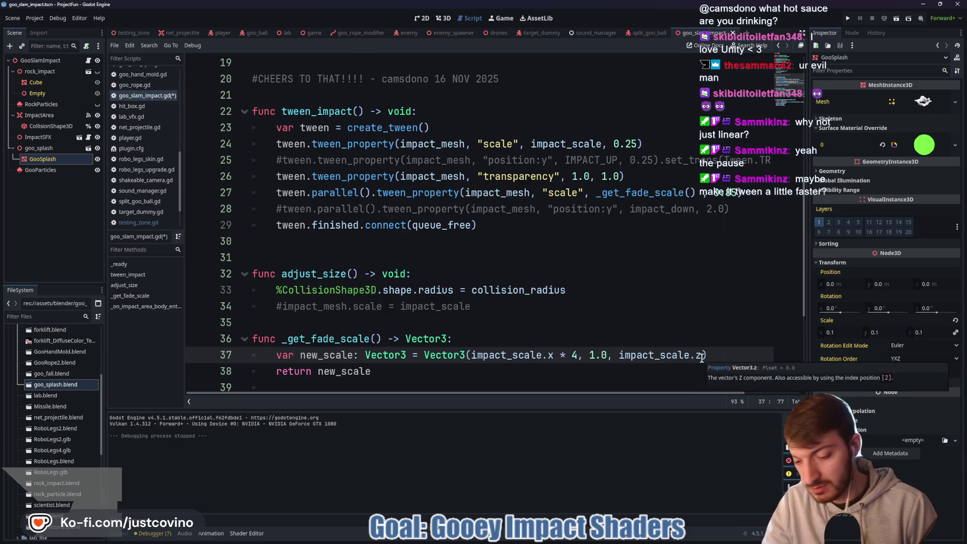
pyautogui.hotkey('ctrl', 's')
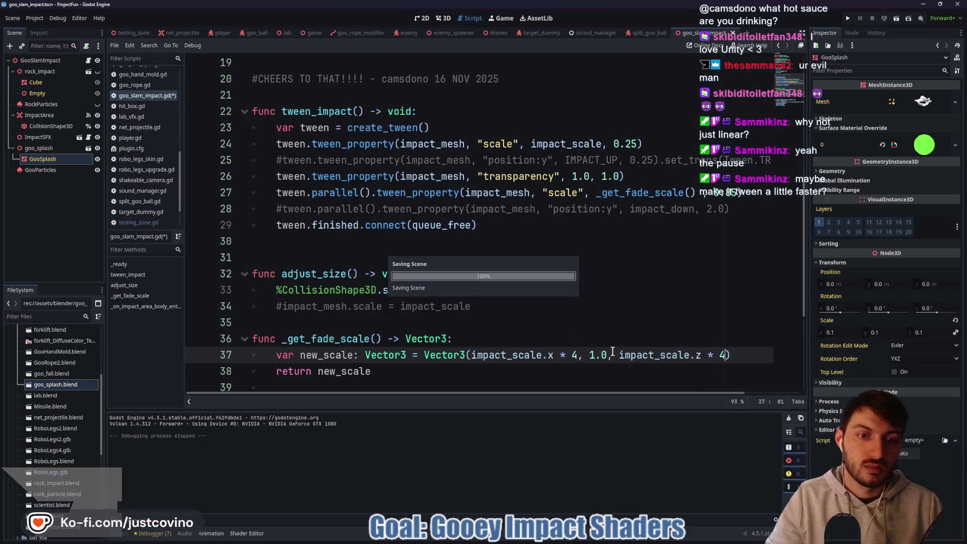
pyautogui.press('F5')
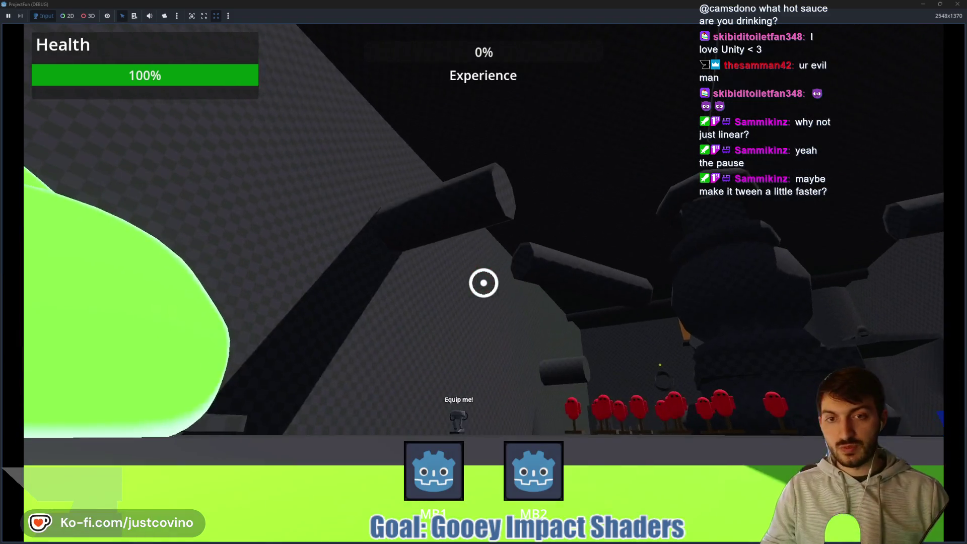
# Swing on tendrils and slam to spread the wider splash ring, then open the dev console.
pyautogui.click(483, 283)
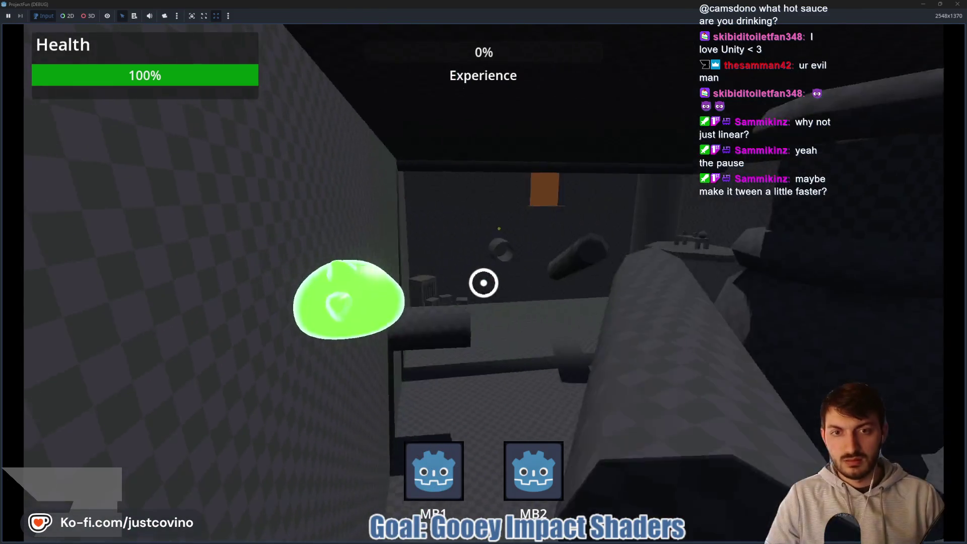
pyautogui.click(484, 283)
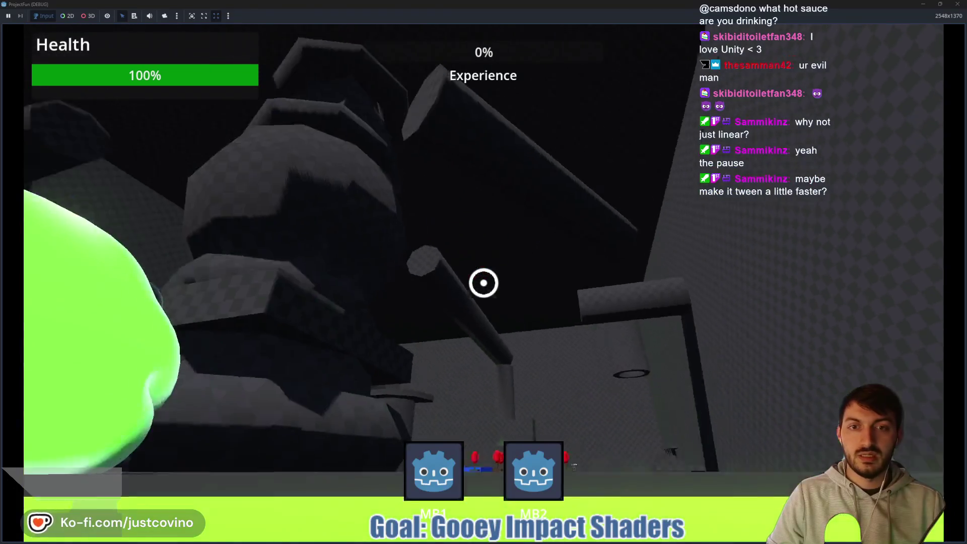
pyautogui.click(484, 283)
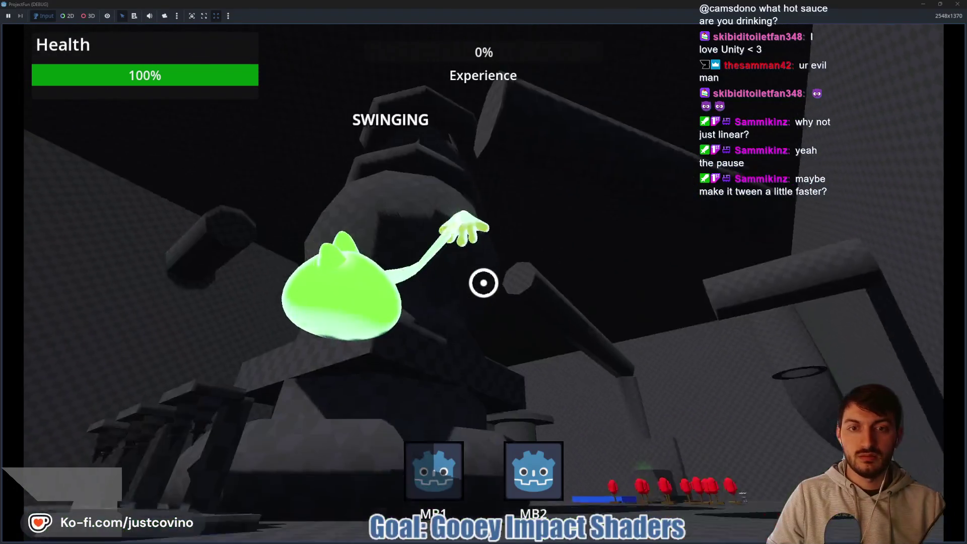
pyautogui.click(484, 283)
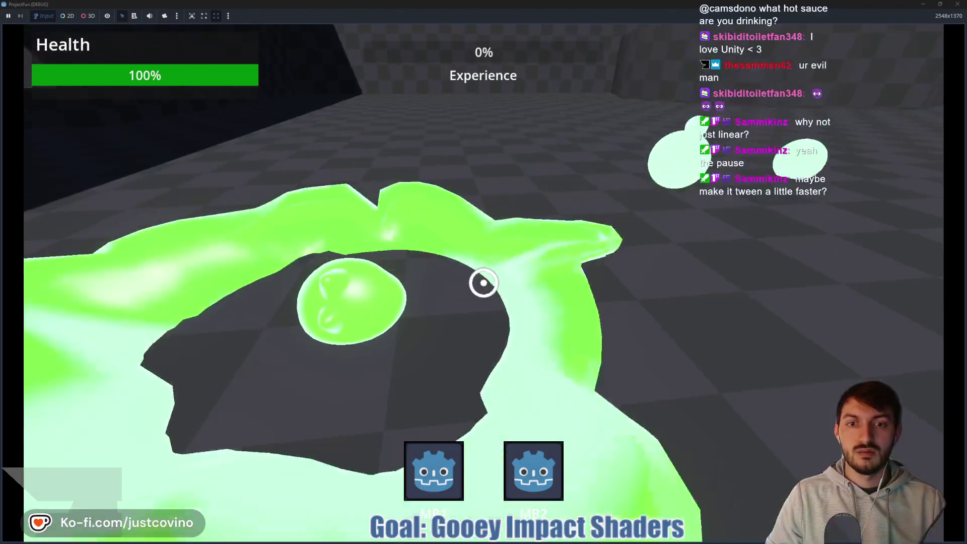
pyautogui.press('`')
# Try the console command add_enhancement goo_slam, then list available commands with 'commands'.
pyautogui.write('add')
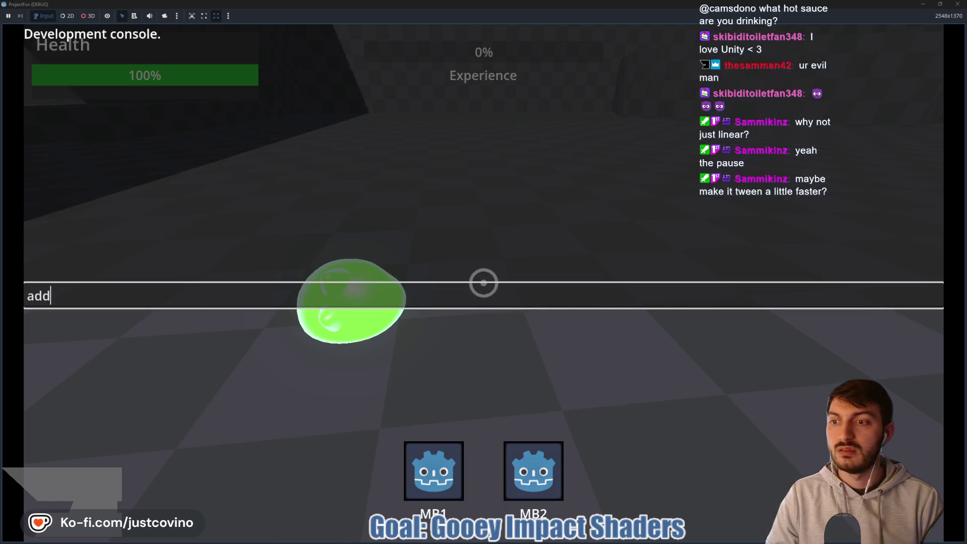
pyautogui.write('_enhancement ')
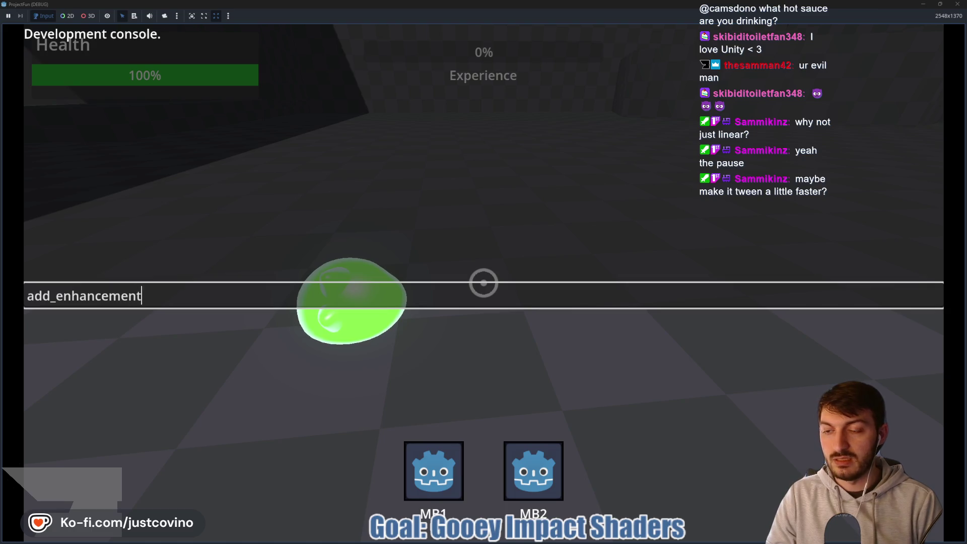
pyautogui.write('goo_slam')
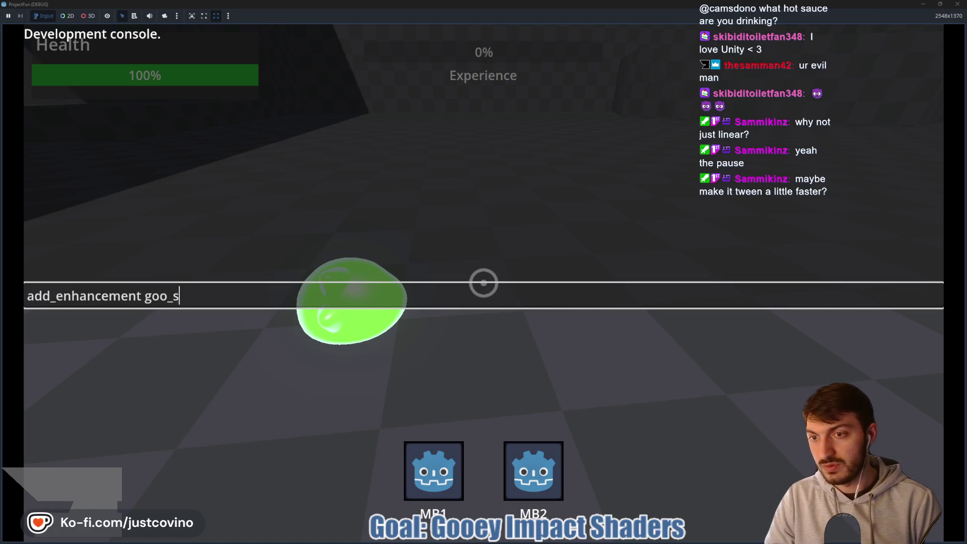
pyautogui.press('Return')
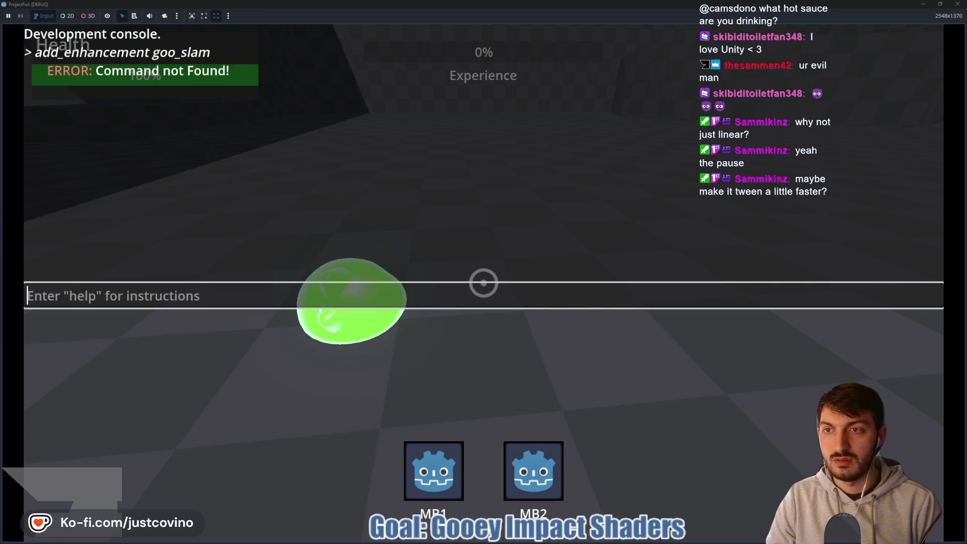
pyautogui.write('commands')
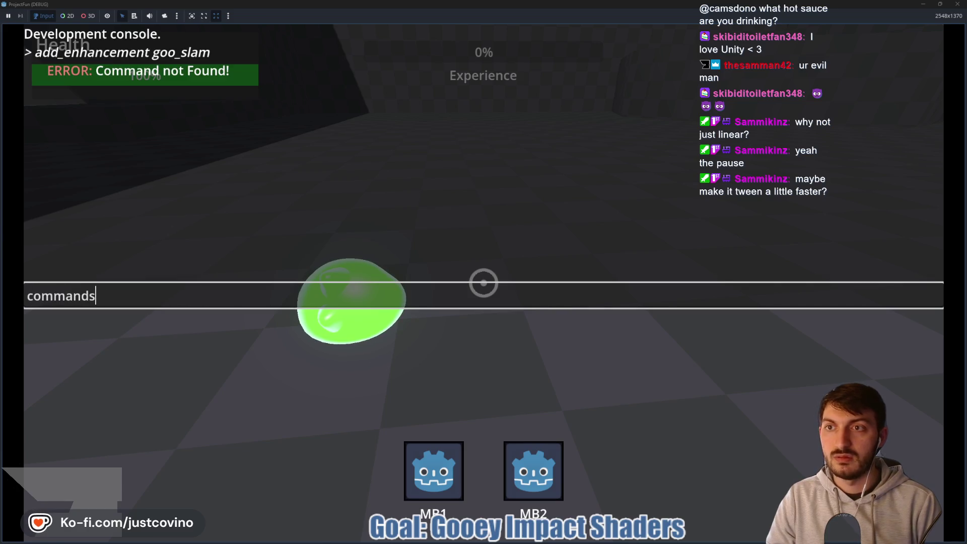
pyautogui.press('Return')
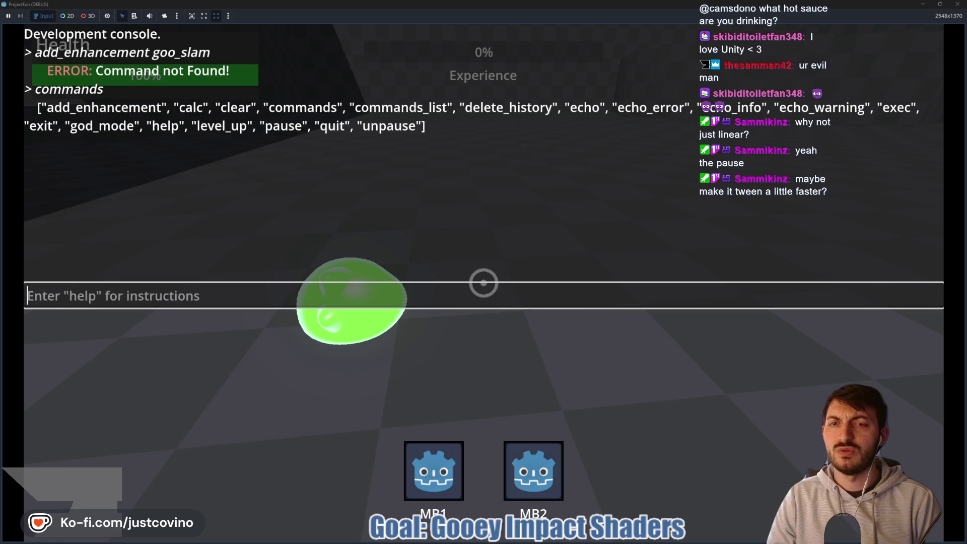
# Submit add_enhancement with no argument, then add_enhancement slam; both return Command not Found.
pyautogui.write('add_enhancement')
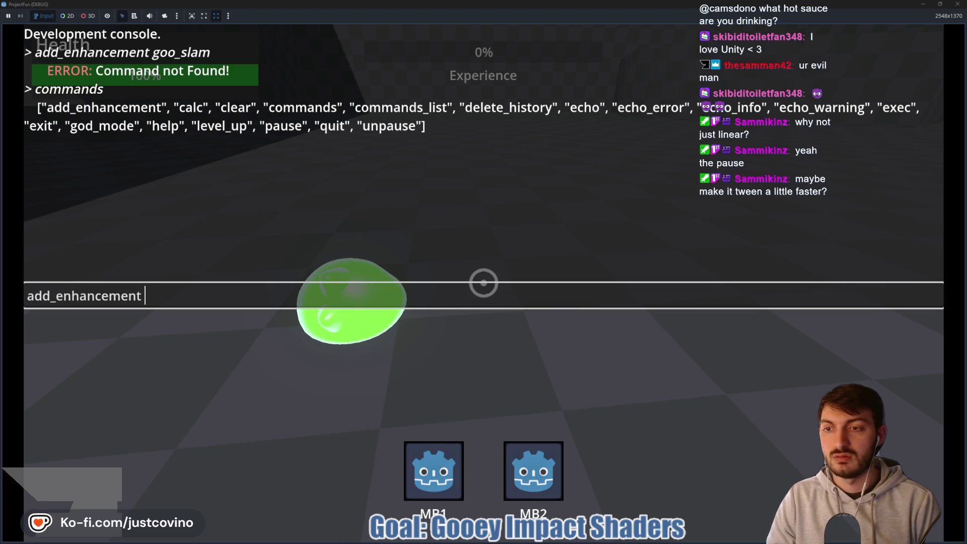
pyautogui.write('max')
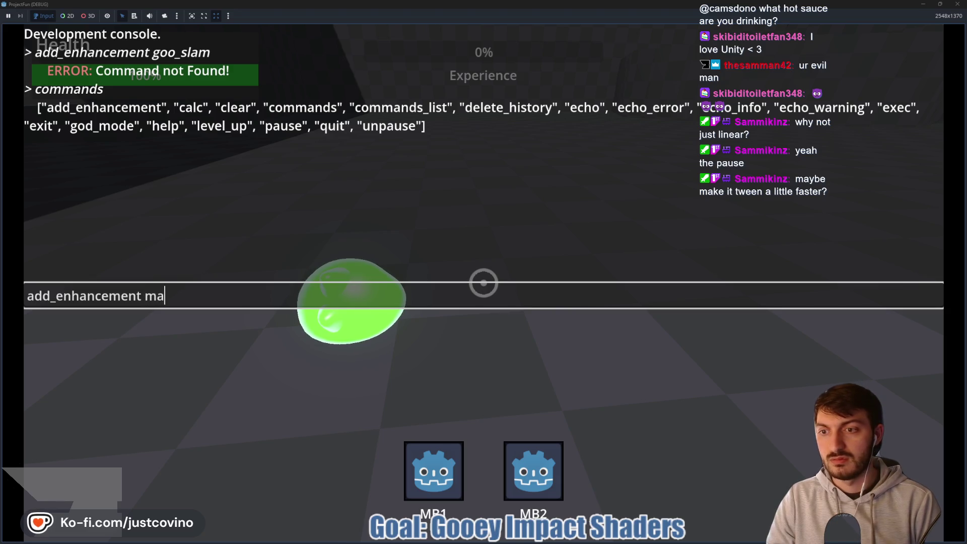
pyautogui.press('BackSpace')
pyautogui.press('BackSpace')
pyautogui.press('BackSpace')
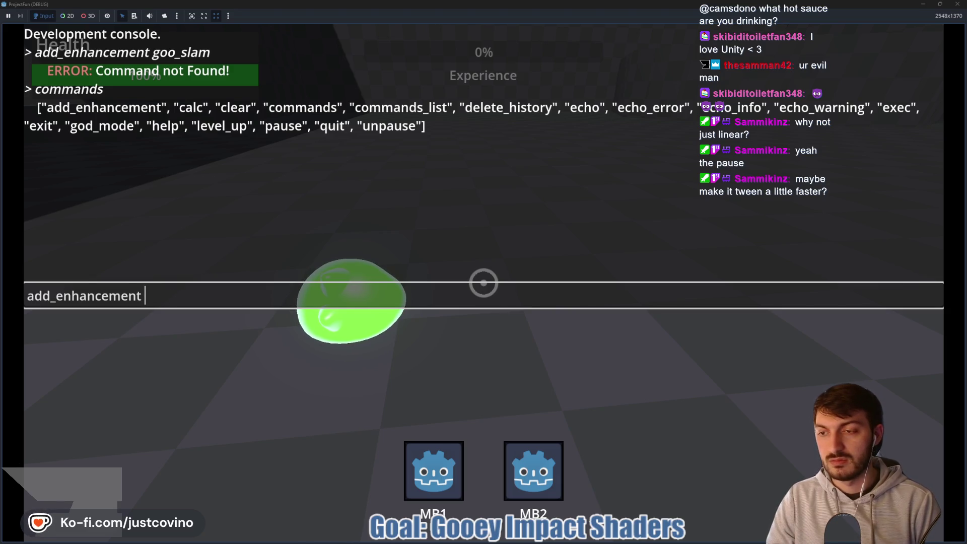
pyautogui.press('Return')
pyautogui.write('add-')
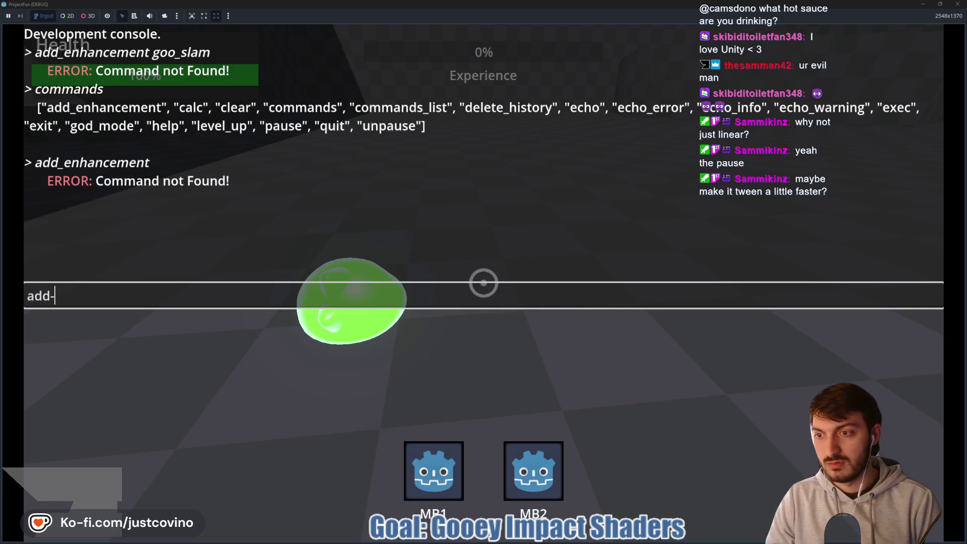
pyautogui.write('nhanc')
pyautogui.press('BackSpace')
pyautogui.press('BackSpace')
pyautogui.press('BackSpace')
pyautogui.press('BackSpace')
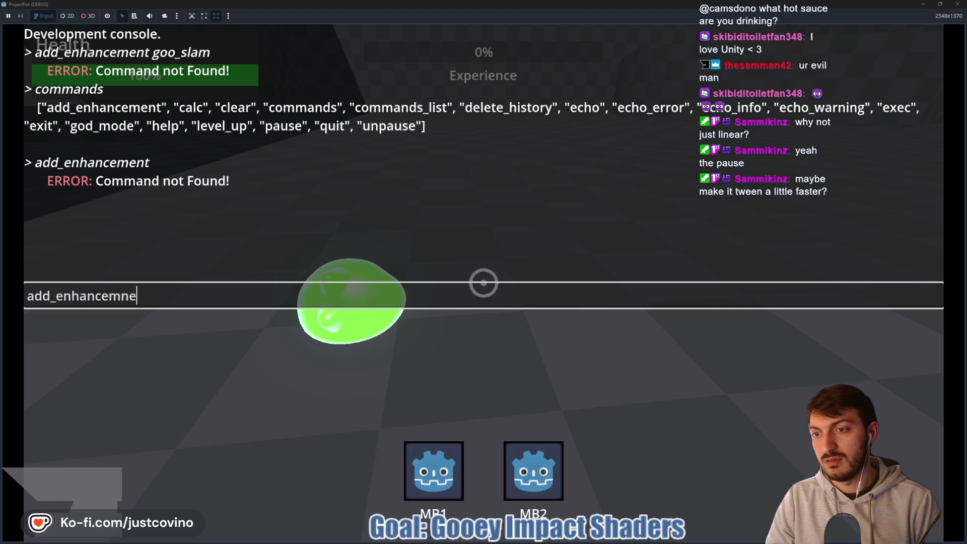
pyautogui.write('nt g')
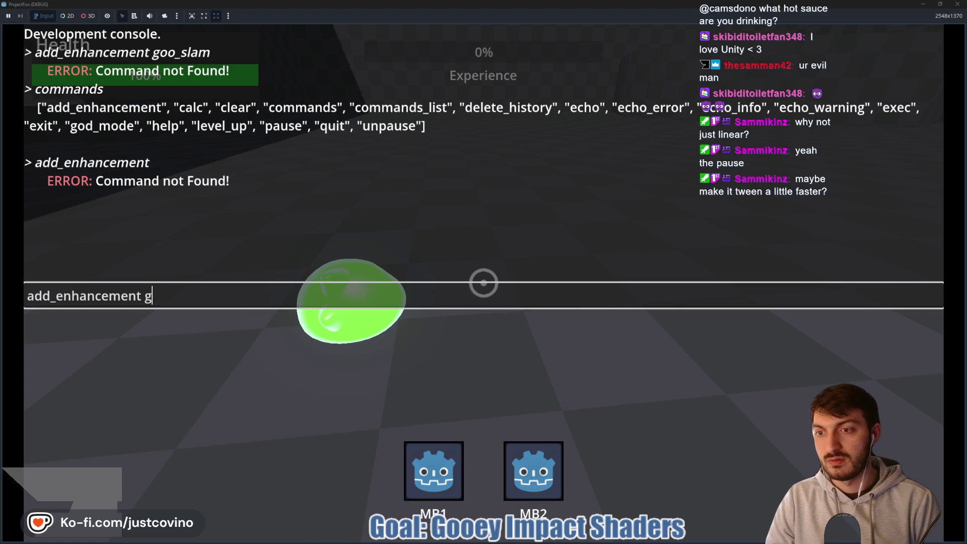
pyautogui.press('BackSpace')
pyautogui.write('slam')
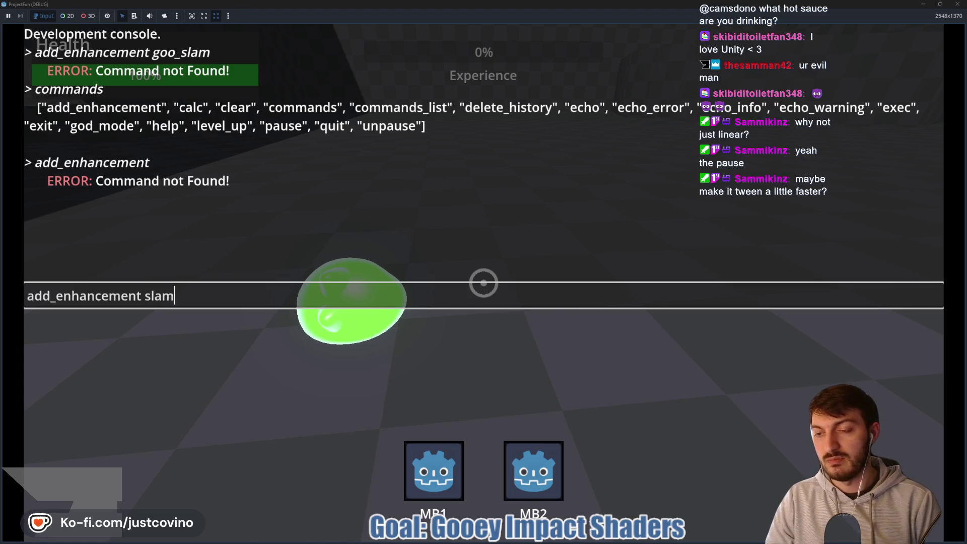
pyautogui.press('Return')
# Close the console, stop the game with F8, and switch to the player scene.
pyautogui.press('Escape')
pyautogui.press('F8')
pyautogui.click(227, 32)
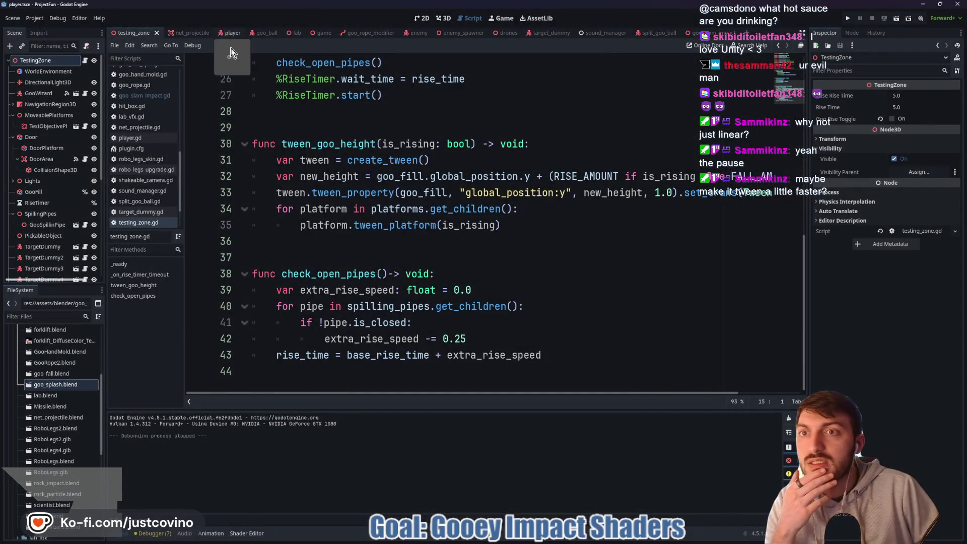
# Look up the _add_enhancement function and the debug_enhancements dictionary it checks.
pyautogui.scroll(3, 390, 222)
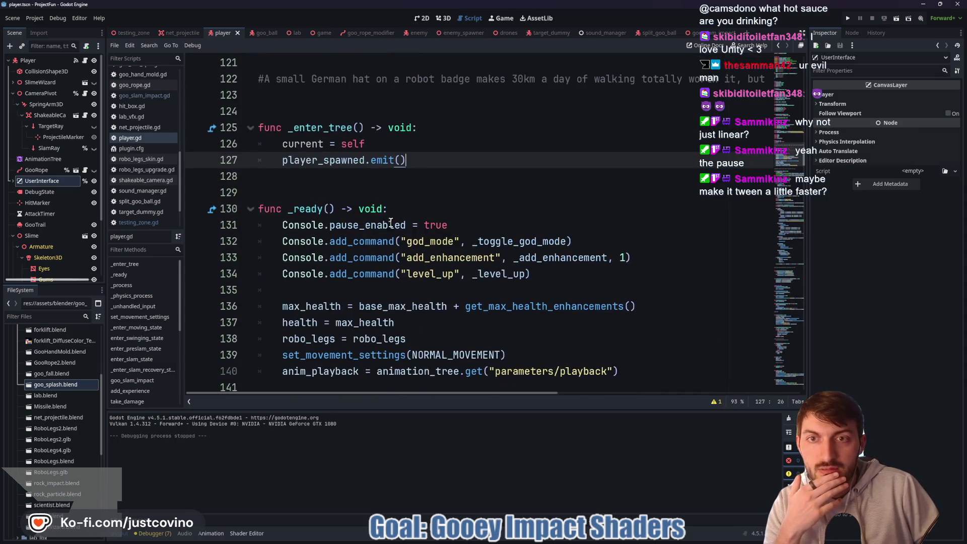
pyautogui.doubleClick(444, 258)
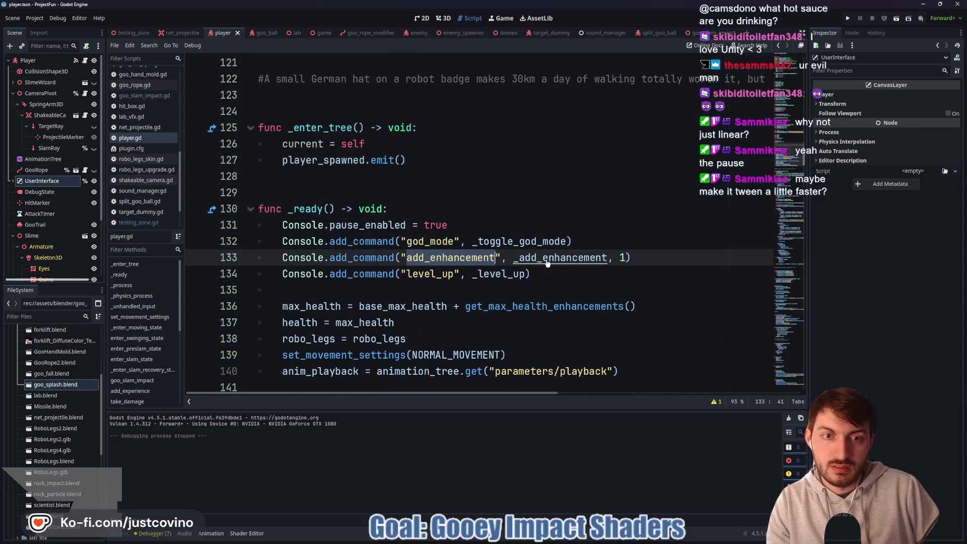
pyautogui.keyDown('ctrl'); pyautogui.click(550, 259); pyautogui.keyUp('ctrl')
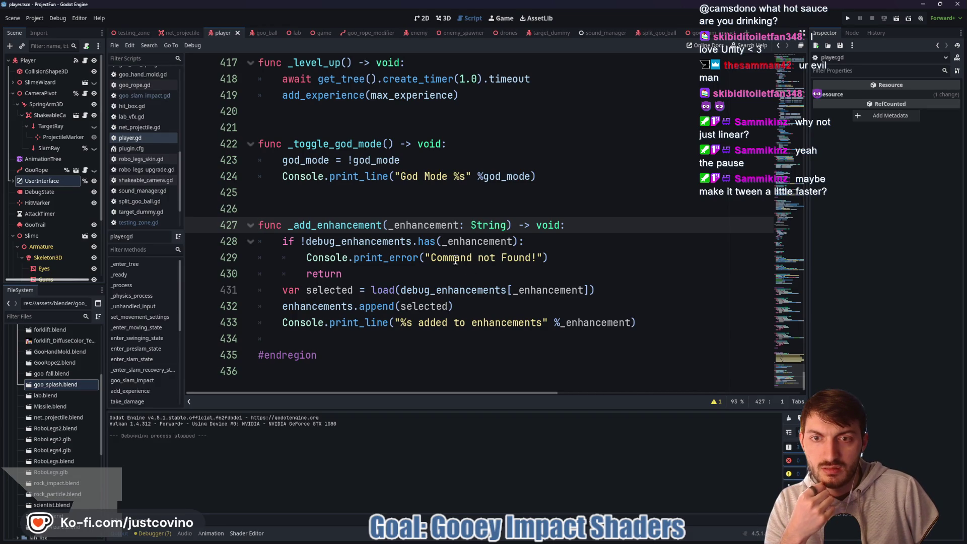
pyautogui.moveTo(356, 241)
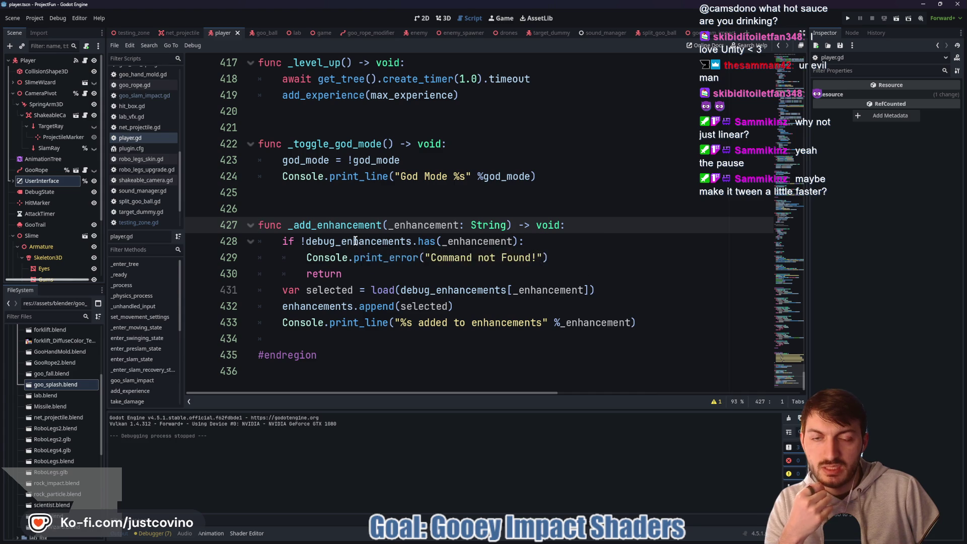
pyautogui.keyDown('ctrl'); pyautogui.click(353, 242); pyautogui.keyUp('ctrl')
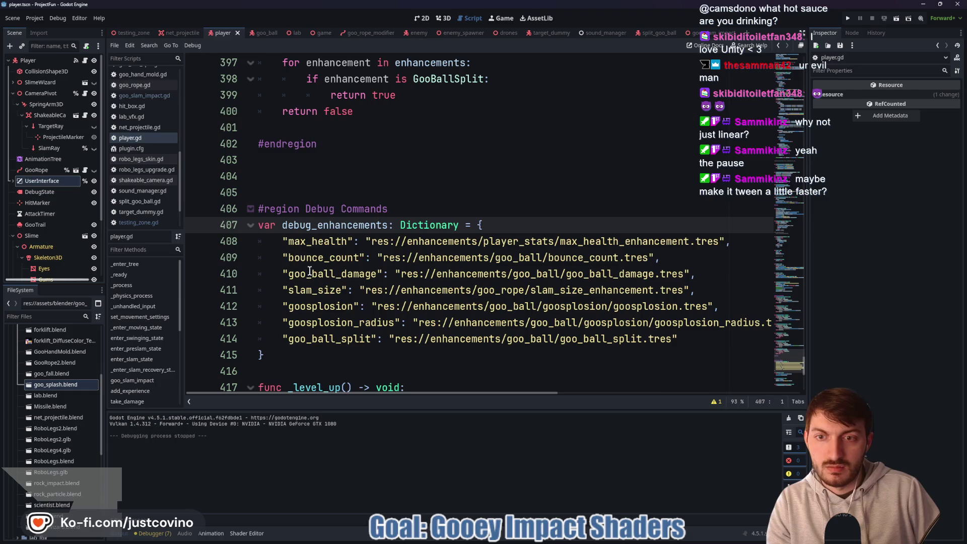
pyautogui.moveTo(371, 339)
pyautogui.mouseDown()
pyautogui.moveTo(301, 329)
pyautogui.moveTo(275, 243)
pyautogui.moveTo(266, 241)
pyautogui.mouseUp()
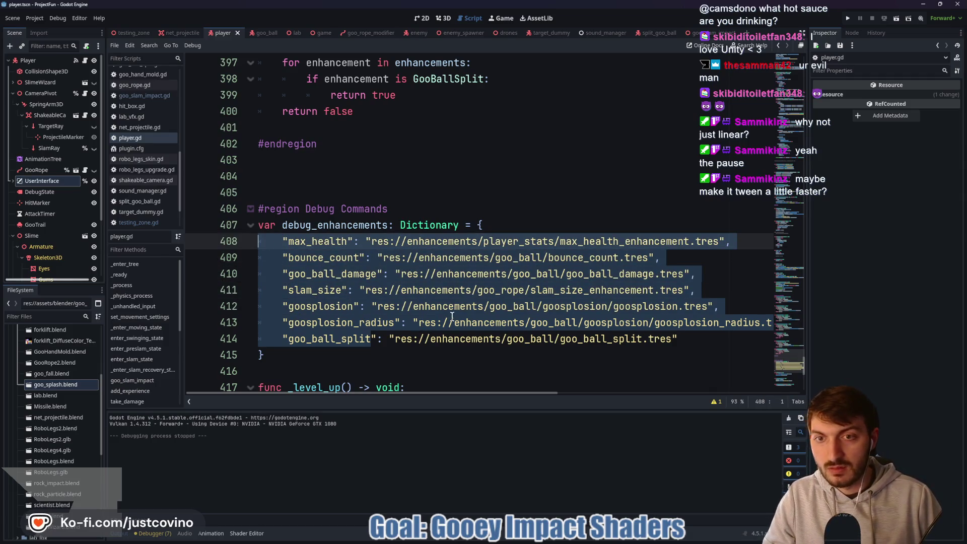
pyautogui.click(461, 361)
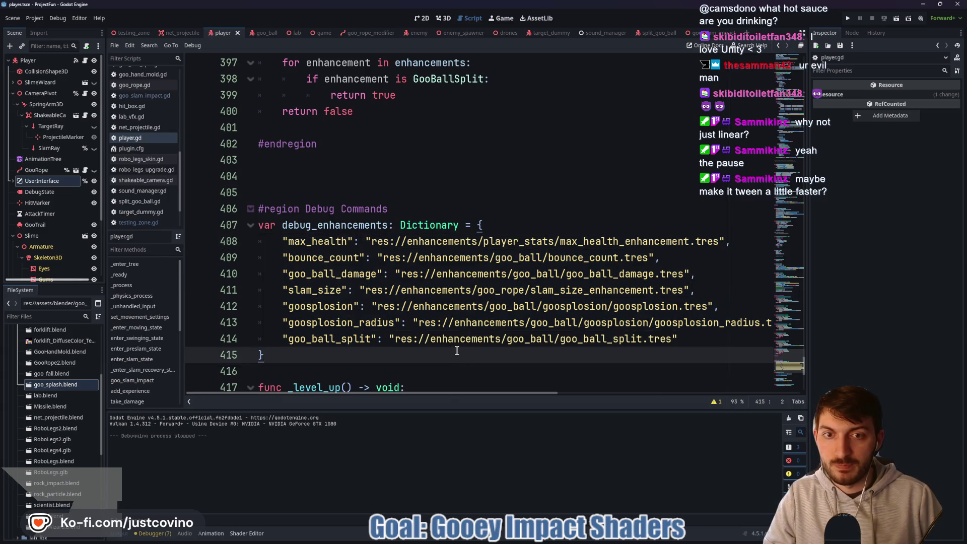
# Make line 429's error append 'Acceptable keys are: %s' % debug_enhancements.keys(), save, and run.
pyautogui.scroll(-7, 457, 350)
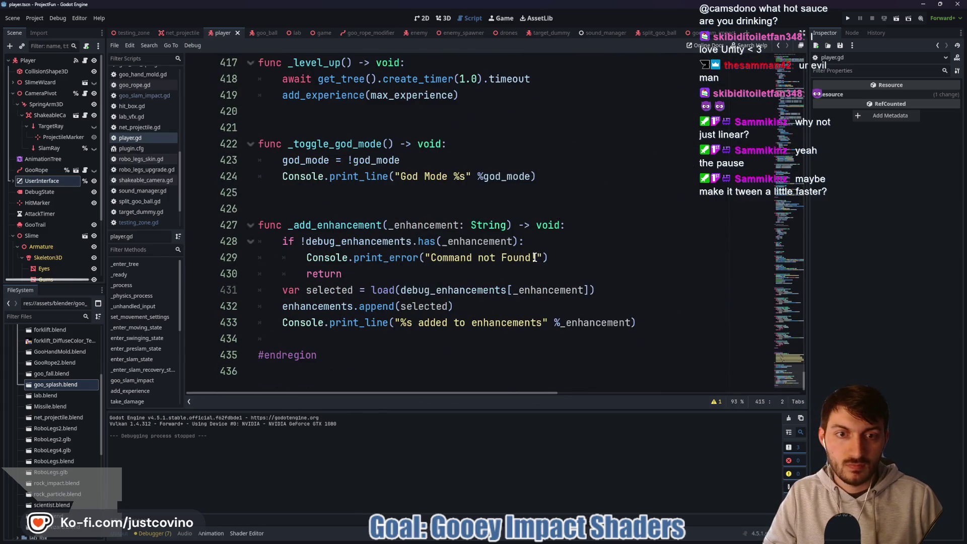
pyautogui.click(537, 258)
pyautogui.write('Acceptable keys')
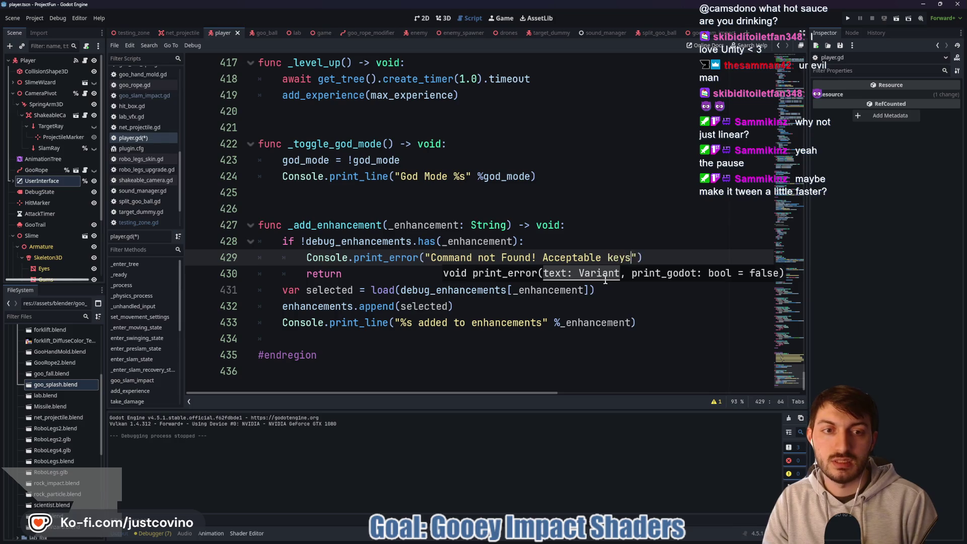
pyautogui.write(' :')
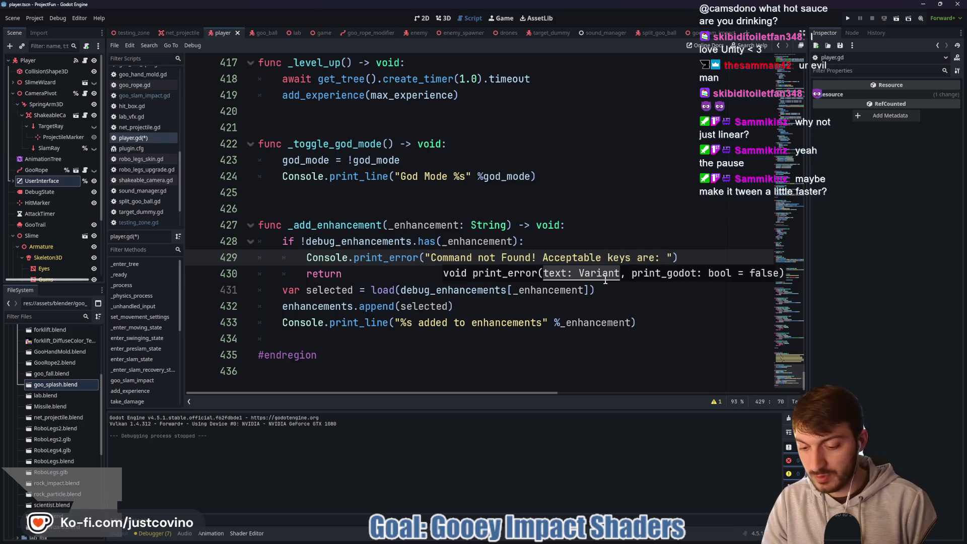
pyautogui.write('%s')
pyautogui.write('"')
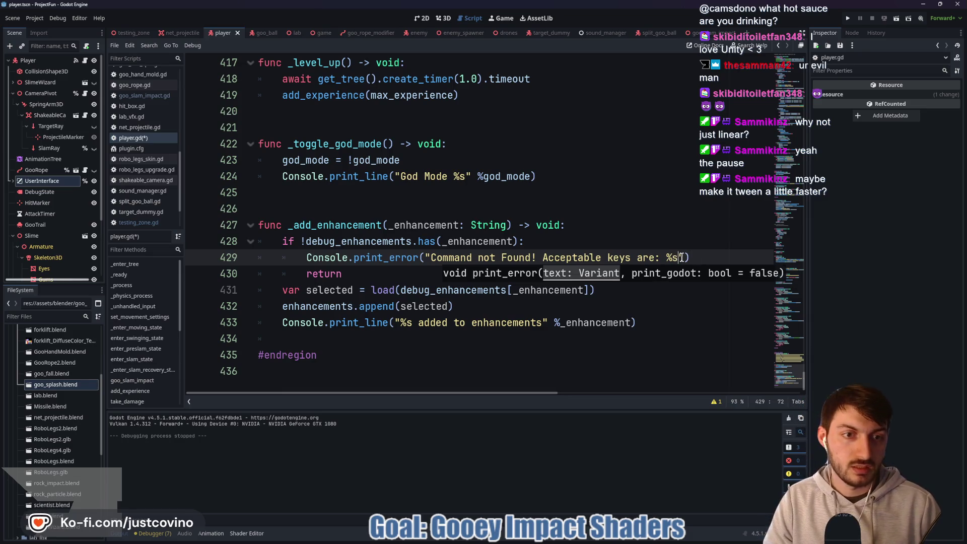
pyautogui.write(' %s')
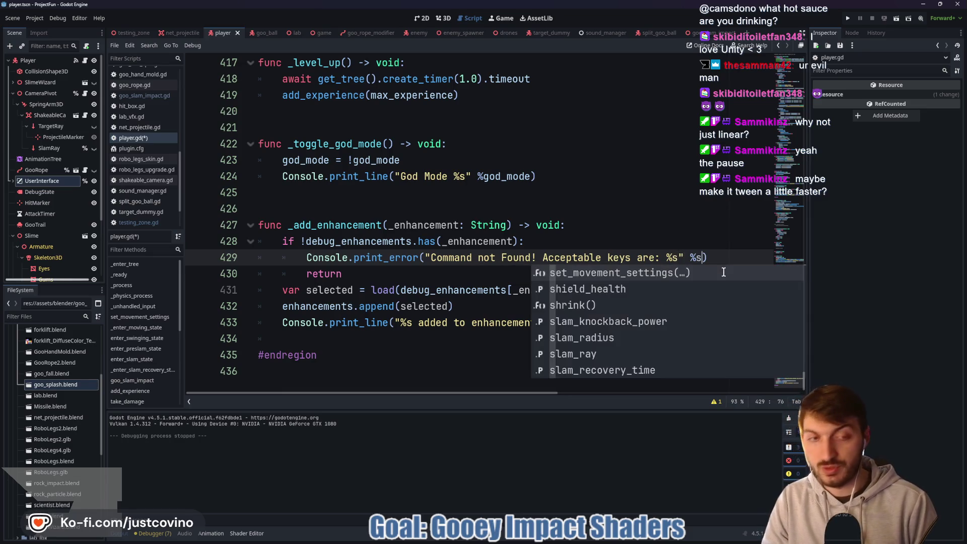
pyautogui.write('debu')
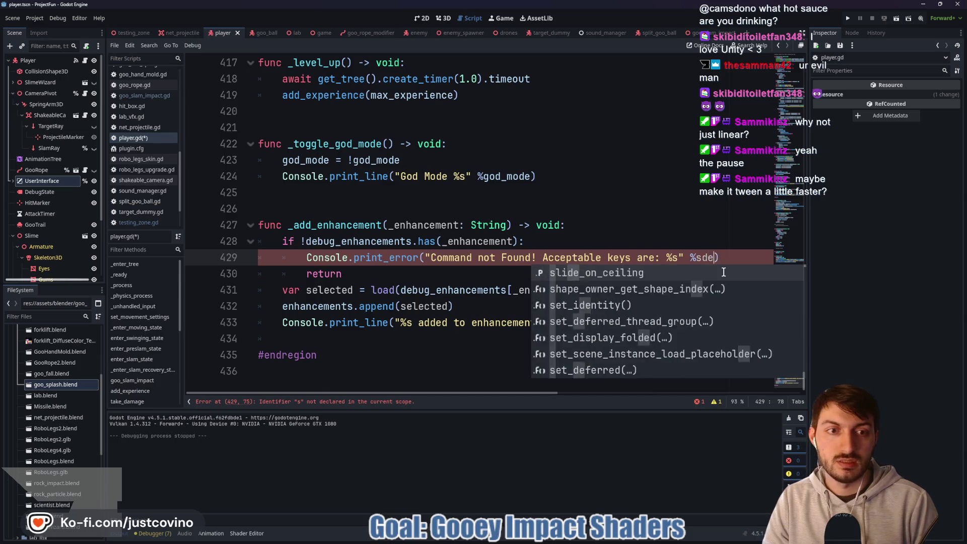
pyautogui.press('BackSpace')
pyautogui.press('BackSpace')
pyautogui.press('BackSpace')
pyautogui.press('BackSpace')
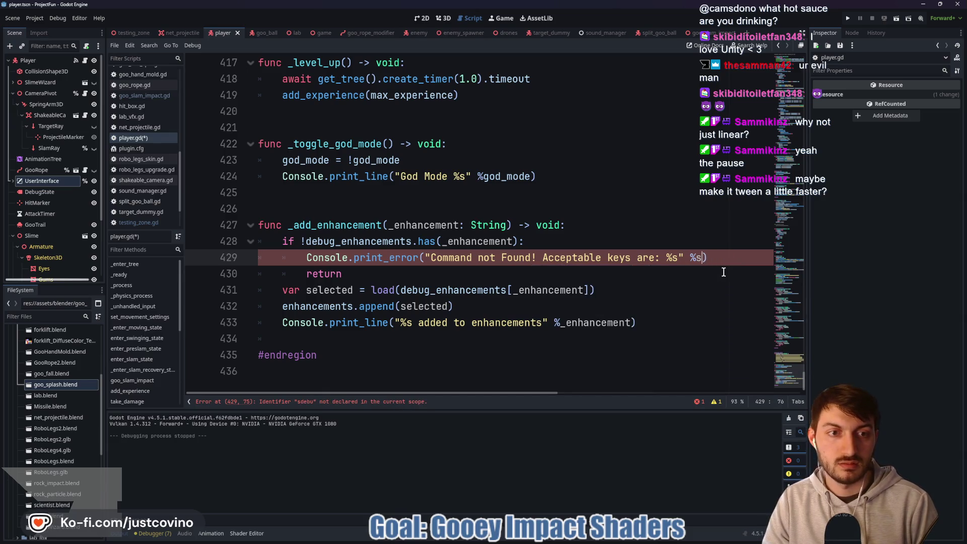
pyautogui.press('BackSpace')
pyautogui.write('debug')
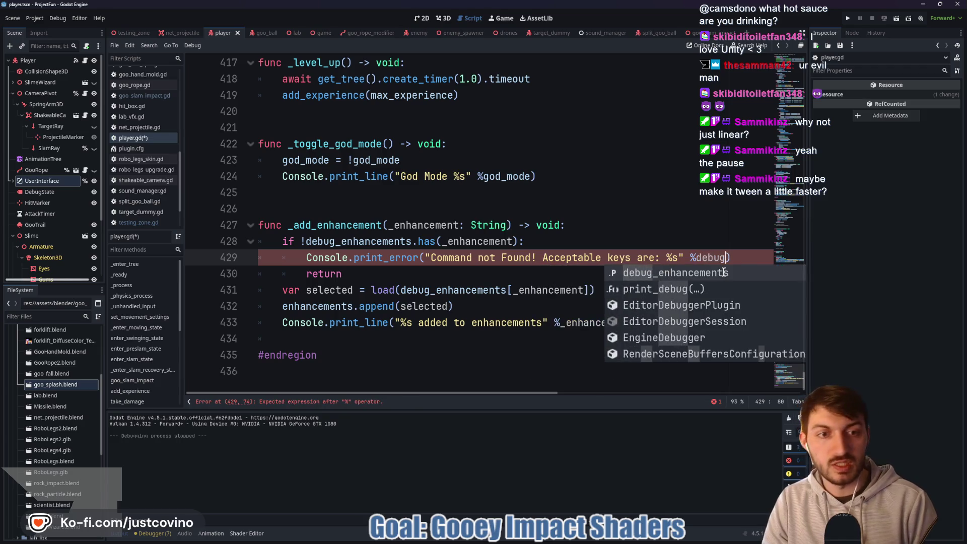
pyautogui.press('Return')
pyautogui.write('.')
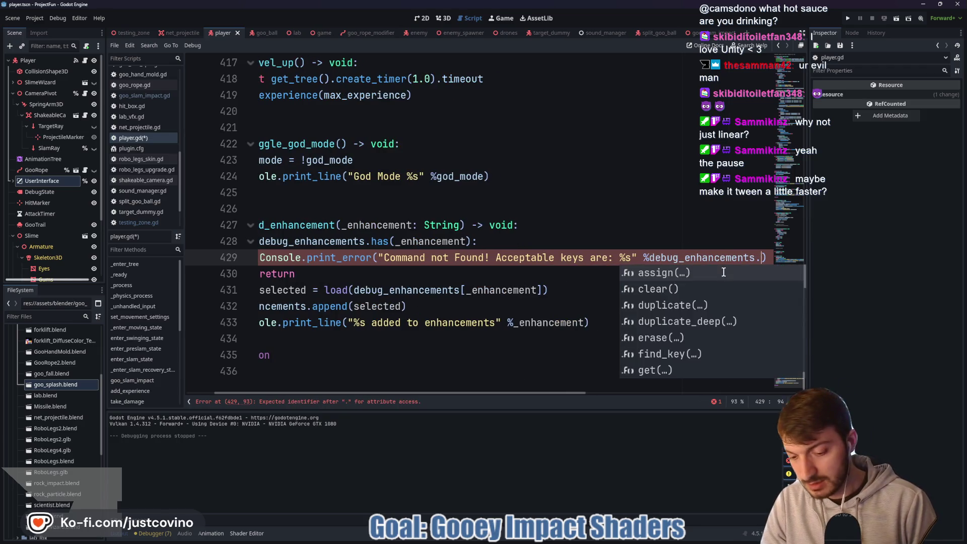
pyautogui.write('ke')
pyautogui.press('Return')
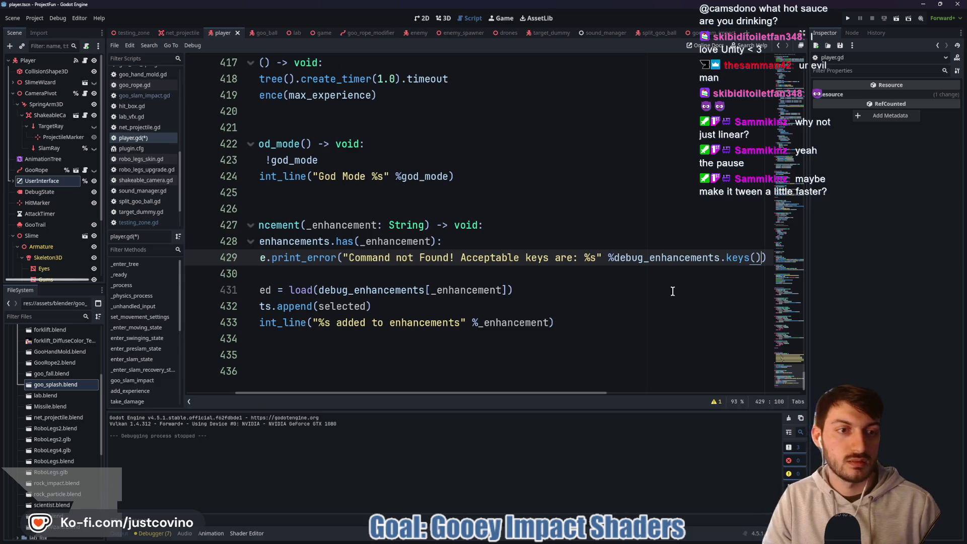
pyautogui.click(615, 241)
pyautogui.hotkey('ctrl', 's')
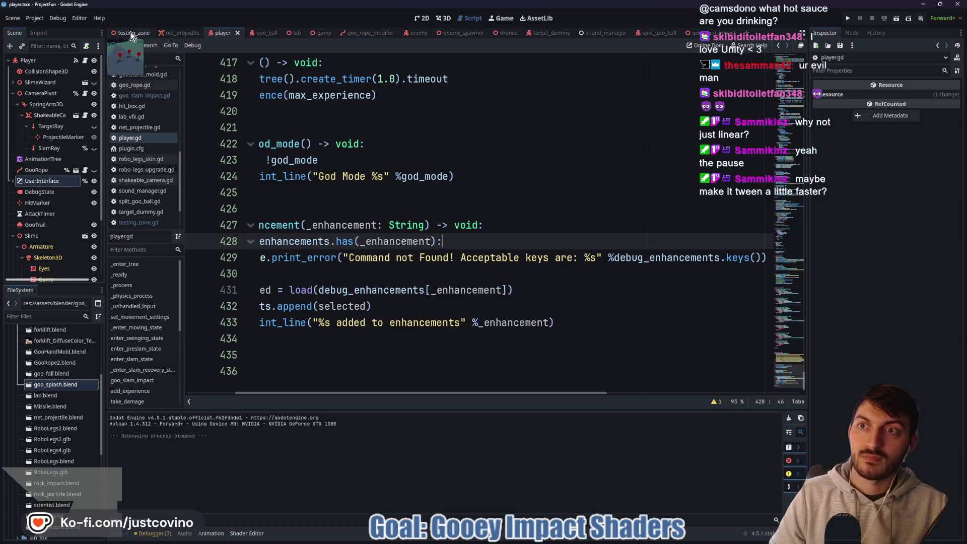
pyautogui.press('F5')
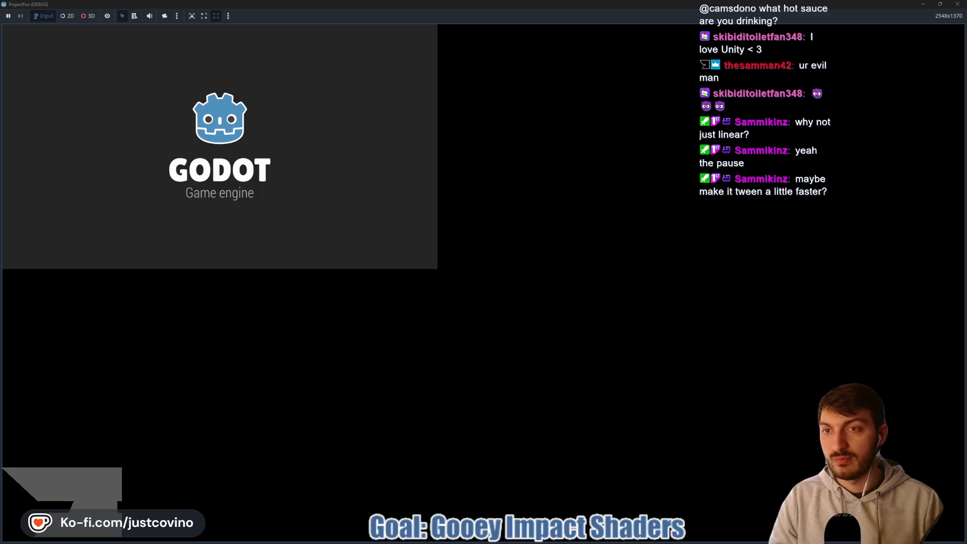
# Enter add_enhancement in the in-game console, check the printed error, then stop the game.
pyautogui.press('`')
pyautogui.write('ad')
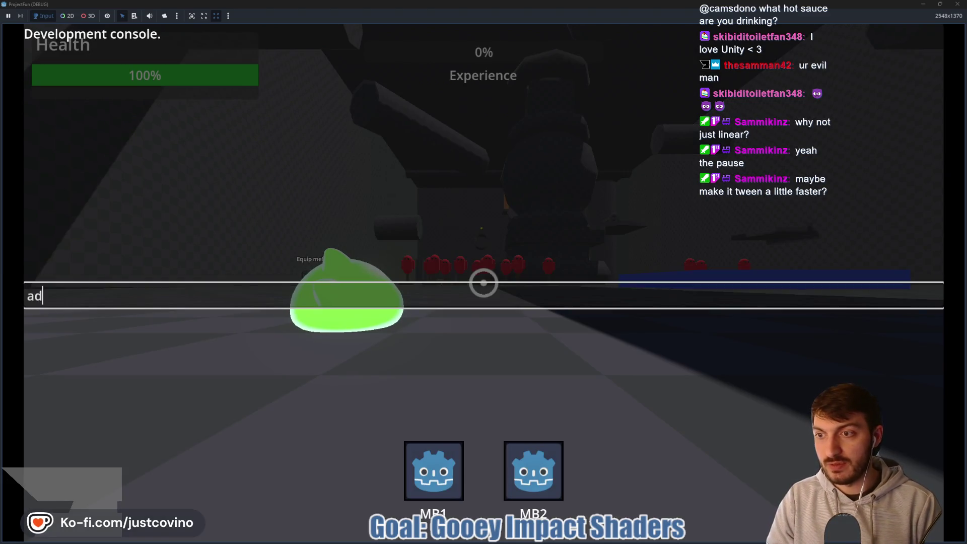
pyautogui.write('d_enhancem')
pyautogui.press('BackSpace')
pyautogui.press('BackSpace')
pyautogui.write('ement')
pyautogui.press('Return')
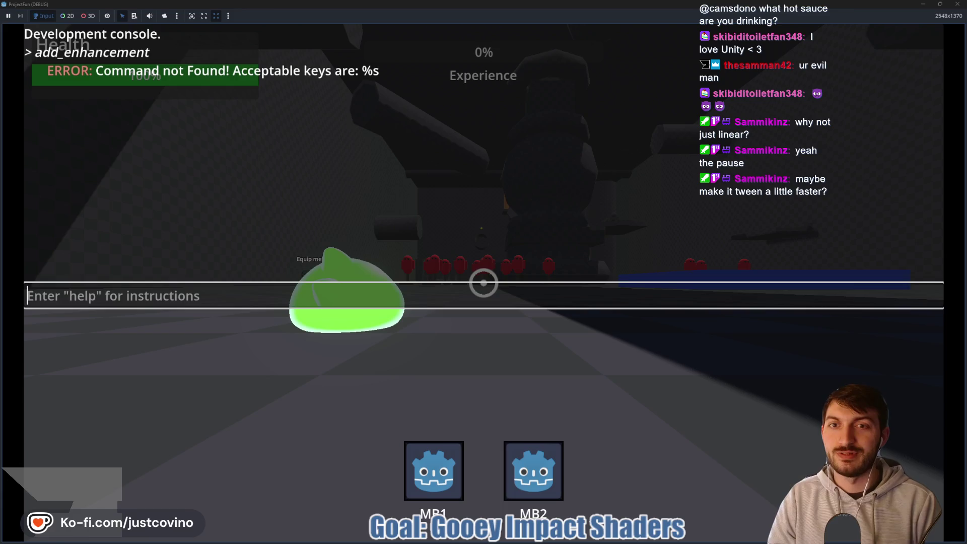
pyautogui.press('F8')
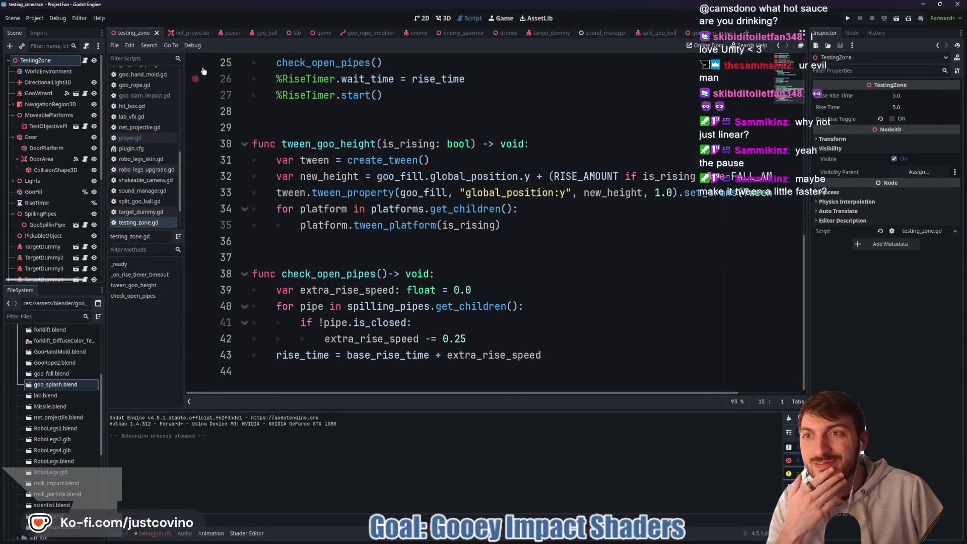
# In player.gd line 429, remove the debug_enhancements.keys() format argument and the %s placeholder.
pyautogui.click(223, 32)
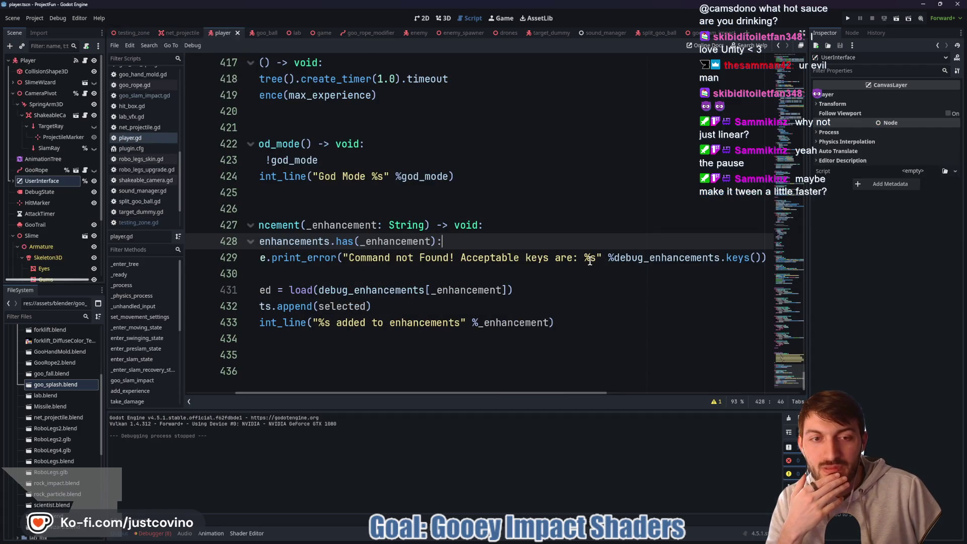
pyautogui.moveTo(549, 393)
pyautogui.mouseDown()
pyautogui.moveTo(475, 396)
pyautogui.moveTo(549, 397)
pyautogui.mouseUp()
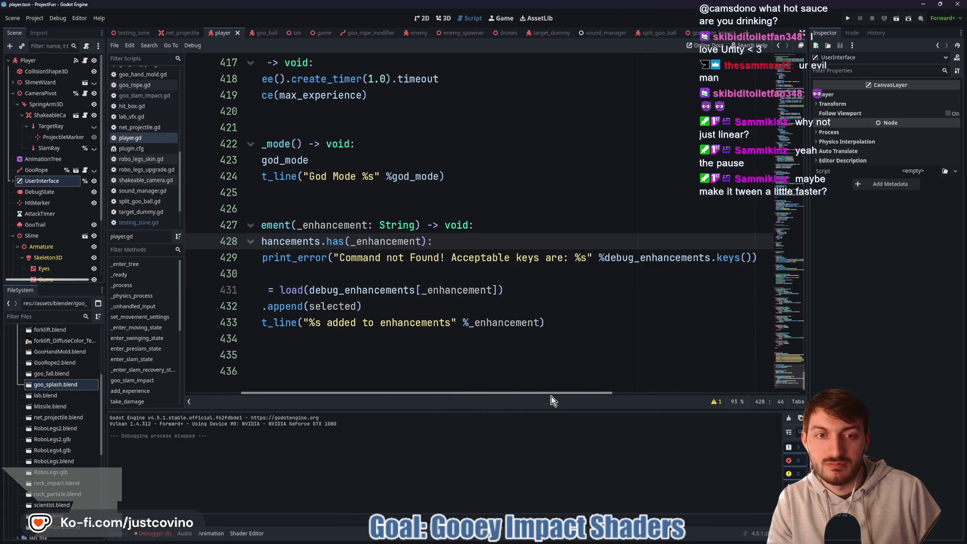
pyautogui.click(588, 258)
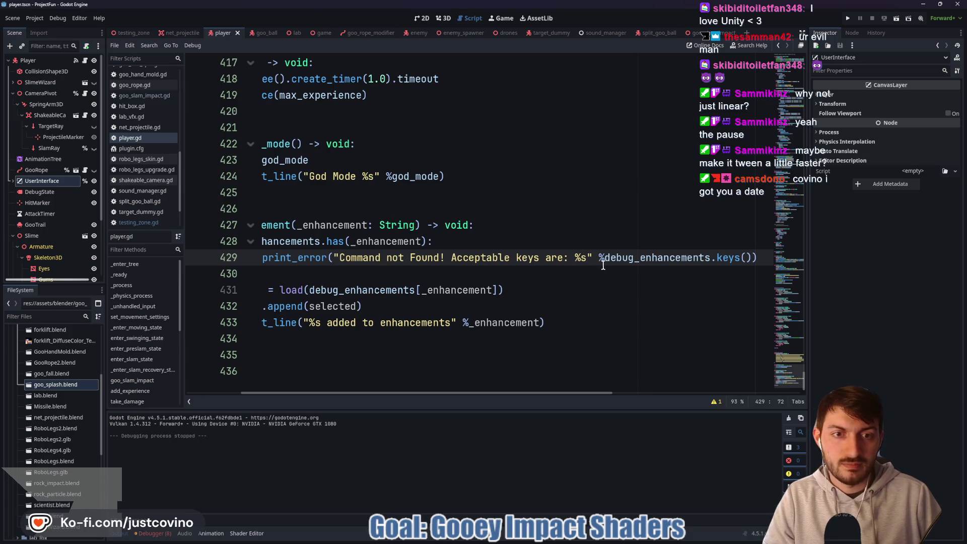
pyautogui.moveTo(598, 259); pyautogui.dragTo(750, 264)
pyautogui.hotkey('ctrl', 'x')
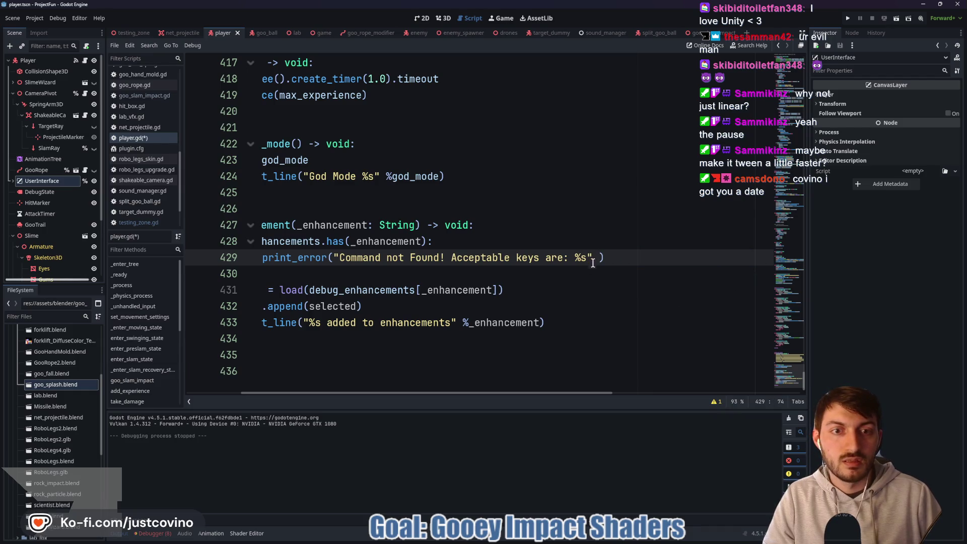
pyautogui.press('BackSpace')
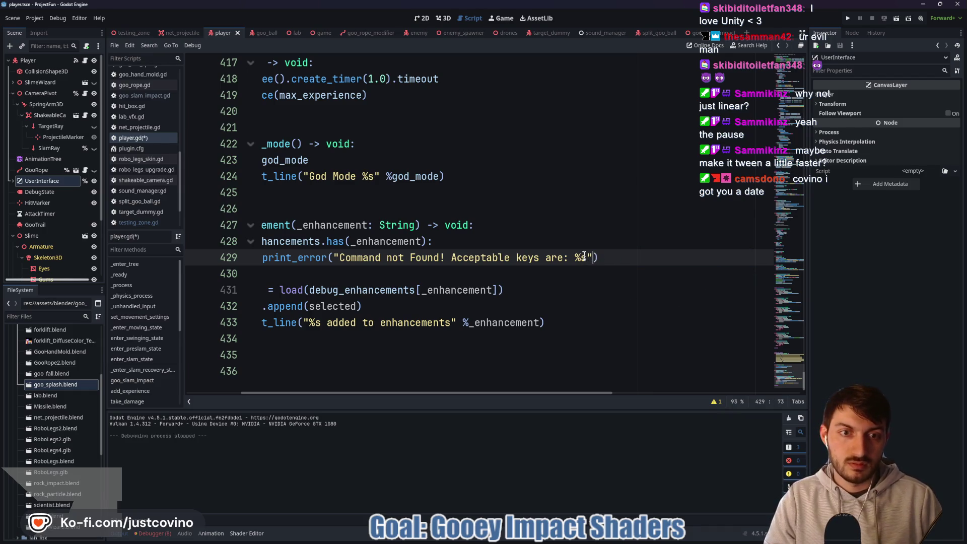
pyautogui.press('Left')
pyautogui.press('BackSpace')
pyautogui.press('BackSpace')
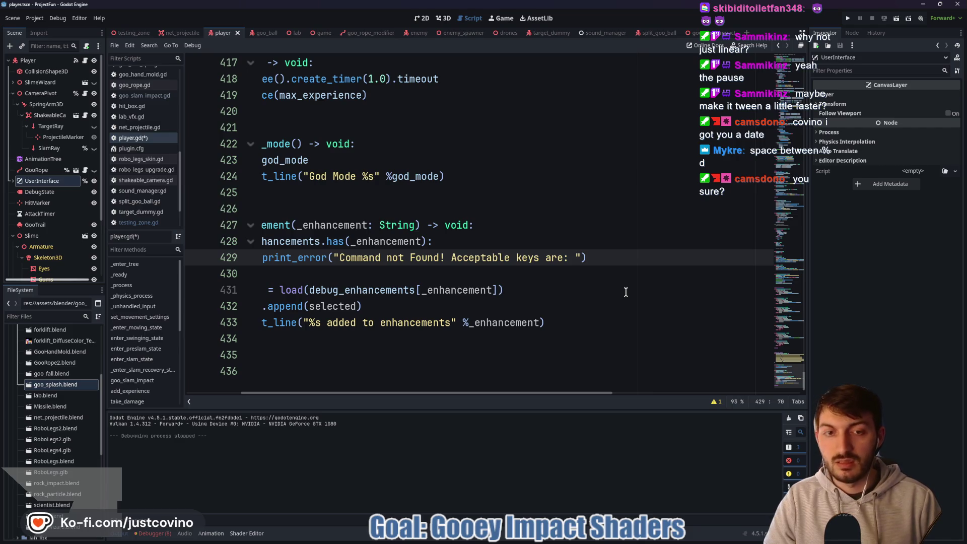
pyautogui.write('%')
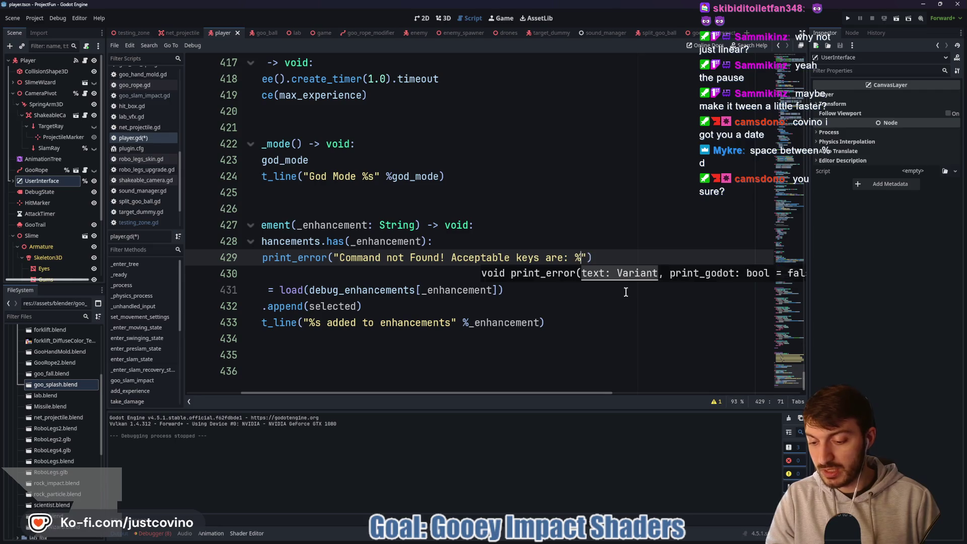
pyautogui.write('d')
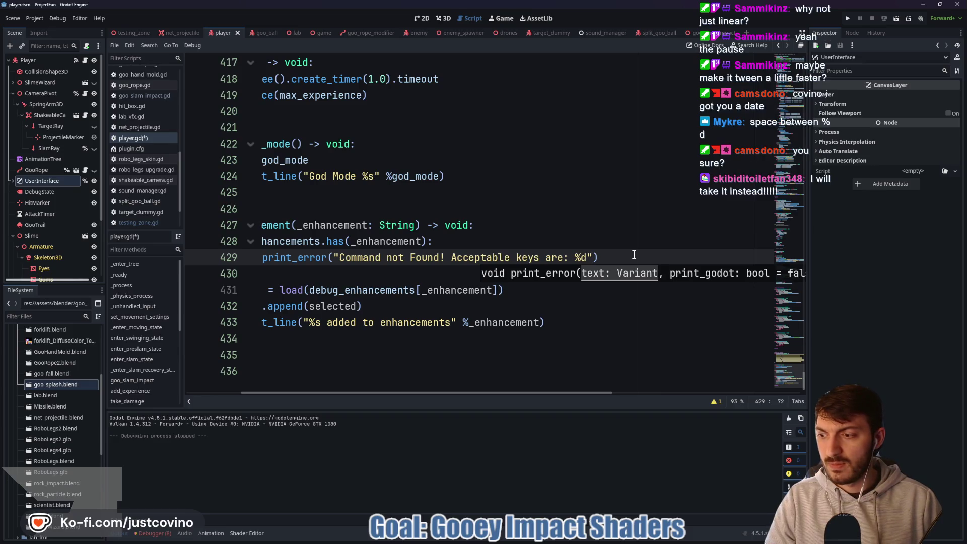
pyautogui.press('BackSpace')
pyautogui.press('BackSpace')
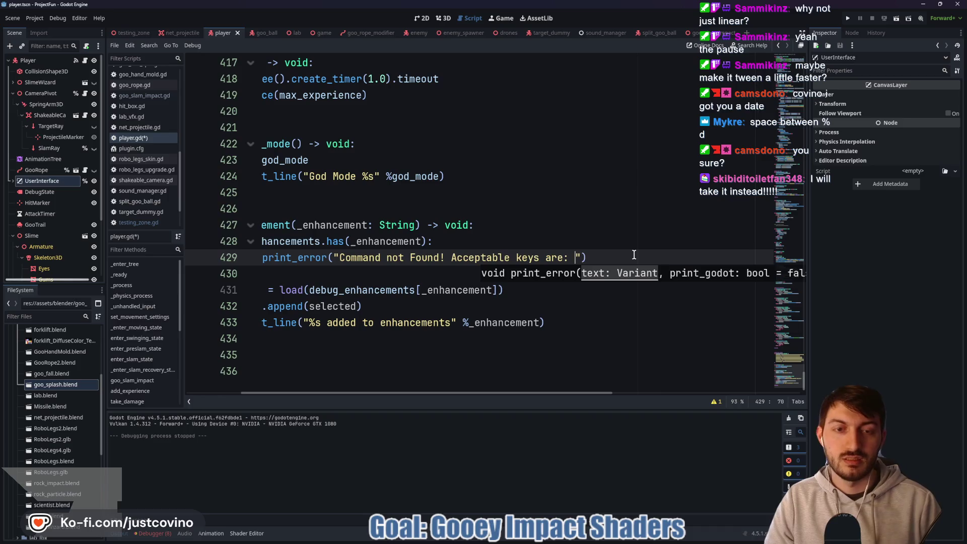
pyautogui.press('Right')
# Append + str(debug_enhancements.keys()) to the error message, save, and launch the game.
pyautogui.write('+ ')
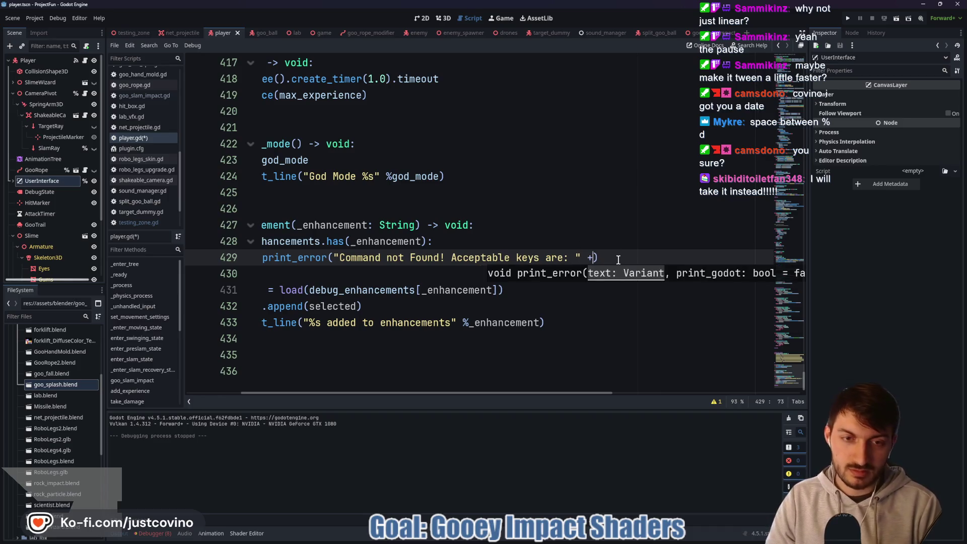
pyautogui.write('%debug_enhancements.keys()')
pyautogui.click(604, 258)
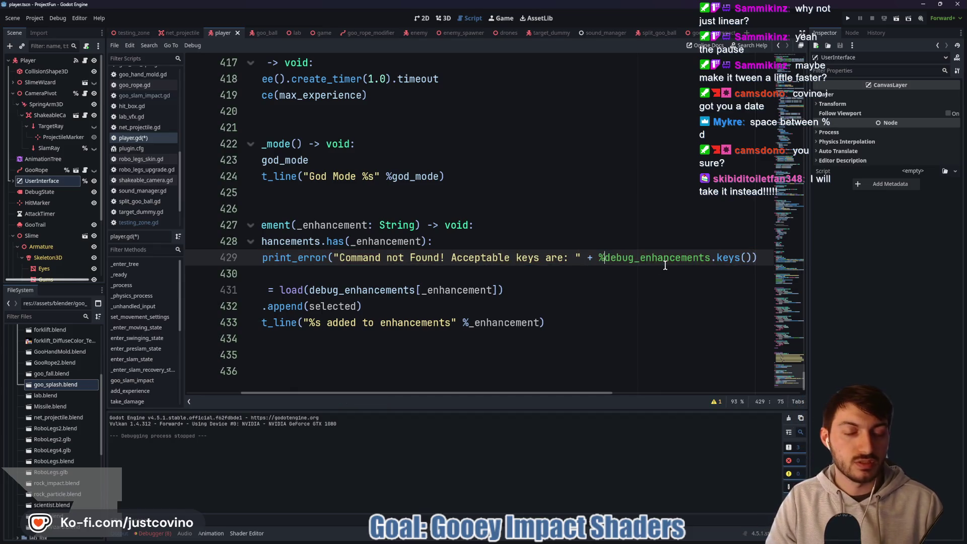
pyautogui.press('BackSpace')
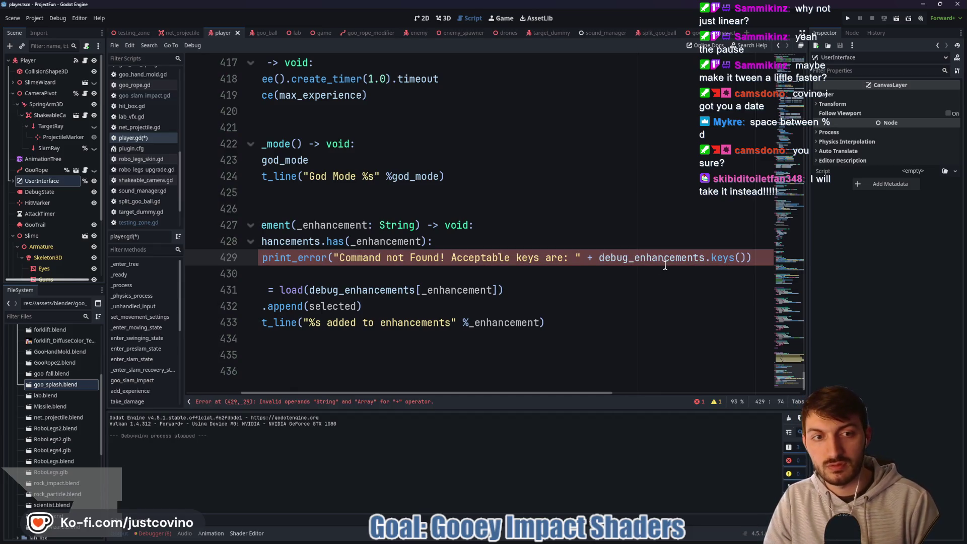
pyautogui.moveTo(599, 260); pyautogui.dragTo(745, 260)
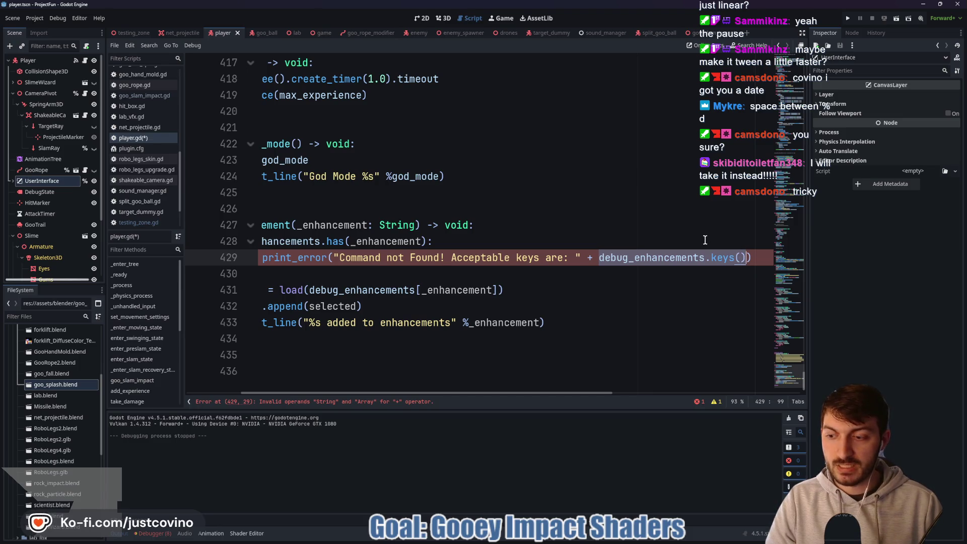
pyautogui.write('(')
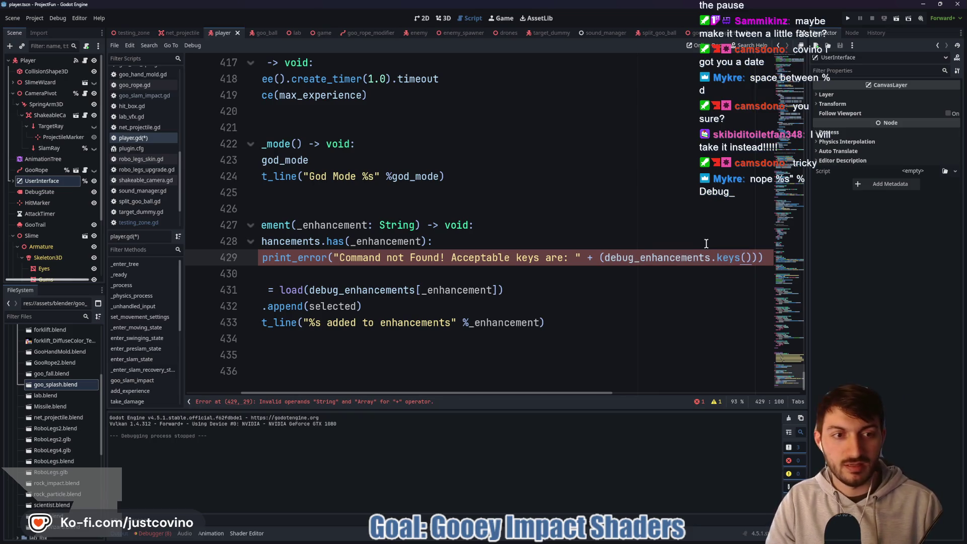
pyautogui.click(600, 258)
pyautogui.write('str')
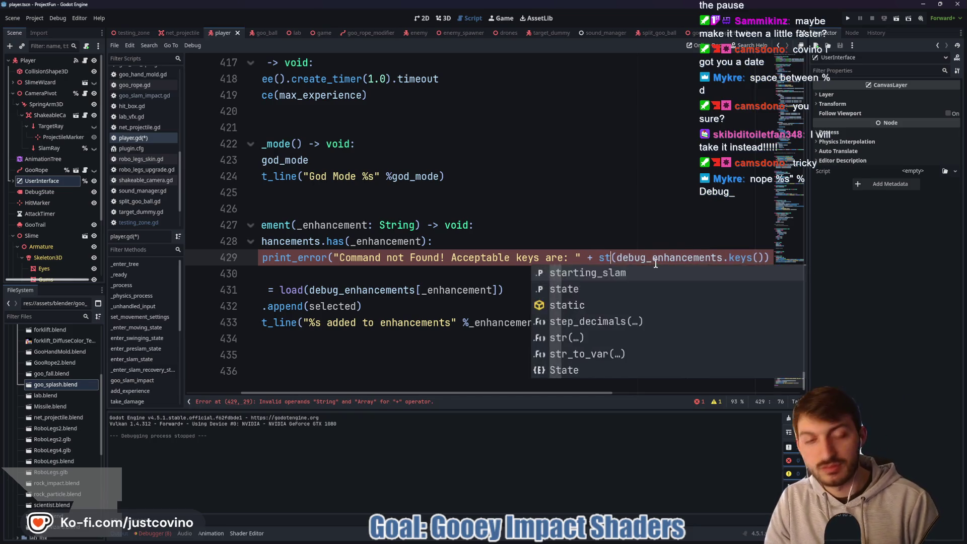
pyautogui.press('Up')
pyautogui.hotkey('ctrl', 's')
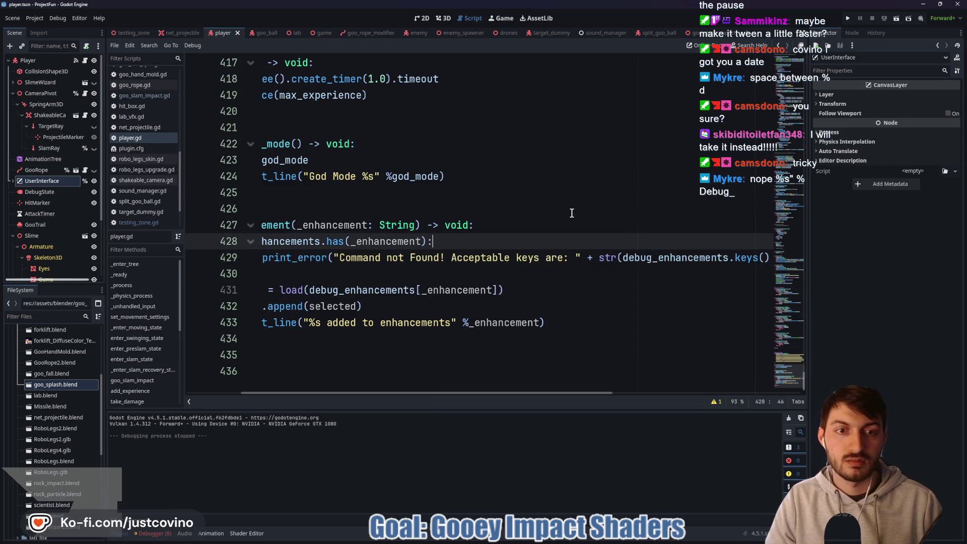
pyautogui.press('F5')
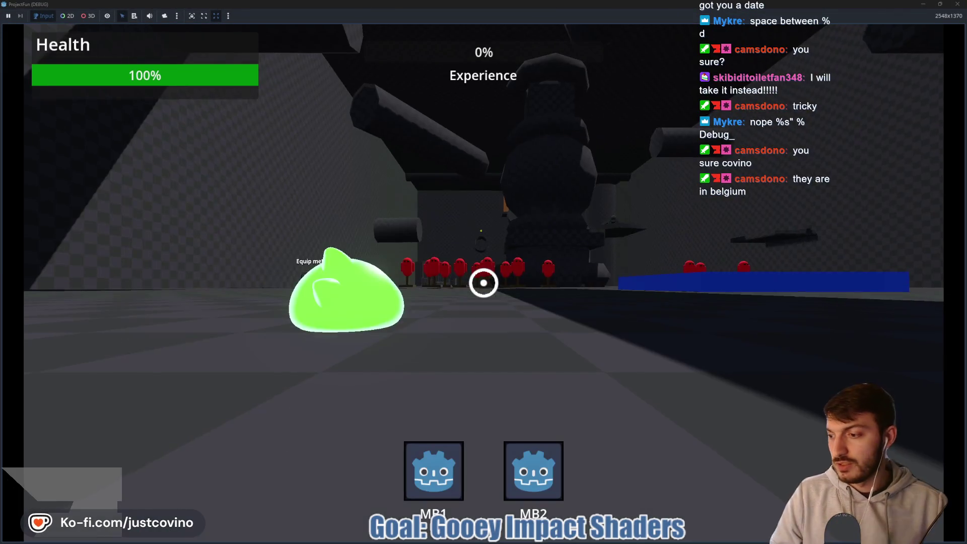
# Walk and swing in the game, then use the dev console to add slam_size three times.
pyautogui.press('w')
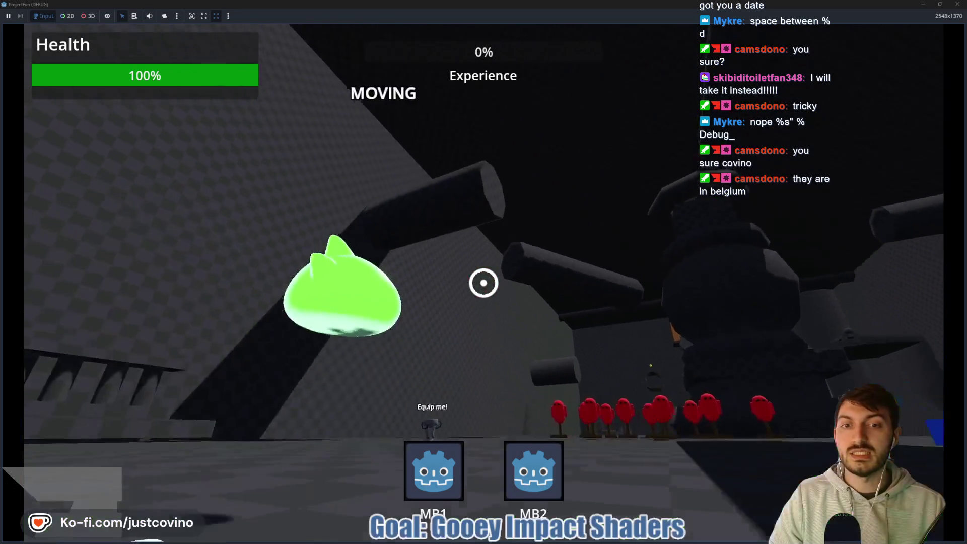
pyautogui.click(484, 282)
pyautogui.press('`')
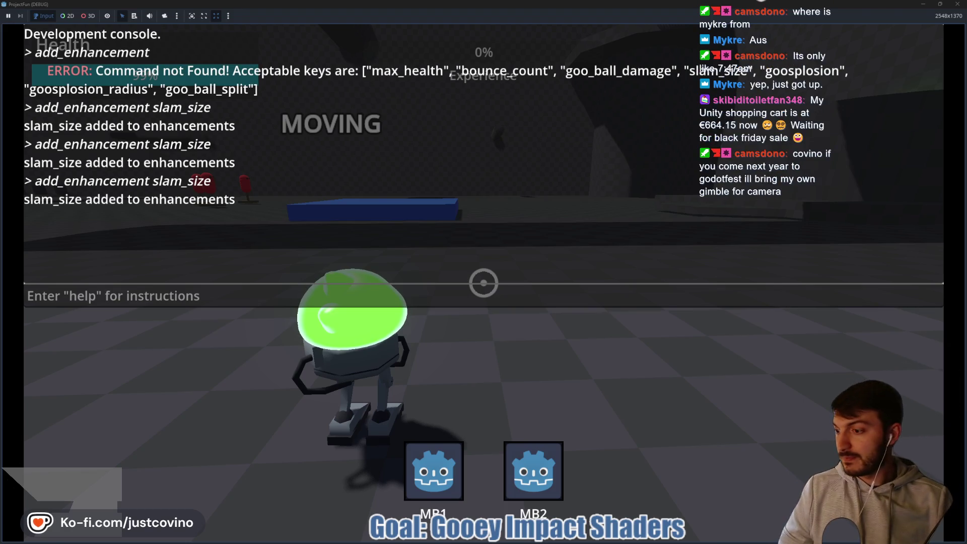
pyautogui.click(101, 295)
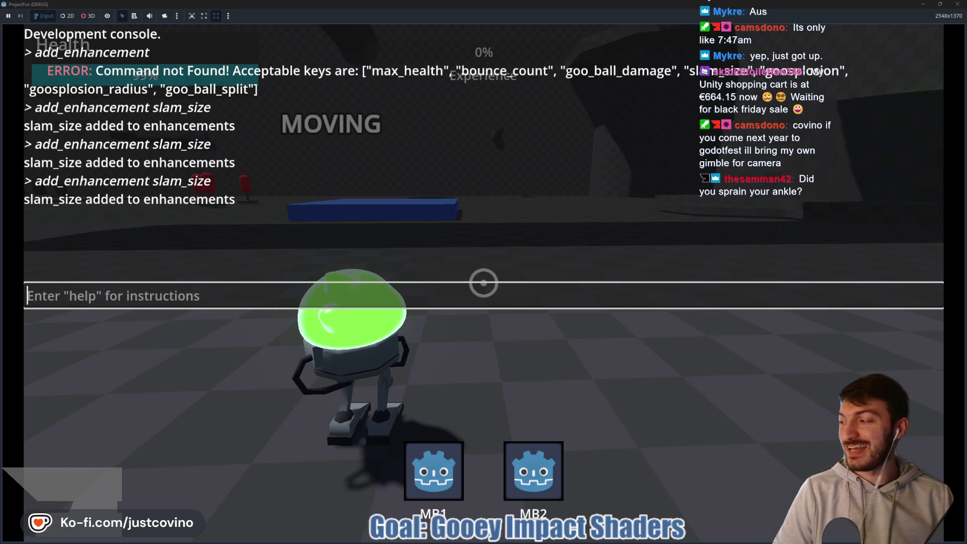
# Close the console, swing and slam to test the bigger slam, then stop the game.
pyautogui.press('Escape')
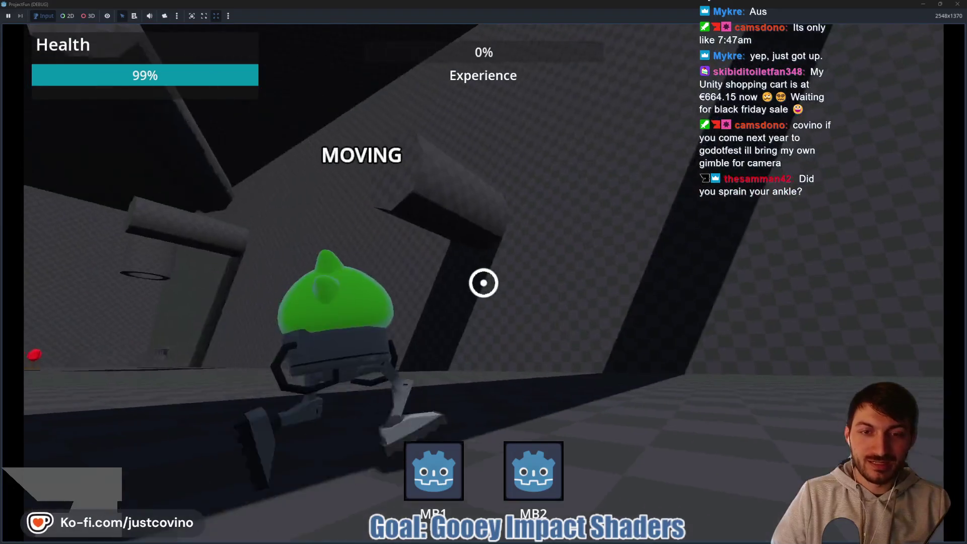
pyautogui.click(483, 283)
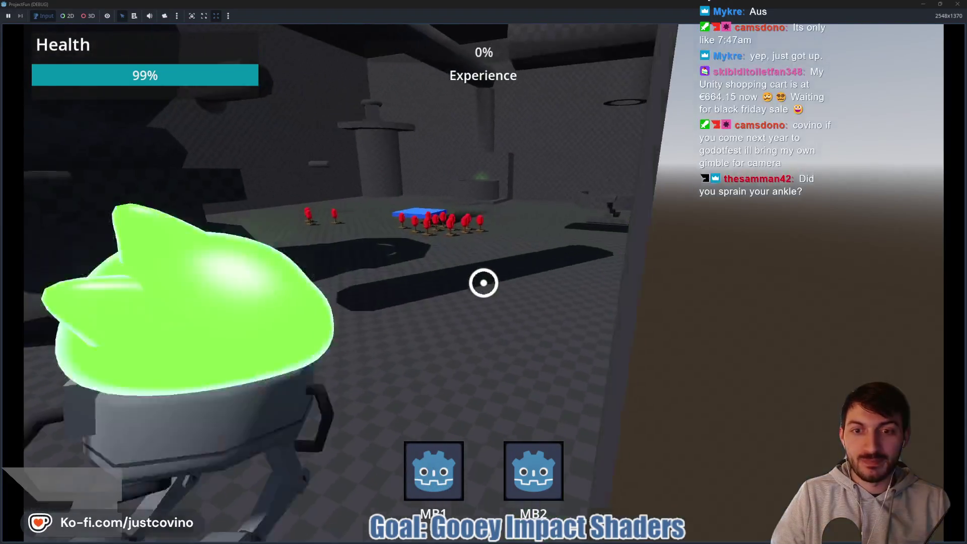
pyautogui.click(483, 282)
pyautogui.press('F8')
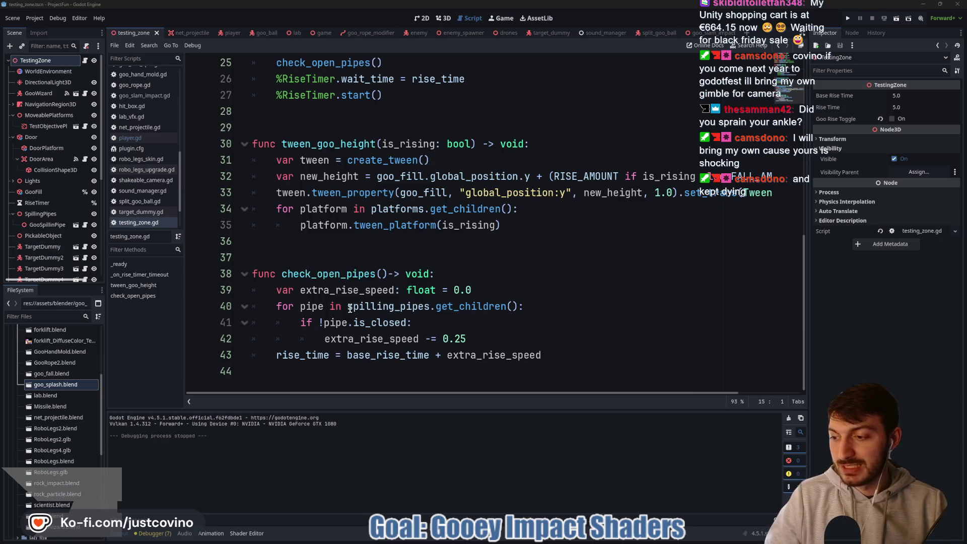
# Move the caret to lines 37 and 36 of testing_zone.gd, then bring up goo_slam_impact.gd.
pyautogui.click(455, 259)
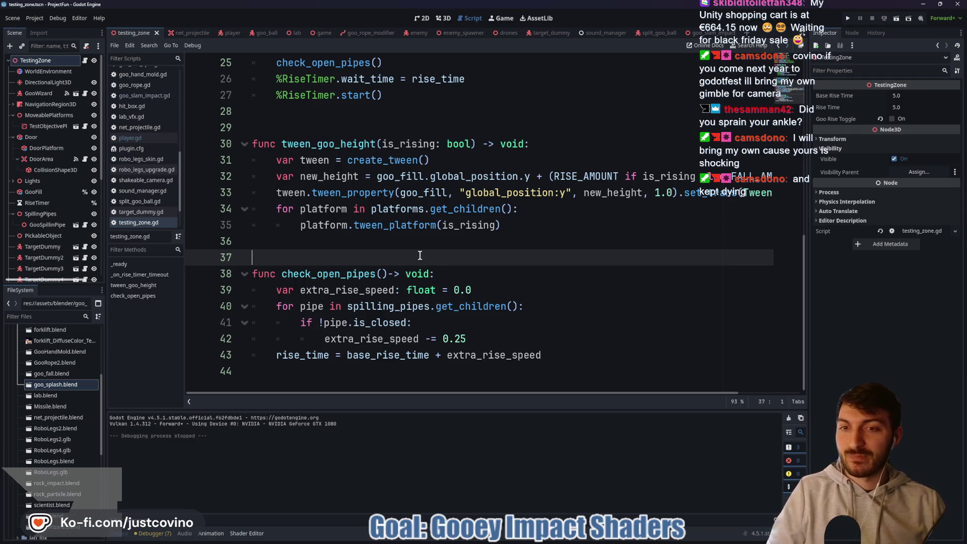
pyautogui.click(385, 246)
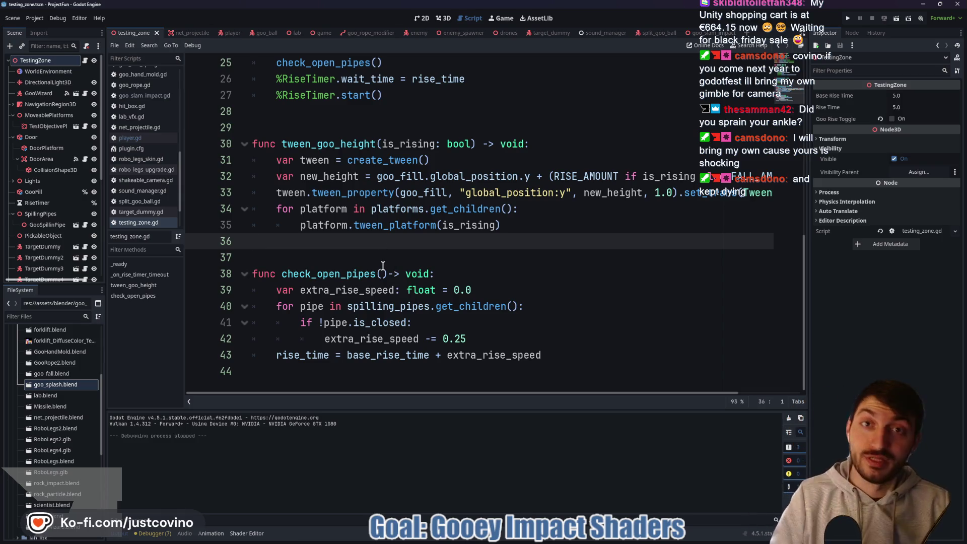
pyautogui.click(712, 34)
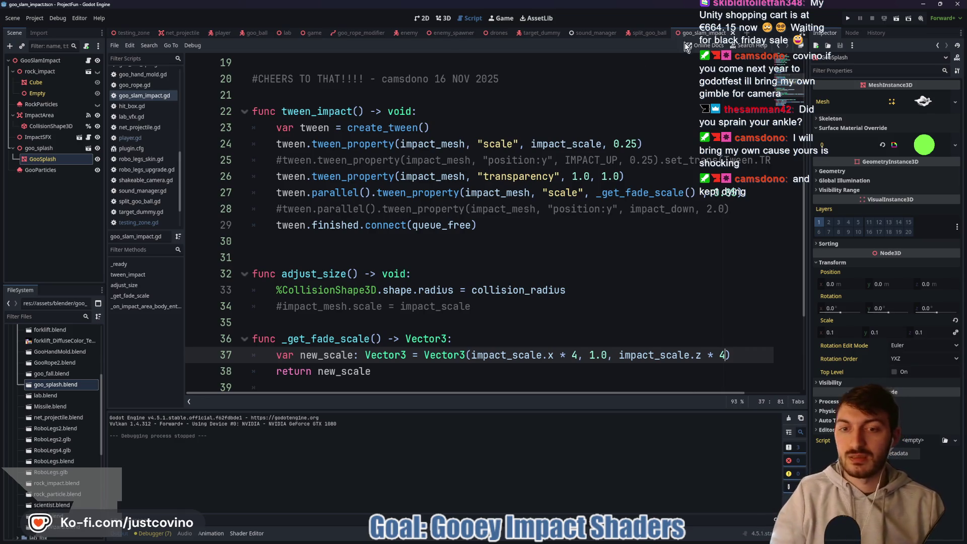
# Insert a blank line before _get_fade_scale in goo_slam_impact.gd and save.
pyautogui.click(336, 329)
pyautogui.press('Return')
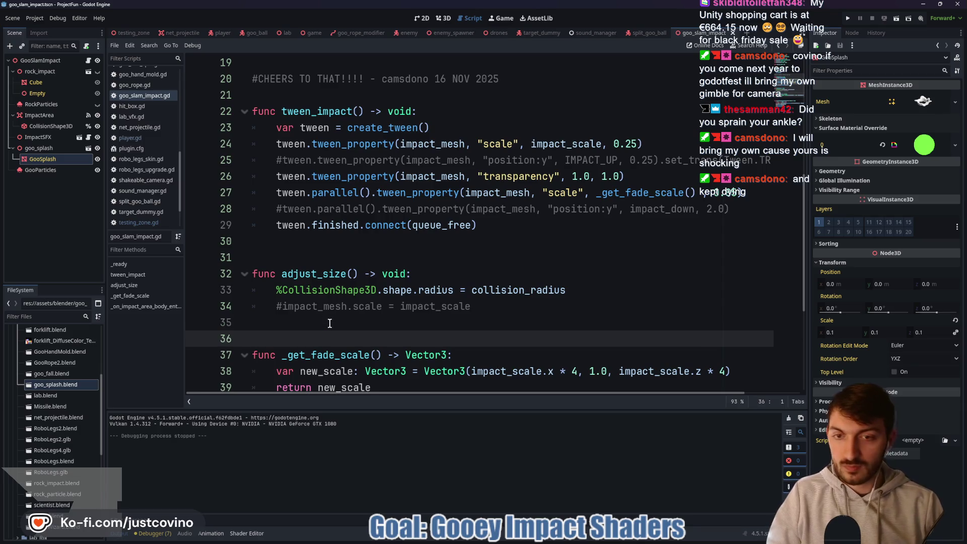
pyautogui.hotkey('ctrl', 's')
pyautogui.scroll(-3, 535, 284)
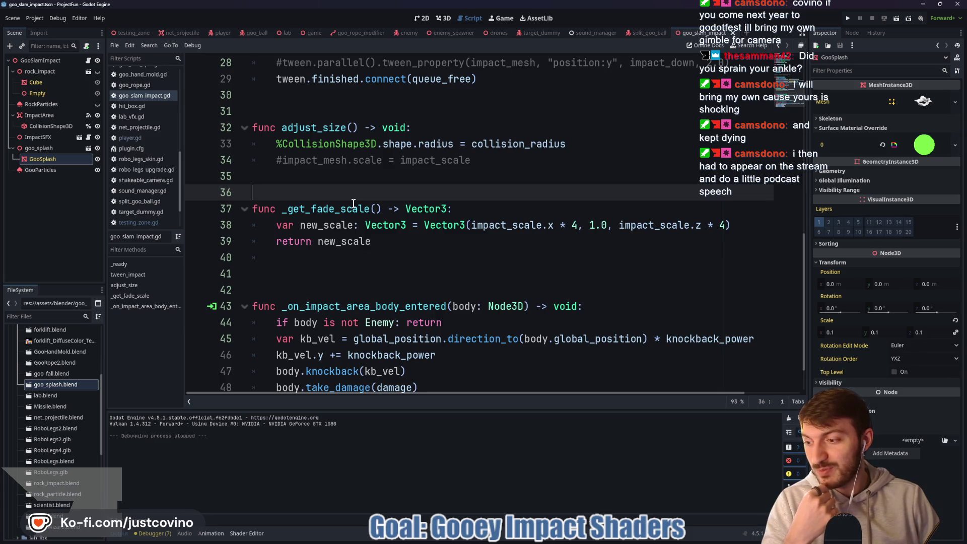
pyautogui.click(308, 259)
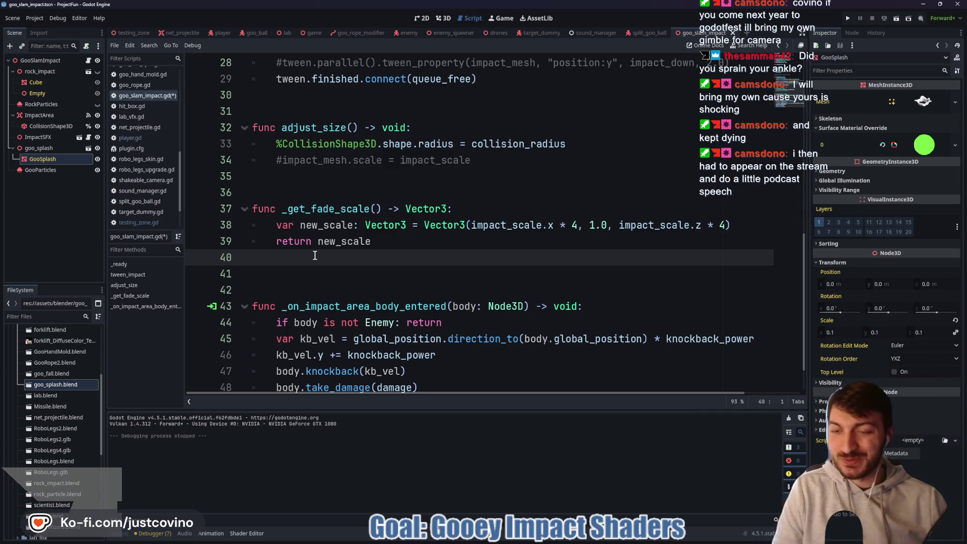
pyautogui.hotkey('ctrl', 's')
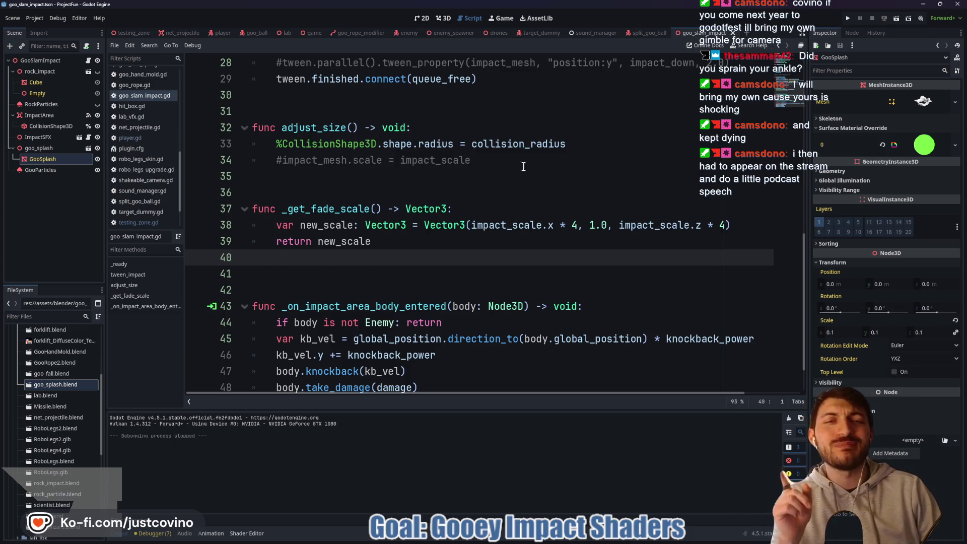
pyautogui.scroll(5, 494, 209)
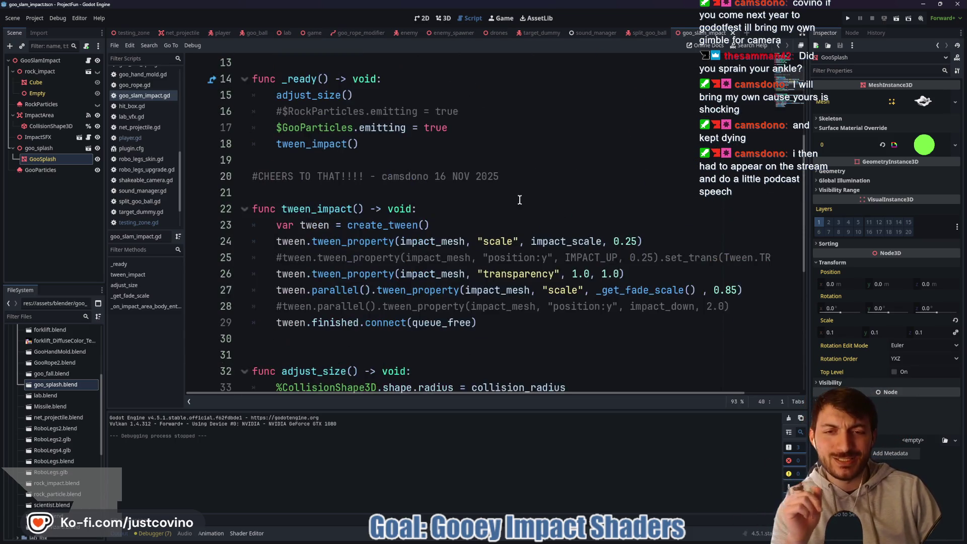
# Change the transparency tween duration on line 26 from 1.0 to 0.75 and edit line 27's 0.85.
pyautogui.doubleClick(610, 275)
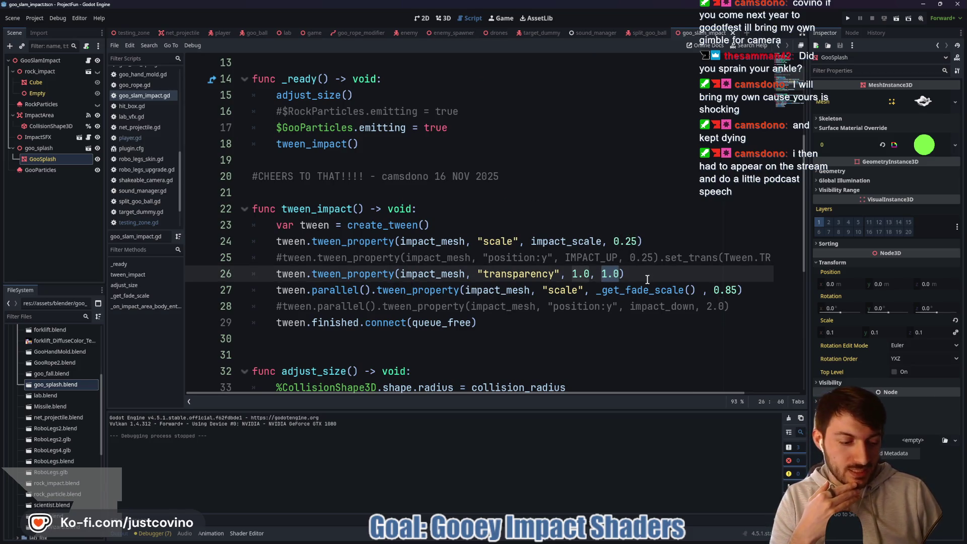
pyautogui.write('0.75')
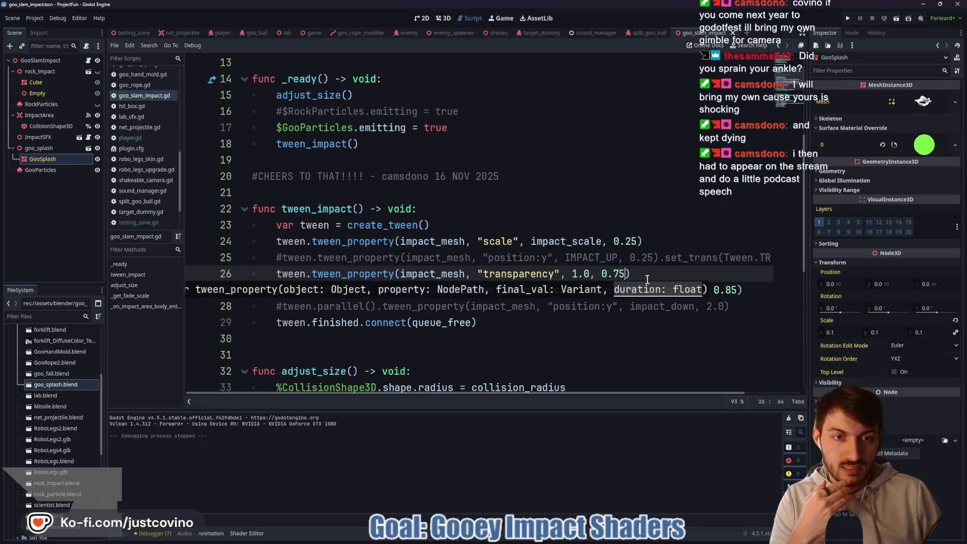
pyautogui.click(739, 290)
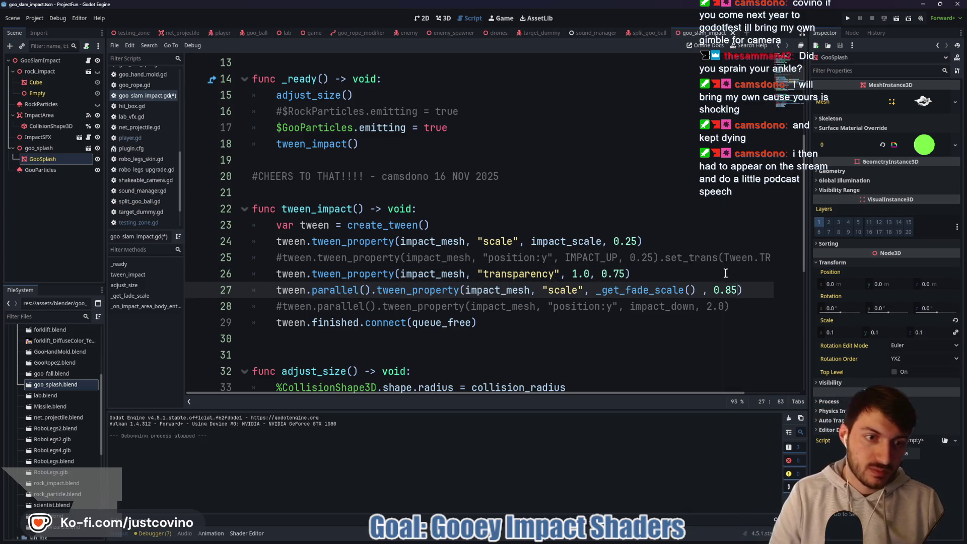
pyautogui.hotkey('ctrl', 's')
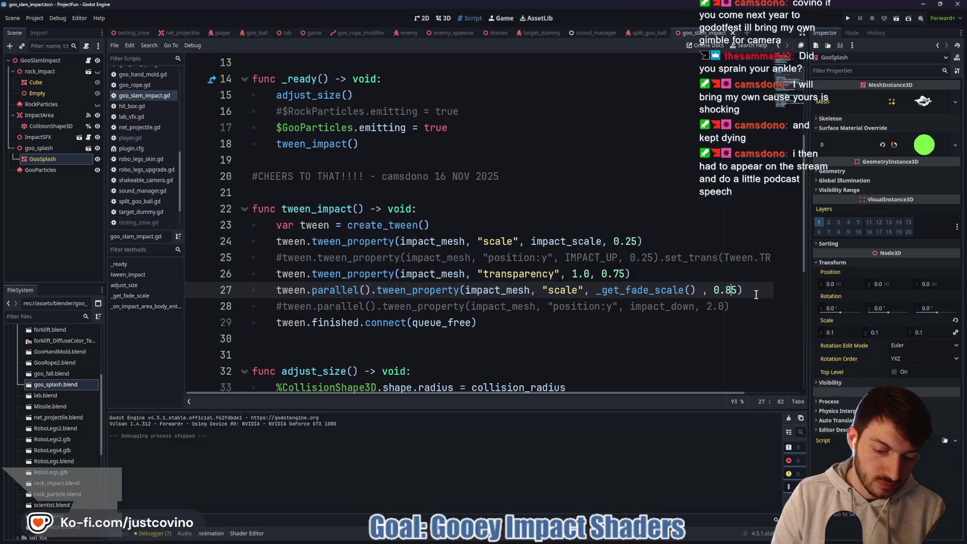
pyautogui.press('Left')
pyautogui.press('BackSpace')
pyautogui.write('7')
# Set both fade tween durations to 0.5 seconds, save, and run the testing_zone scene.
pyautogui.press('Up')
pyautogui.click(620, 274)
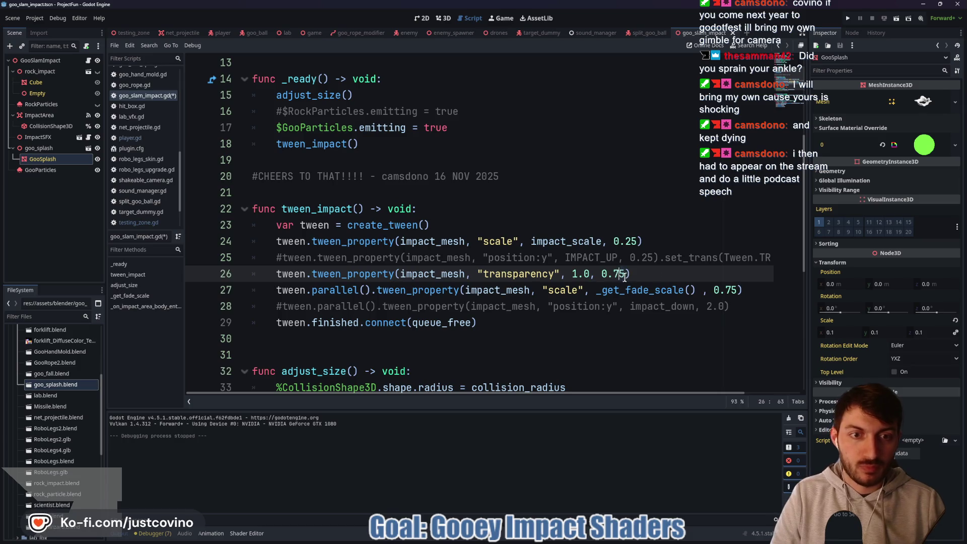
pyautogui.click(733, 290)
pyautogui.press('BackSpace')
pyautogui.click(684, 275)
pyautogui.hotkey('ctrl', 's')
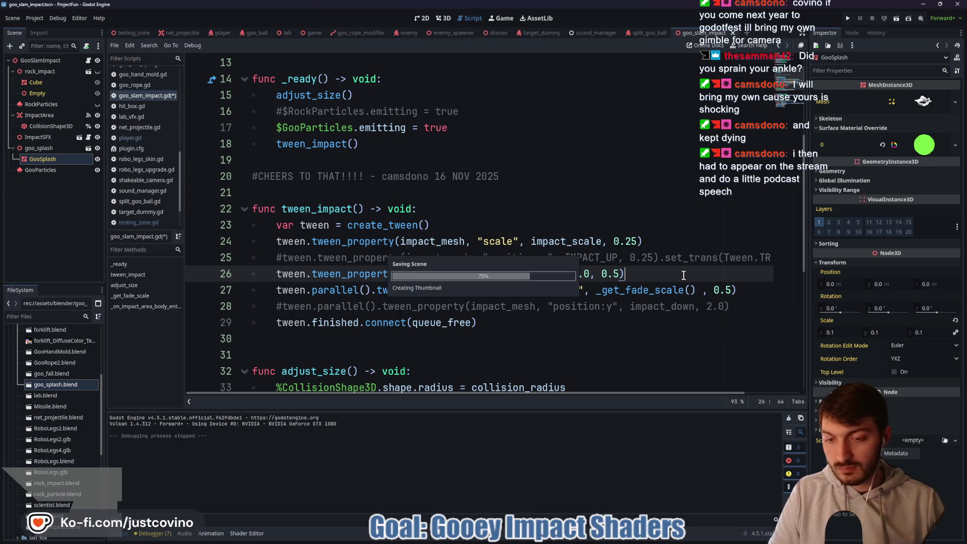
pyautogui.click(132, 33)
pyautogui.press('F6')
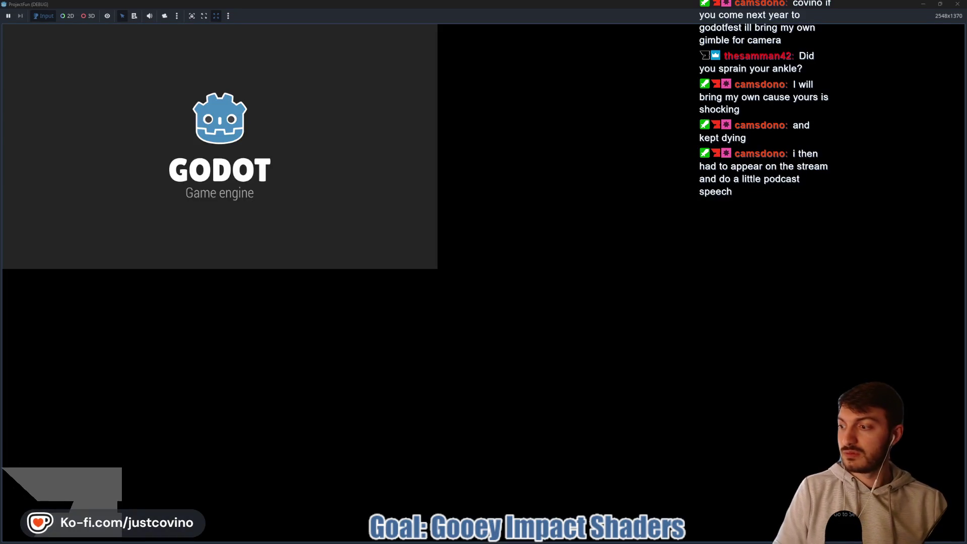
# Walk the slime forward and repeatedly grapple-swing and slam to watch the goo splash.
pyautogui.press('w')
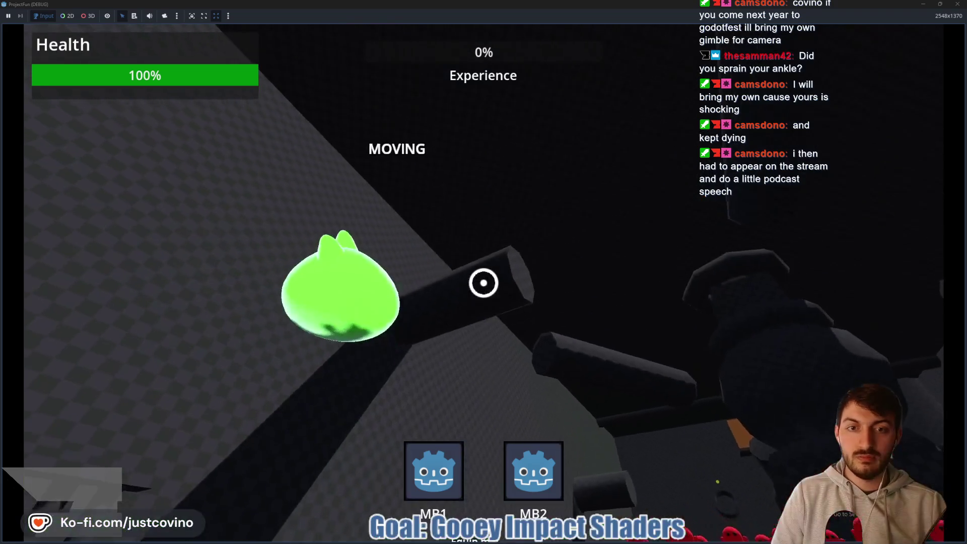
pyautogui.click(484, 282)
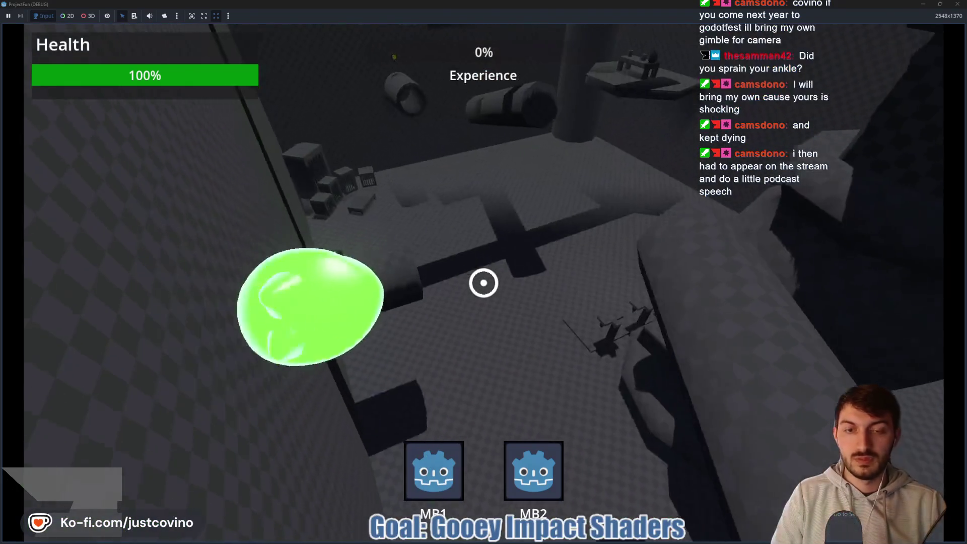
pyautogui.click(483, 283)
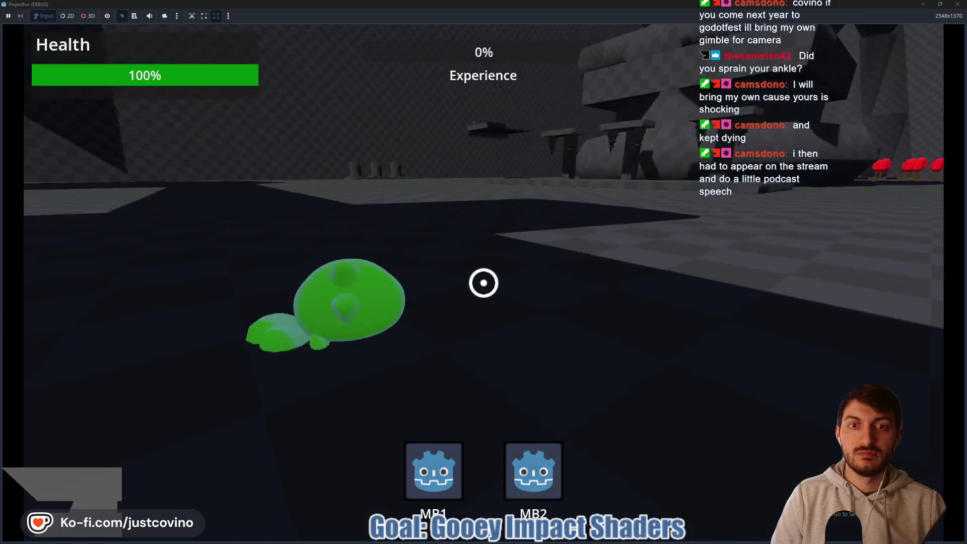
pyautogui.click(484, 282)
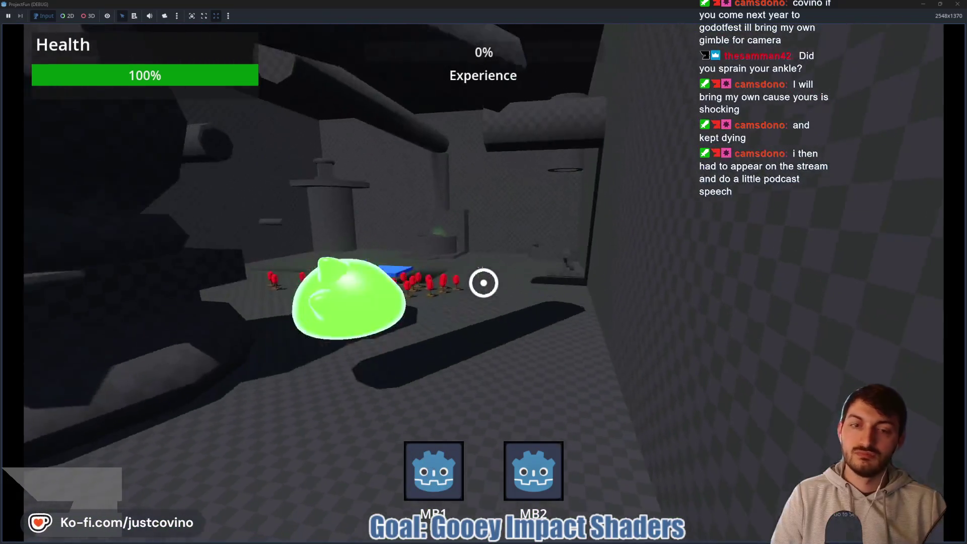
pyautogui.click(484, 283)
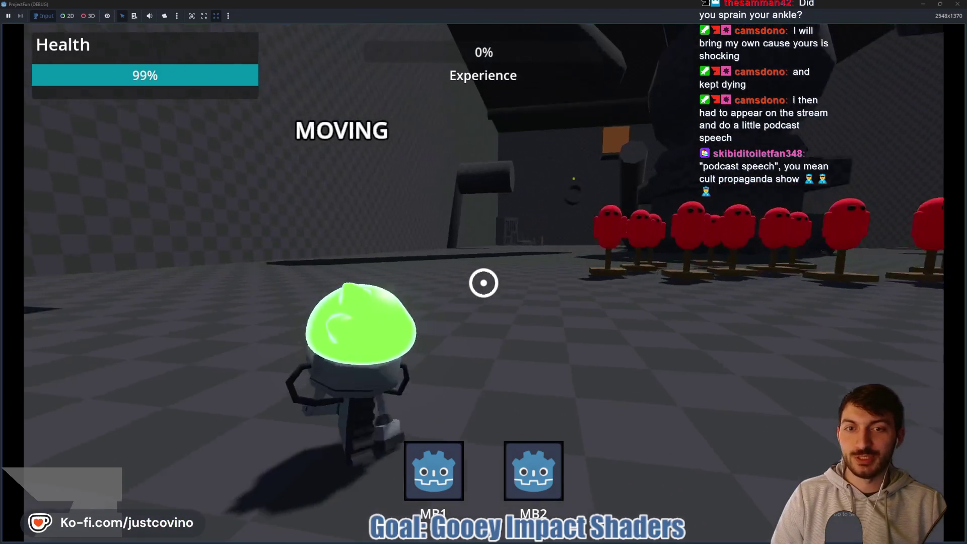
pyautogui.click(484, 283)
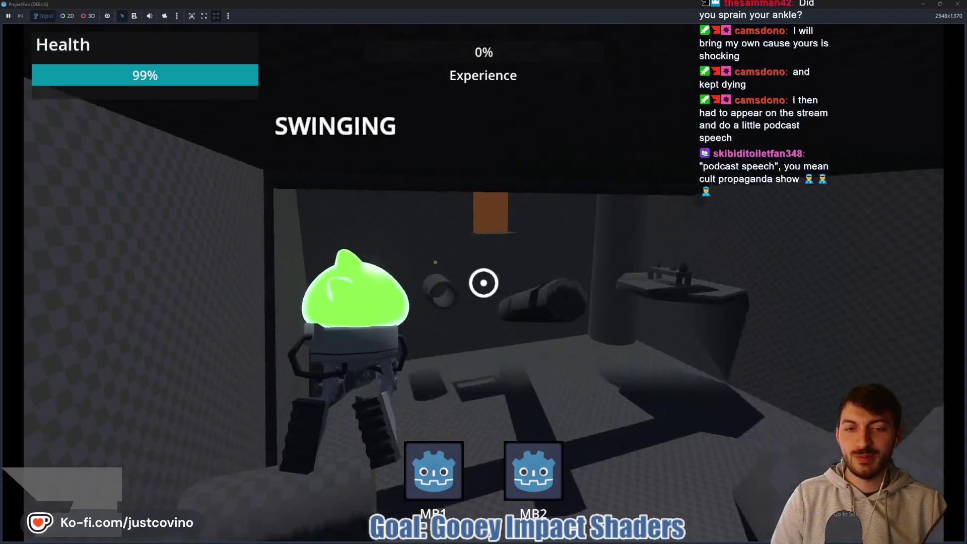
pyautogui.click(484, 283)
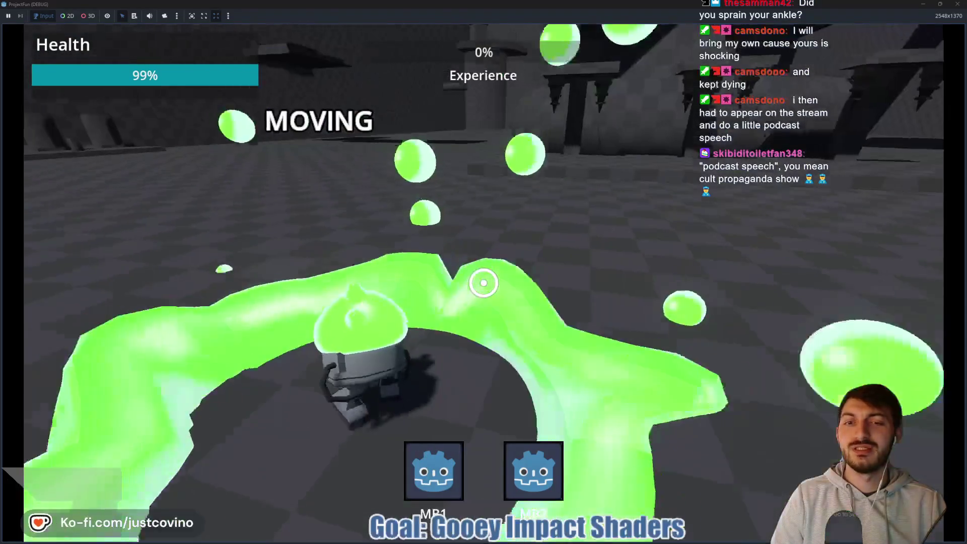
pyautogui.click(484, 282)
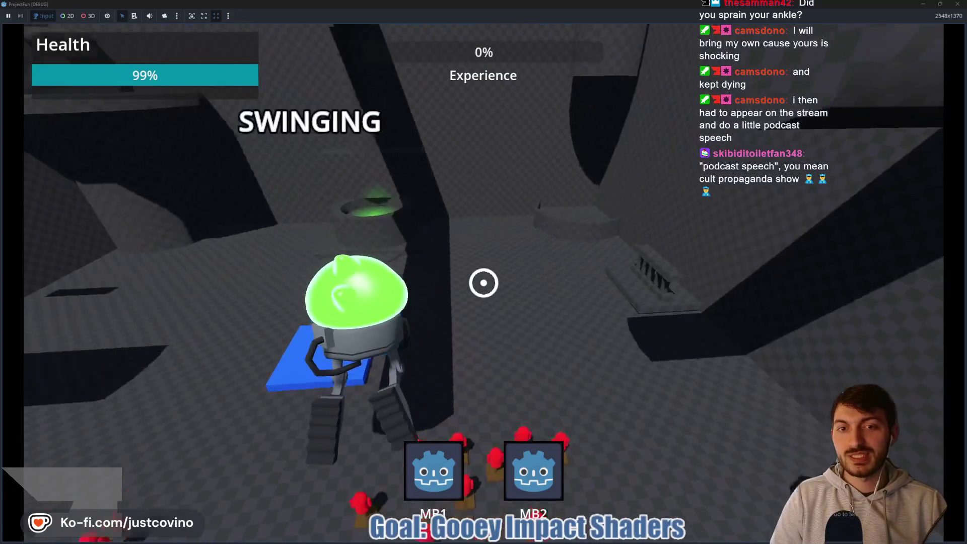
pyautogui.click(483, 283)
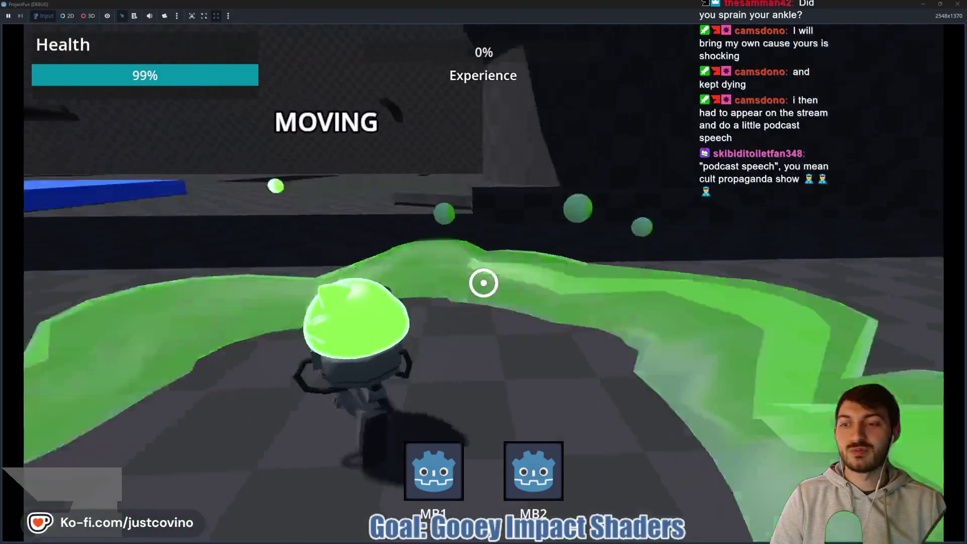
pyautogui.click(484, 283)
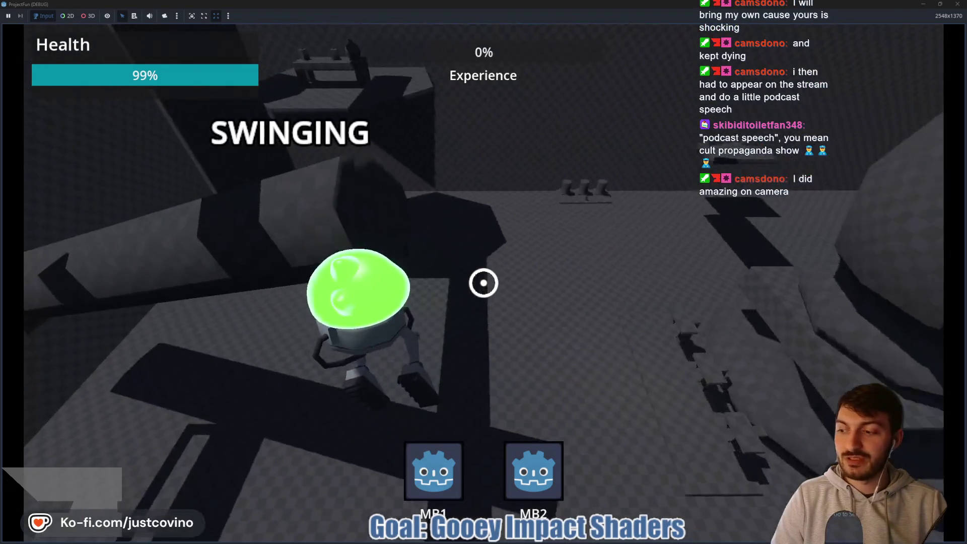
pyautogui.click(483, 283)
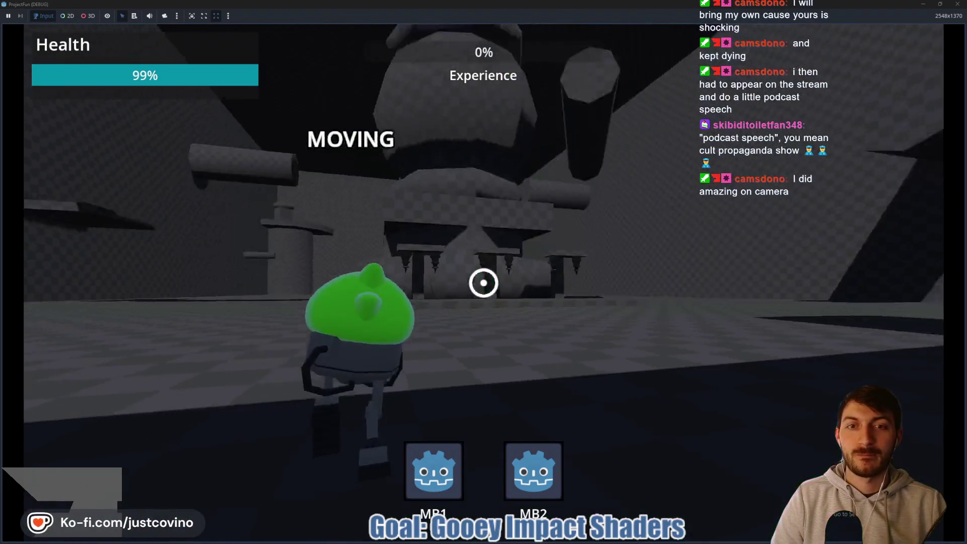
pyautogui.click(484, 283)
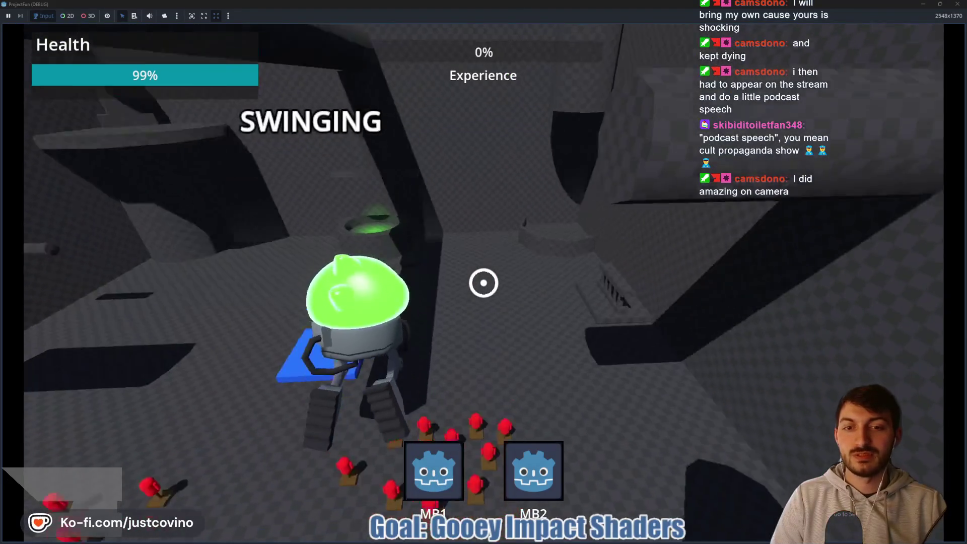
pyautogui.click(484, 282)
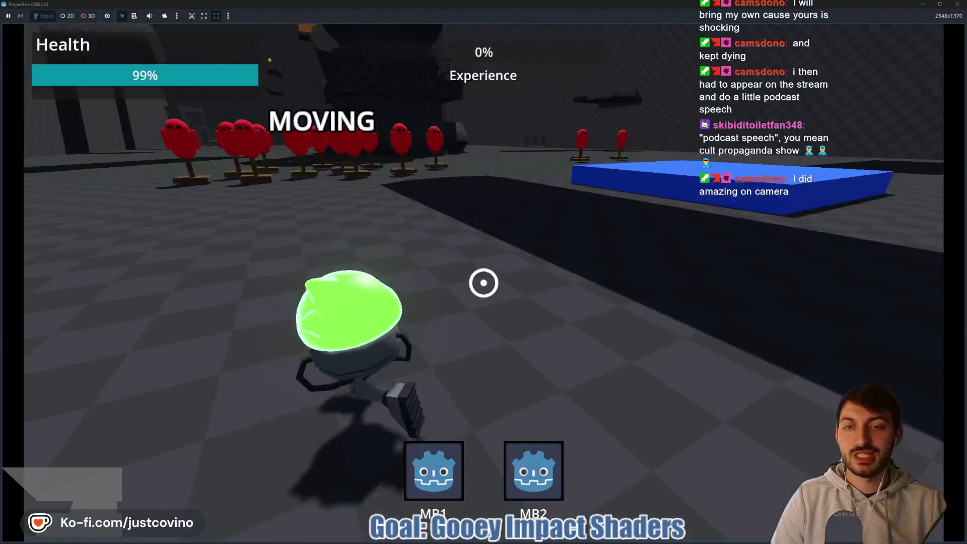
pyautogui.click(484, 283)
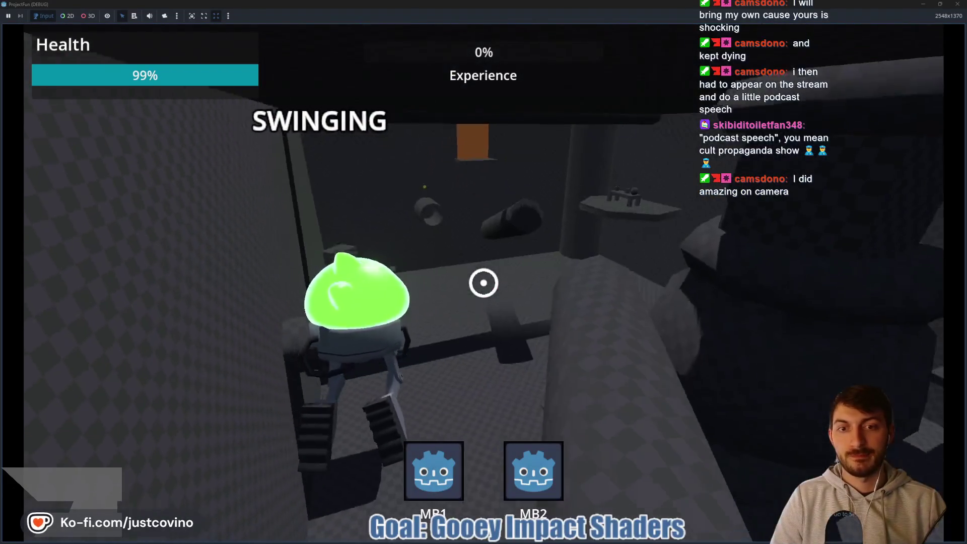
pyautogui.click(484, 283)
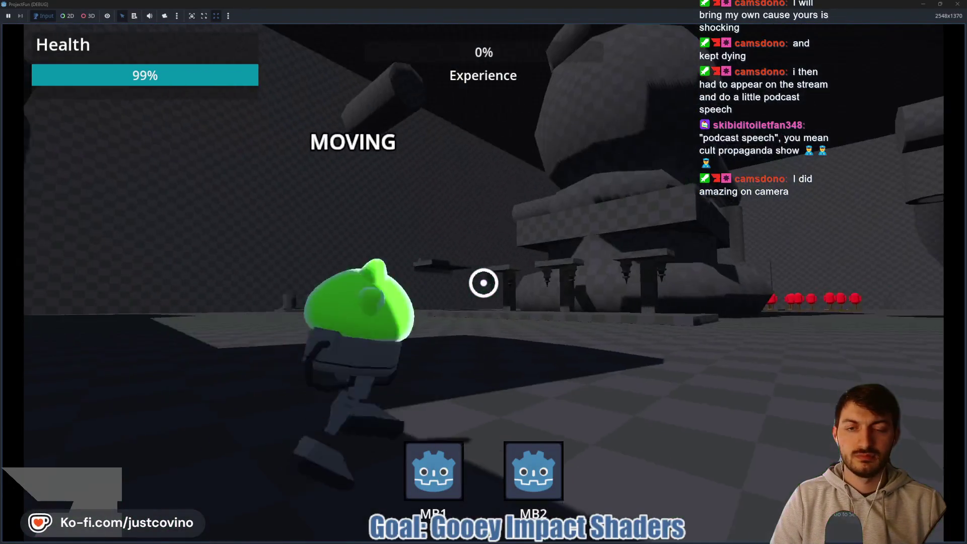
pyautogui.click(483, 282)
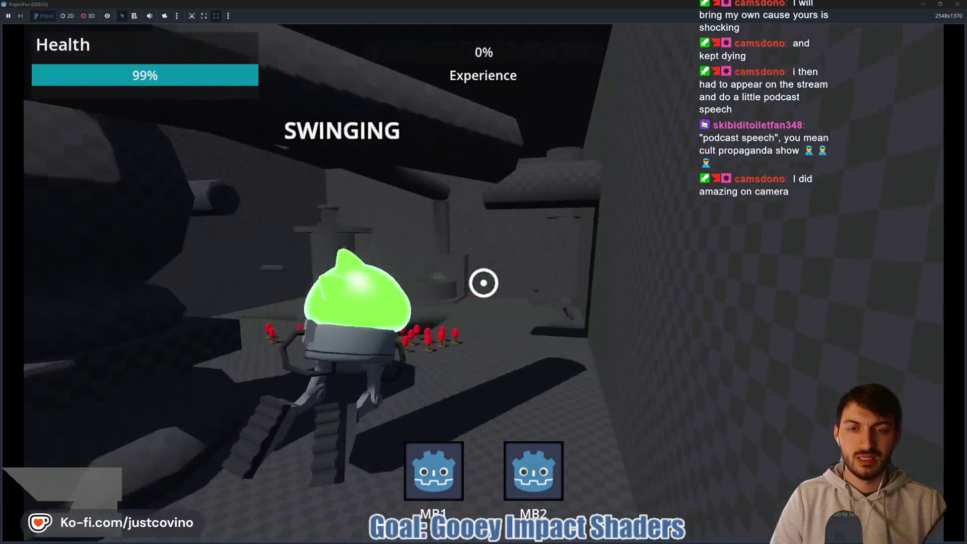
pyautogui.click(484, 282)
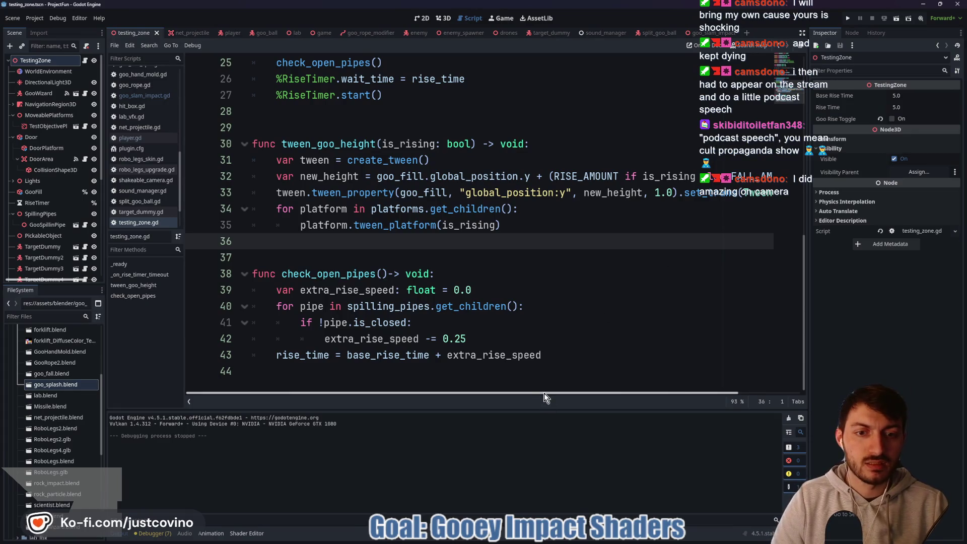
pyautogui.moveTo(544, 393); pyautogui.dragTo(606, 393)
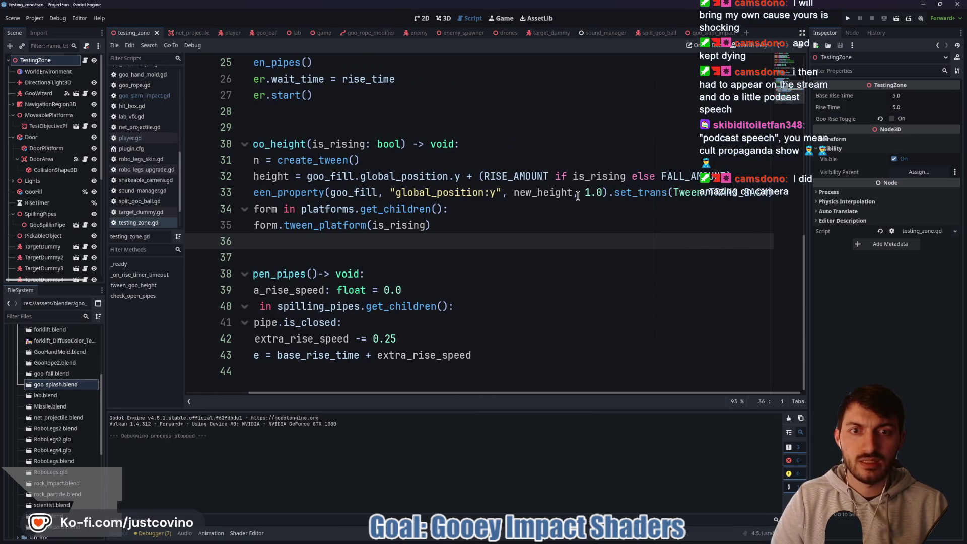
# Change line 27's fade-scale tween from 0.5 to 0.25 in goo_slam_impact.gd and run testing_zone.
pyautogui.click(705, 32)
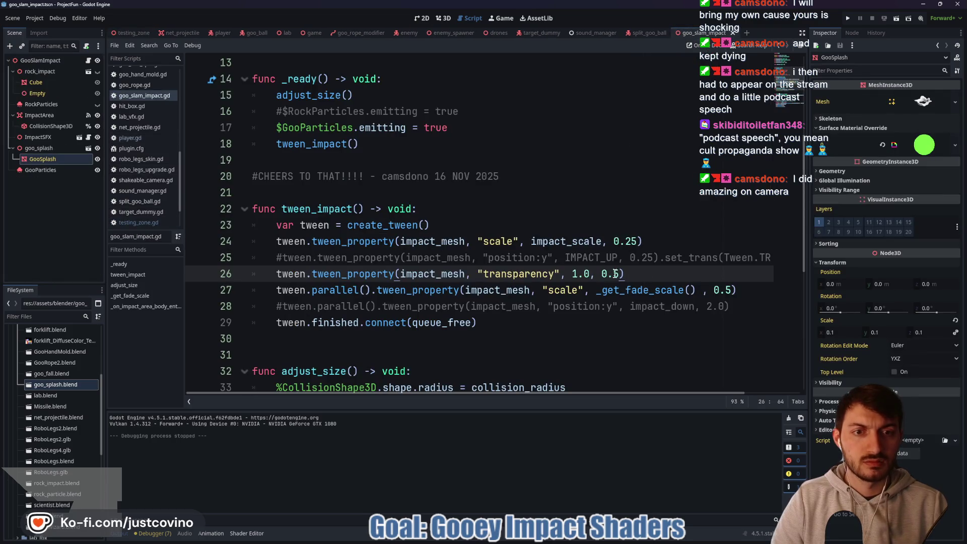
pyautogui.click(727, 289)
pyautogui.write('2')
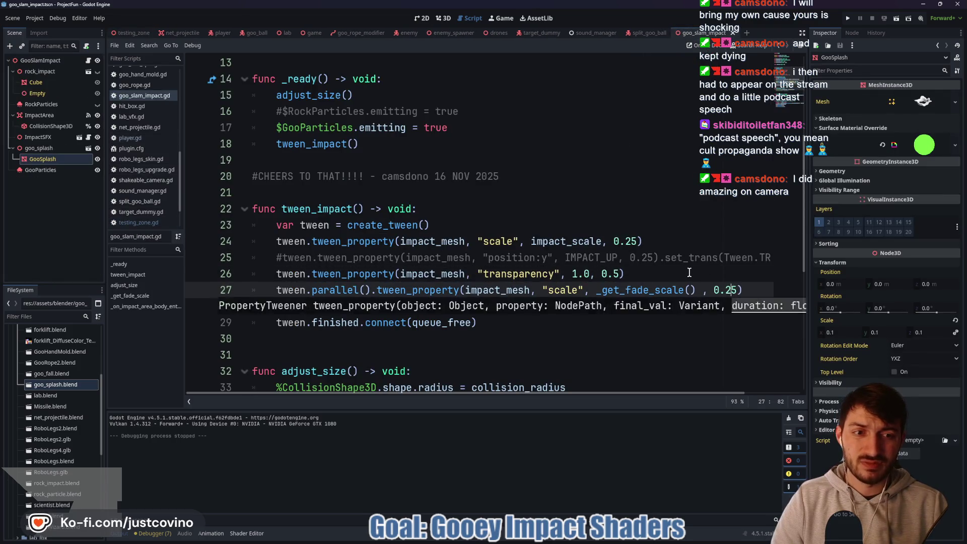
pyautogui.click(690, 273)
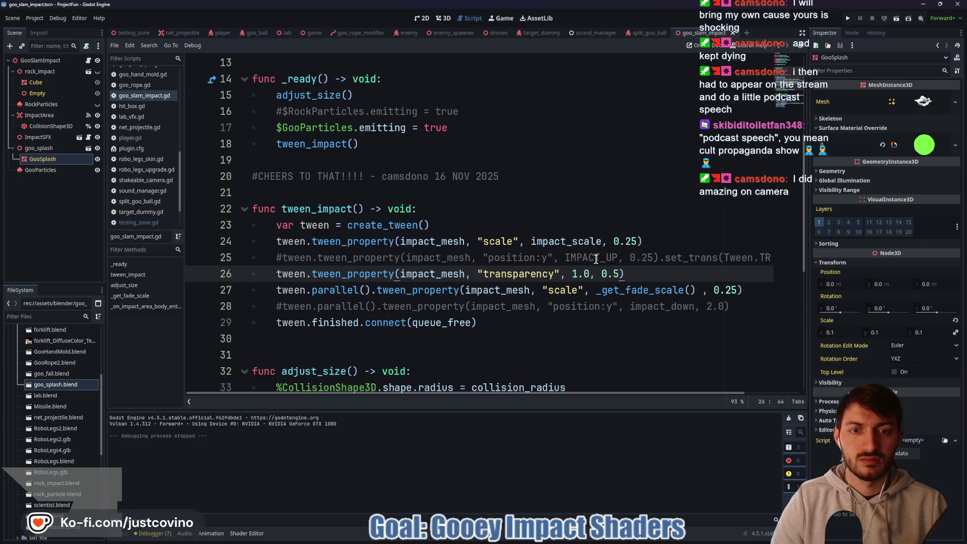
pyautogui.click(132, 33)
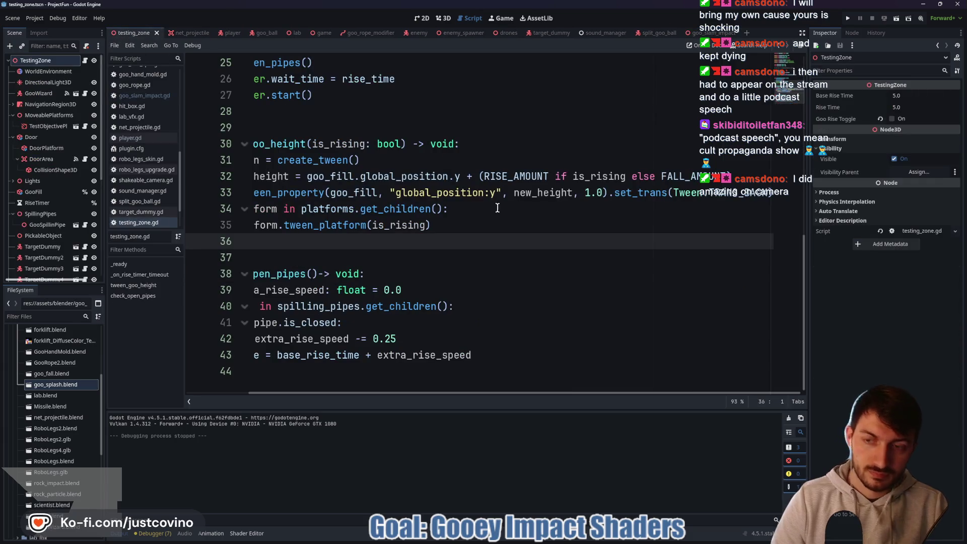
pyautogui.press('F6')
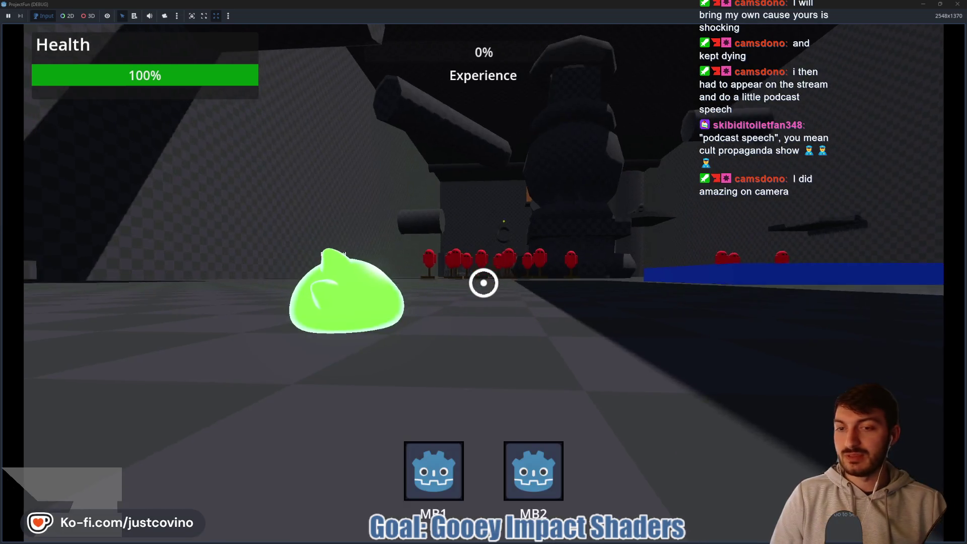
# Equip the robot, grapple and slam three times, stop the game, and reopen goo_slam_impact.
pyautogui.press('w')
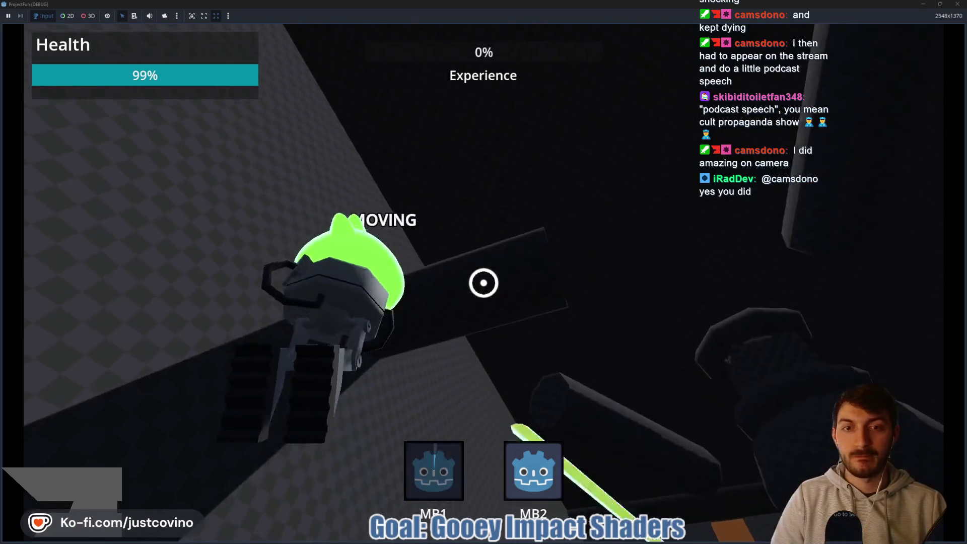
pyautogui.click(484, 283)
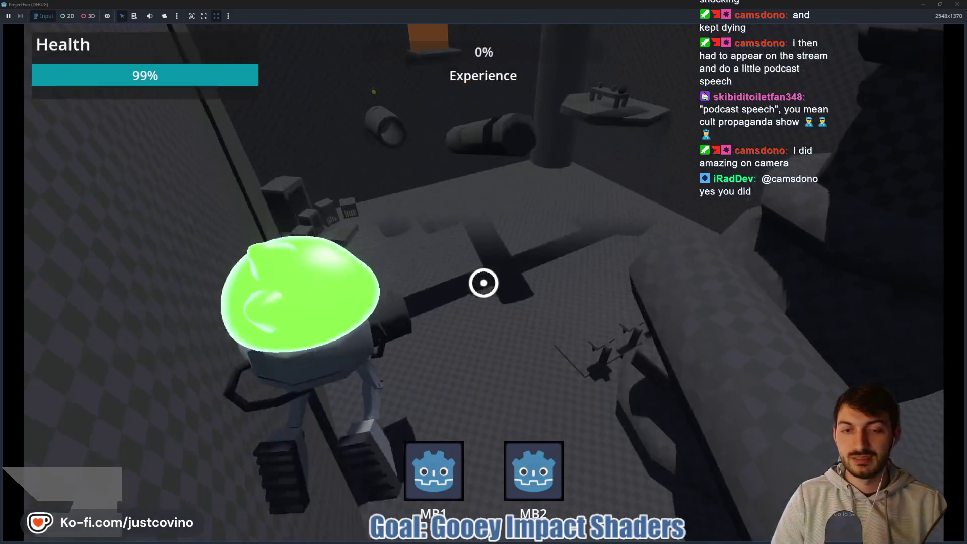
pyautogui.rightClick(484, 283)
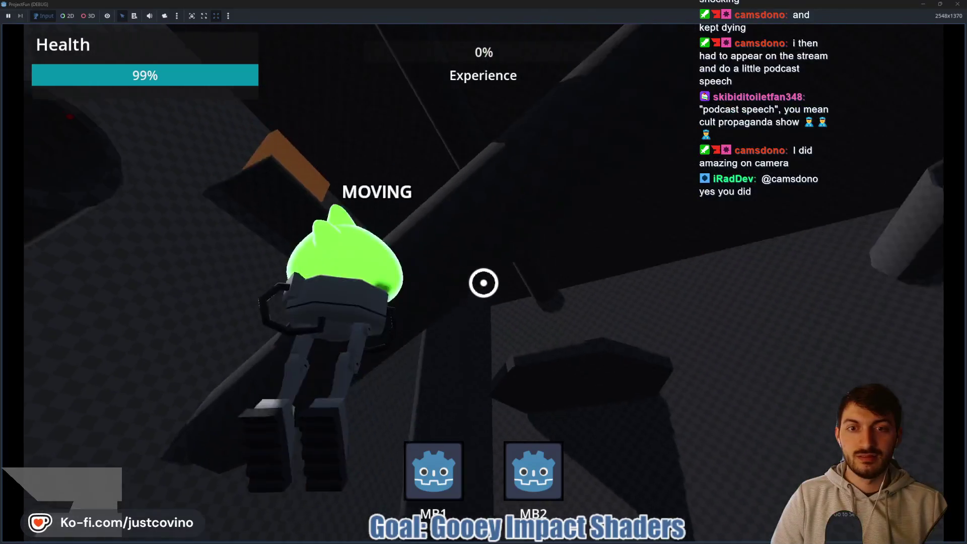
pyautogui.click(483, 283)
pyautogui.rightClick(484, 282)
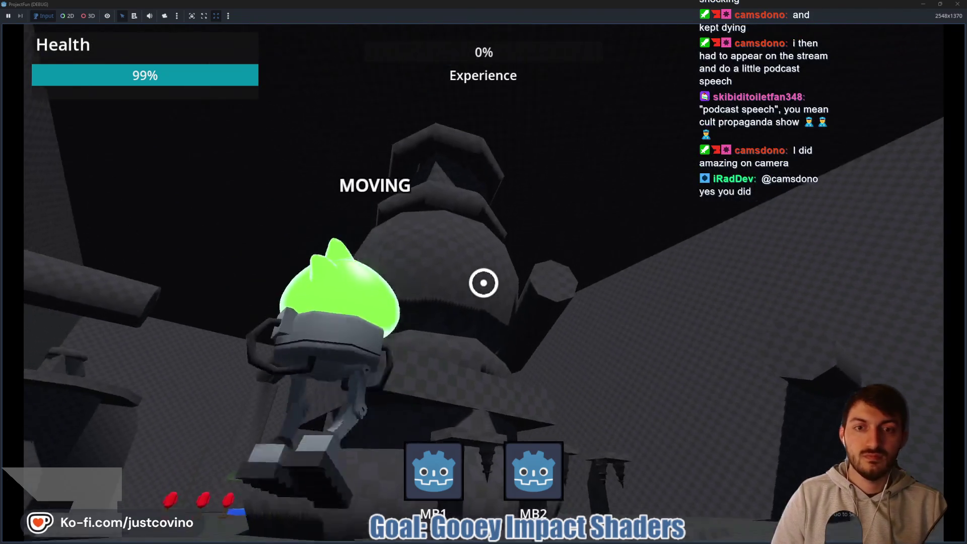
pyautogui.click(484, 282)
pyautogui.rightClick(484, 282)
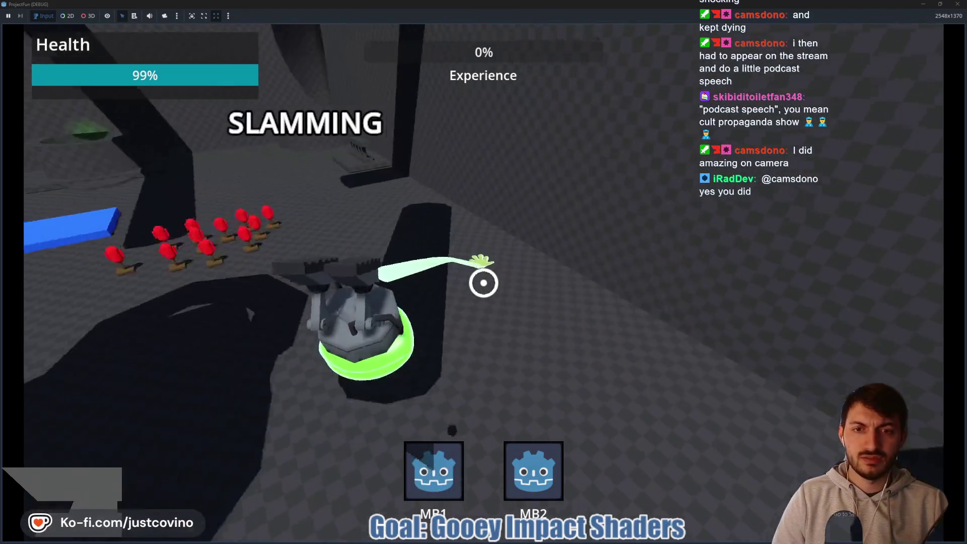
pyautogui.press('F8')
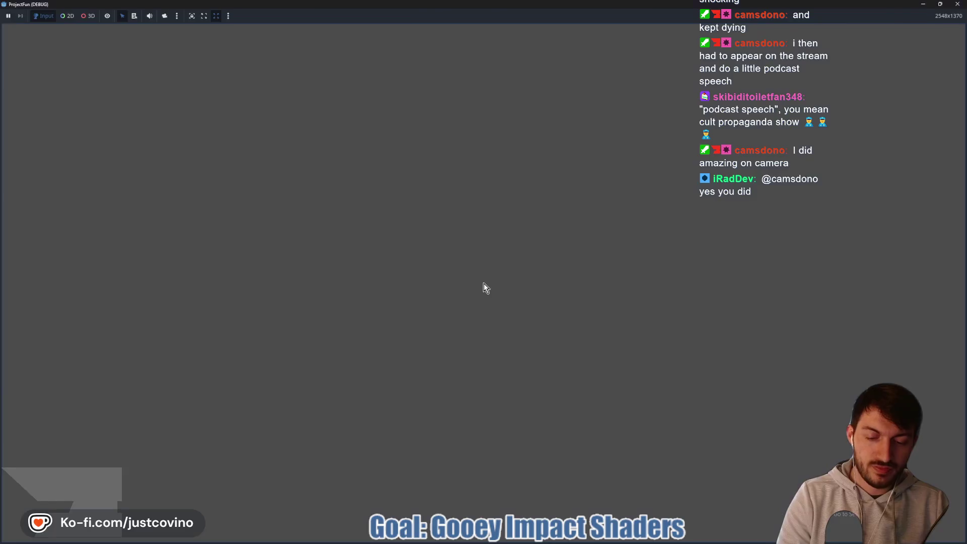
pyautogui.click(707, 32)
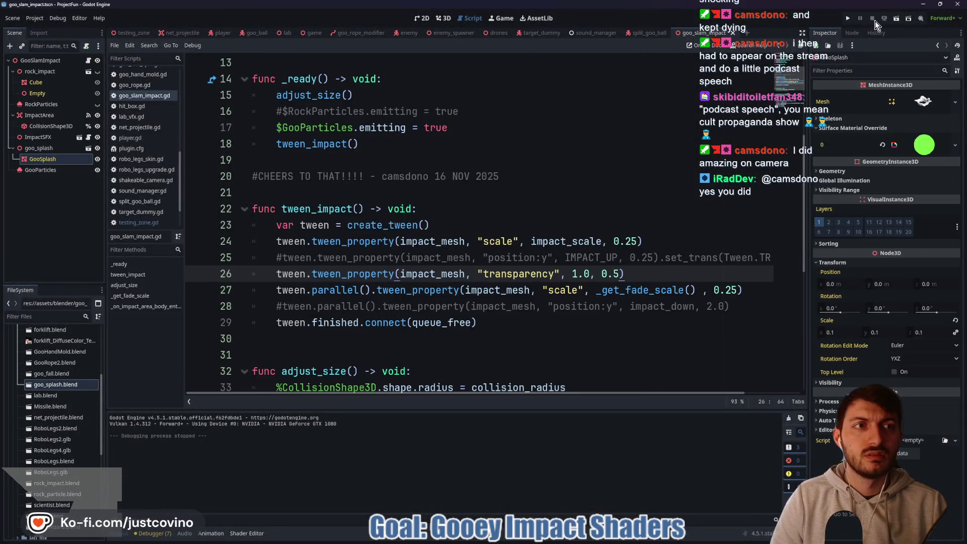
# Frame the GooSplash mesh in the 3D view and switch to a straight left side view.
pyautogui.click(444, 18)
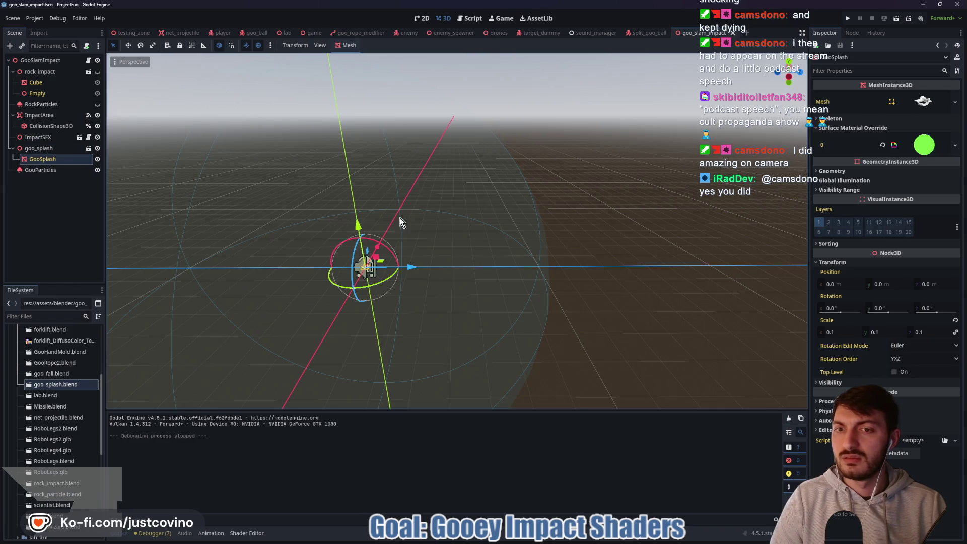
pyautogui.press('f')
pyautogui.scroll(3, 477, 275)
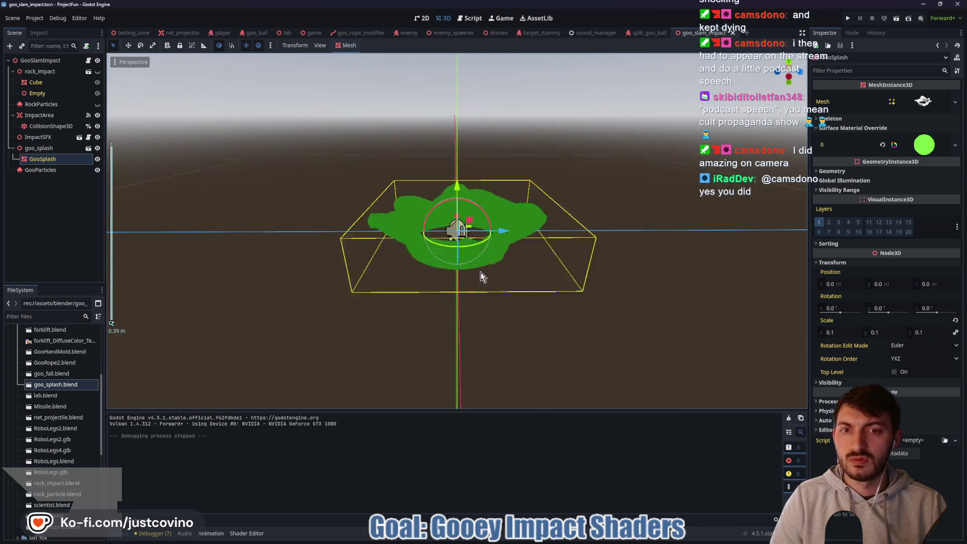
pyautogui.moveTo(530, 267); pyautogui.dragTo(592, 206)
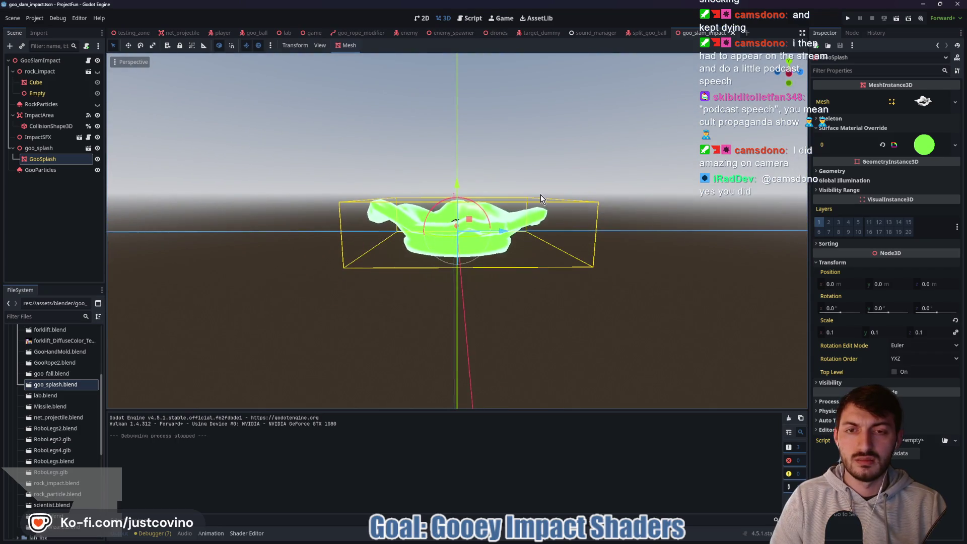
pyautogui.press('alt+KP_3')
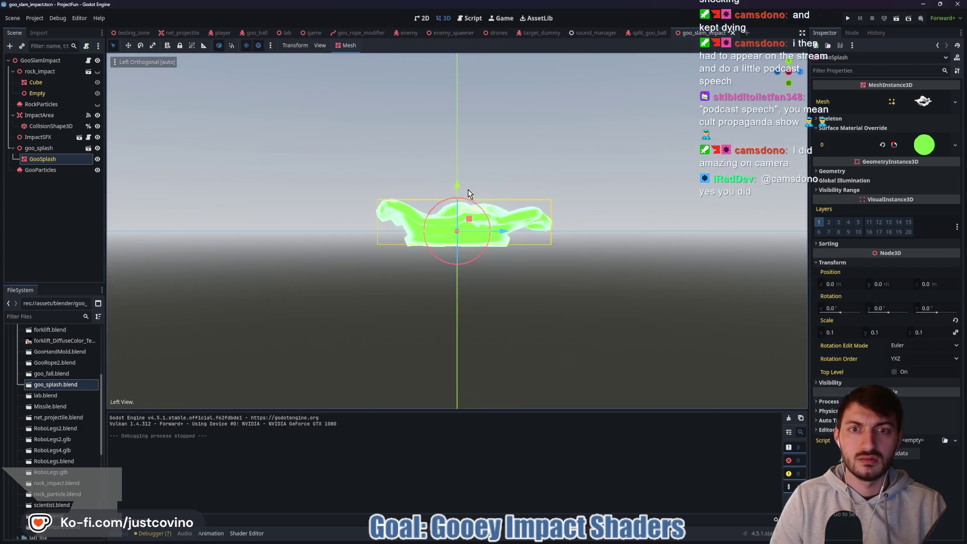
# Raise goo_splash slightly along Y to about 0.028, then return to the testing_zone scene.
pyautogui.click(40, 148)
pyautogui.moveTo(456, 183); pyautogui.dragTo(460, 174)
pyautogui.moveTo(593, 179)
pyautogui.mouseDown()
pyautogui.moveTo(590, 201)
pyautogui.moveTo(585, 190)
pyautogui.mouseUp()
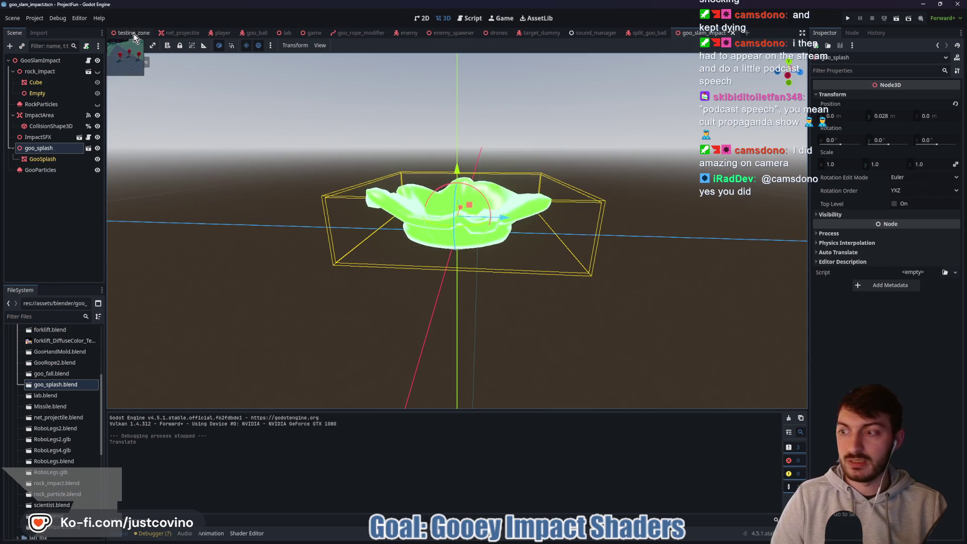
pyautogui.click(132, 32)
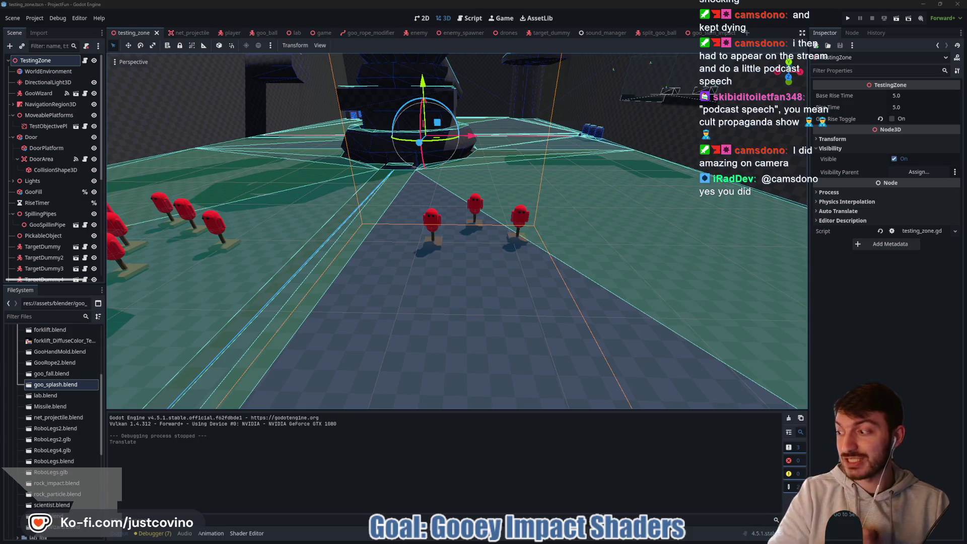
# Send a short apology message in the stream chat and close the Twitch browser window.
pyautogui.hotkey('alt', 'Tab')
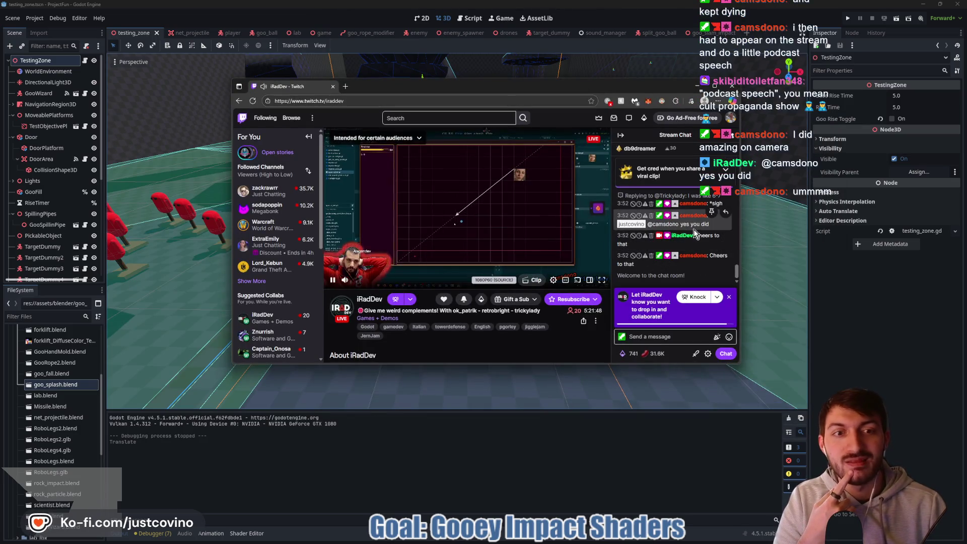
pyautogui.click(679, 336)
pyautogui.write("I apologize for cam's beha")
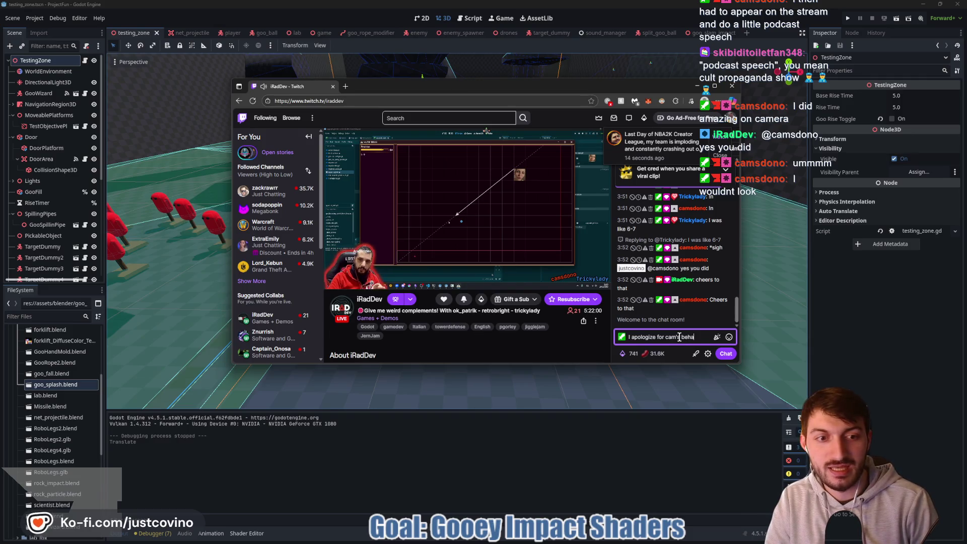
pyautogui.write('vior')
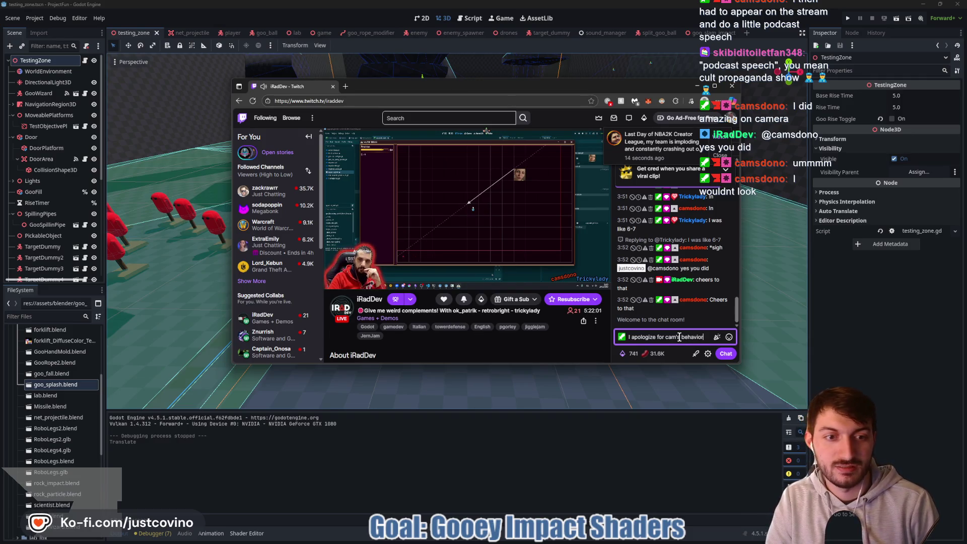
pyautogui.press('Return')
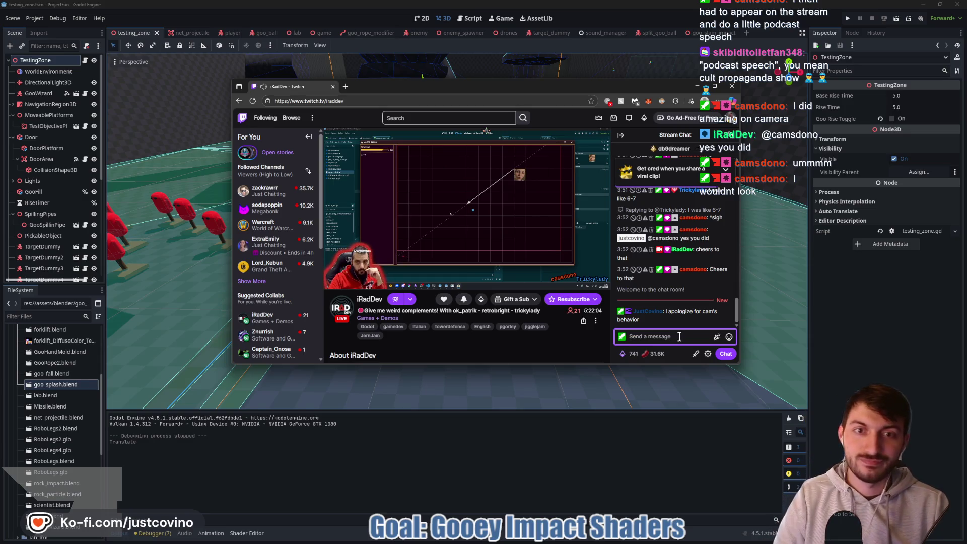
pyautogui.click(732, 86)
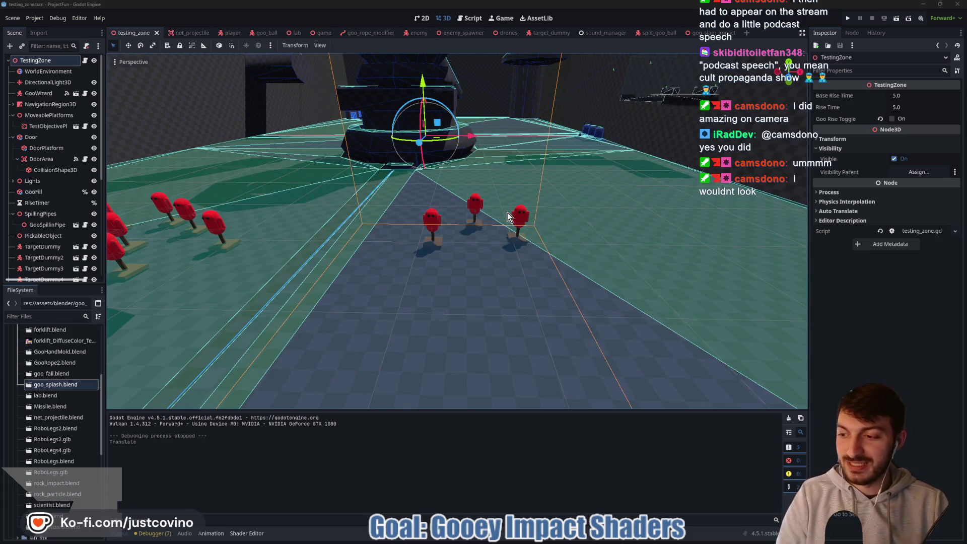
pyautogui.scroll(3, 612, 209)
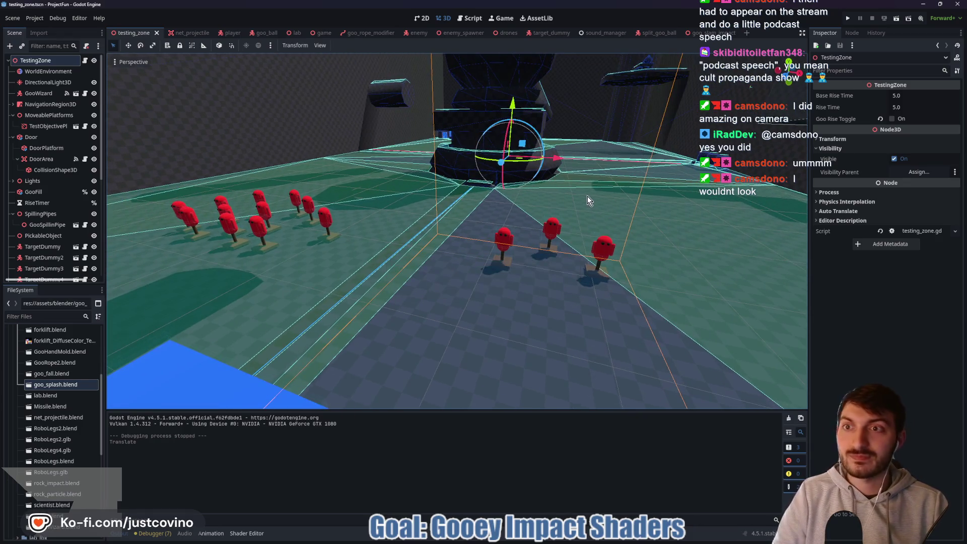
pyautogui.press('F5')
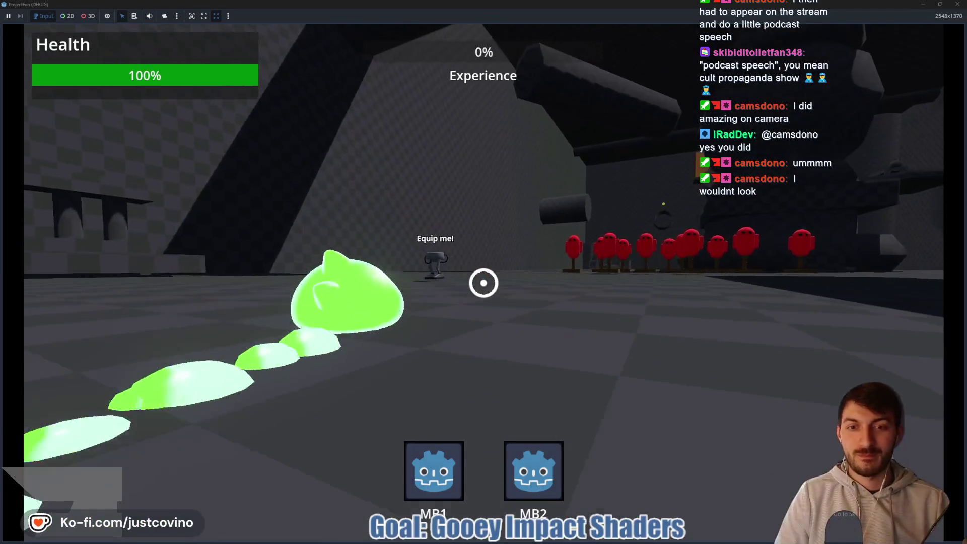
pyautogui.press('w')
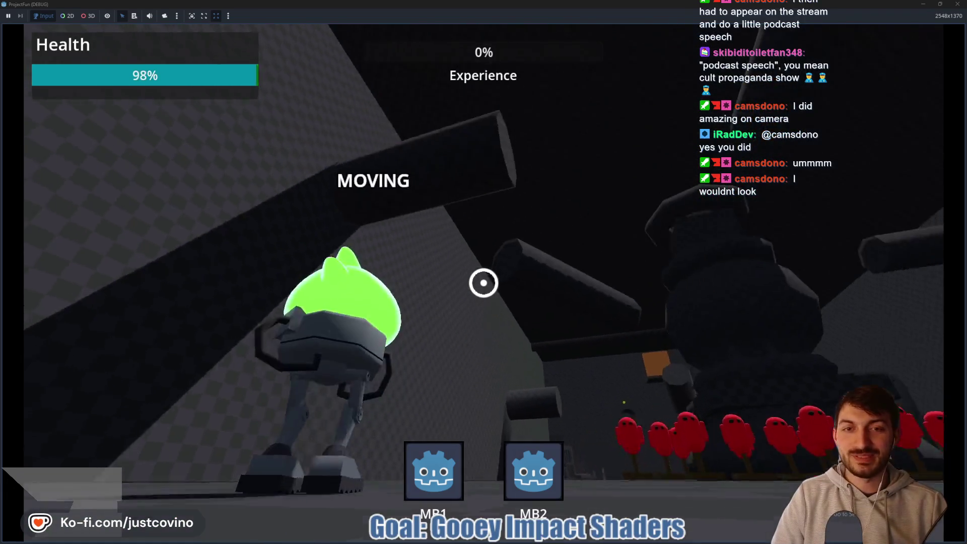
pyautogui.click(484, 282)
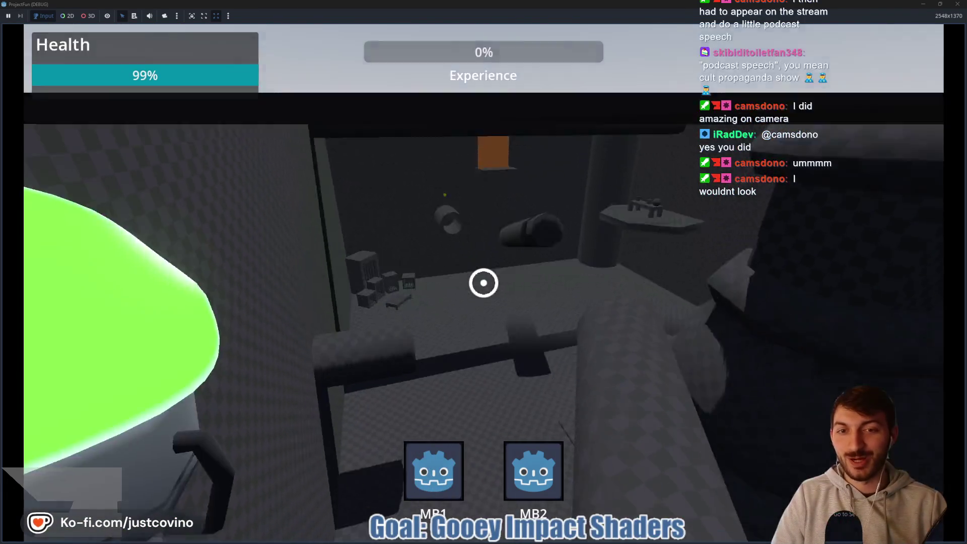
pyautogui.rightClick(483, 282)
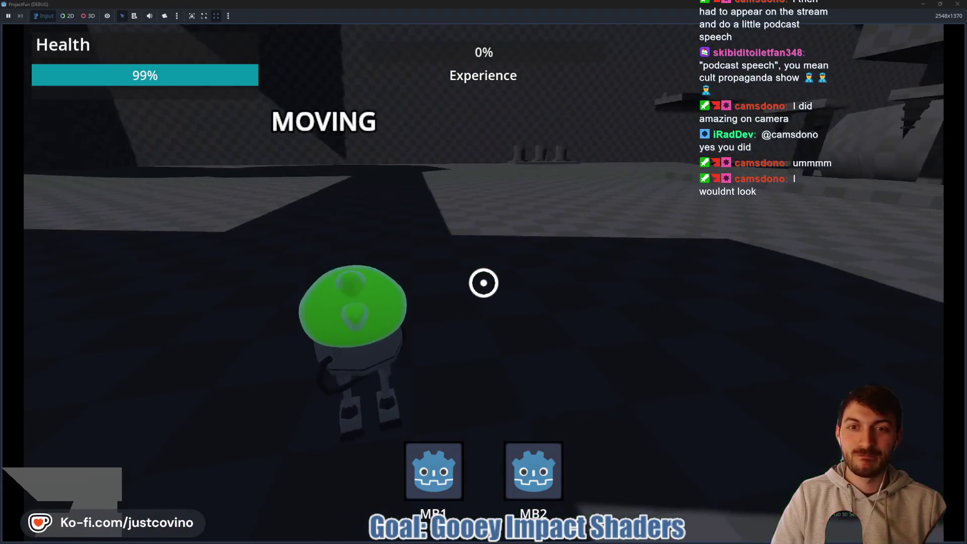
pyautogui.click(483, 283)
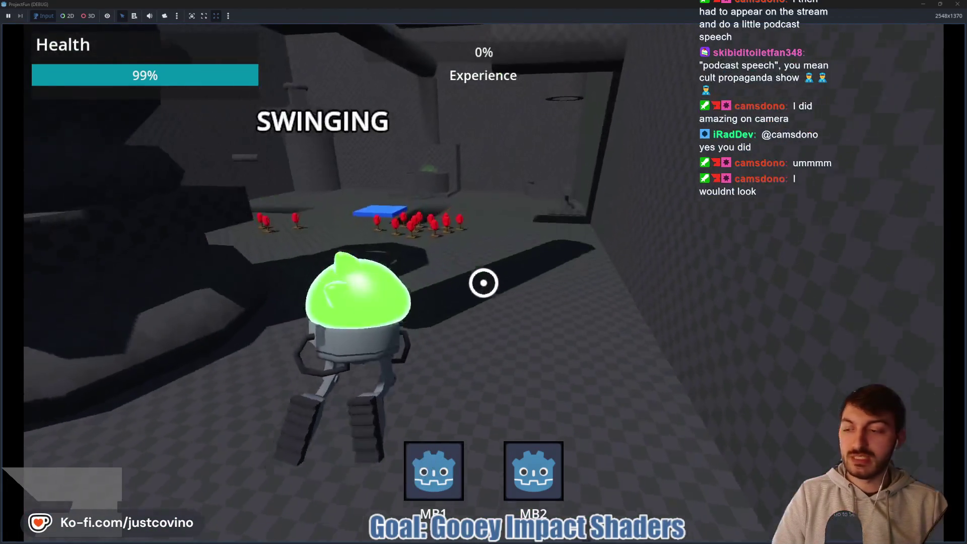
pyautogui.rightClick(484, 283)
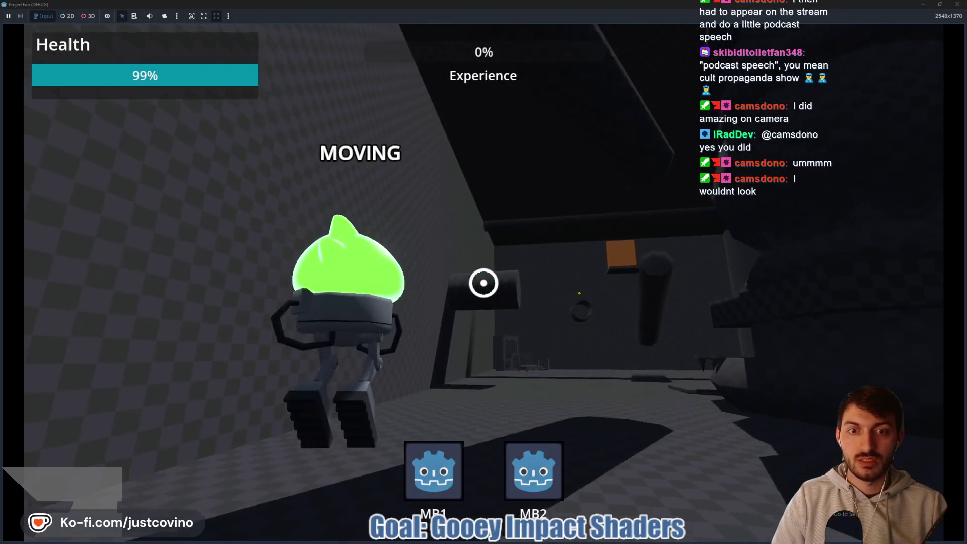
pyautogui.click(484, 283)
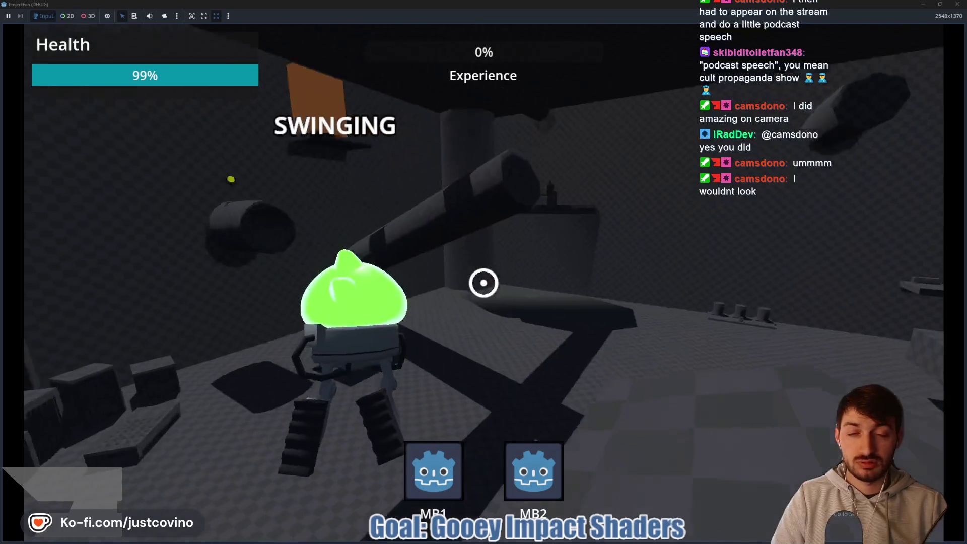
pyautogui.rightClick(484, 282)
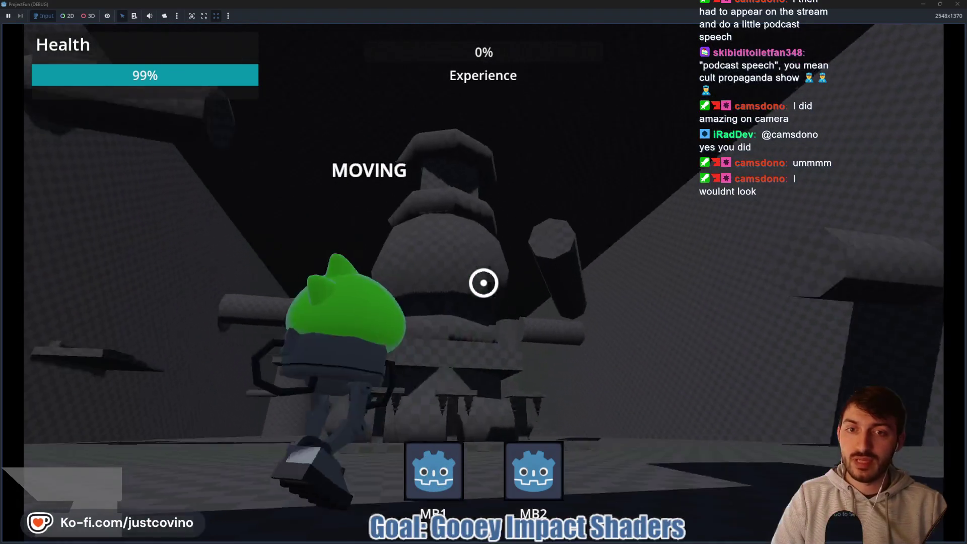
pyautogui.click(484, 283)
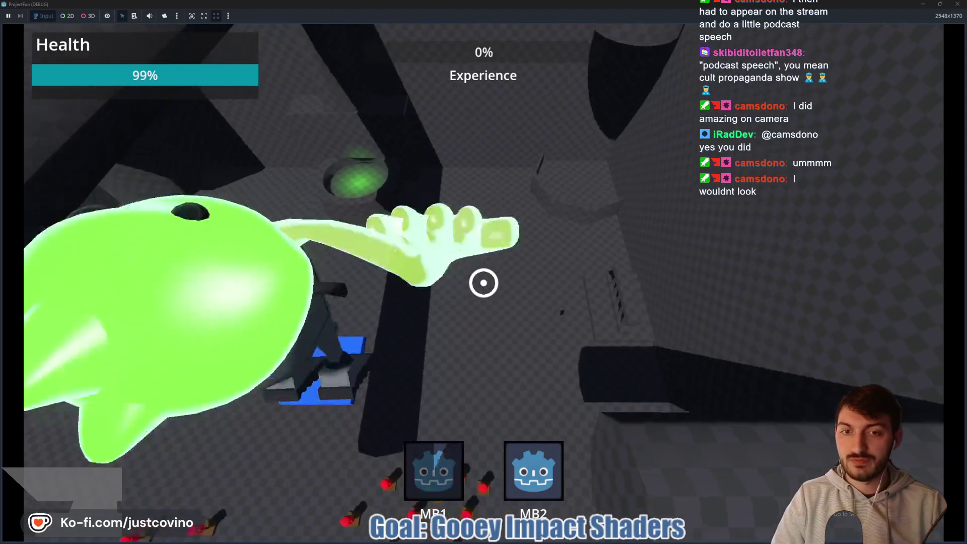
pyautogui.rightClick(483, 282)
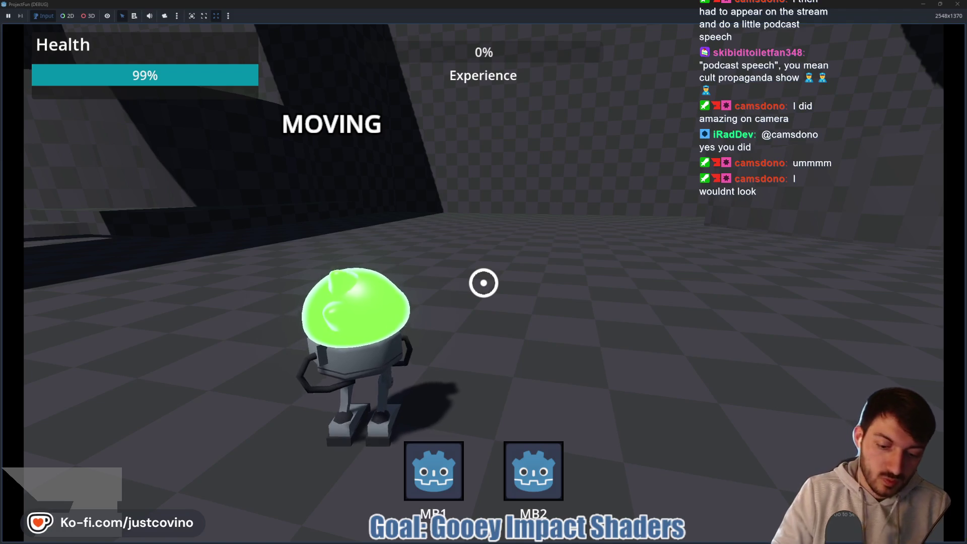
pyautogui.press('F8')
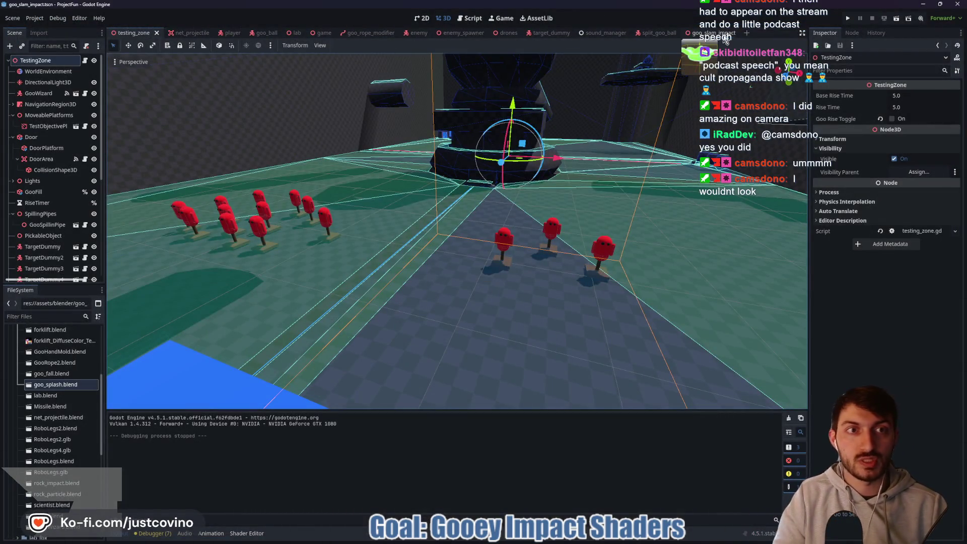
# Open the goo_slam_impact scene and ImpactSFX's impact_sfx.gd script.
pyautogui.click(716, 33)
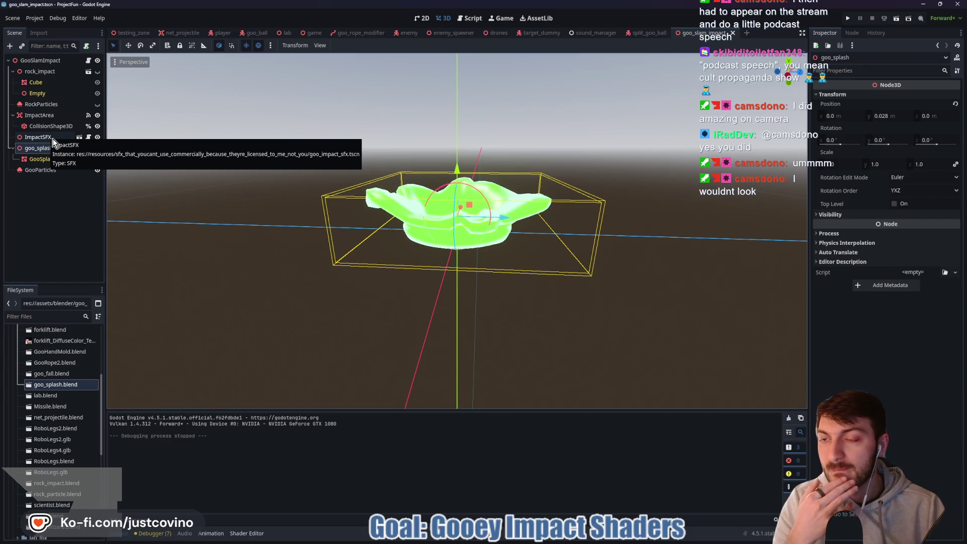
pyautogui.click(88, 138)
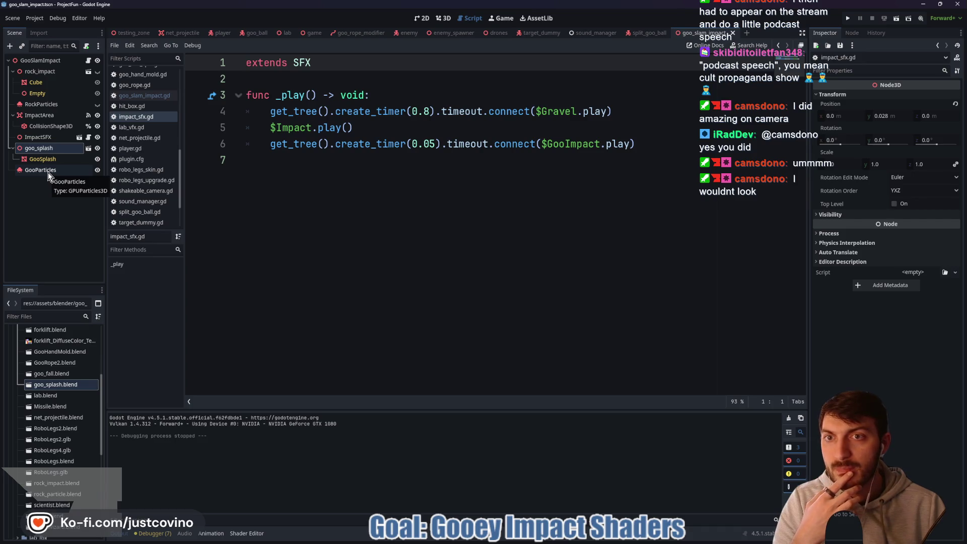
# Inspect the SFX base class in sfx.gd, then return to goo_slam_impact.gd.
pyautogui.click(45, 138)
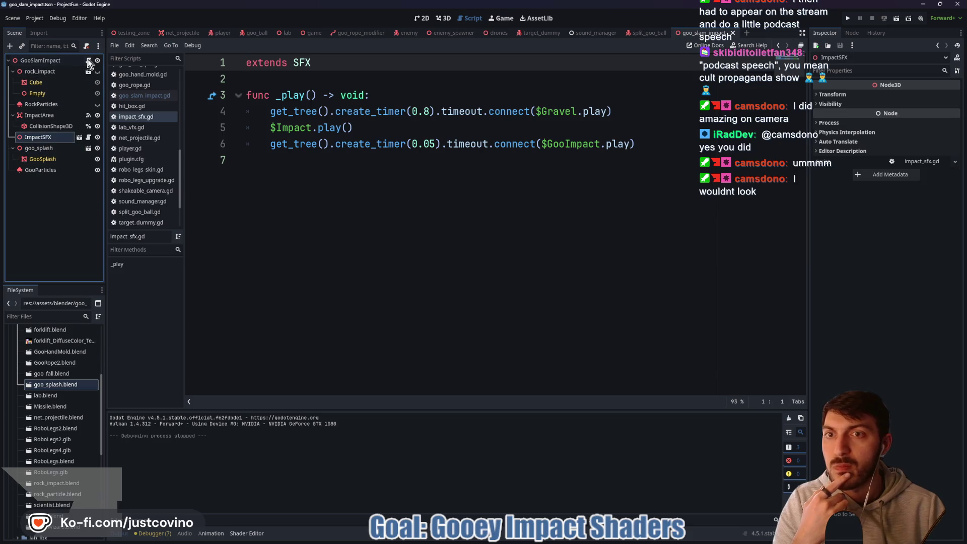
pyautogui.keyDown('ctrl'); pyautogui.click(305, 64); pyautogui.keyUp('ctrl')
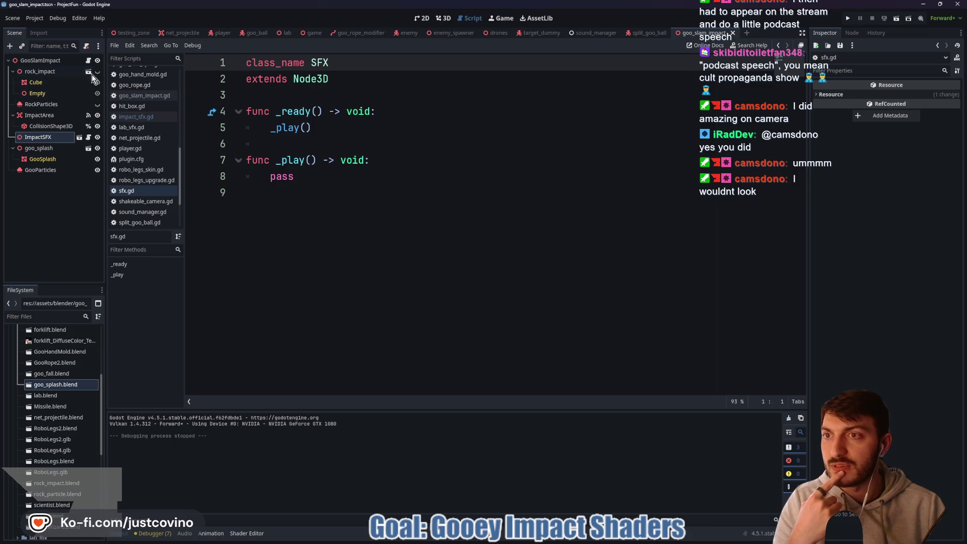
pyautogui.click(89, 61)
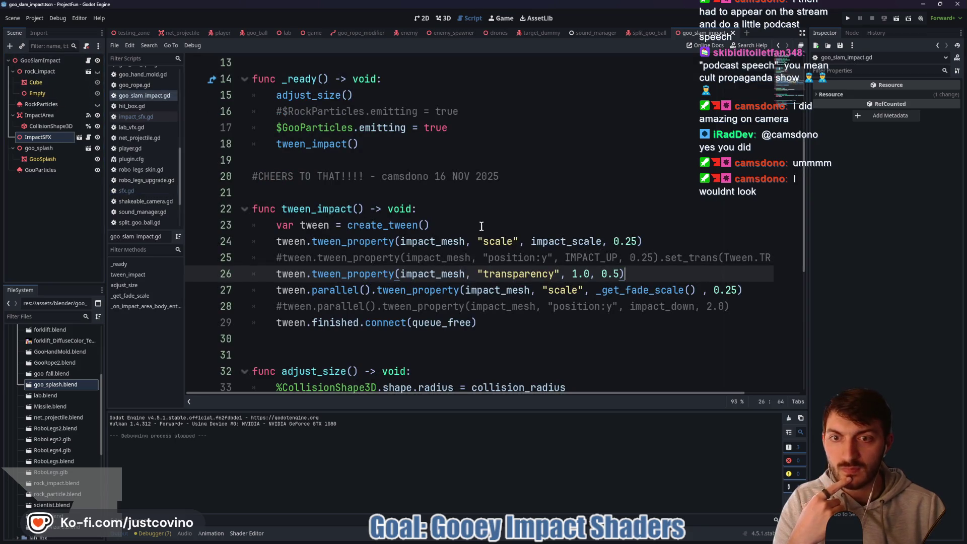
# Delete the commented-out position:y tween lines from tween_impact.
pyautogui.moveTo(264, 257); pyautogui.dragTo(819, 258)
pyautogui.press('BackSpace')
pyautogui.press('BackSpace')
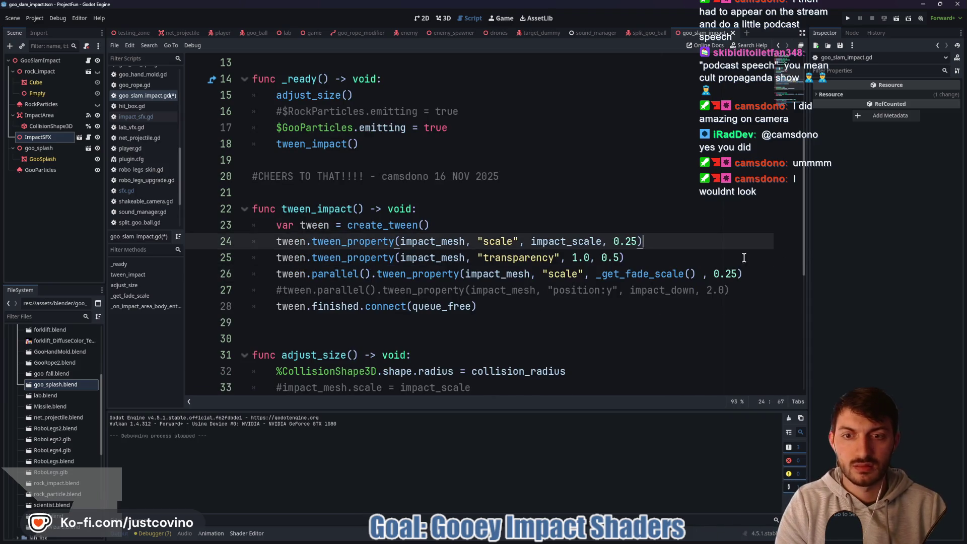
pyautogui.moveTo(732, 291); pyautogui.dragTo(234, 295)
pyautogui.press('BackSpace')
pyautogui.press('BackSpace')
# Remove the commented impact_mesh.scale line from adjust_size.
pyautogui.click(485, 371)
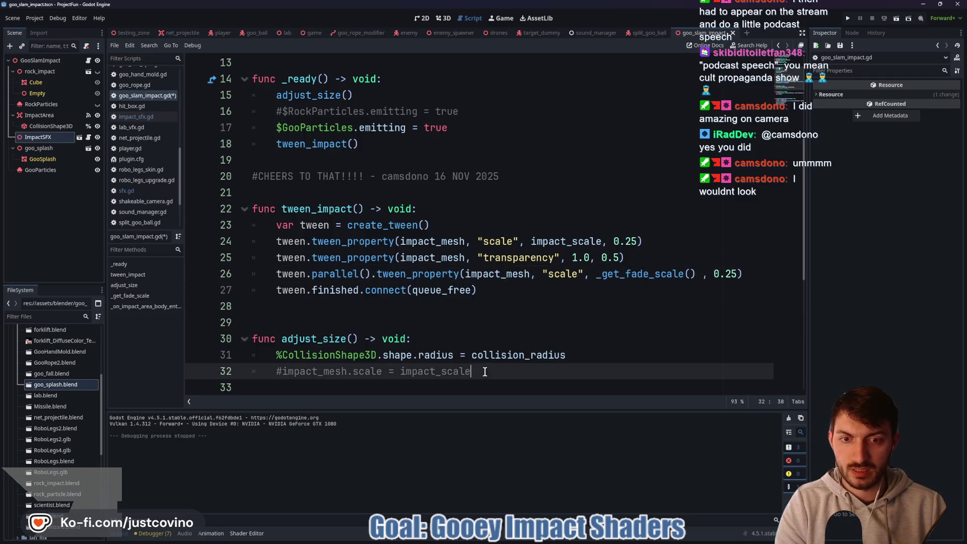
pyautogui.click(247, 385)
pyautogui.click(488, 371)
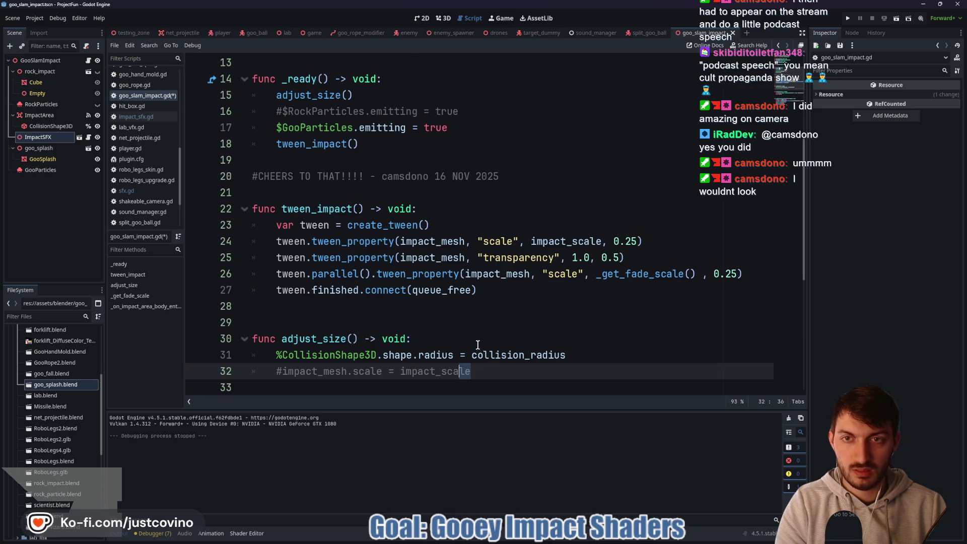
pyautogui.scroll(2, 478, 345)
pyautogui.scroll(-4, 478, 338)
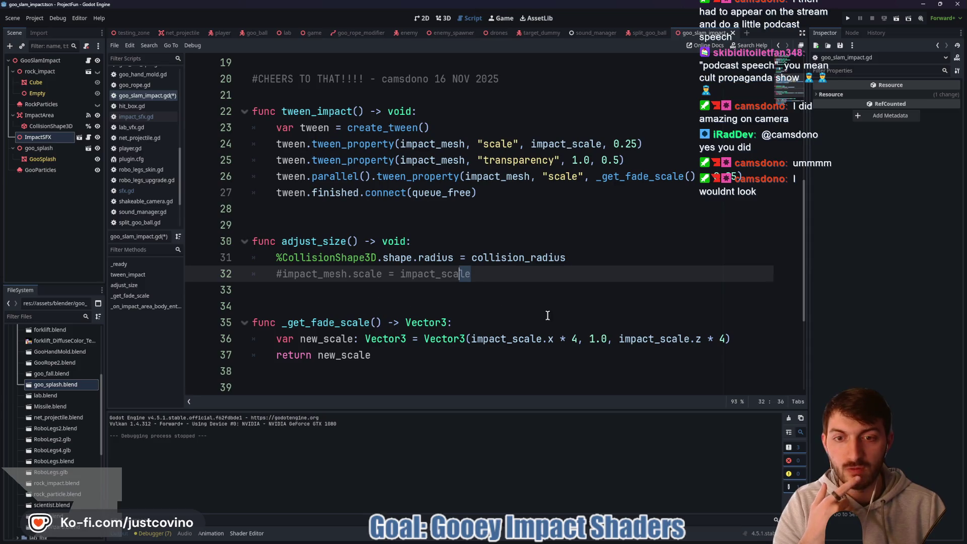
pyautogui.moveTo(490, 279); pyautogui.dragTo(214, 277)
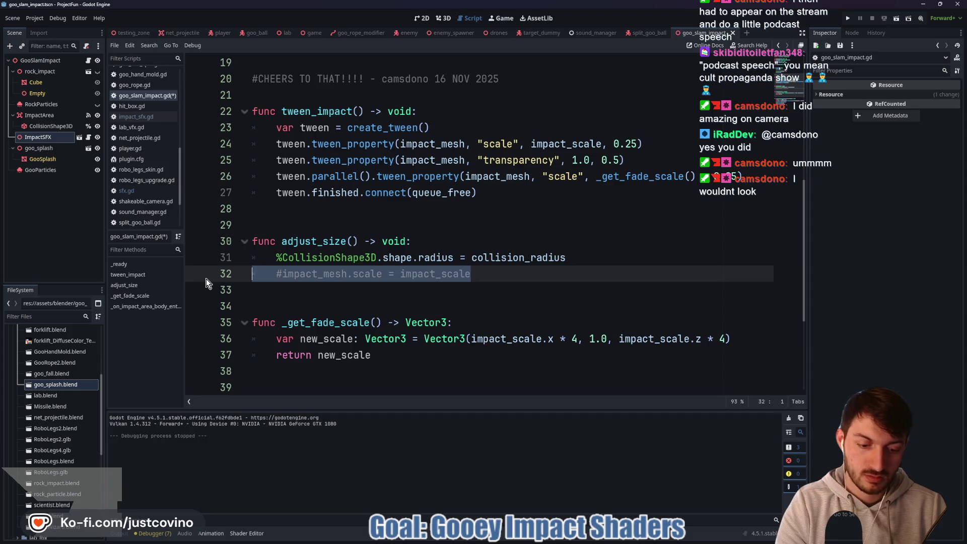
pyautogui.press('BackSpace')
pyautogui.click(39, 148)
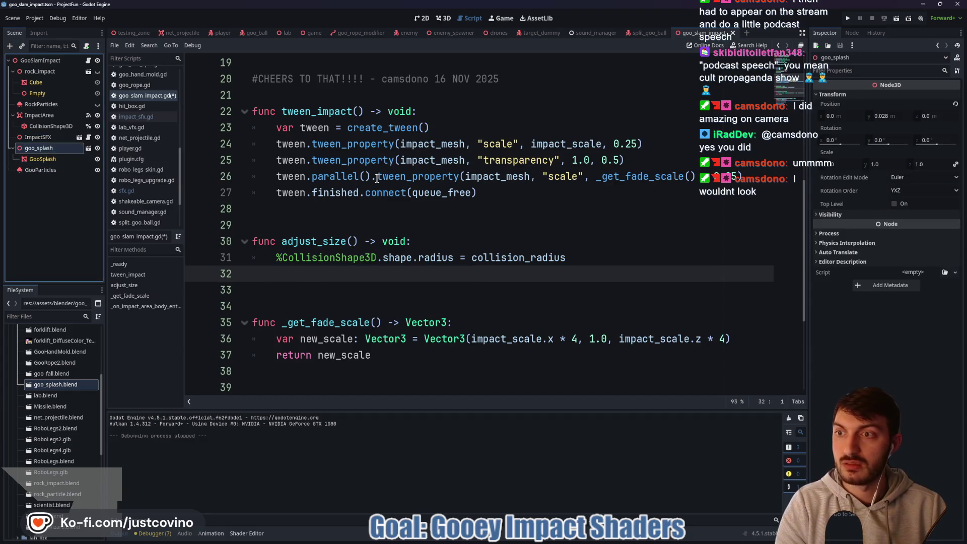
# Scale the GooSplash mesh to 0.01 on all axes and save the GooSlamImpact scene.
pyautogui.click(438, 20)
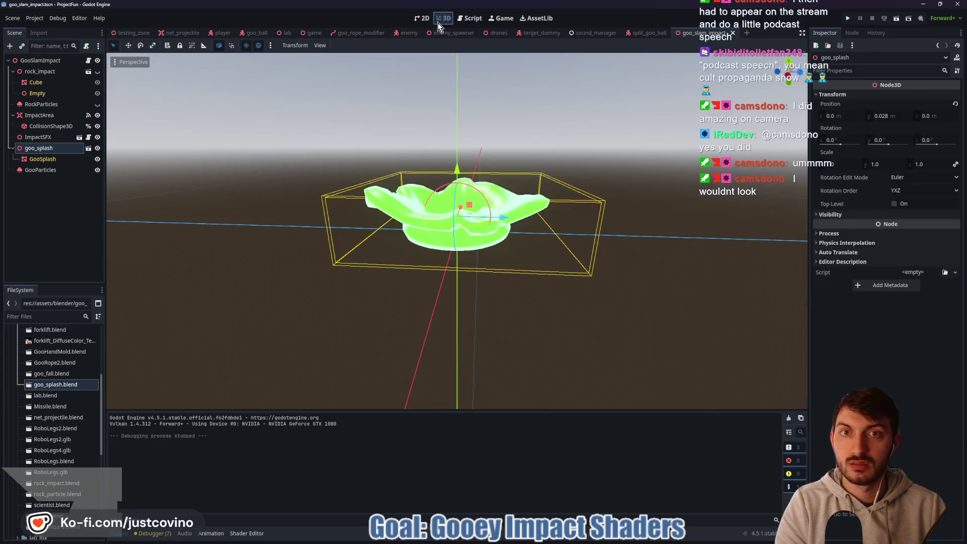
pyautogui.click(42, 159)
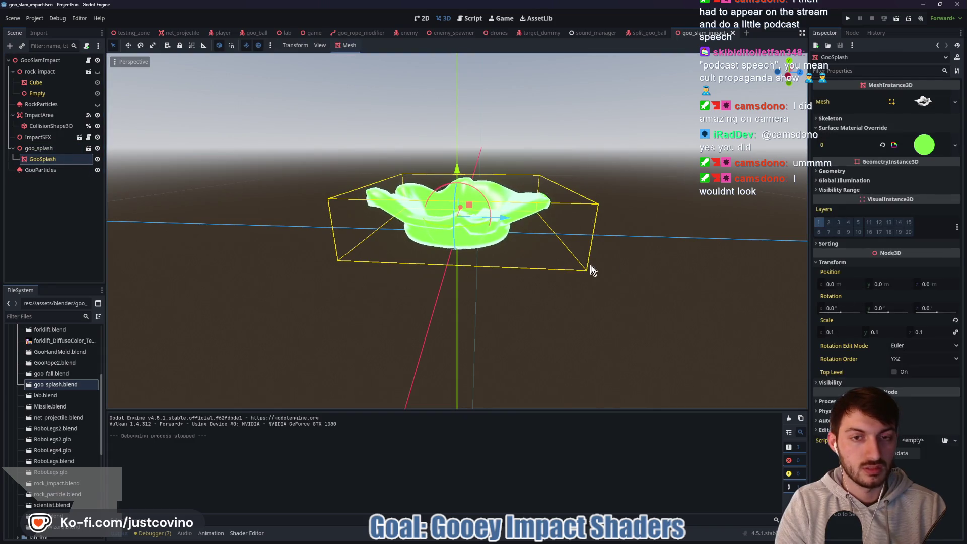
pyautogui.scroll(-3, 590, 269)
pyautogui.scroll(2, 672, 287)
pyautogui.click(842, 332)
pyautogui.write('0.01')
pyautogui.press('Return')
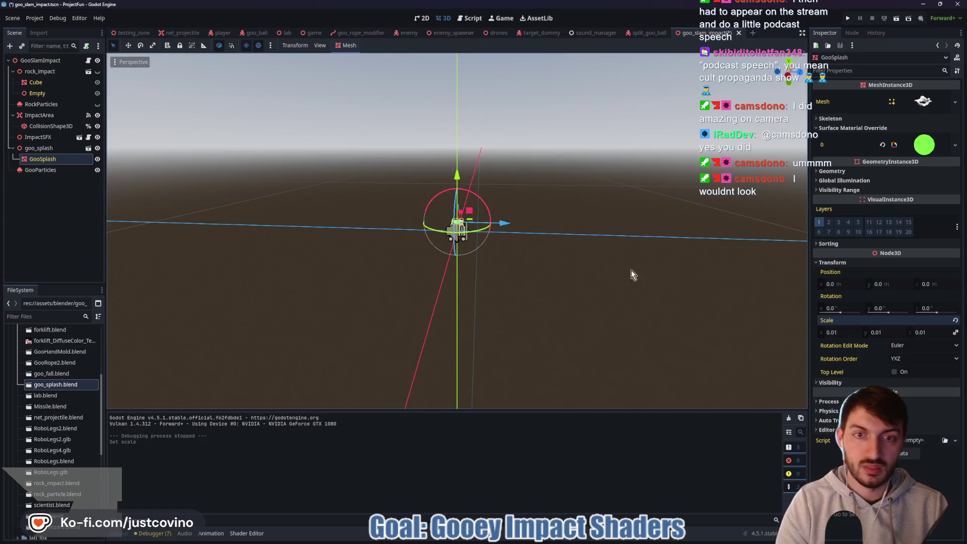
pyautogui.hotkey('ctrl', 's')
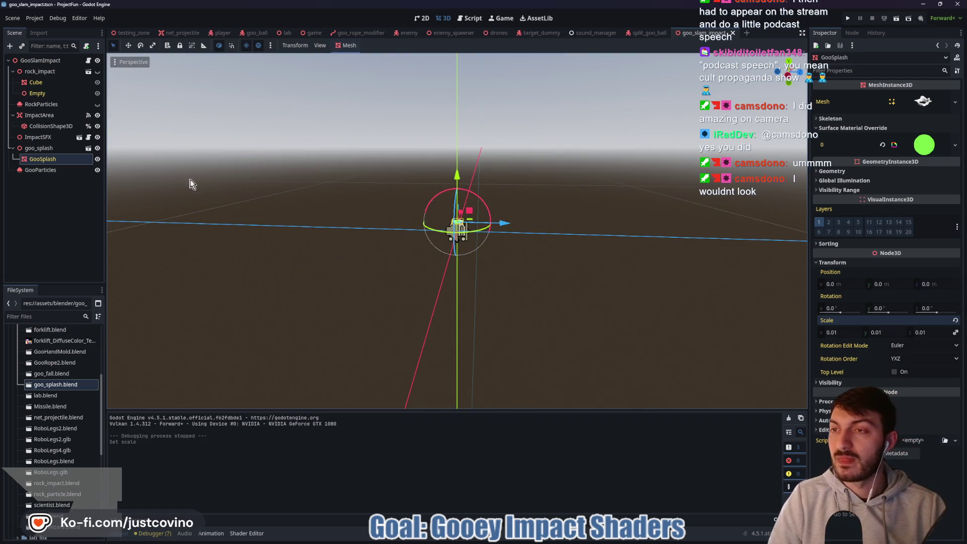
pyautogui.moveTo(519, 243)
pyautogui.mouseDown()
pyautogui.moveTo(570, 206)
pyautogui.moveTo(573, 224)
pyautogui.mouseUp()
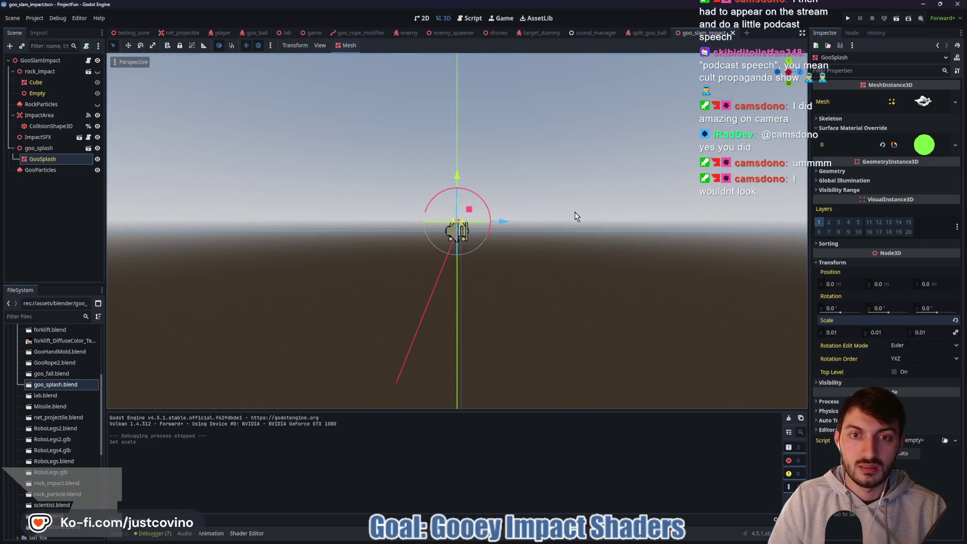
pyautogui.hotkey('ctrl', 's')
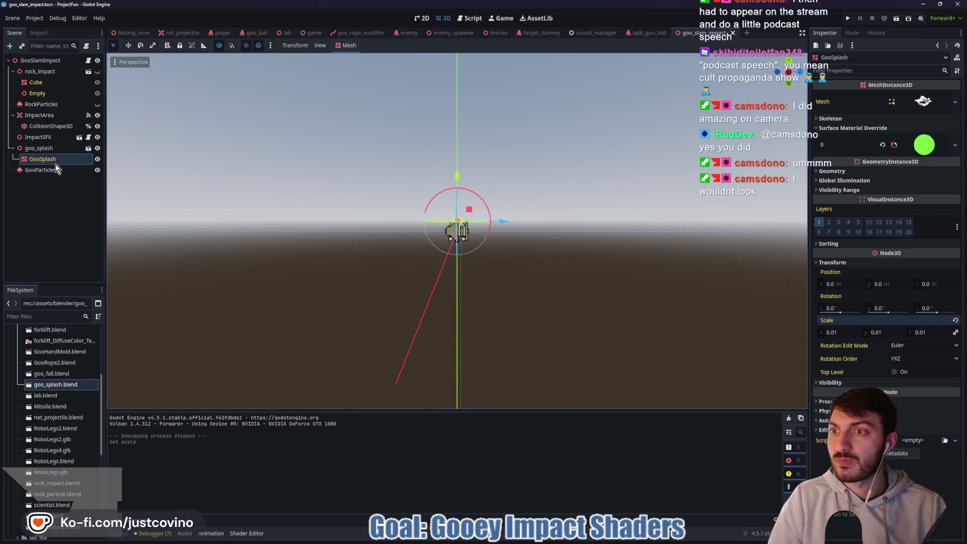
pyautogui.click(38, 60)
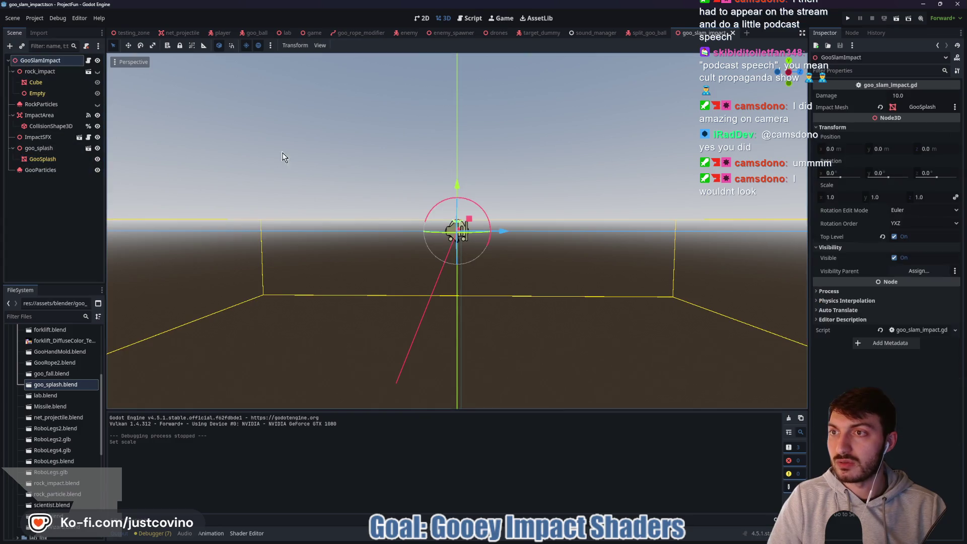
# Add a GPUParticles3D node to the GooSlamImpact scene.
pyautogui.hotkey('ctrl', 'a')
pyautogui.write('pa')
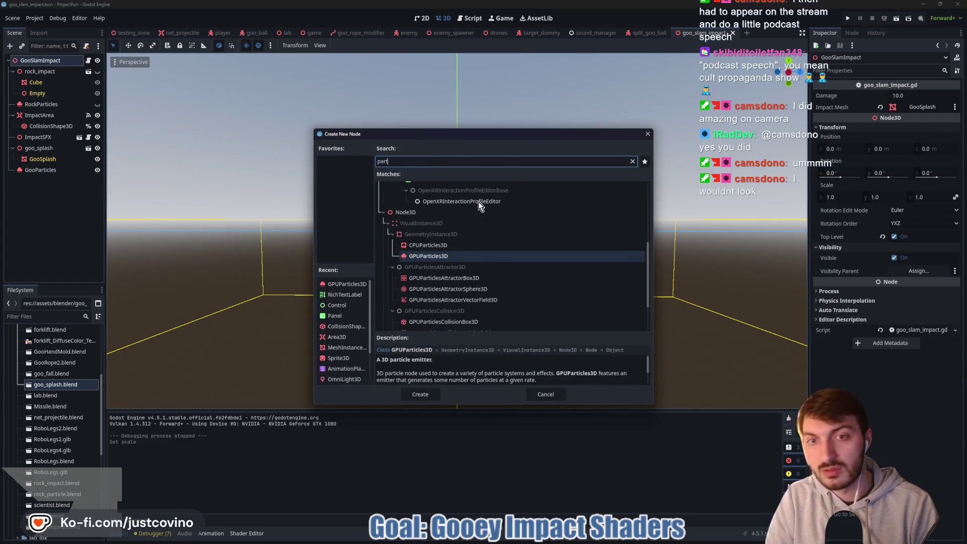
pyautogui.press('BackSpace')
pyautogui.press('BackSpace')
pyautogui.write('gpu')
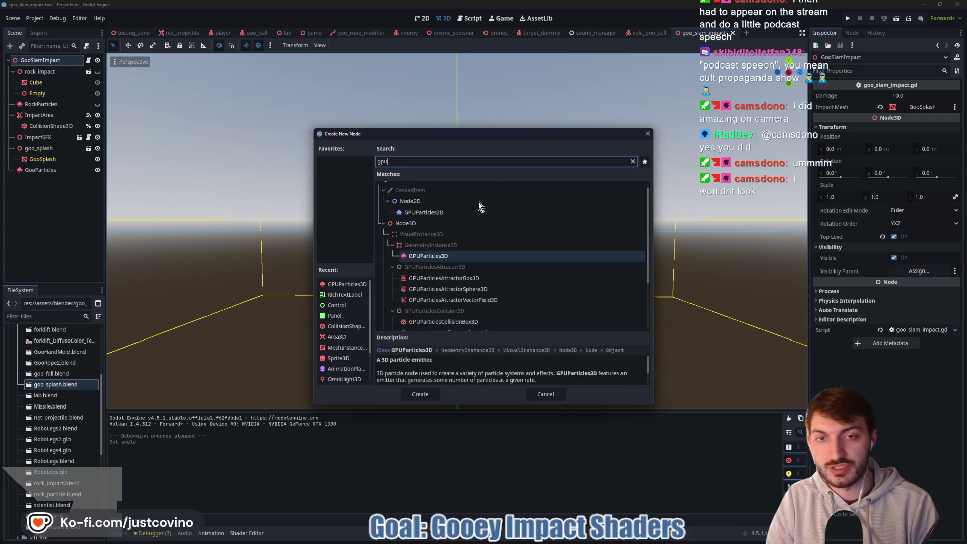
pyautogui.press('Return')
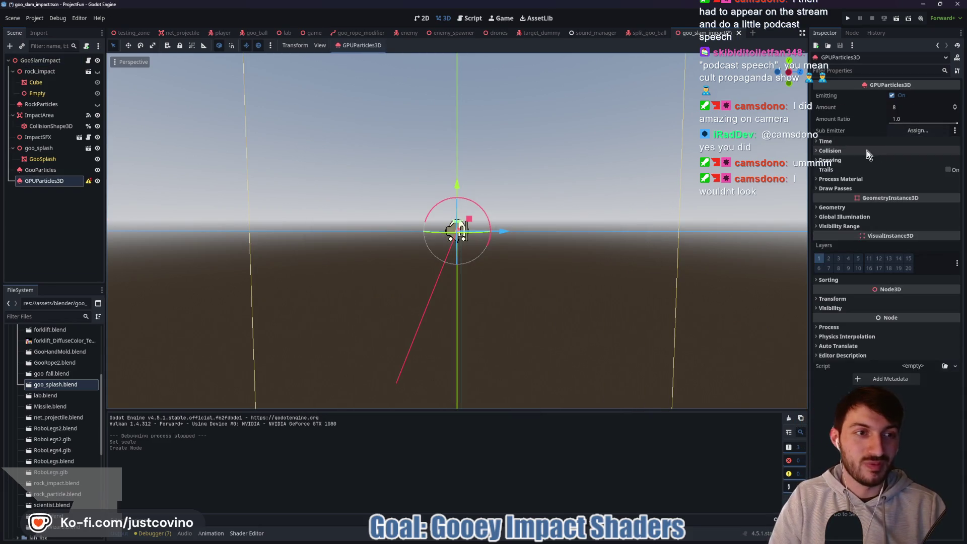
# Set draw pass 1 to a new TubeTrailMesh with 12 radial steps.
pyautogui.click(841, 189)
pyautogui.click(906, 215)
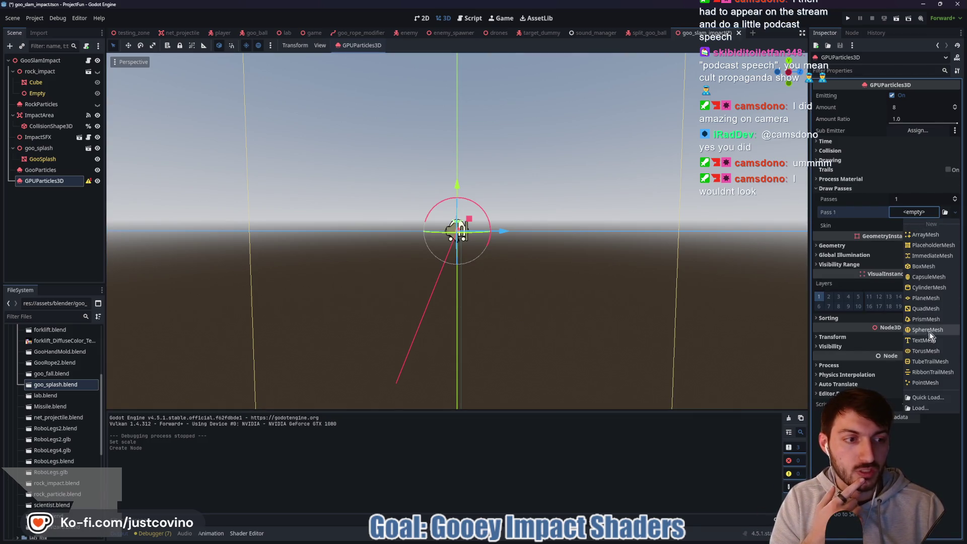
pyautogui.click(924, 362)
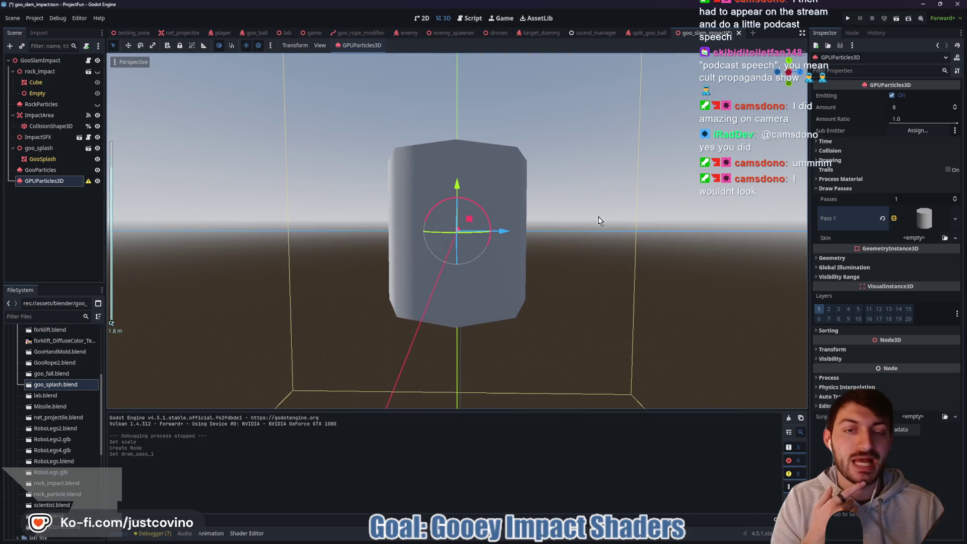
pyautogui.scroll(-3, 598, 218)
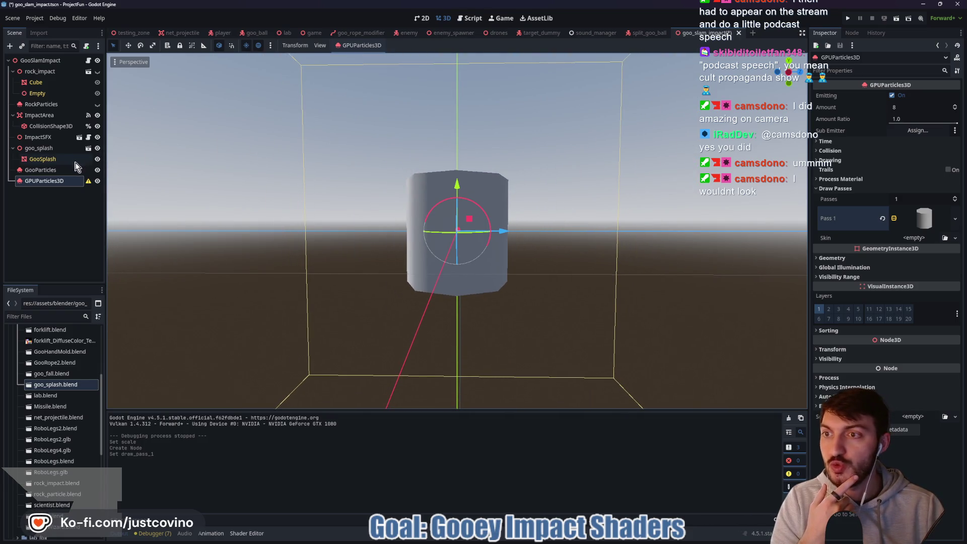
pyautogui.click(927, 216)
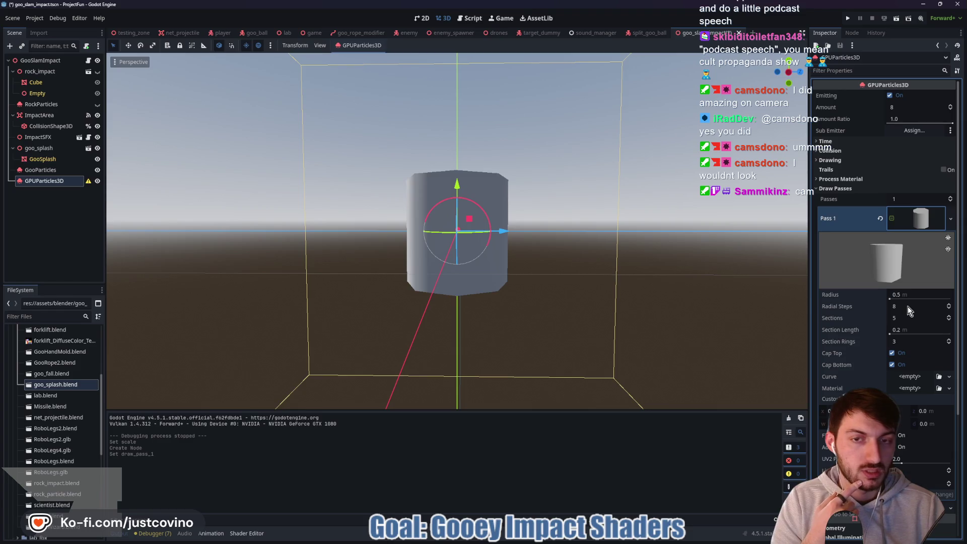
pyautogui.moveTo(667, 282)
pyautogui.mouseDown()
pyautogui.moveTo(625, 274)
pyautogui.moveTo(622, 309)
pyautogui.moveTo(621, 297)
pyautogui.mouseUp()
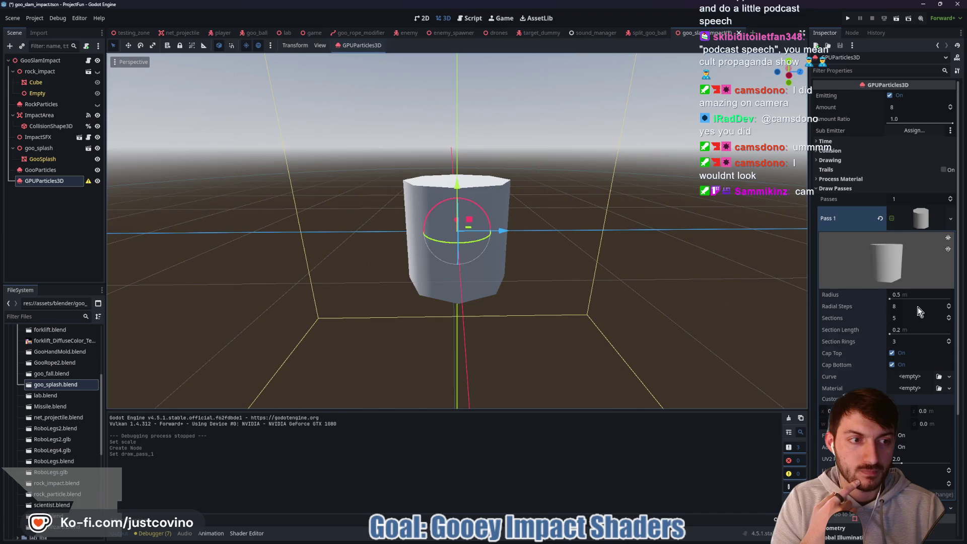
pyautogui.click(949, 307)
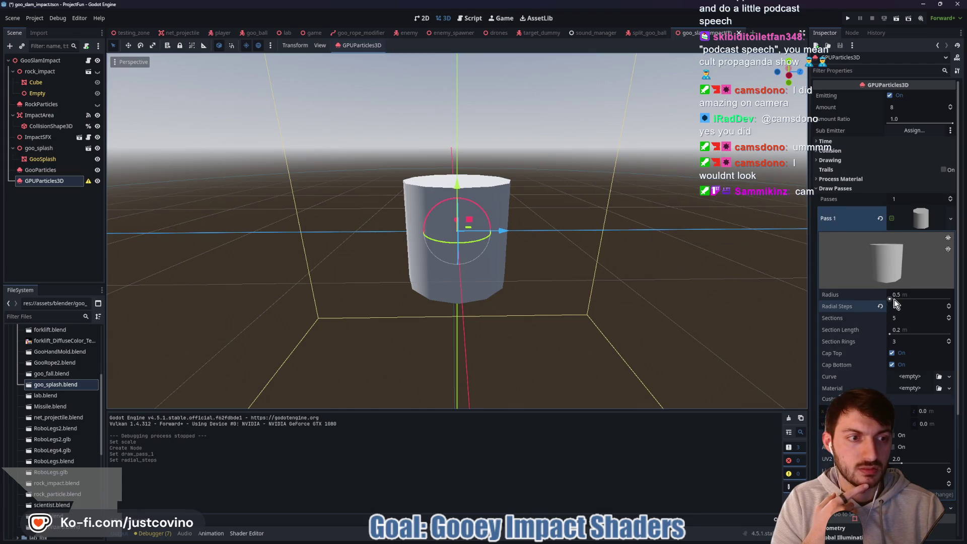
pyautogui.scroll(-5, 884, 304)
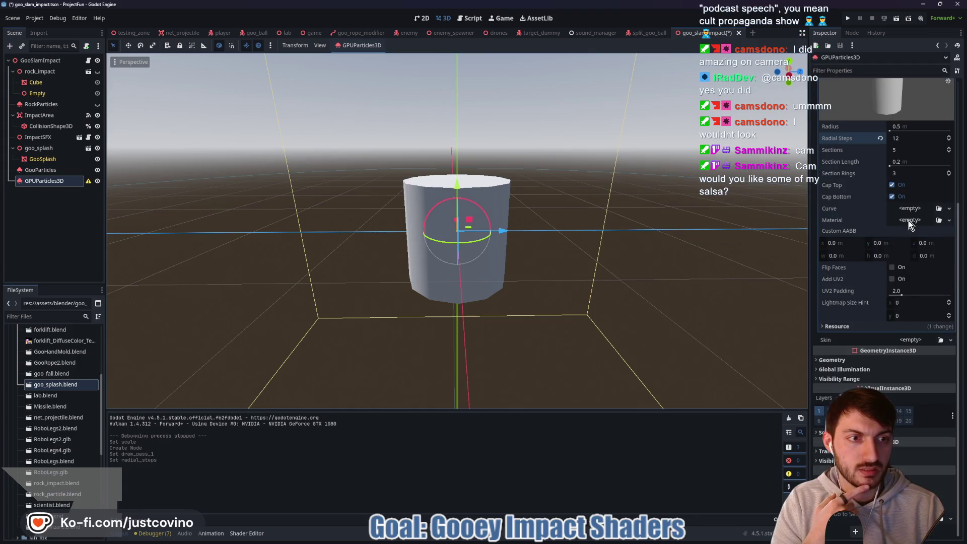
# Give the tube trail mesh a new StandardMaterial3D and review its transparency and shading settings.
pyautogui.click(909, 220)
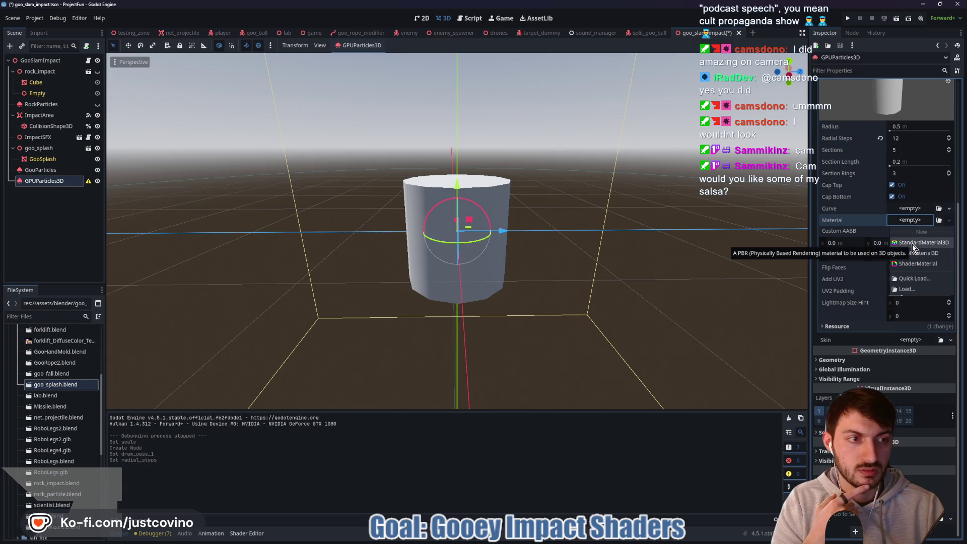
pyautogui.click(912, 244)
pyautogui.scroll(-5, 862, 375)
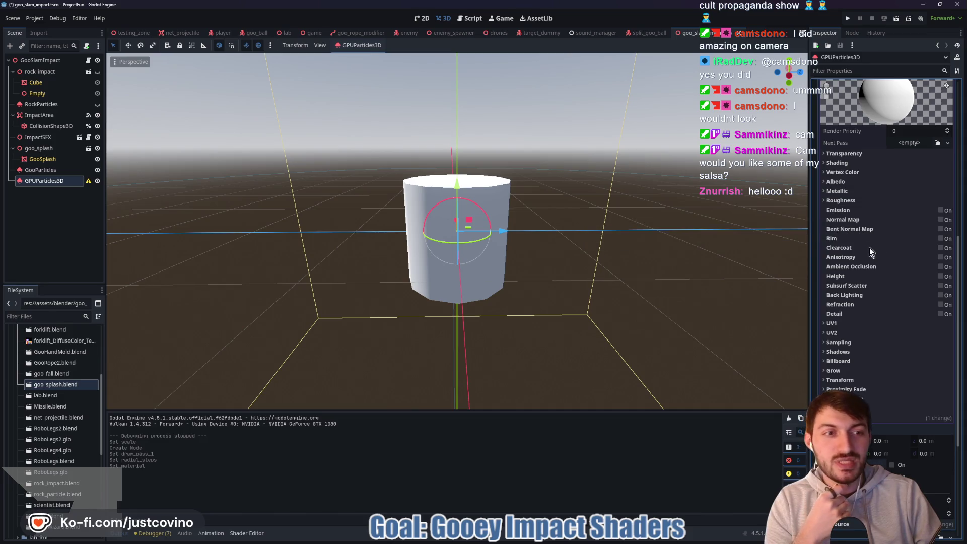
pyautogui.click(851, 154)
pyautogui.click(853, 154)
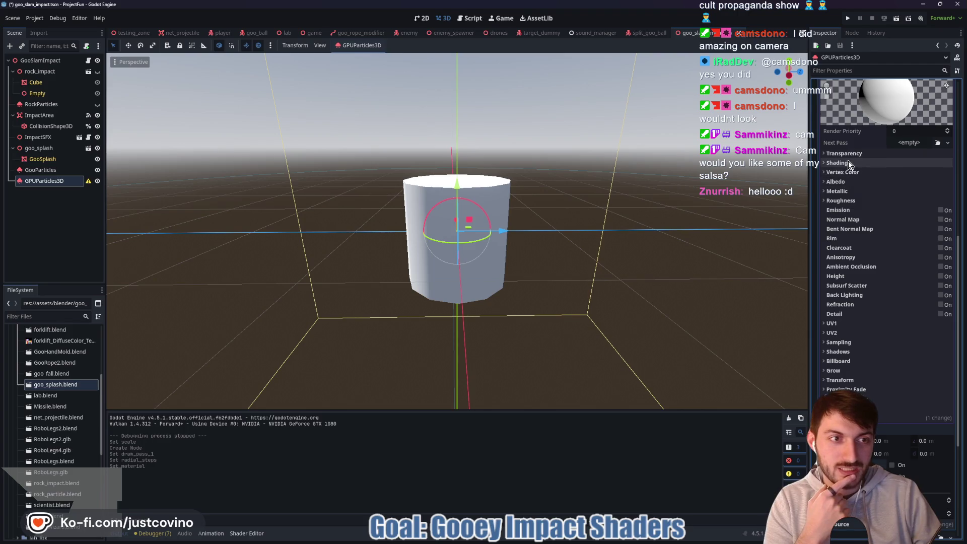
pyautogui.click(849, 162)
pyautogui.click(850, 164)
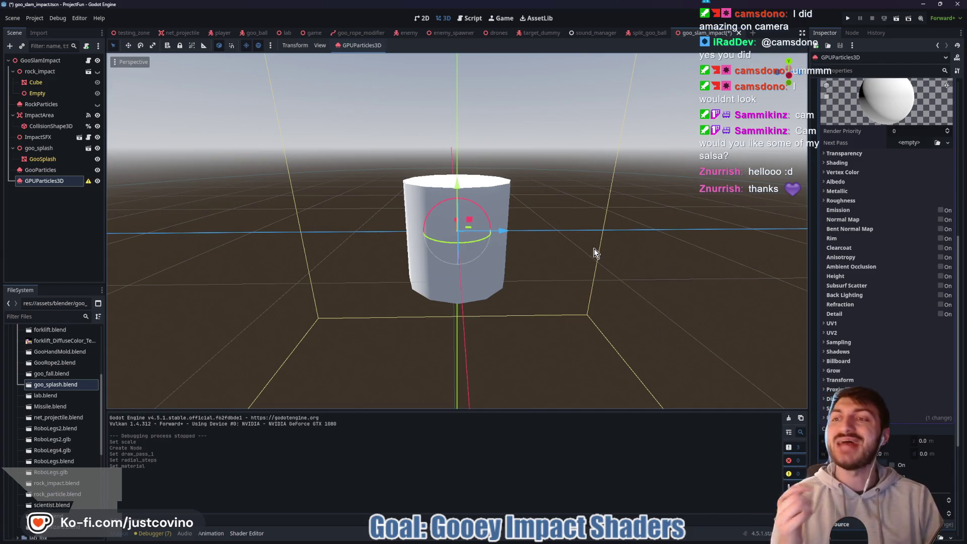
# Save the impact scene, hide the particle emitter, and launch the game scene with F5.
pyautogui.hotkey('ctrl', 's')
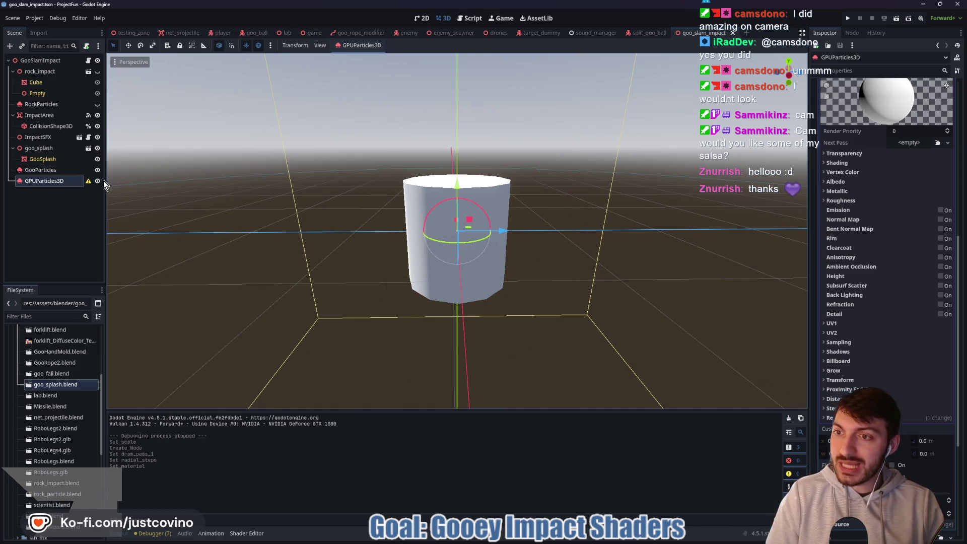
pyautogui.press('h')
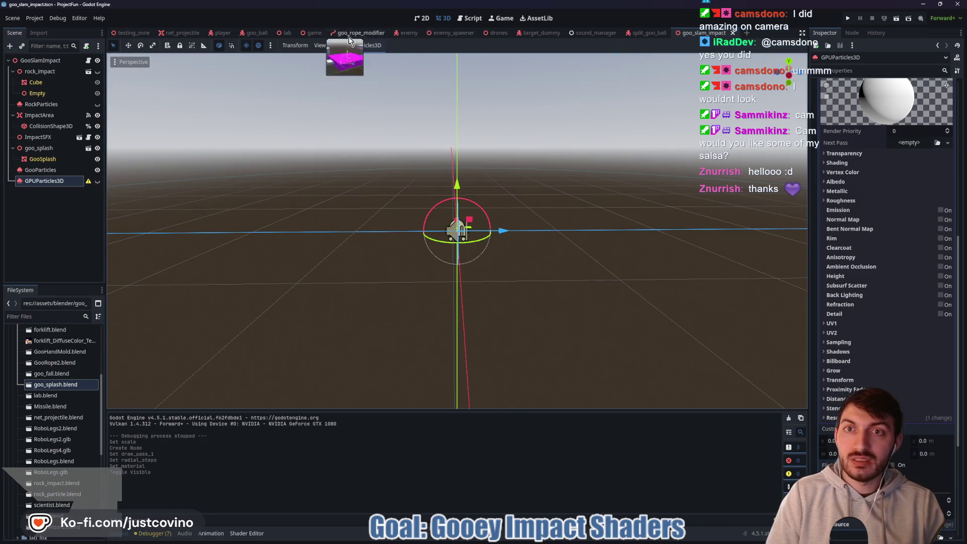
pyautogui.click(314, 33)
pyautogui.press('F5')
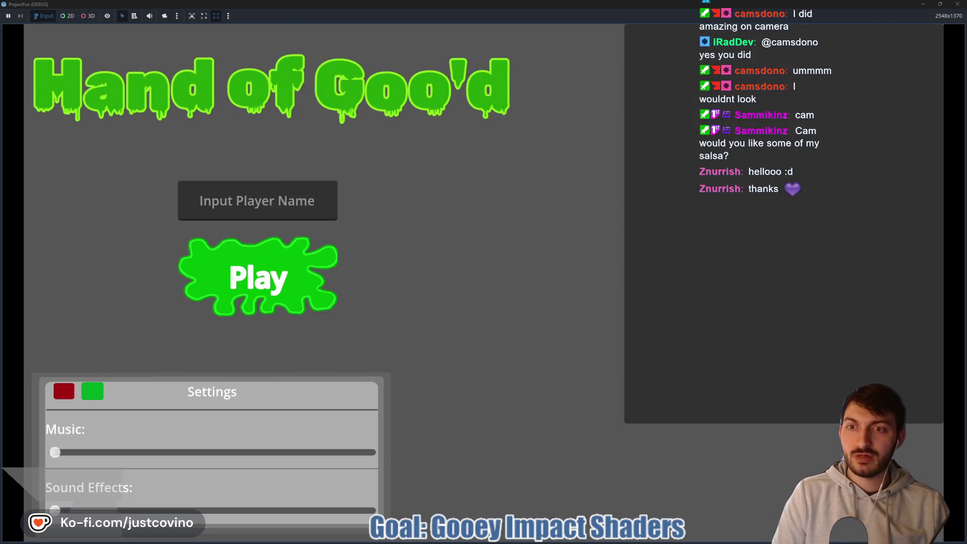
# Start the game from the main menu and swing on tethers until a goo slam triggers.
pyautogui.click(258, 277)
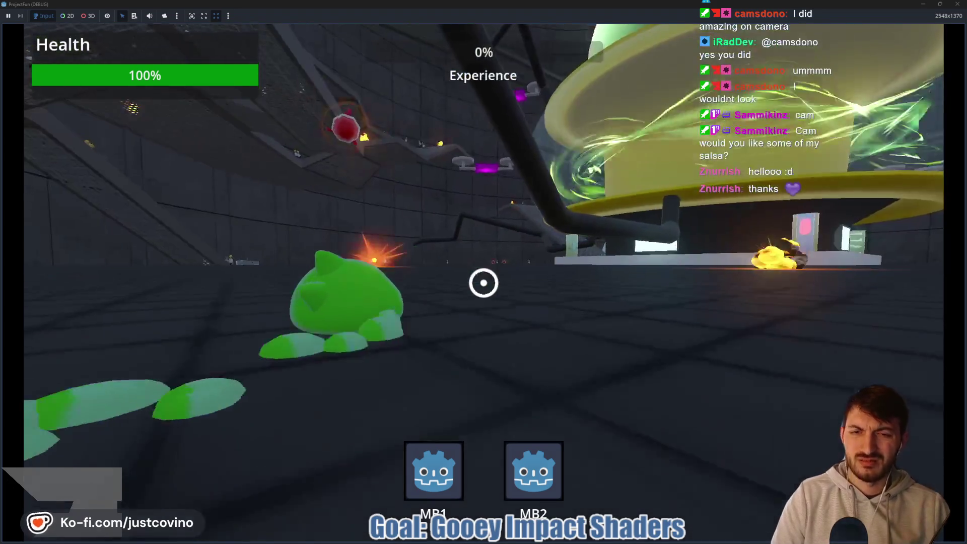
pyautogui.click(484, 283)
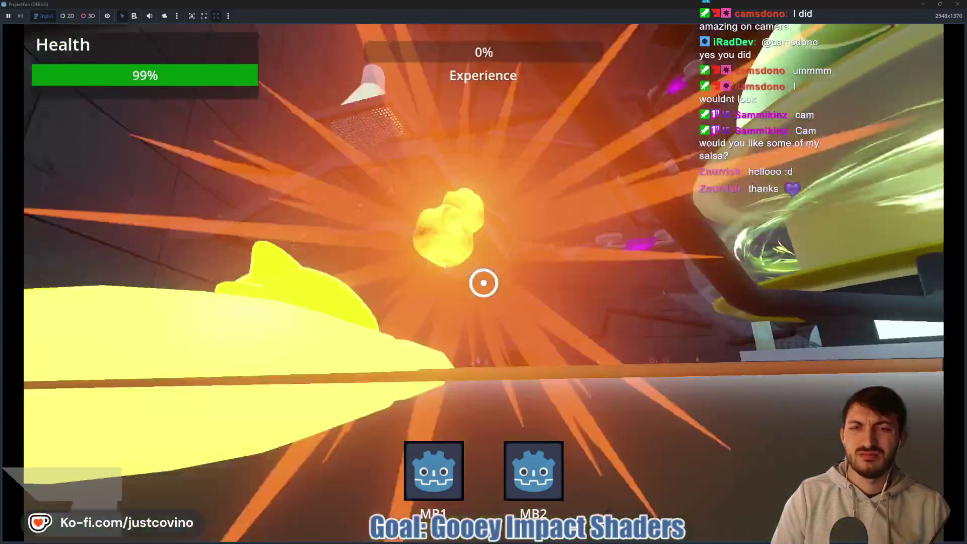
pyautogui.rightClick(484, 282)
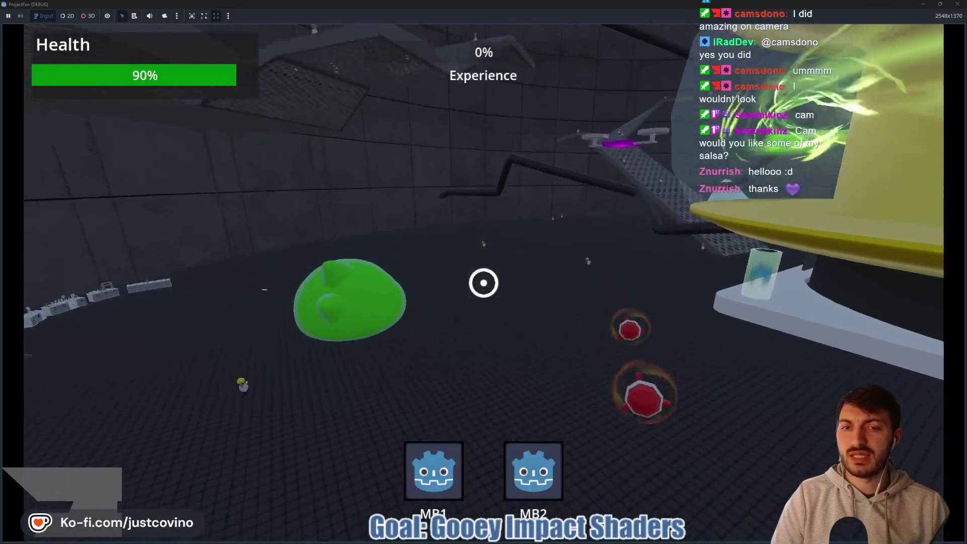
pyautogui.rightClick(484, 282)
pyautogui.click(484, 283)
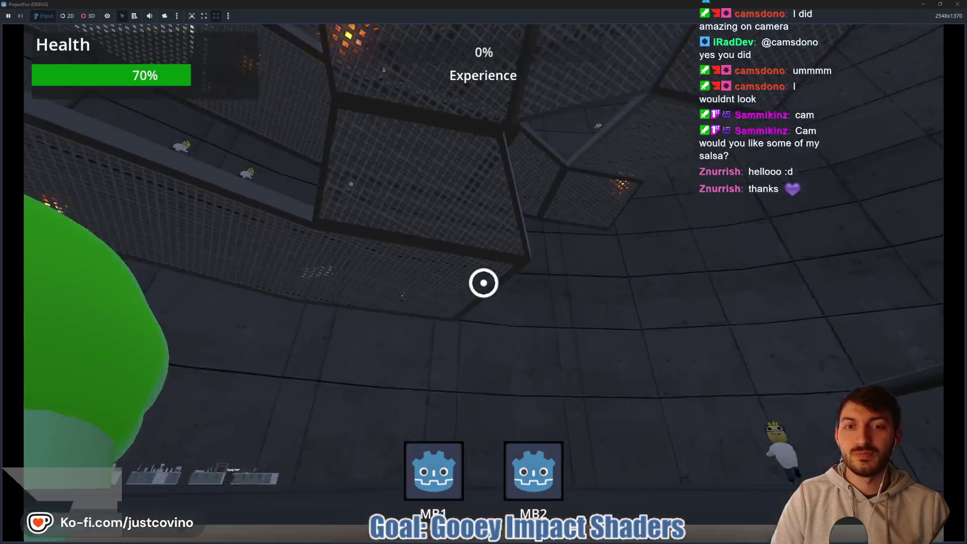
pyautogui.rightClick(484, 282)
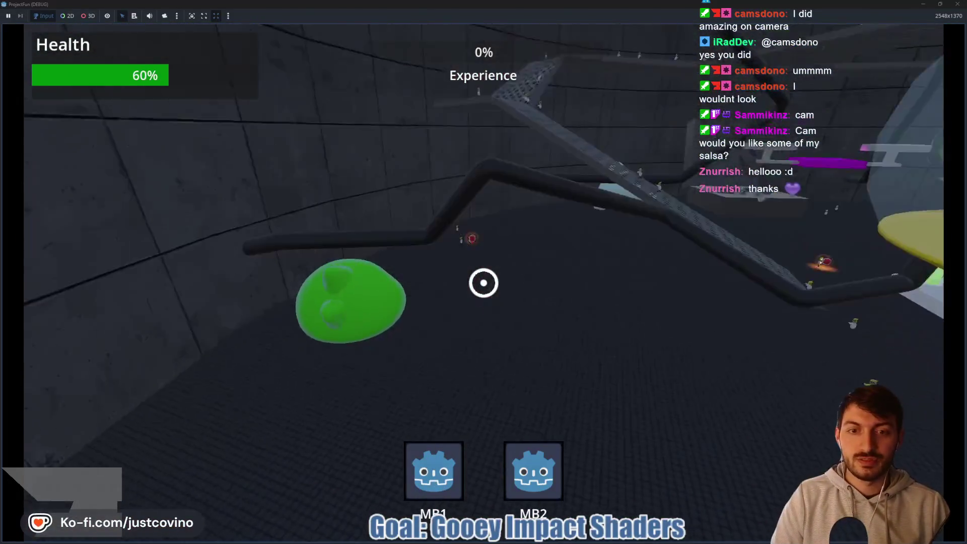
pyautogui.rightClick(484, 282)
pyautogui.click(484, 282)
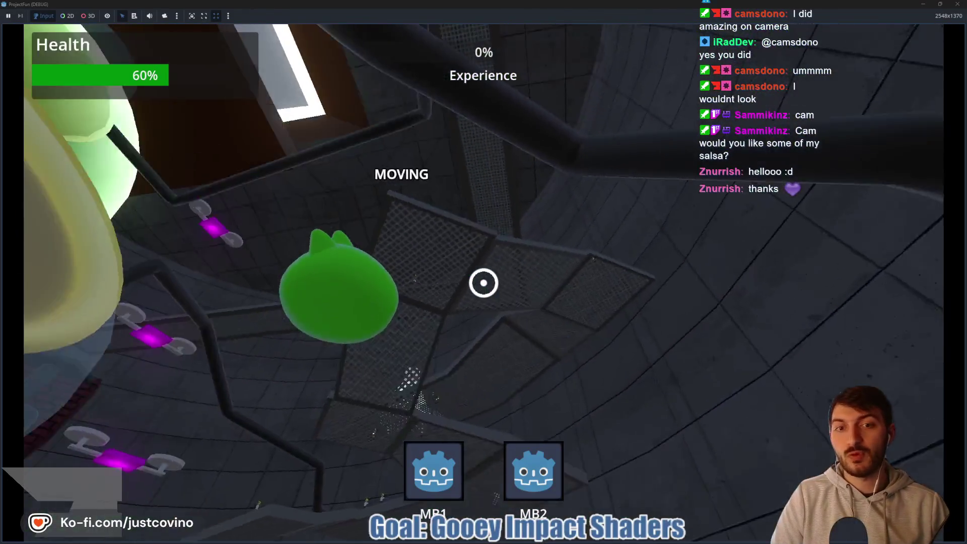
pyautogui.rightClick(484, 283)
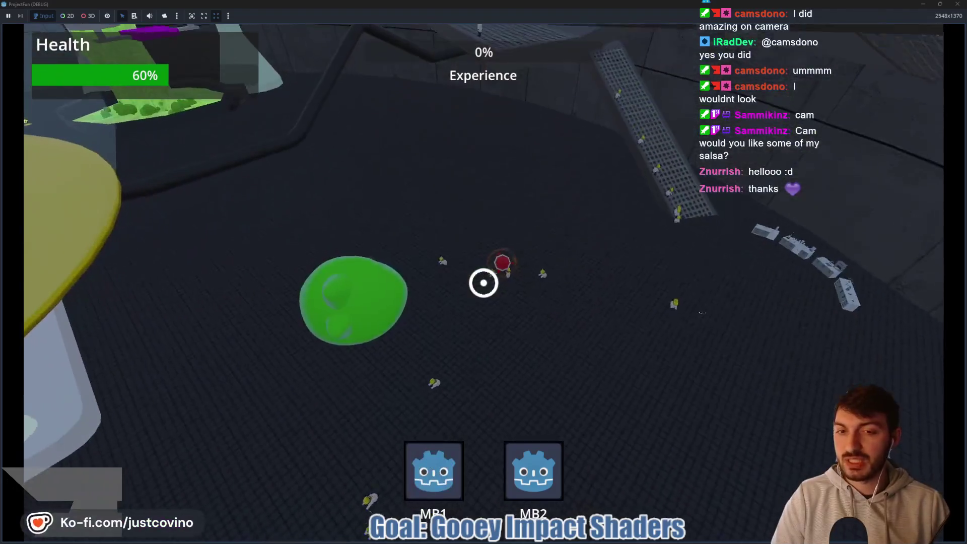
pyautogui.rightClick(484, 282)
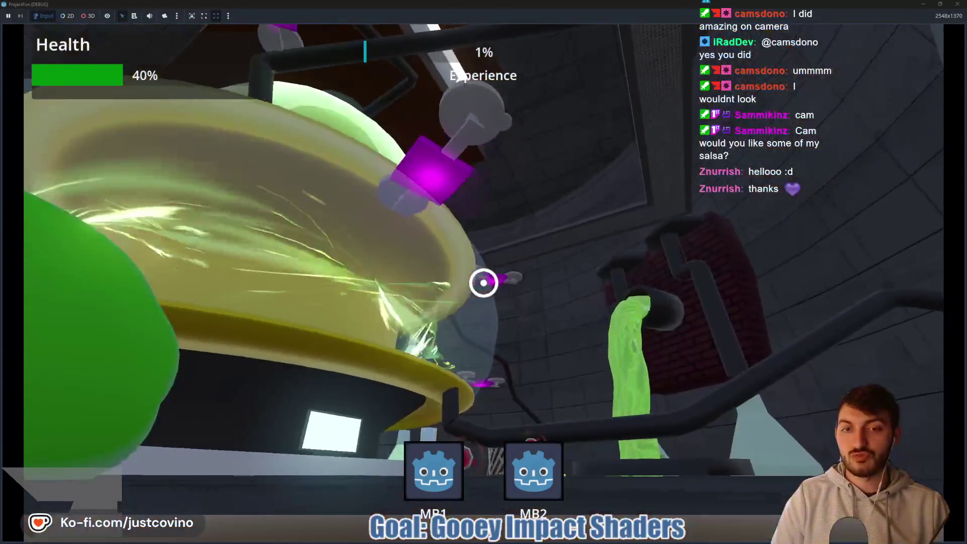
# Trigger more goo slams, then stop the game with F8 and return to goo_slam_impact.
pyautogui.rightClick(484, 283)
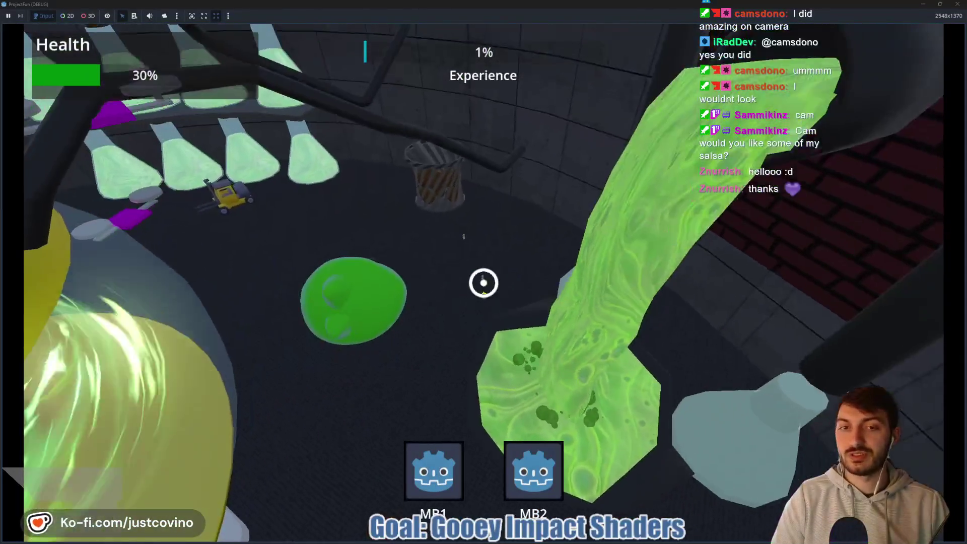
pyautogui.click(483, 282)
pyautogui.rightClick(483, 283)
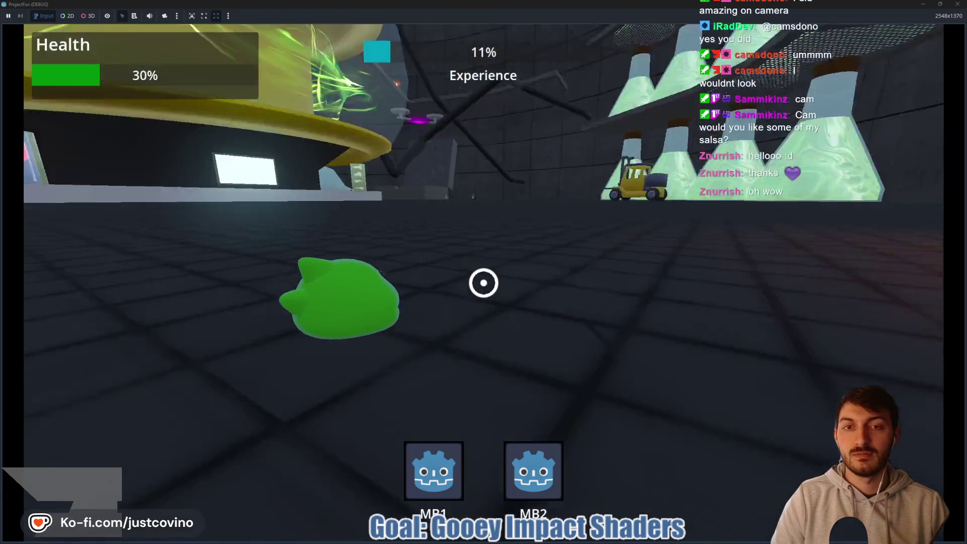
pyautogui.rightClick(484, 283)
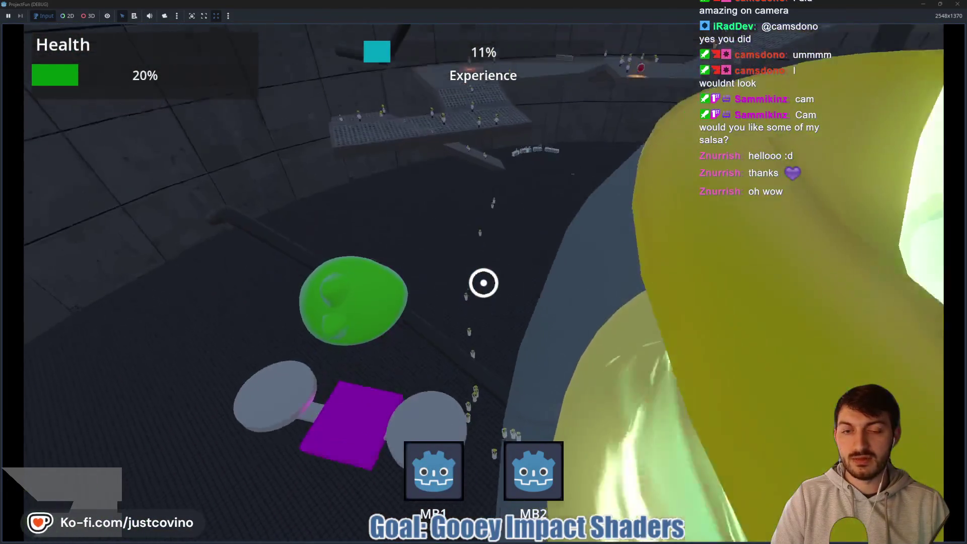
pyautogui.rightClick(484, 283)
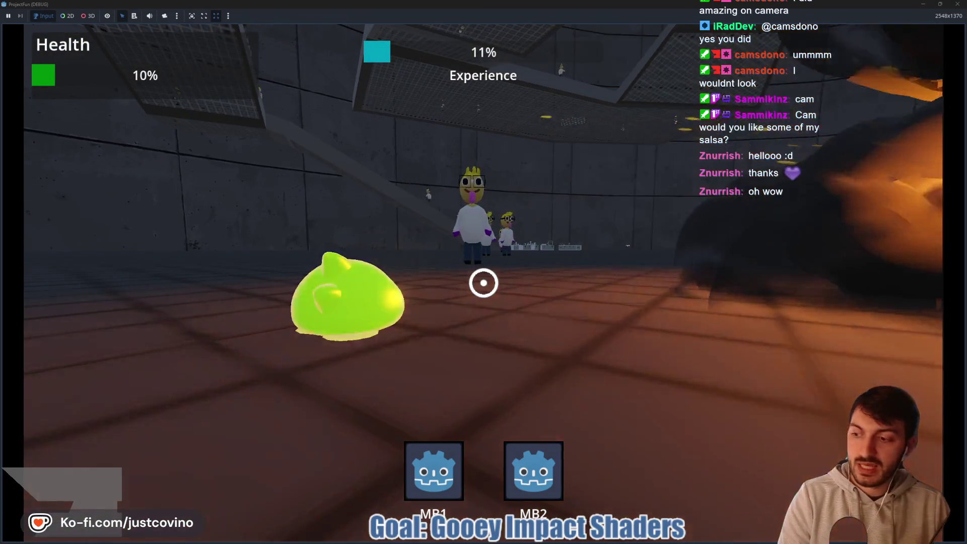
pyautogui.press('F8')
pyautogui.click(701, 34)
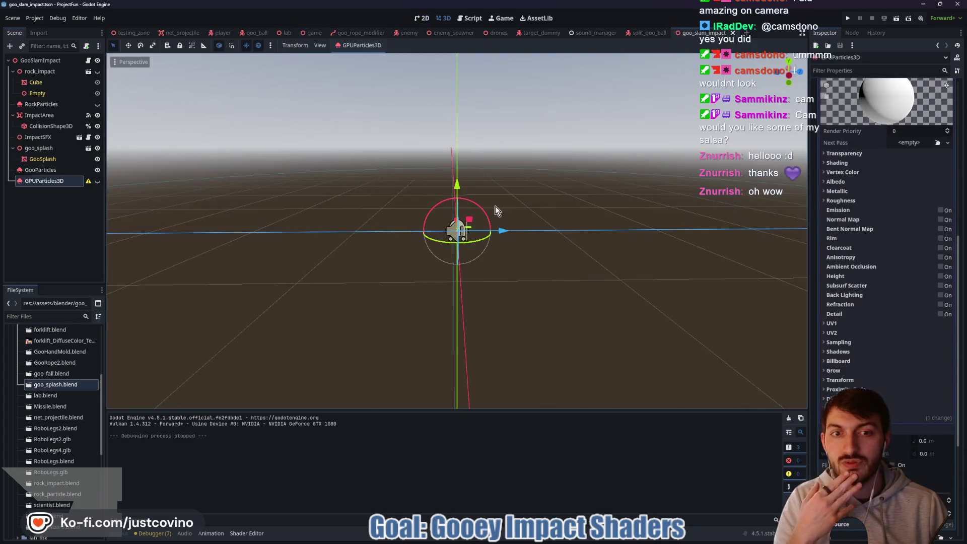
# Replace 1.0 with impact_scale.y in _get_fade_scale's Vector3, save, and return to the 3D view.
pyautogui.click(89, 60)
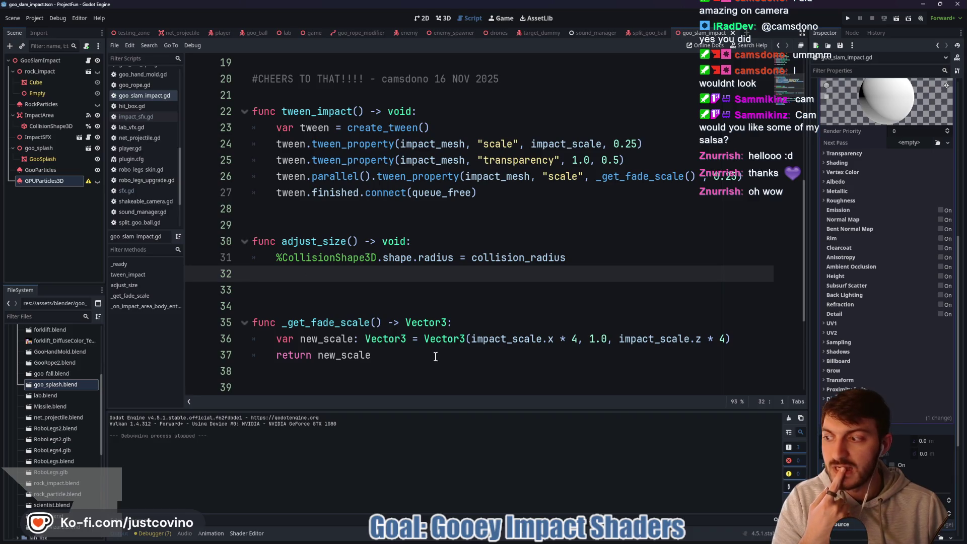
pyautogui.click(596, 339)
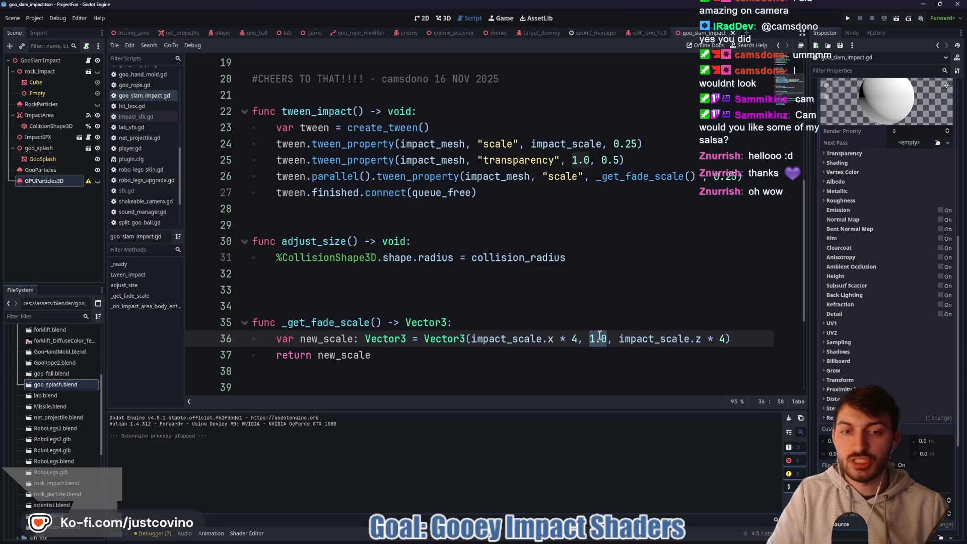
pyautogui.write('impa')
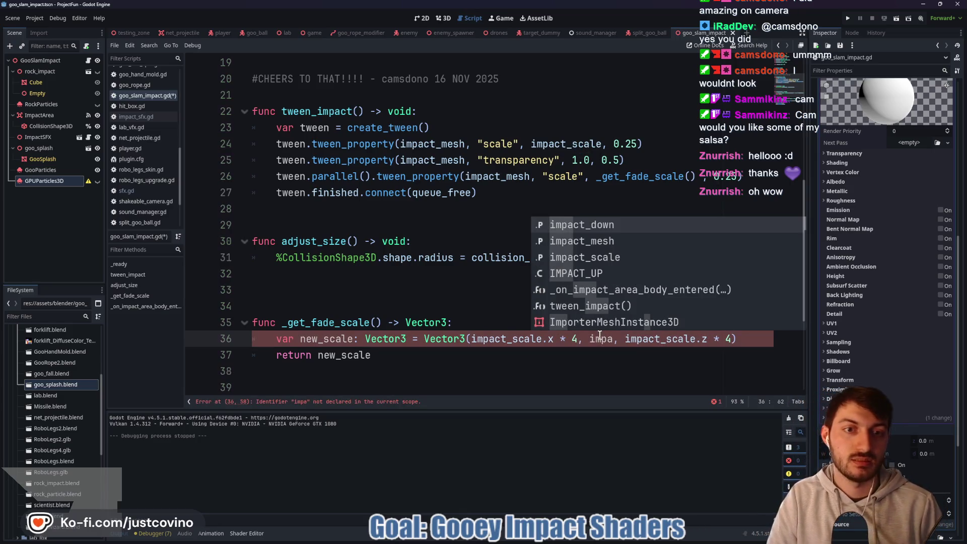
pyautogui.press('Return')
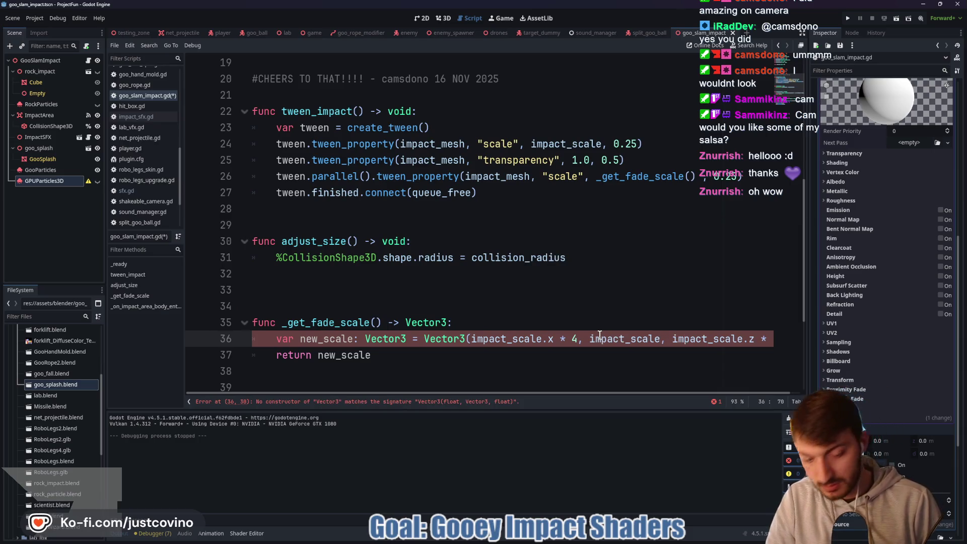
pyautogui.write('.y')
pyautogui.hotkey('ctrl', 's')
pyautogui.click(622, 323)
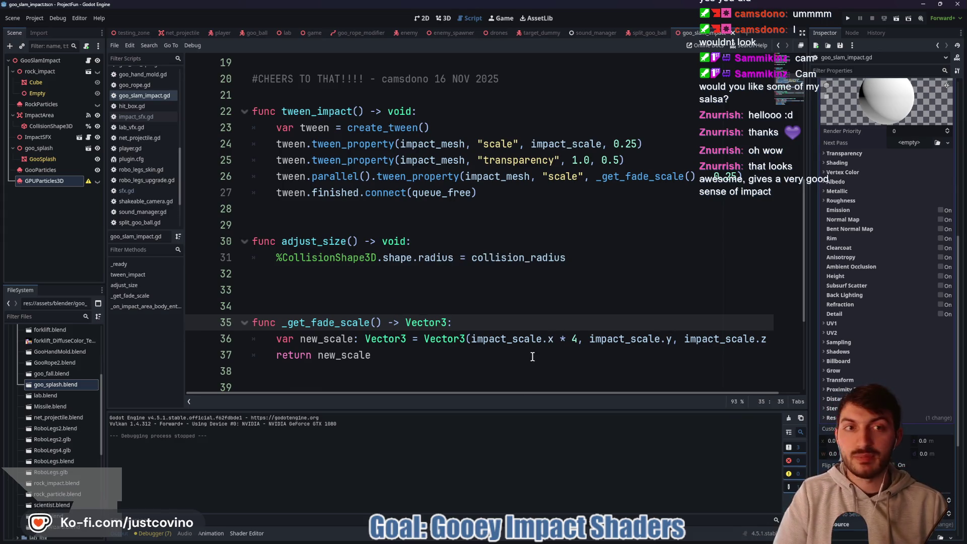
pyautogui.click(482, 292)
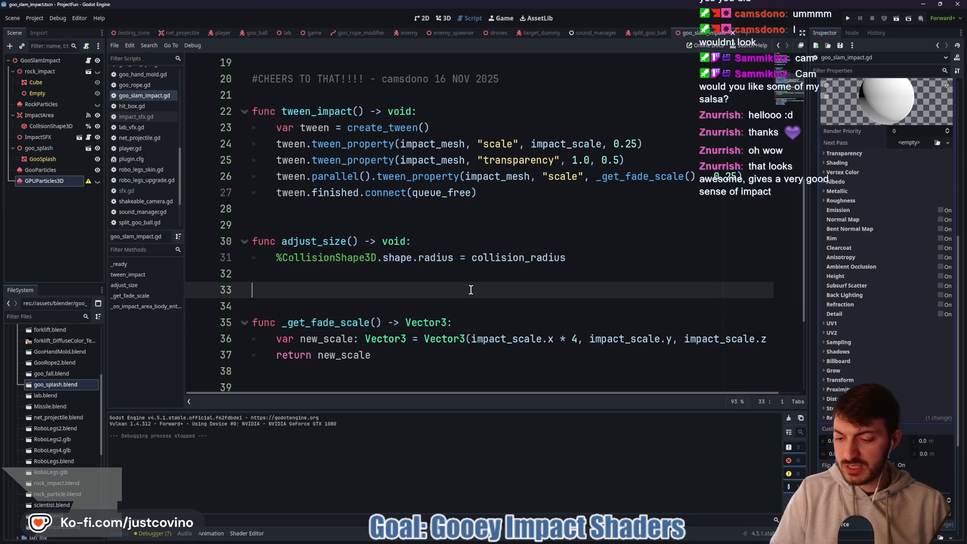
pyautogui.click(450, 18)
pyautogui.scroll(2, 499, 247)
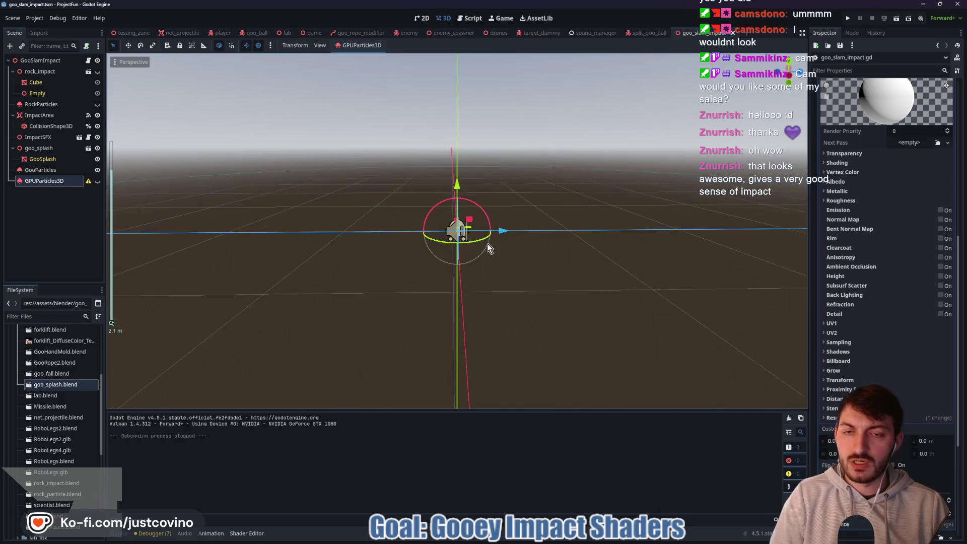
# Select GooSplash and drag its Scale up to preview the splash mesh enlarged.
pyautogui.click(62, 168)
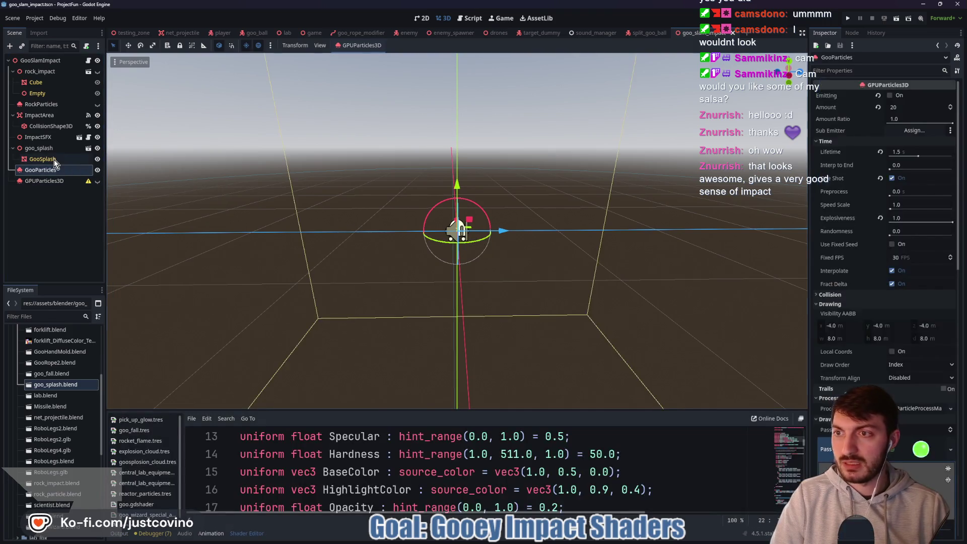
pyautogui.click(53, 160)
pyautogui.moveTo(834, 331)
pyautogui.mouseDown()
pyautogui.moveTo(912, 331)
pyautogui.moveTo(866, 332)
pyautogui.mouseUp()
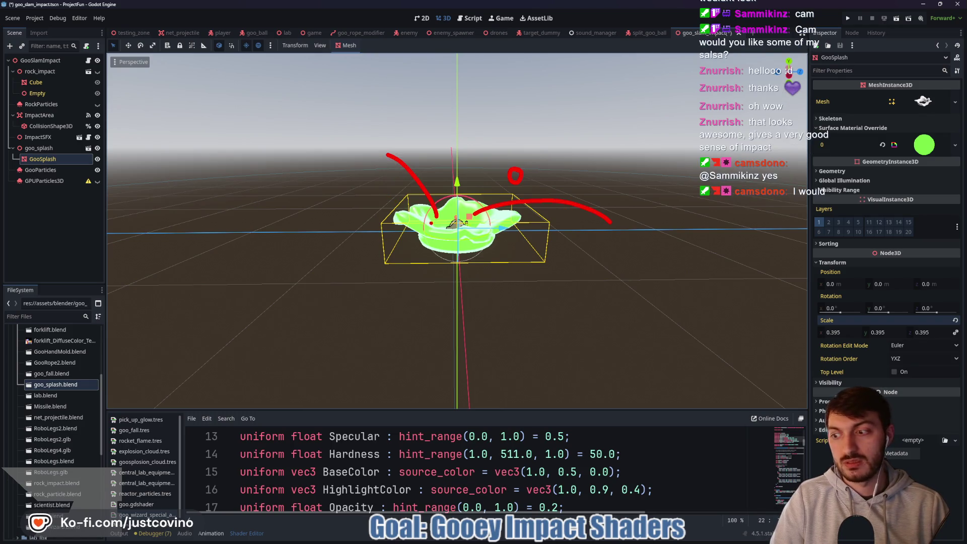
pyautogui.press('Escape')
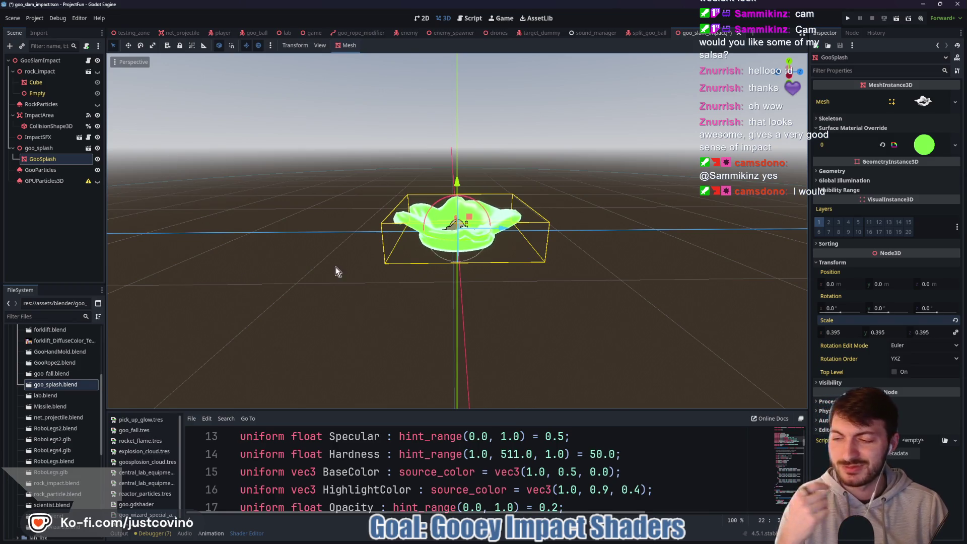
# Reset GooSplash's scale to 0.01 and select the GPUParticles3D emitter.
pyautogui.click(845, 332)
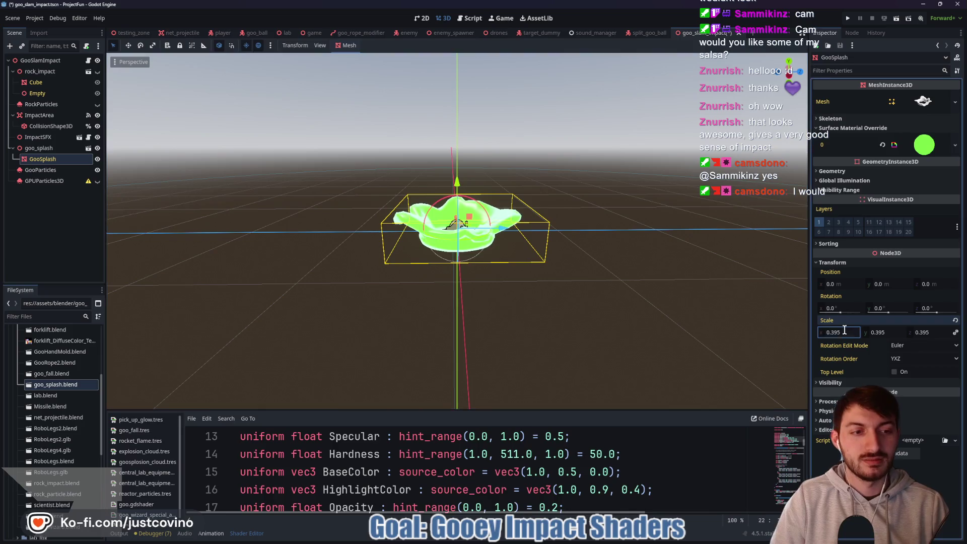
pyautogui.write('0.01')
pyautogui.press('Return')
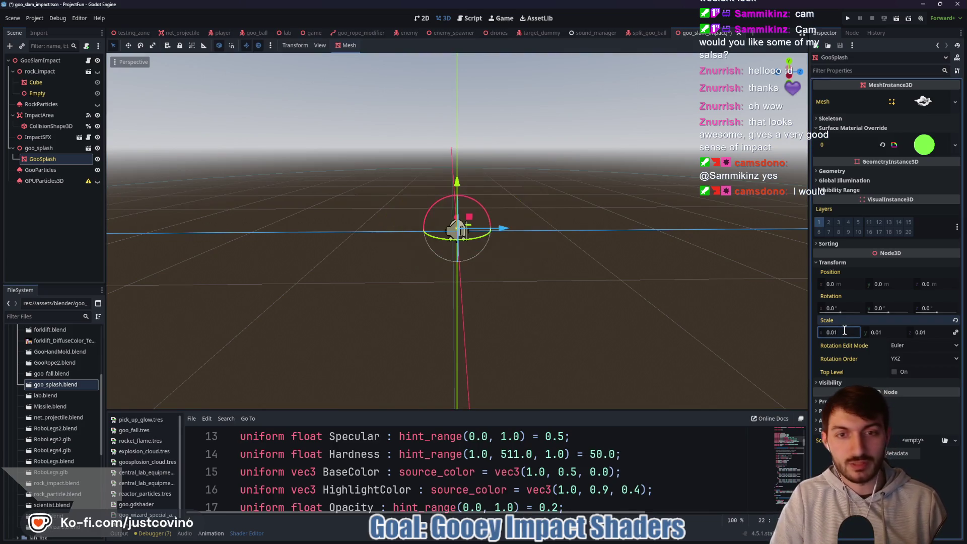
pyautogui.click(44, 180)
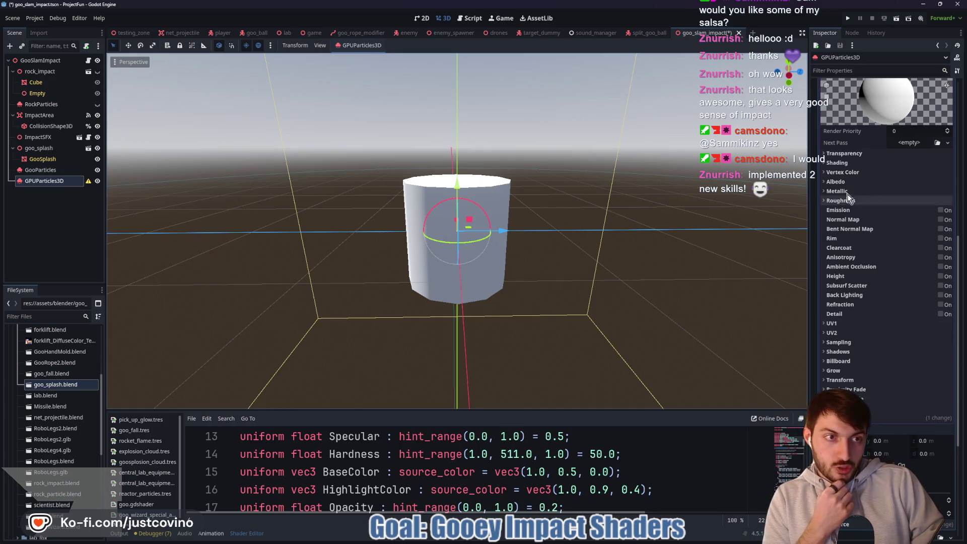
# Review the material's shading, transparency and billboard options, then enable Grow on the particle material.
pyautogui.click(837, 163)
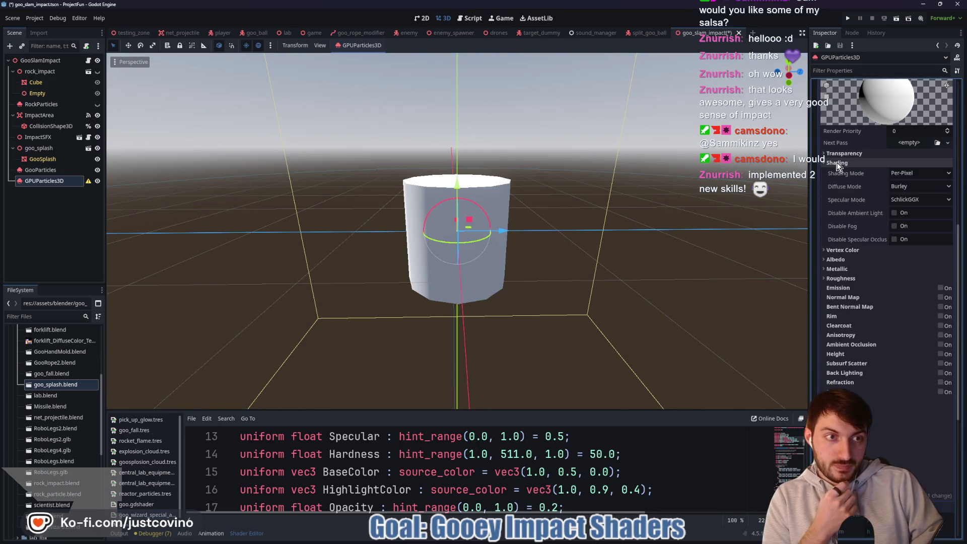
pyautogui.click(837, 162)
pyautogui.click(836, 154)
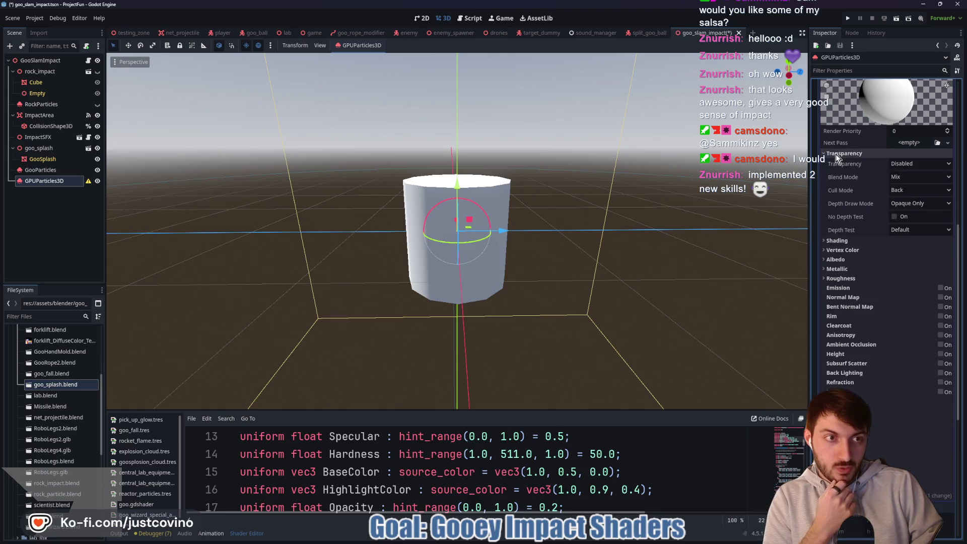
pyautogui.click(836, 155)
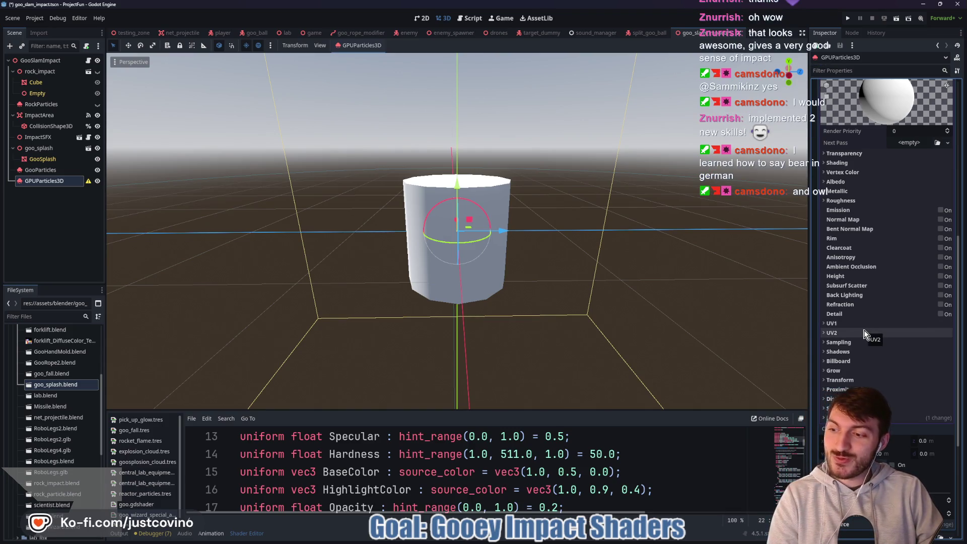
pyautogui.click(843, 361)
pyautogui.click(841, 361)
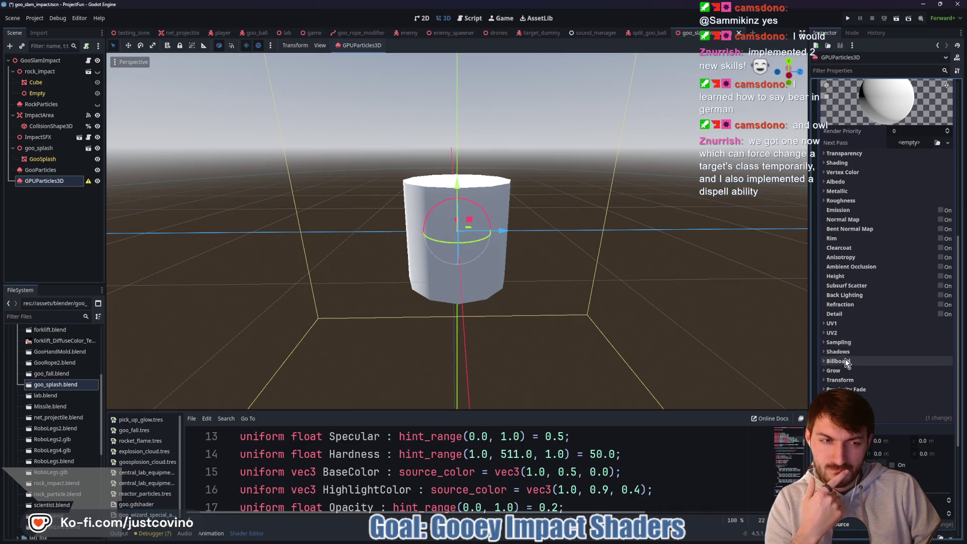
pyautogui.click(854, 372)
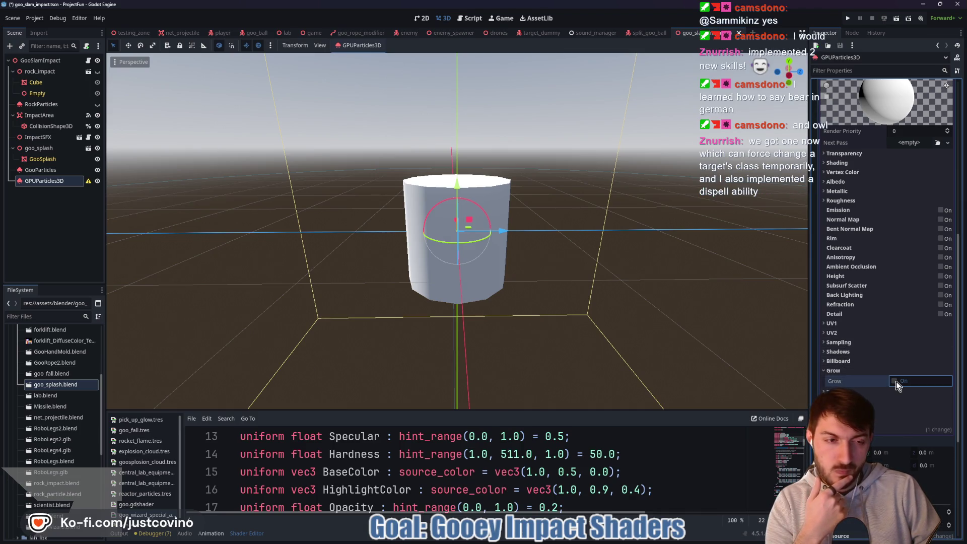
pyautogui.click(895, 381)
pyautogui.click(850, 370)
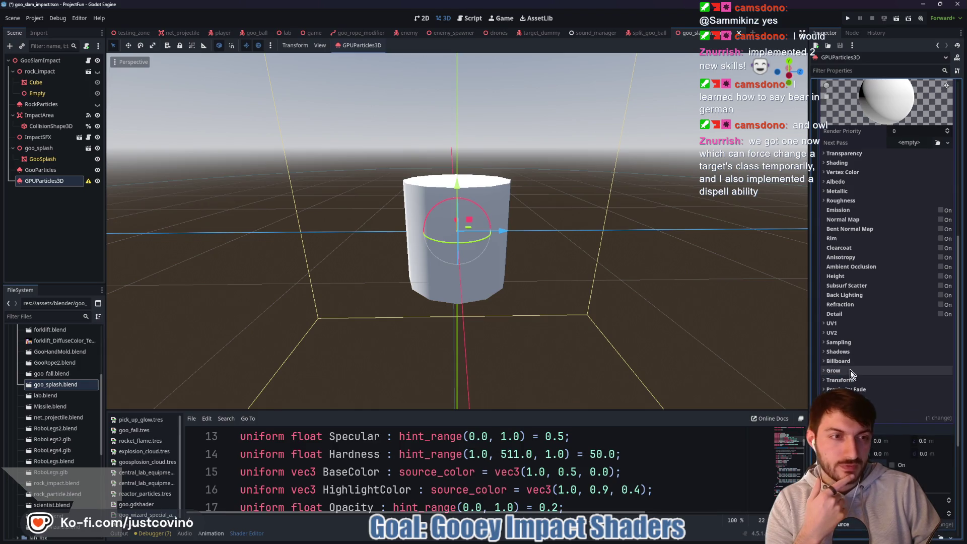
# Recheck transparency and billboard settings, then enable Trails on GPUParticles3D with a 0.3 s lifetime.
pyautogui.click(845, 156)
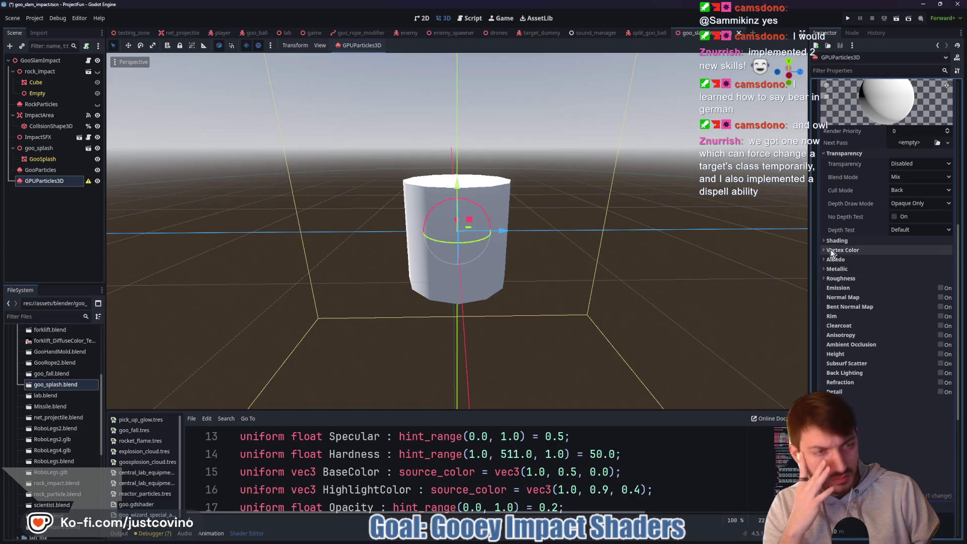
pyautogui.click(835, 156)
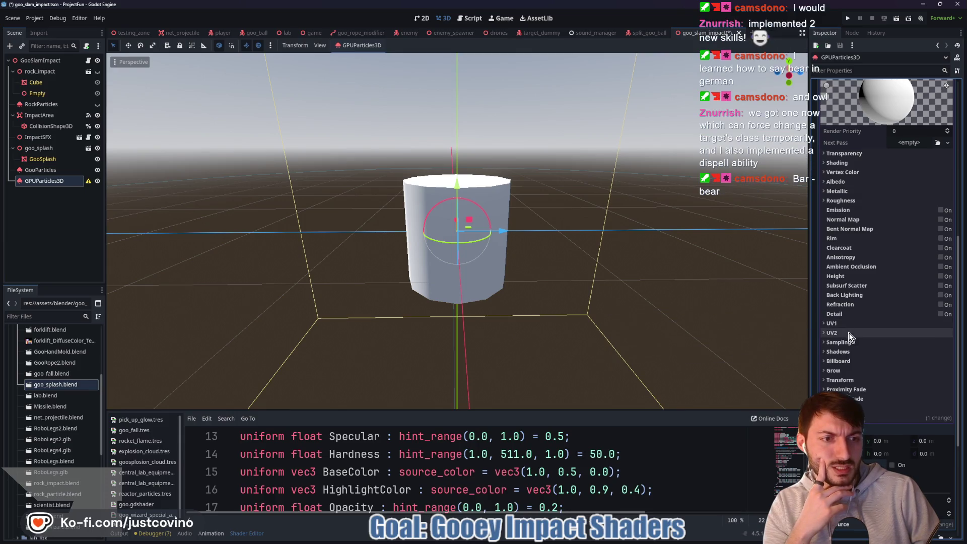
pyautogui.click(853, 361)
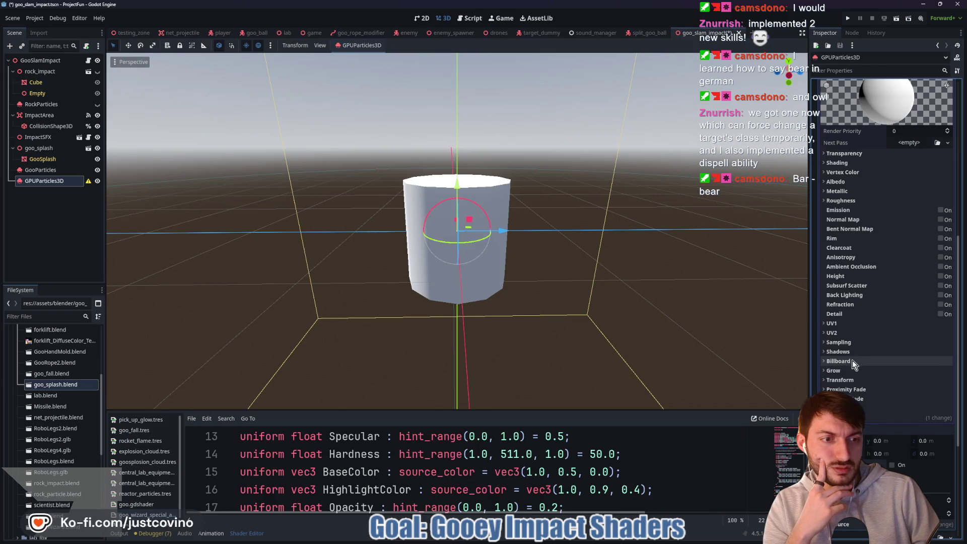
pyautogui.click(852, 360)
pyautogui.click(849, 381)
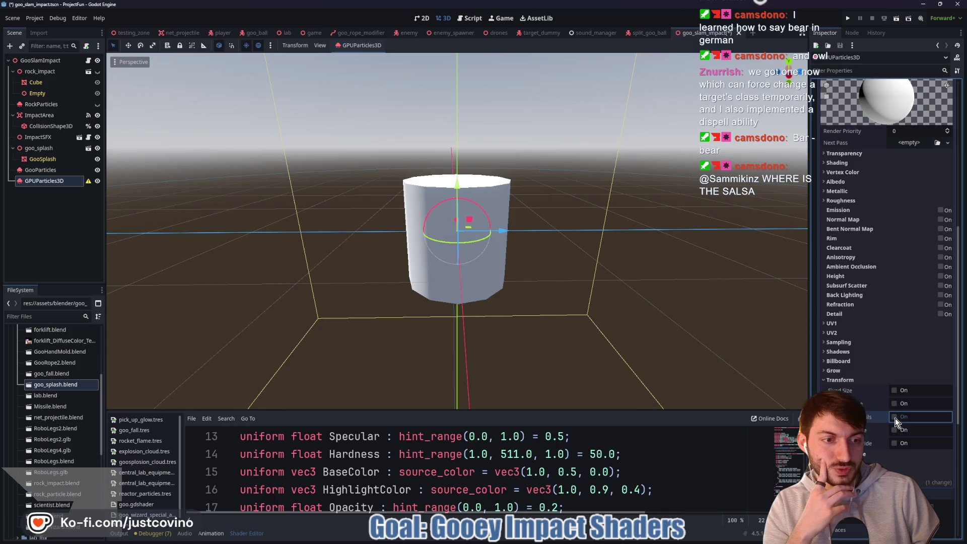
pyautogui.scroll(6, 900, 379)
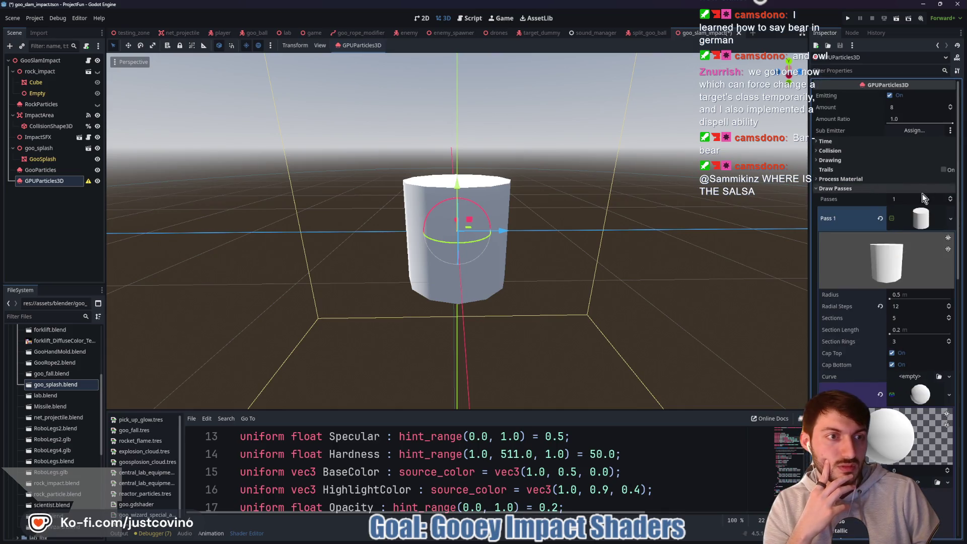
pyautogui.click(944, 170)
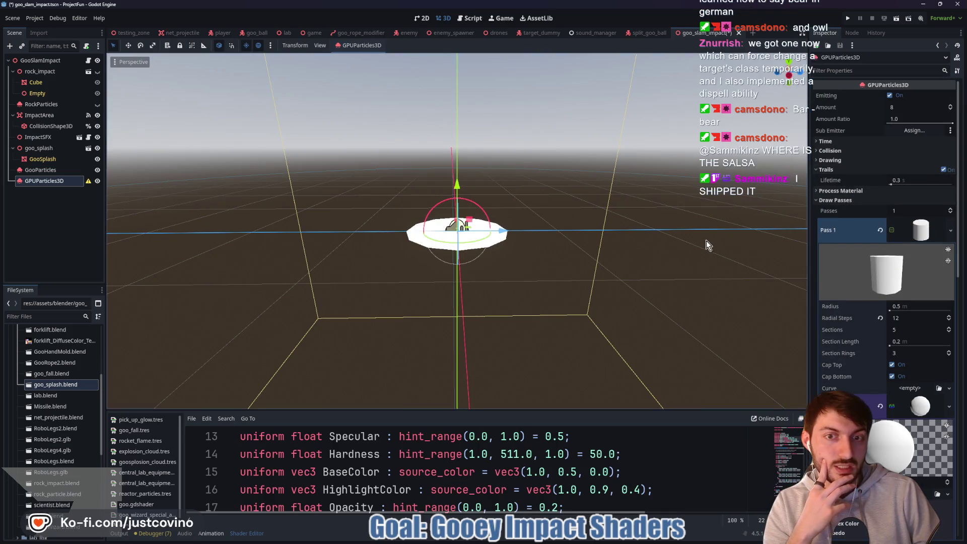
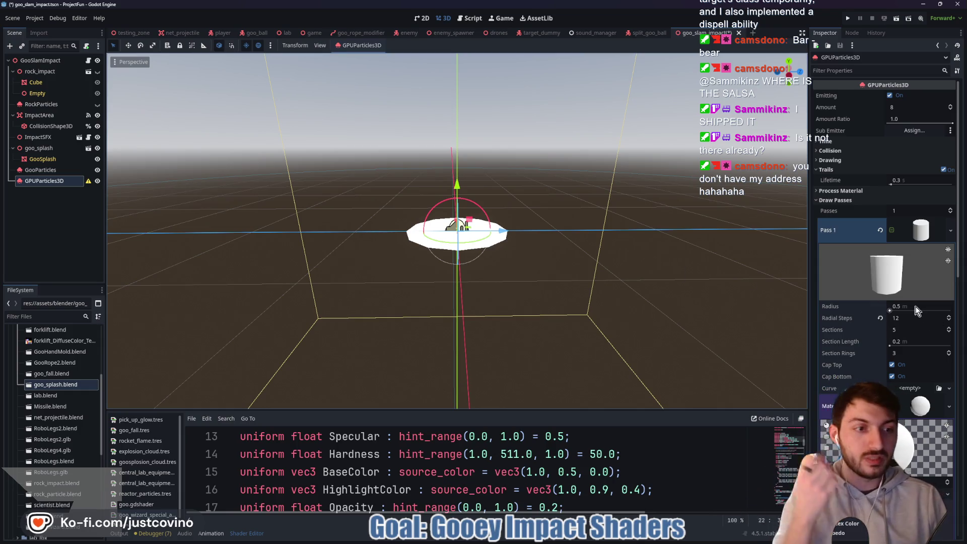
# Set the Draw Passes tube mesh radius to 0.25 m and save the scene.
pyautogui.moveTo(916, 309); pyautogui.dragTo(902, 308)
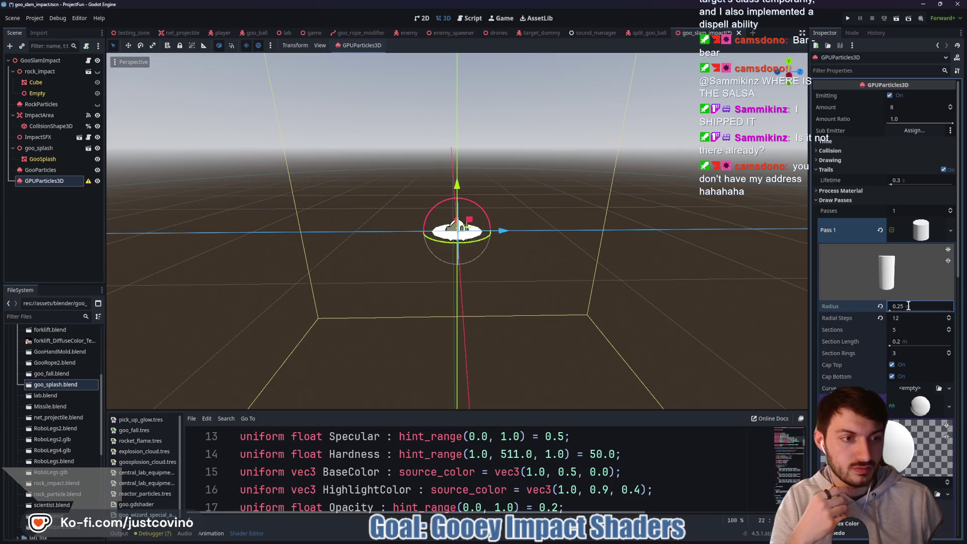
pyautogui.press('Return')
pyautogui.hotkey('ctrl', 's')
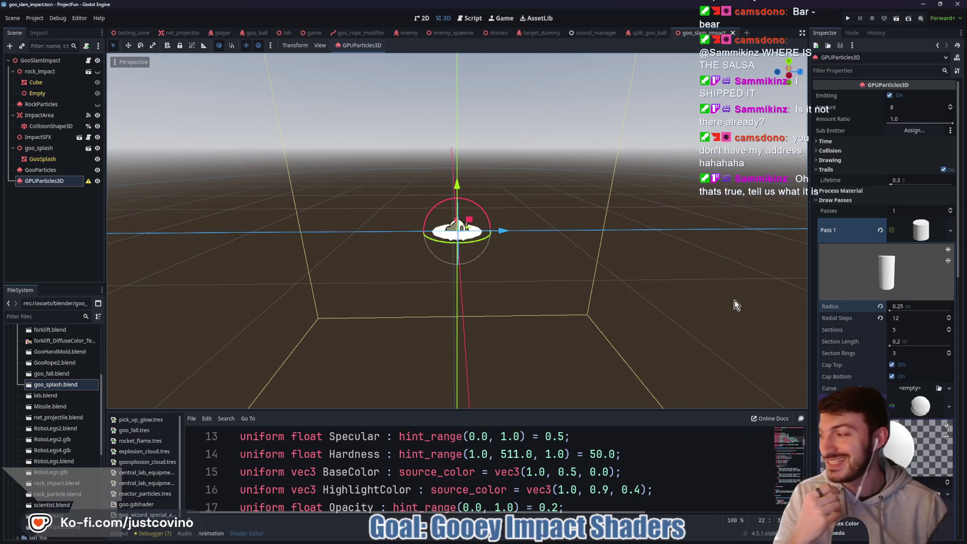
pyautogui.click(836, 200)
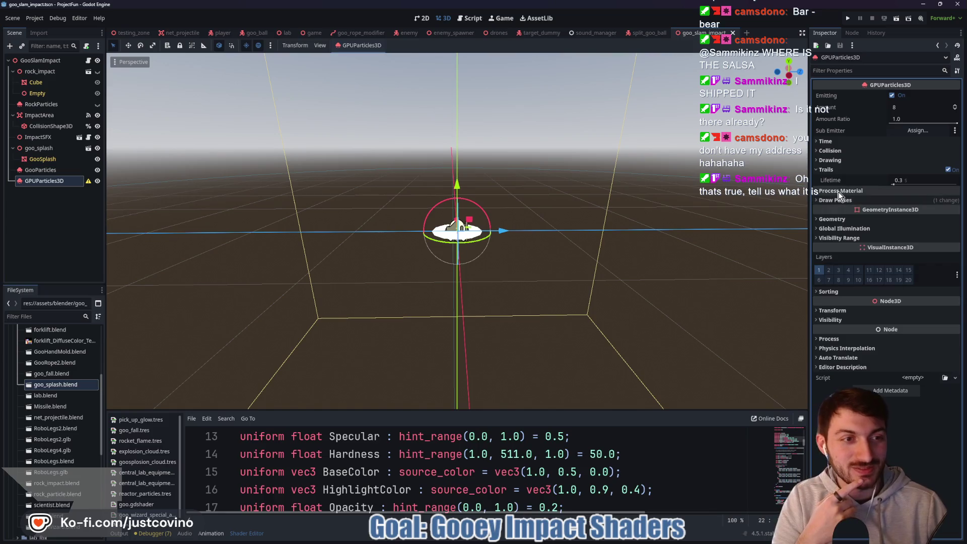
# Assign a new ParticleProcessMaterial and set its display scale minimum to 0.5 (max 1.0).
pyautogui.click(840, 191)
pyautogui.click(925, 201)
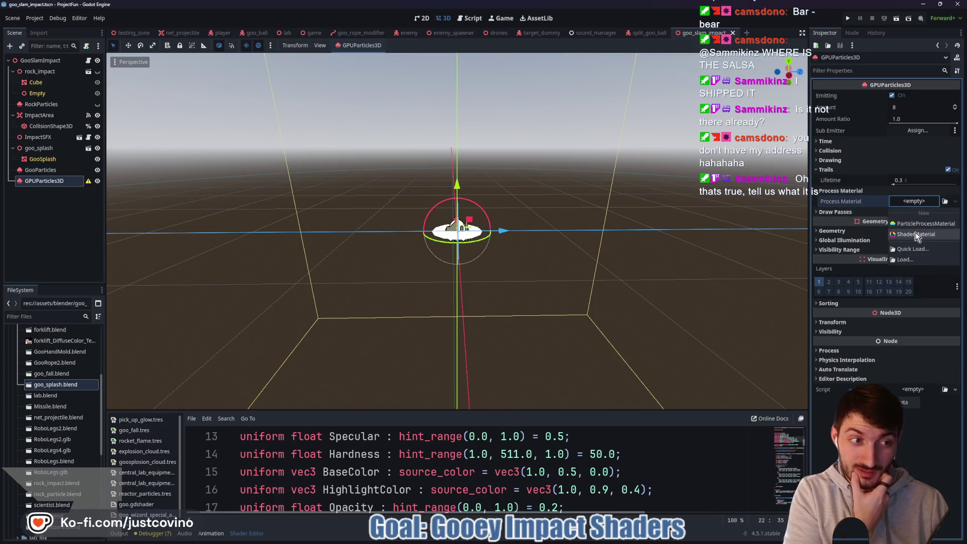
pyautogui.click(913, 225)
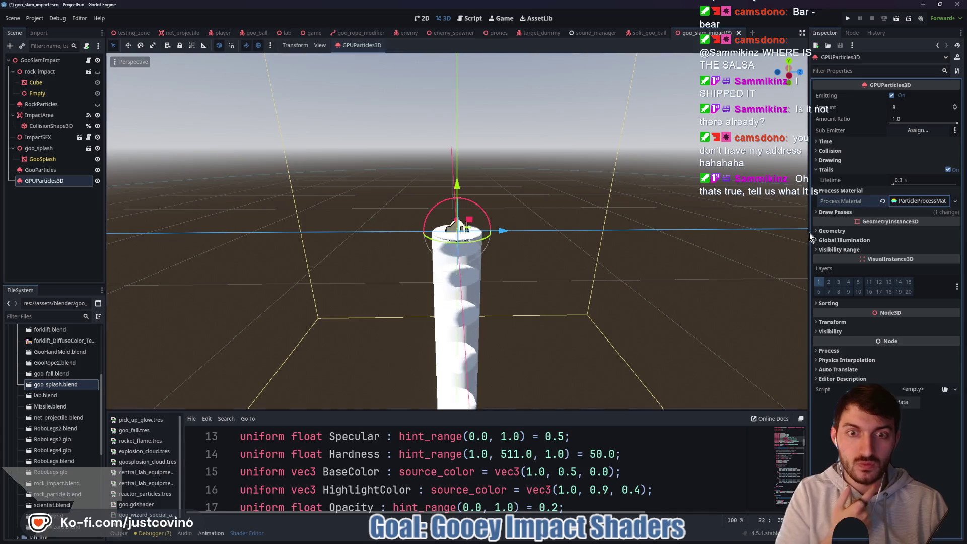
pyautogui.click(903, 203)
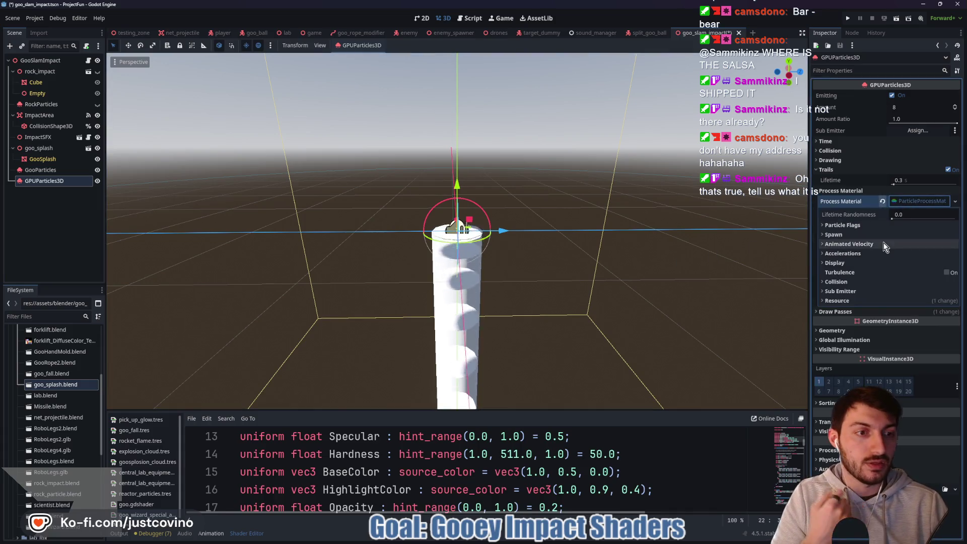
pyautogui.click(854, 262)
pyautogui.click(856, 272)
pyautogui.click(863, 303)
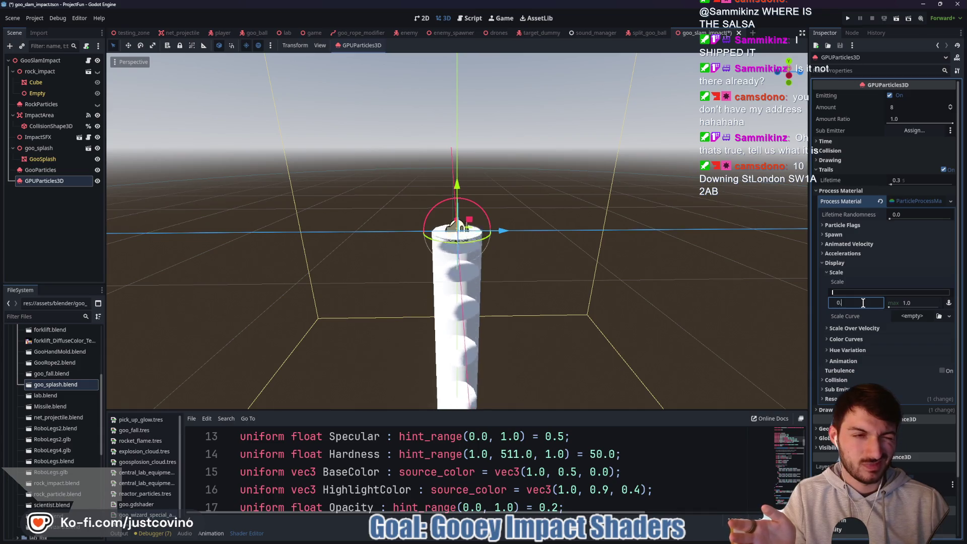
# Add a new CurveTexture as the Scale Curve with a falling curve so trails taper.
pyautogui.click(911, 316)
pyautogui.click(908, 317)
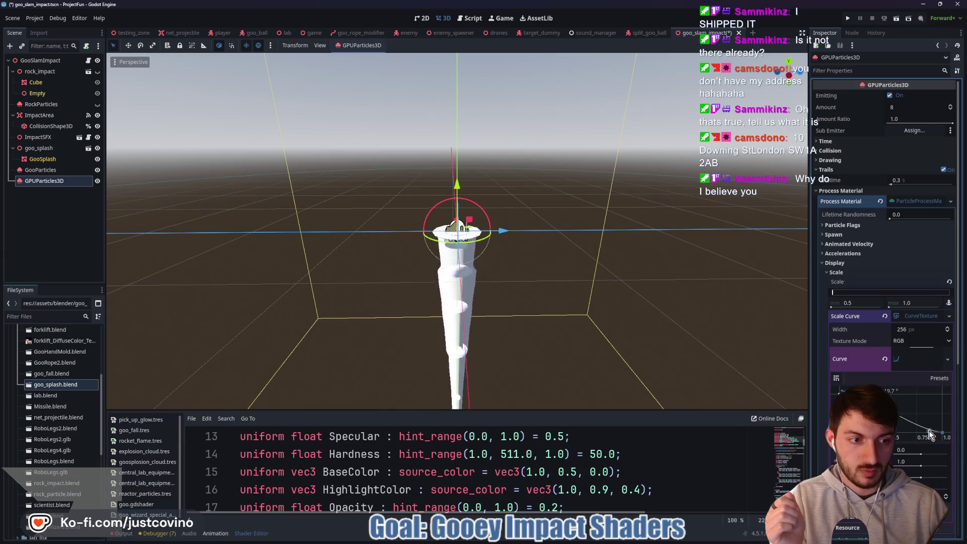
pyautogui.click(916, 365)
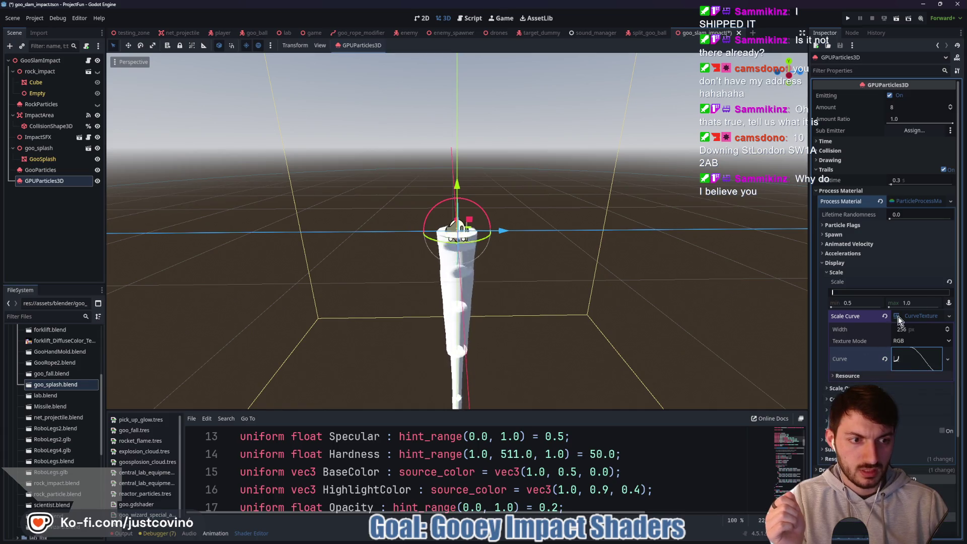
pyautogui.click(915, 316)
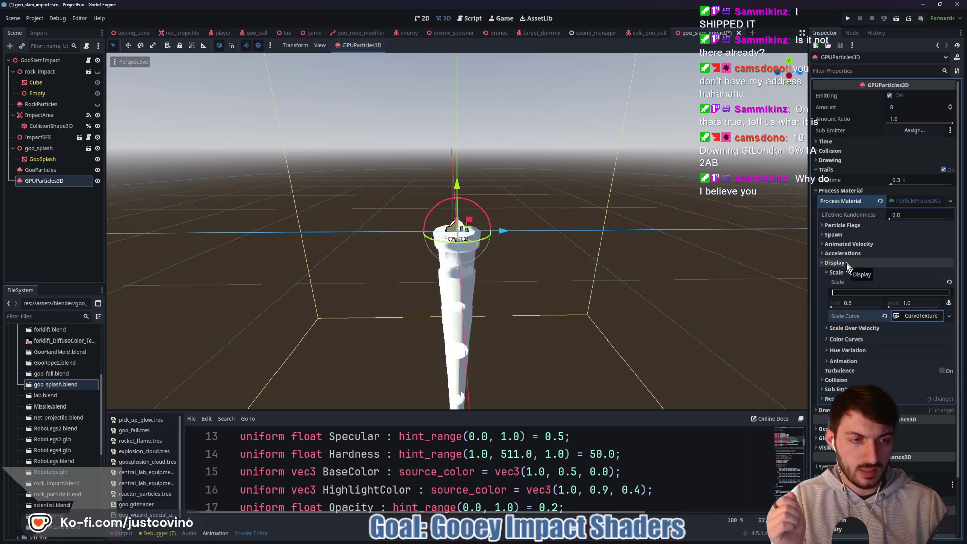
pyautogui.click(845, 264)
pyautogui.click(831, 235)
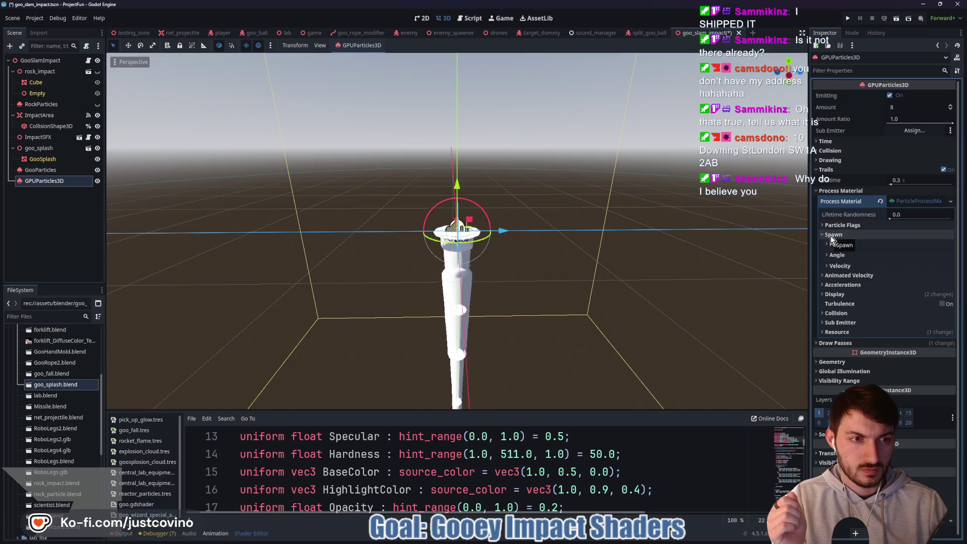
# Set velocity spread to 90° and initial velocity to 10 min, 20 max.
pyautogui.click(831, 266)
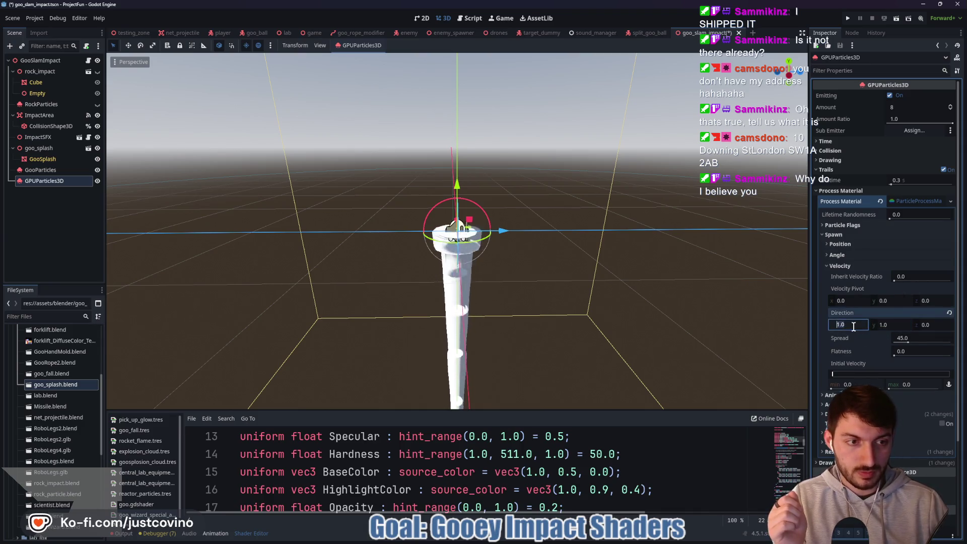
pyautogui.click(916, 338)
pyautogui.write('90.0')
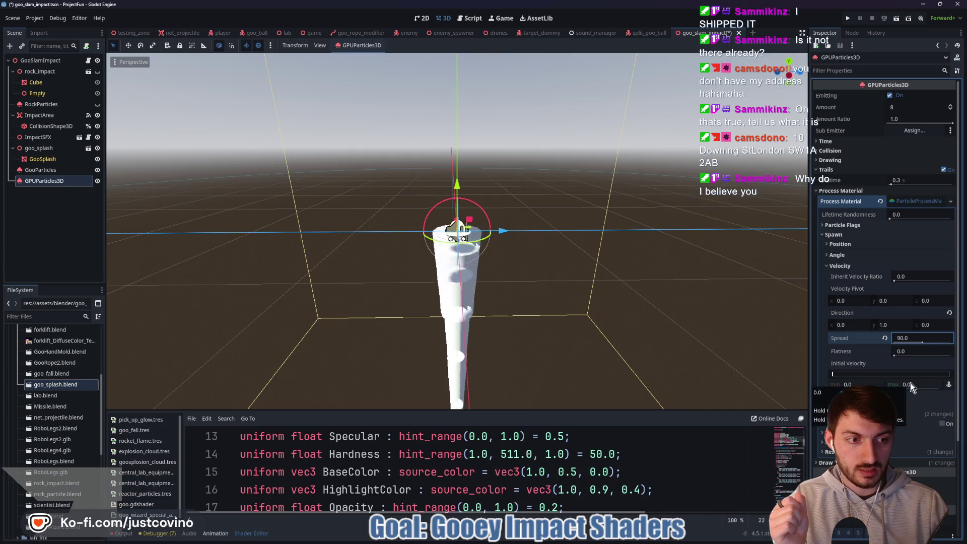
pyautogui.click(852, 384)
pyautogui.write('10')
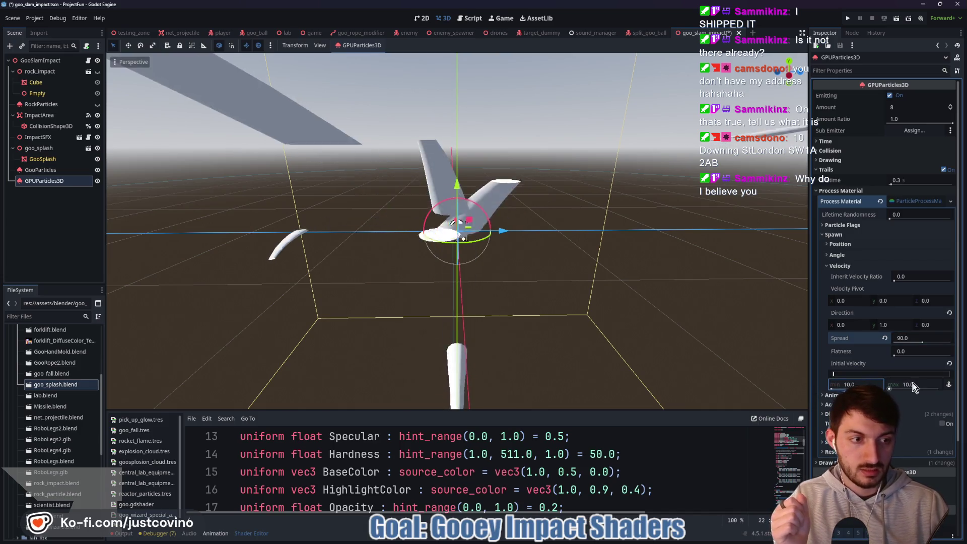
pyautogui.click(918, 385)
pyautogui.write('20')
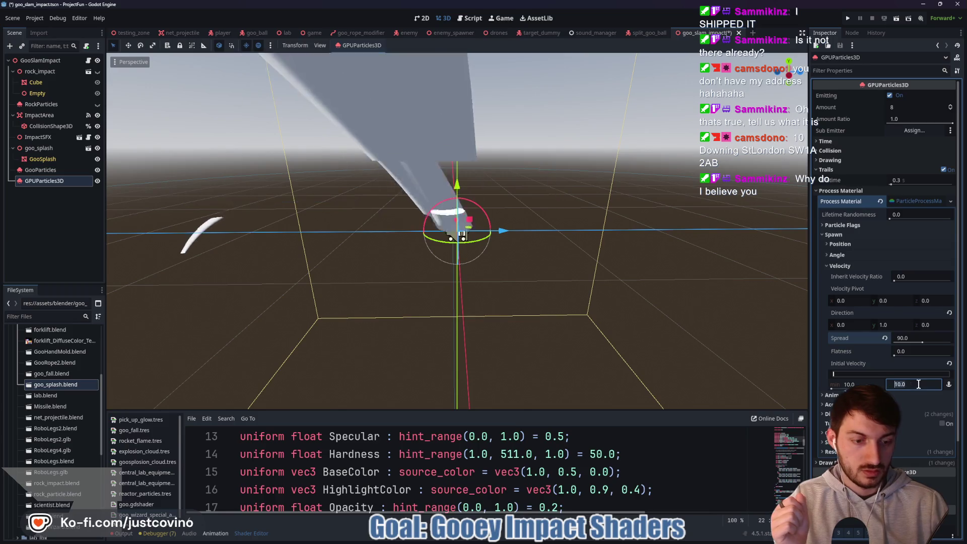
pyautogui.press('Return')
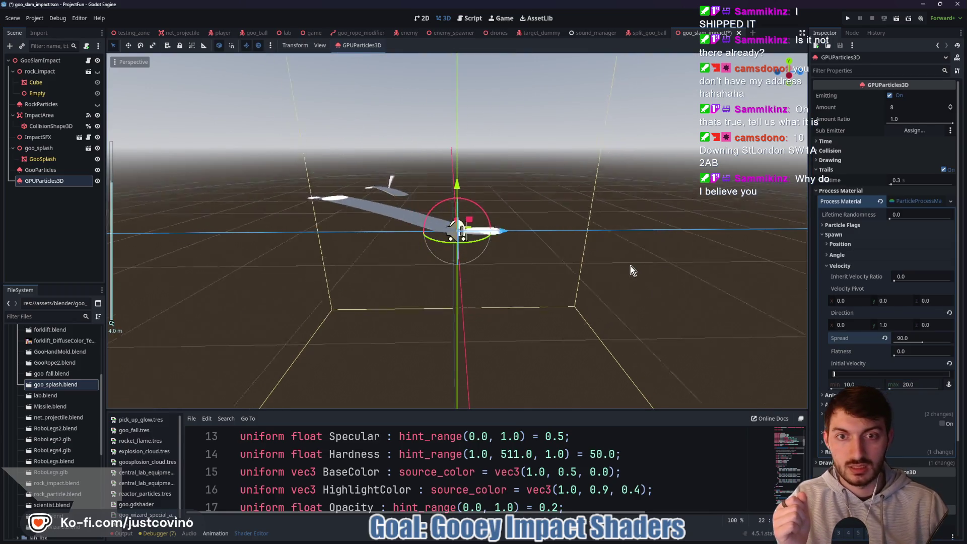
# Reduce the particle amount to 3.
pyautogui.moveTo(633, 267)
pyautogui.mouseDown()
pyautogui.moveTo(762, 265)
pyautogui.moveTo(118, 255)
pyautogui.moveTo(636, 262)
pyautogui.moveTo(539, 248)
pyautogui.moveTo(667, 238)
pyautogui.mouseUp()
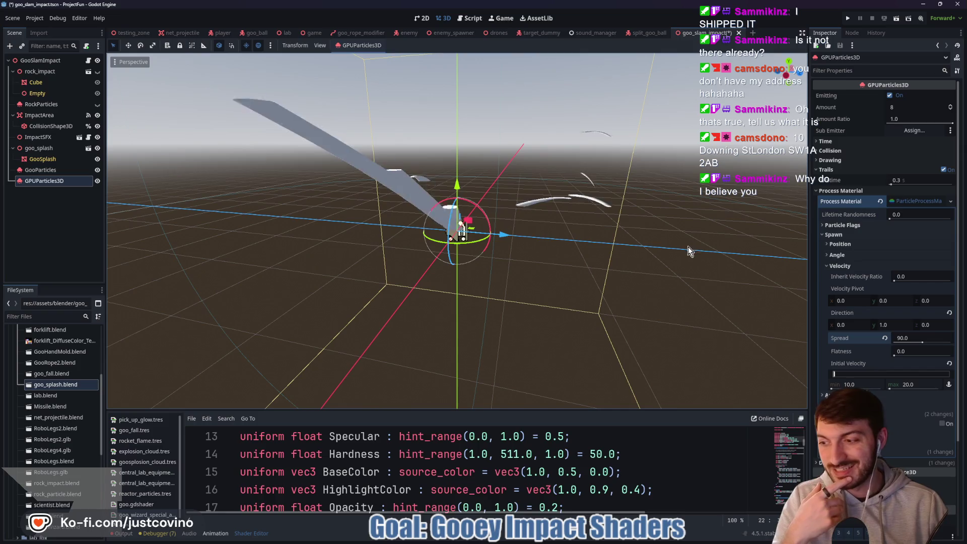
pyautogui.click(916, 107)
pyautogui.write('3')
pyautogui.press('Return')
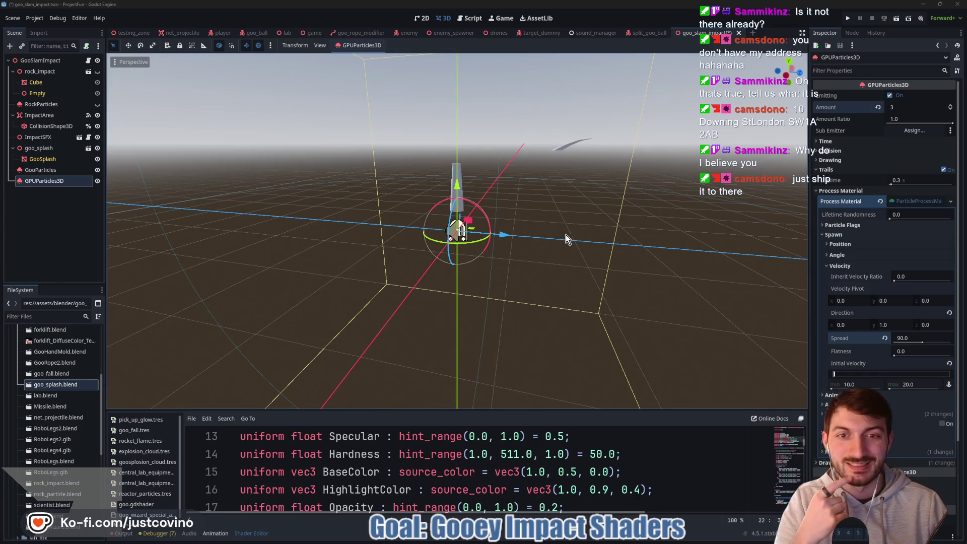
# Change the GPUParticles3D Amount to 4 and collapse the Velocity section.
pyautogui.moveTo(509, 273)
pyautogui.mouseDown()
pyautogui.moveTo(587, 277)
pyautogui.moveTo(499, 232)
pyautogui.moveTo(557, 289)
pyautogui.moveTo(627, 285)
pyautogui.moveTo(574, 262)
pyautogui.moveTo(537, 270)
pyautogui.mouseUp()
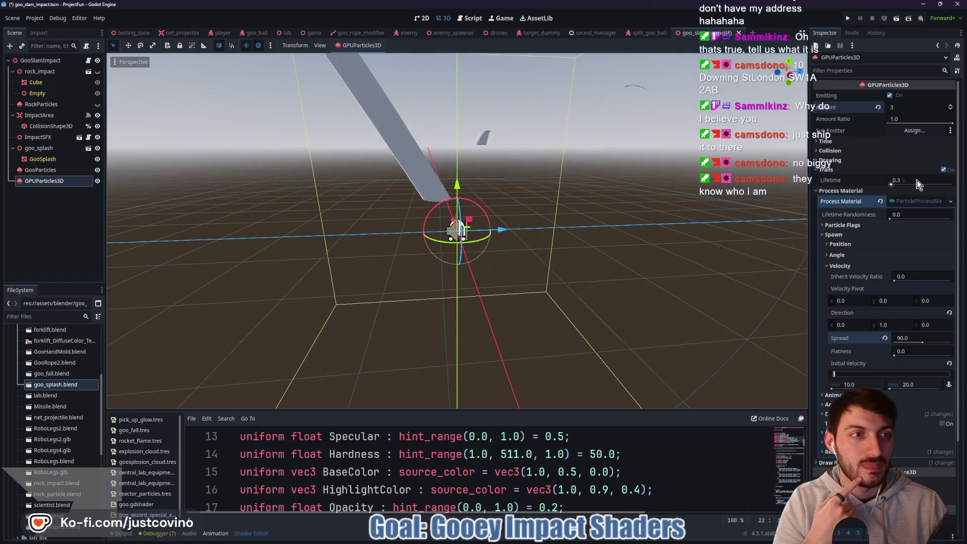
pyautogui.click(900, 108)
pyautogui.write('4')
pyautogui.press('Return')
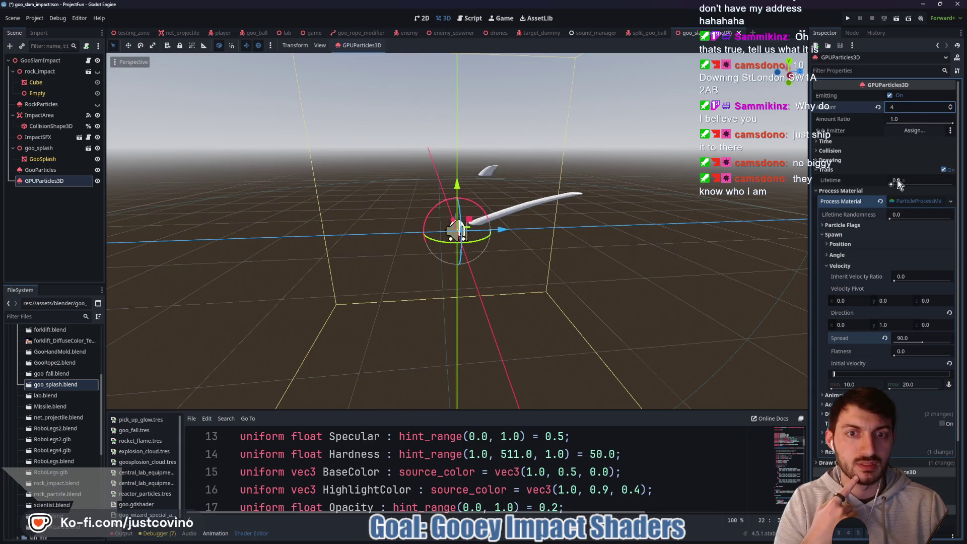
pyautogui.moveTo(898, 180)
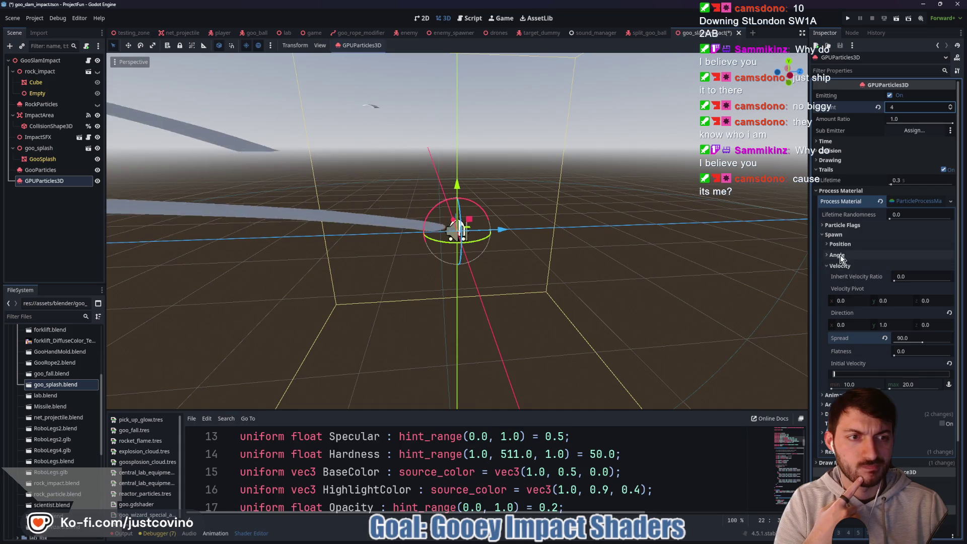
pyautogui.click(840, 265)
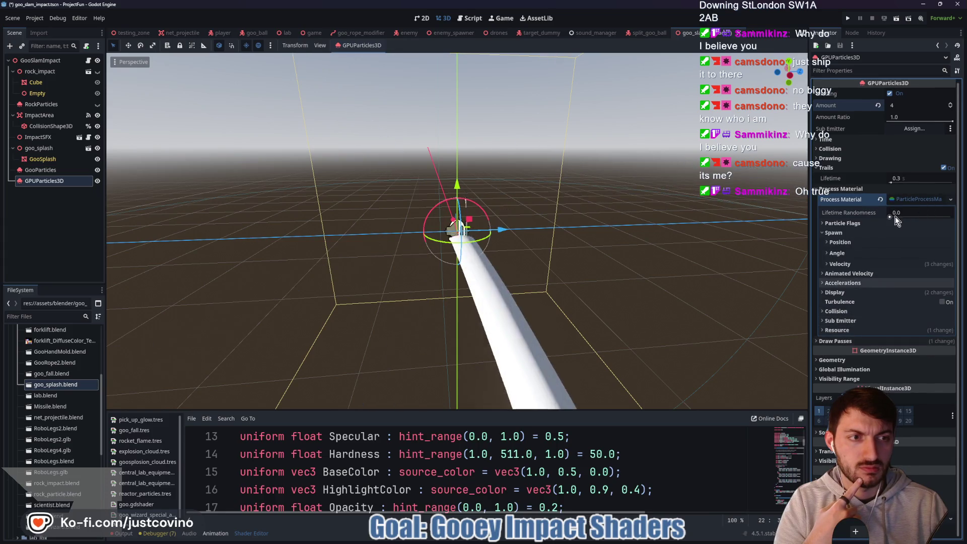
# Quick Load green_goo.tres as the trail mesh material and begin creating a new shader for it.
pyautogui.click(834, 341)
pyautogui.scroll(-4, 866, 383)
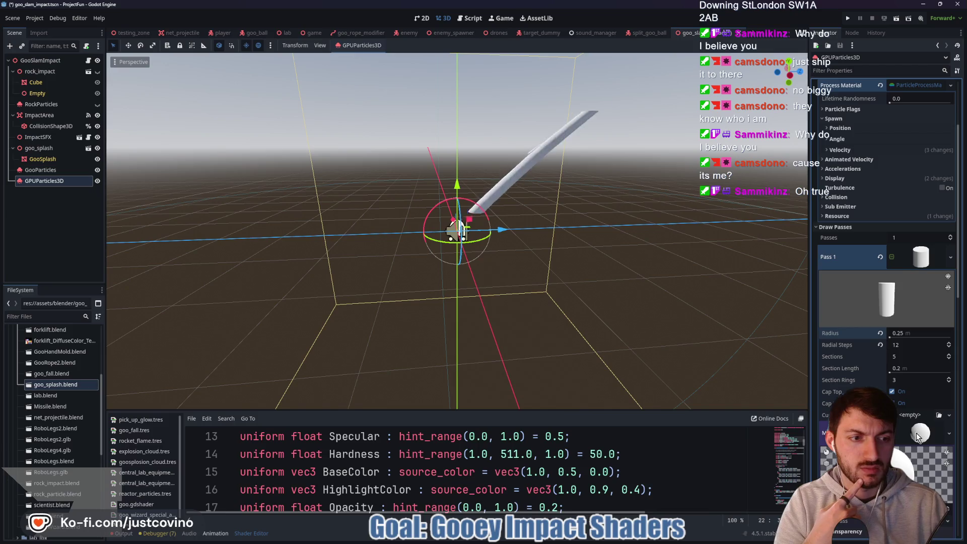
pyautogui.scroll(-8, 882, 283)
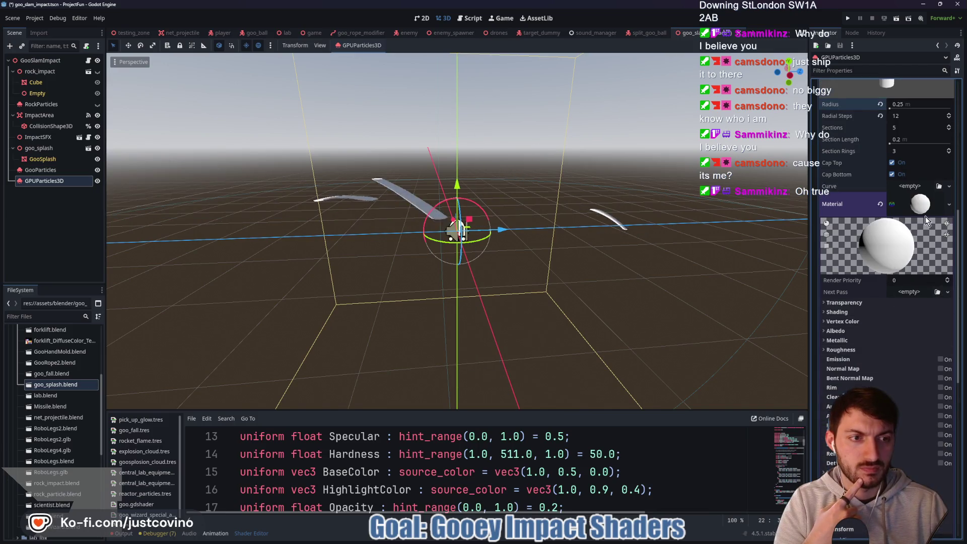
pyautogui.rightClick(918, 206)
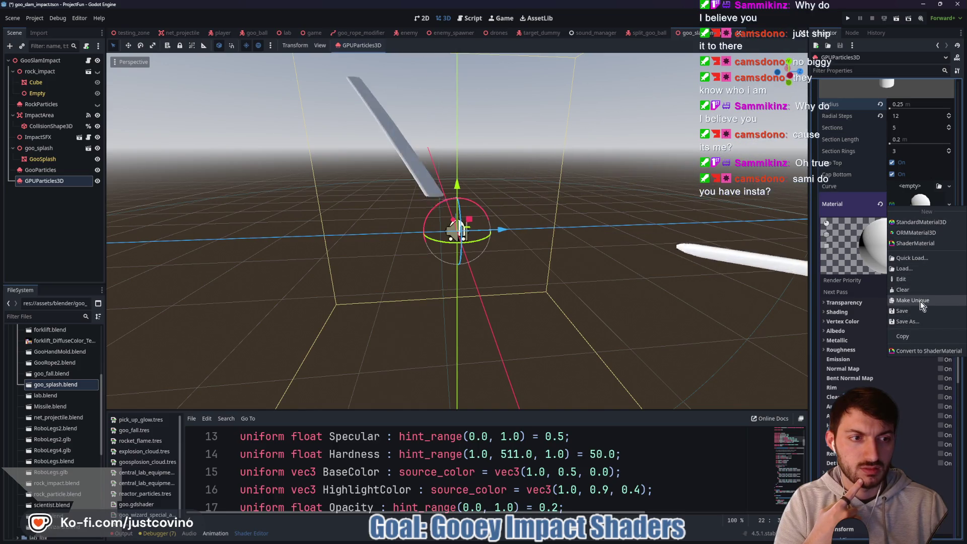
pyautogui.click(906, 258)
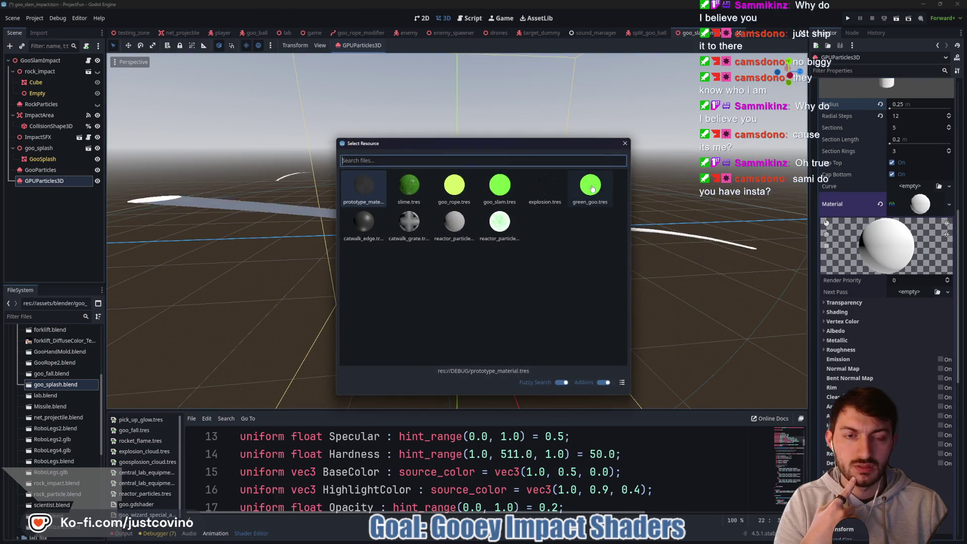
pyautogui.click(593, 189)
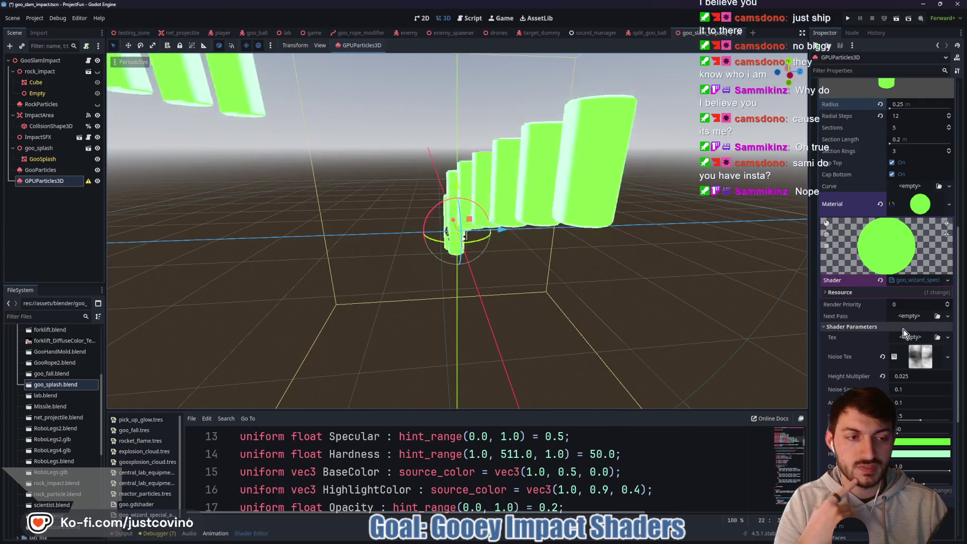
pyautogui.rightClick(907, 284)
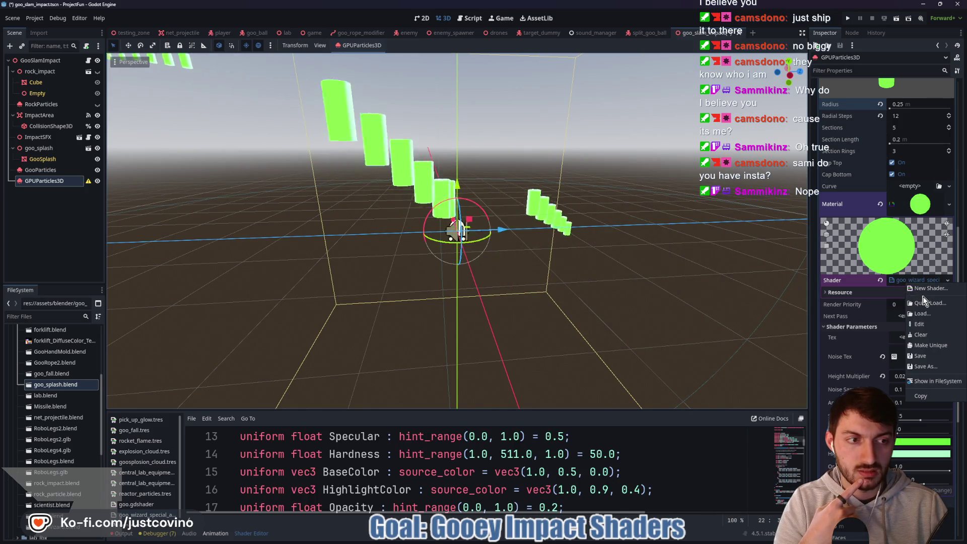
pyautogui.click(920, 288)
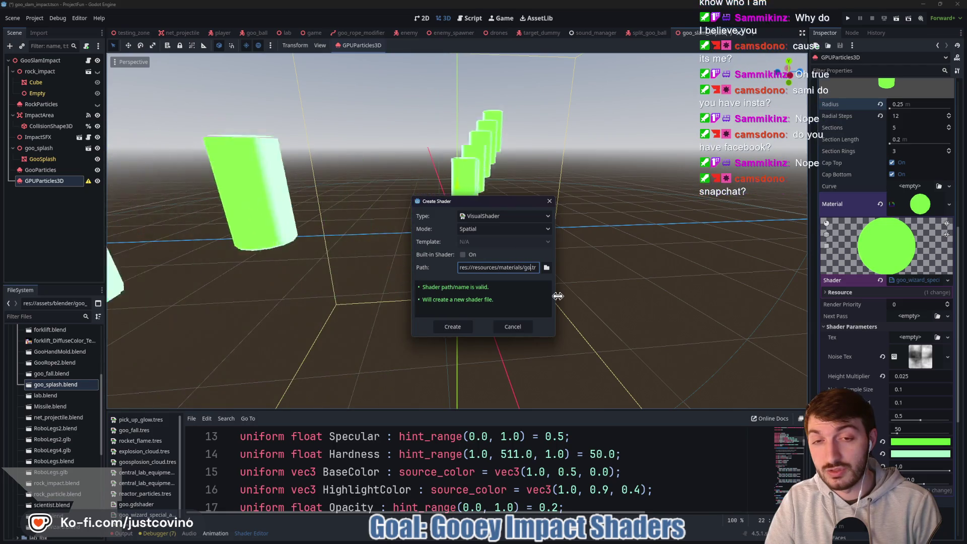
# Create a VisualShader named goo_trail_mesh in res://resources/materials.
pyautogui.write('goo_trail')
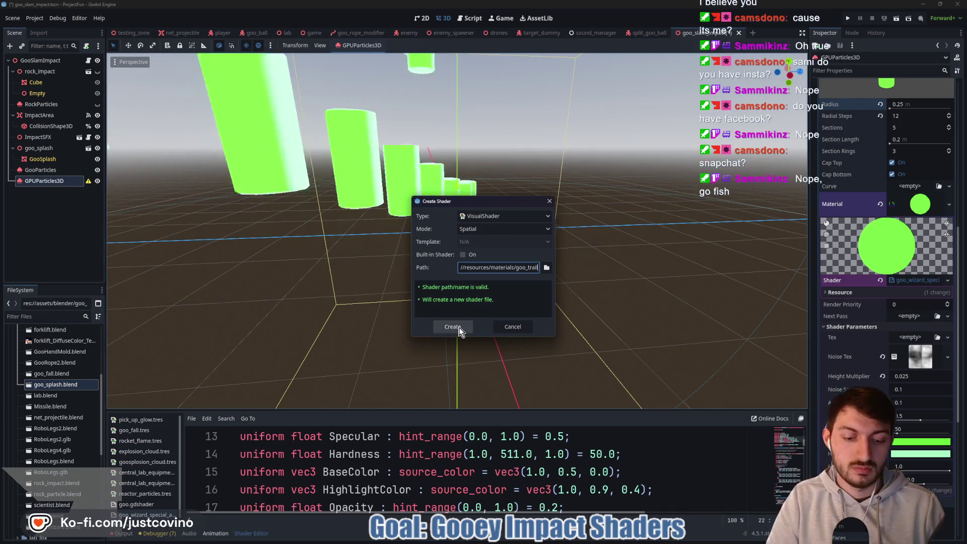
pyautogui.write('_mesh')
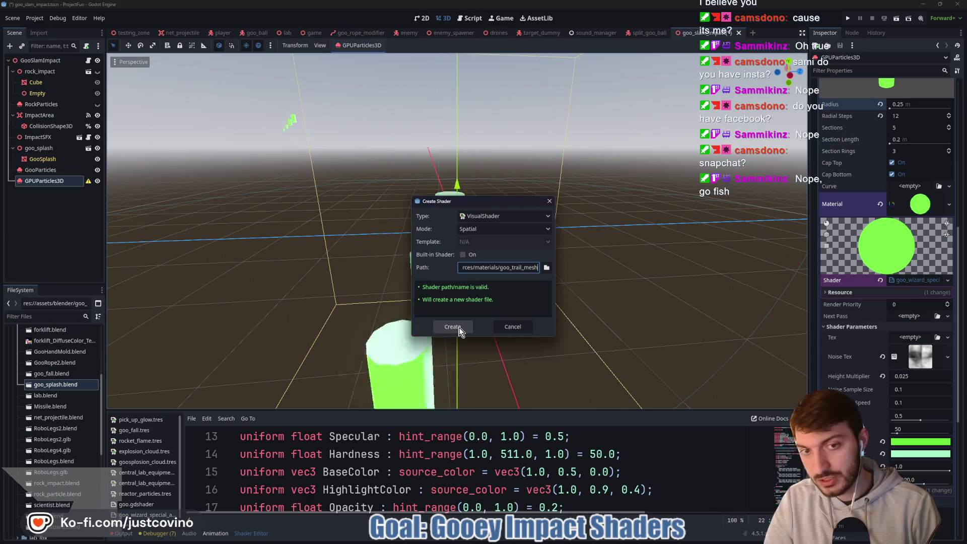
pyautogui.click(459, 328)
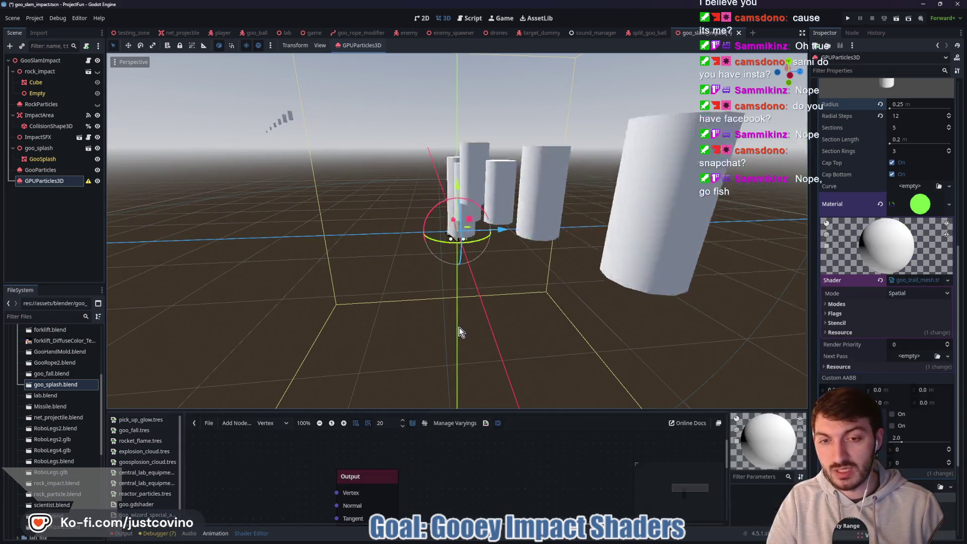
# Enlarge the shader editor and convert the visual shader into a text shader.
pyautogui.click(915, 285)
pyautogui.click(914, 283)
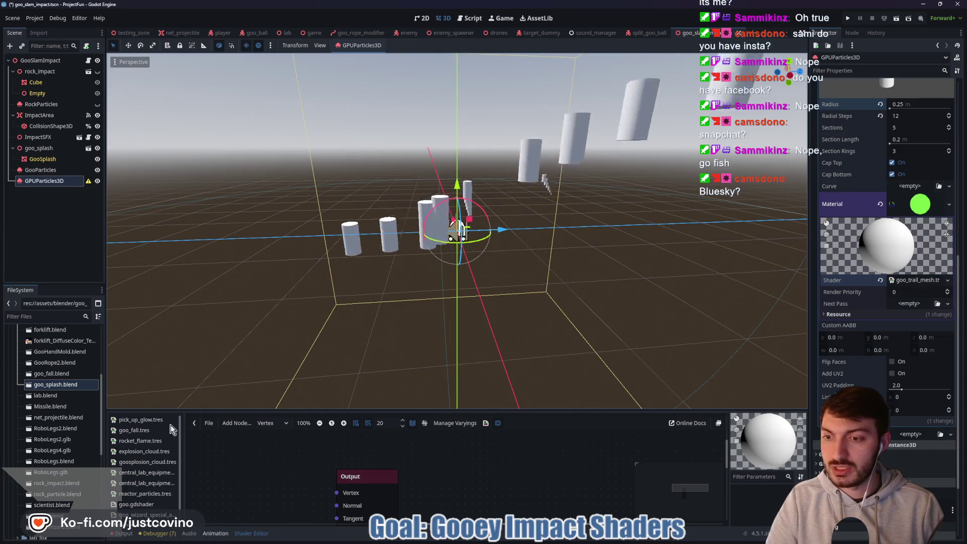
pyautogui.moveTo(432, 409); pyautogui.dragTo(431, 157)
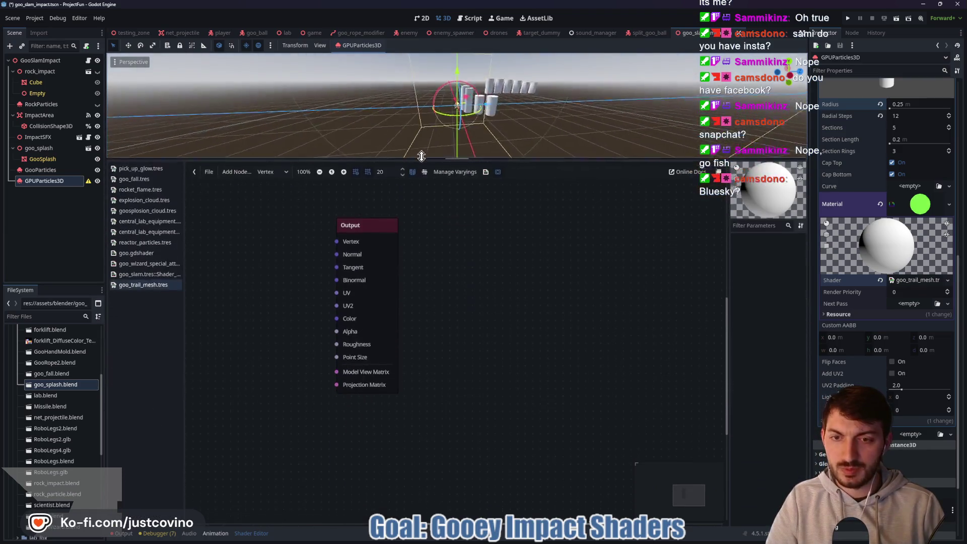
pyautogui.click(904, 282)
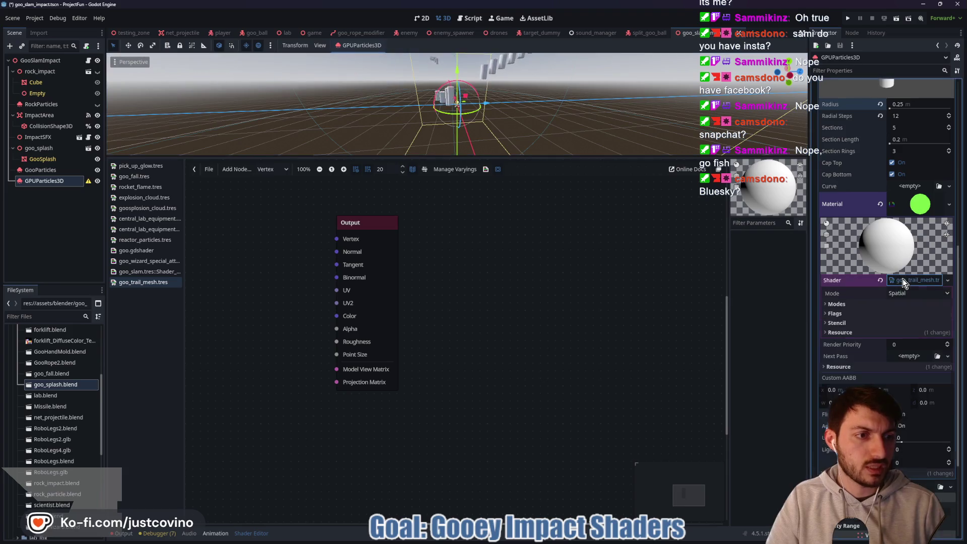
pyautogui.rightClick(903, 282)
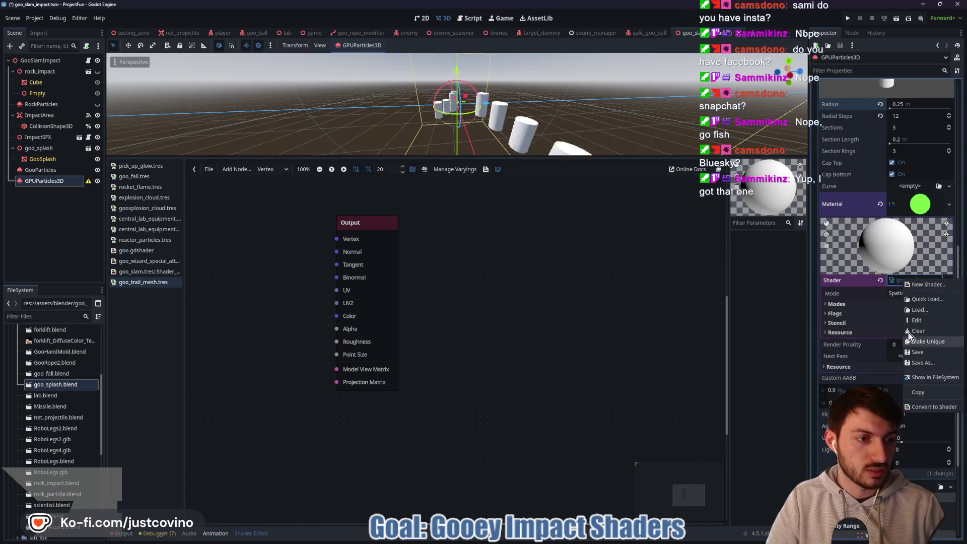
pyautogui.click(933, 407)
# Clear the Shader slot on the trail material, leaving the goo_trail_mesh shader open.
pyautogui.click(918, 283)
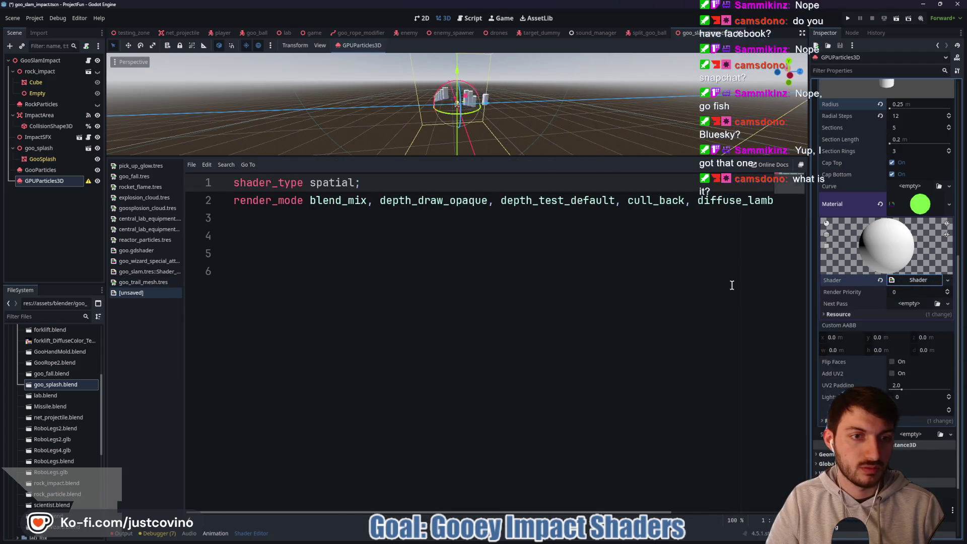
pyautogui.click(881, 281)
pyautogui.click(134, 283)
pyautogui.rightClick(134, 286)
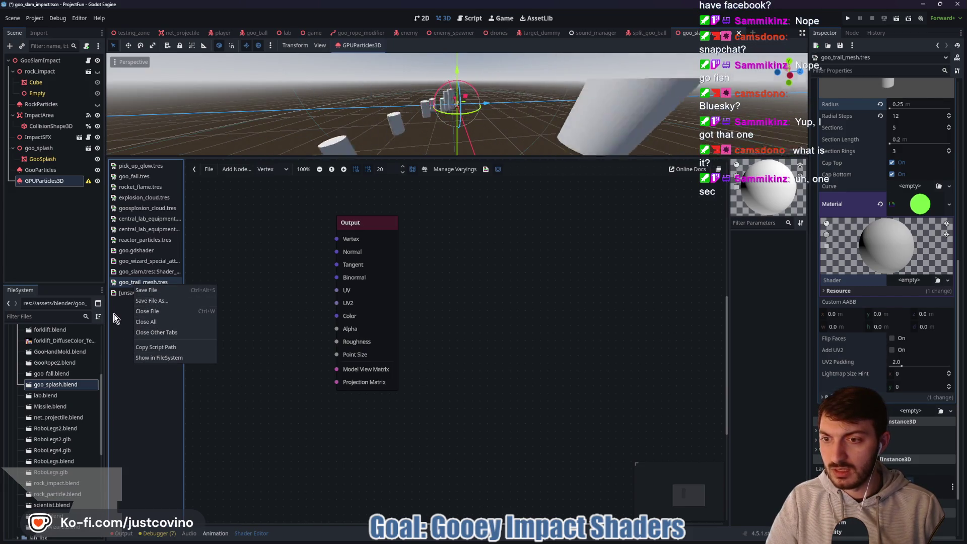
# Expand the resources, shaders and materials folders in the FileSystem dock.
pyautogui.click(126, 317)
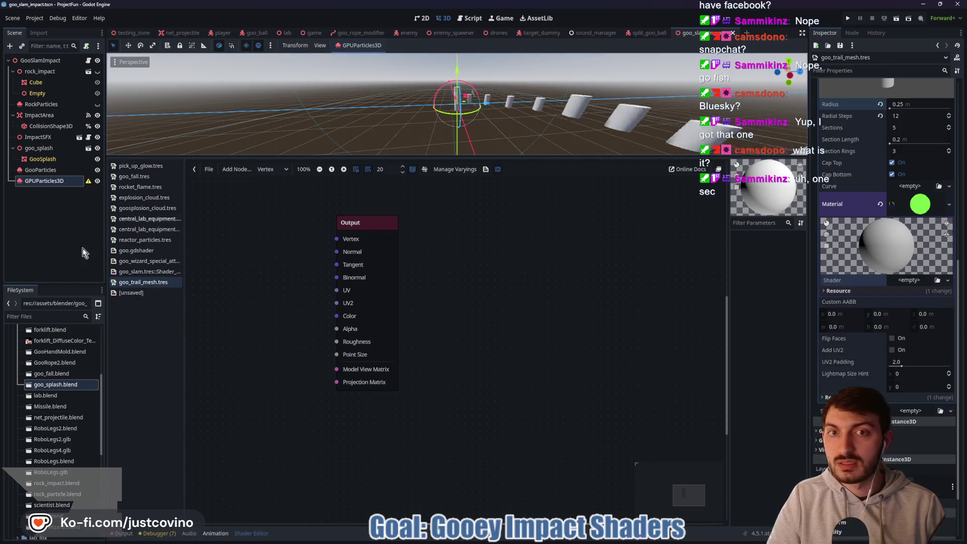
pyautogui.scroll(-10, 73, 395)
pyautogui.click(14, 477)
pyautogui.scroll(-4, 30, 443)
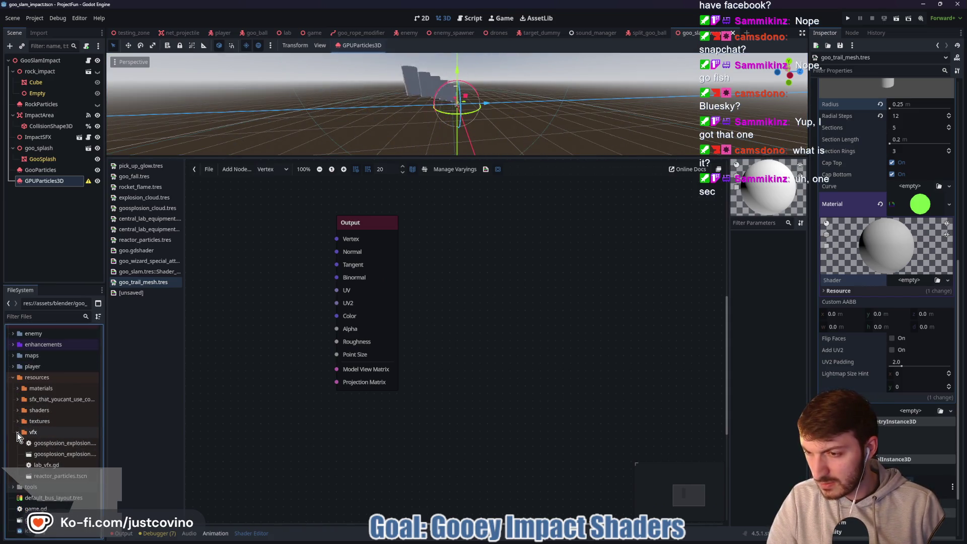
pyautogui.click(38, 411)
pyautogui.click(18, 411)
pyautogui.scroll(-2, 69, 432)
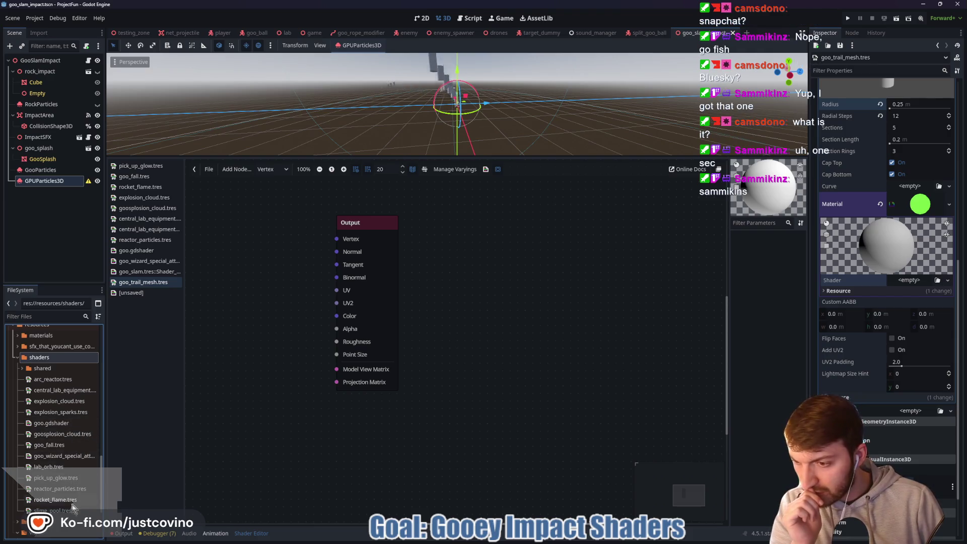
pyautogui.click(18, 335)
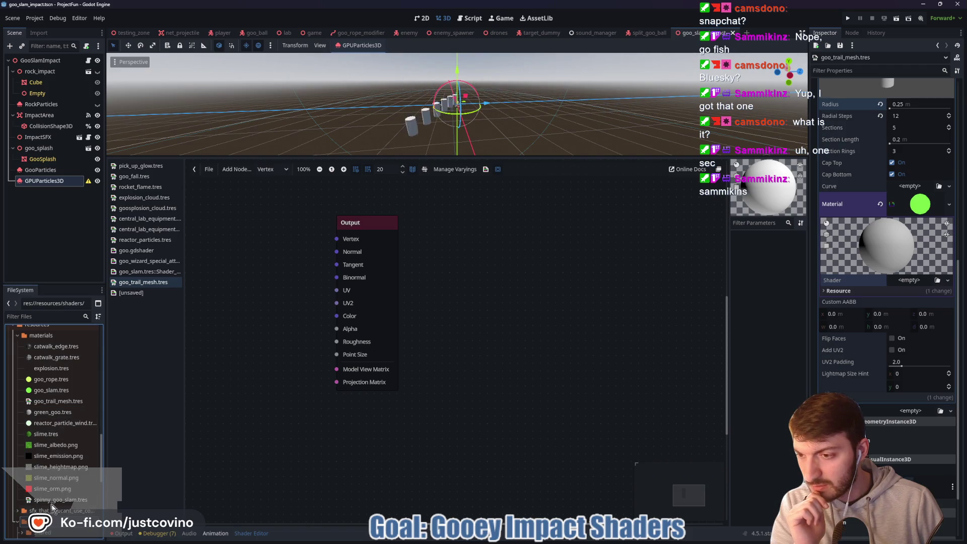
pyautogui.scroll(2, 59, 395)
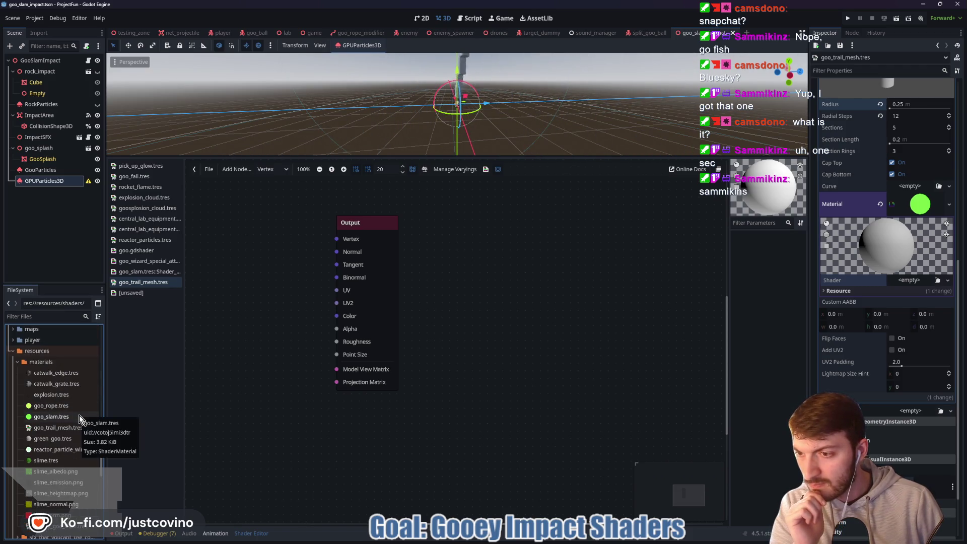
# Delete goo_trail_mesh.tres from the project.
pyautogui.click(75, 431)
pyautogui.press('Delete')
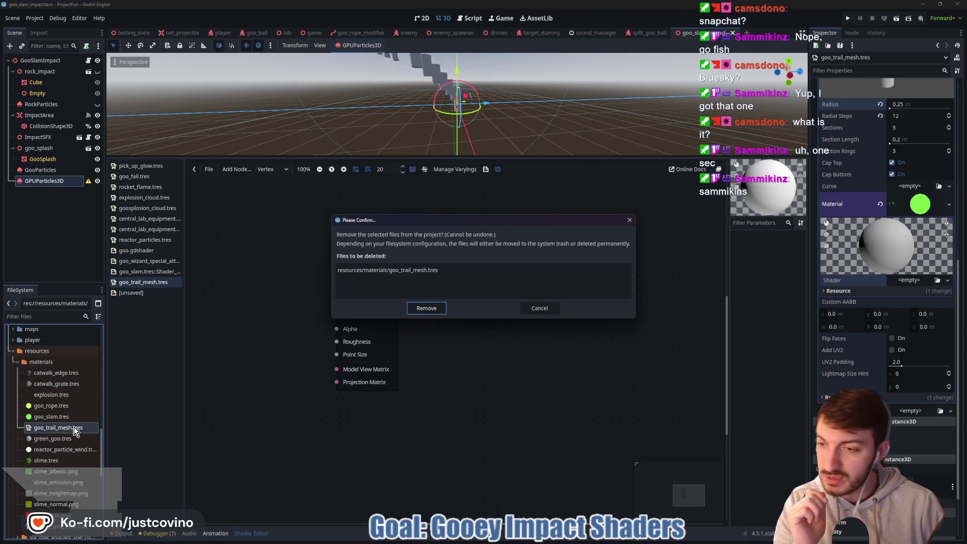
pyautogui.click(426, 308)
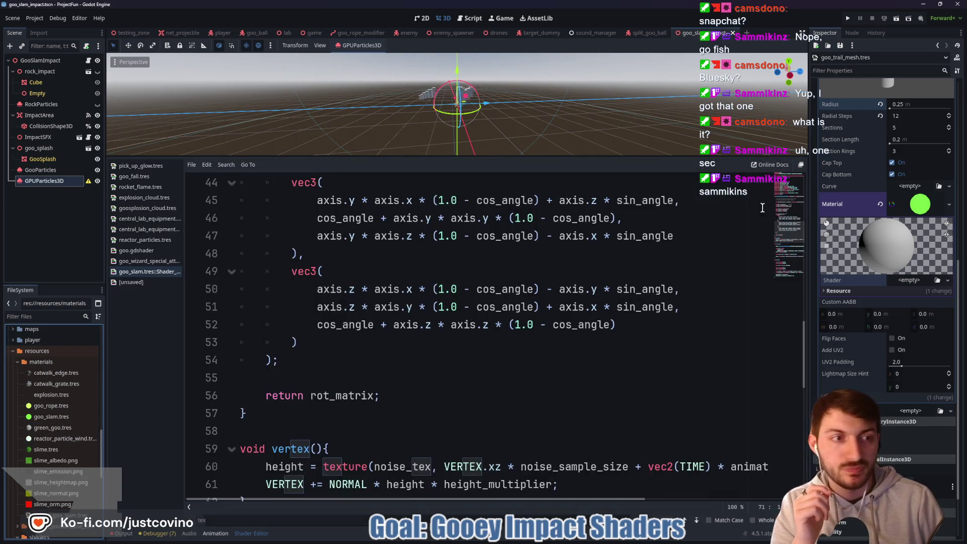
# Clear the material from the trail mesh draw pass.
pyautogui.click(916, 220)
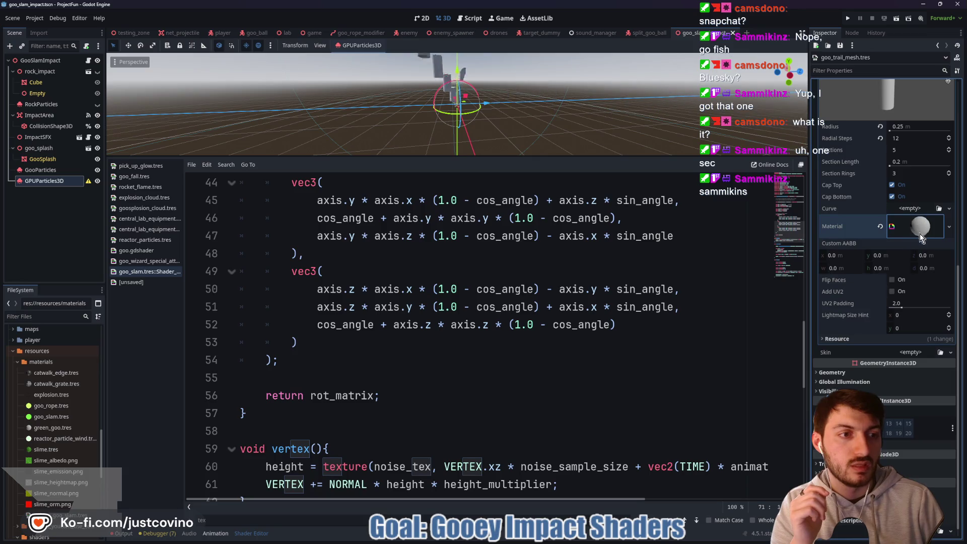
pyautogui.click(911, 231)
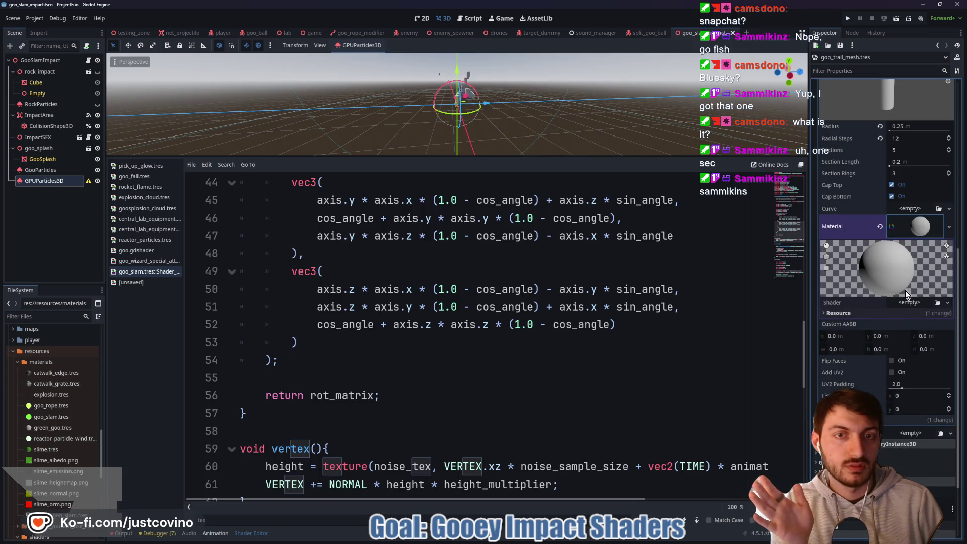
pyautogui.click(916, 226)
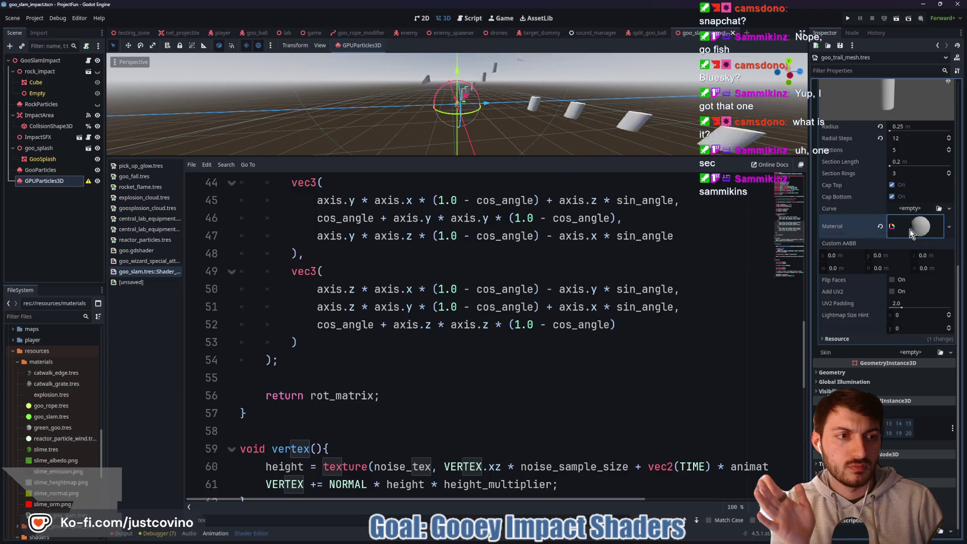
pyautogui.click(881, 228)
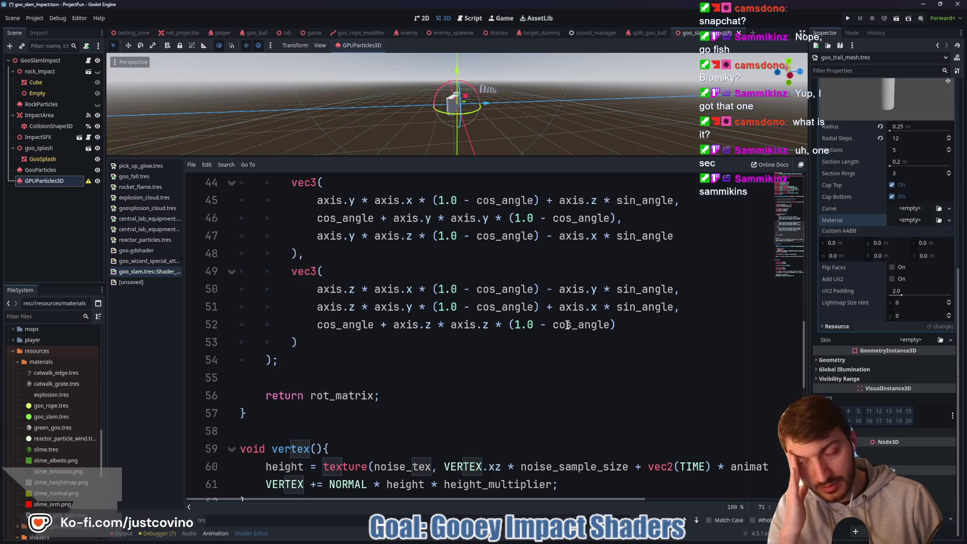
# Check green_goo.tres's shader options without loading one, then save the scene.
pyautogui.click(71, 429)
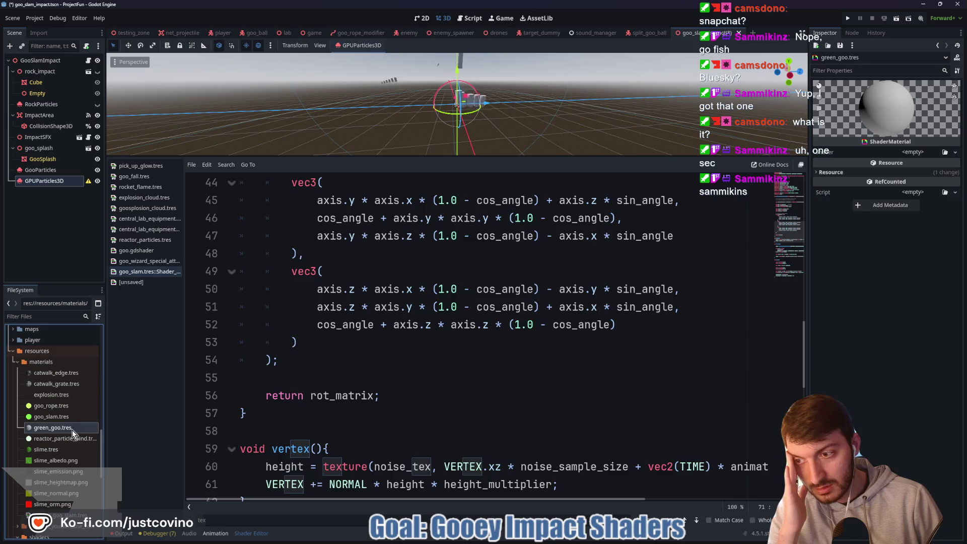
pyautogui.click(918, 154)
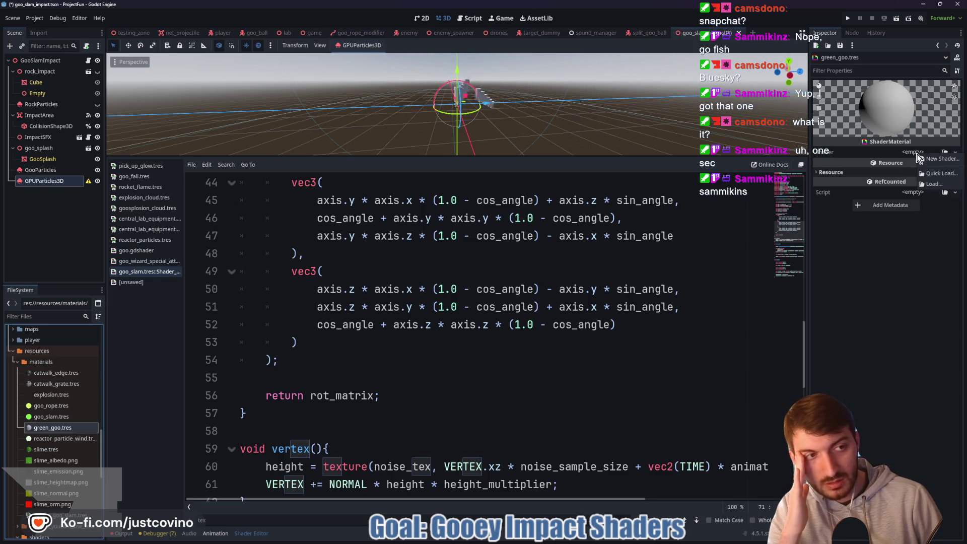
pyautogui.click(940, 173)
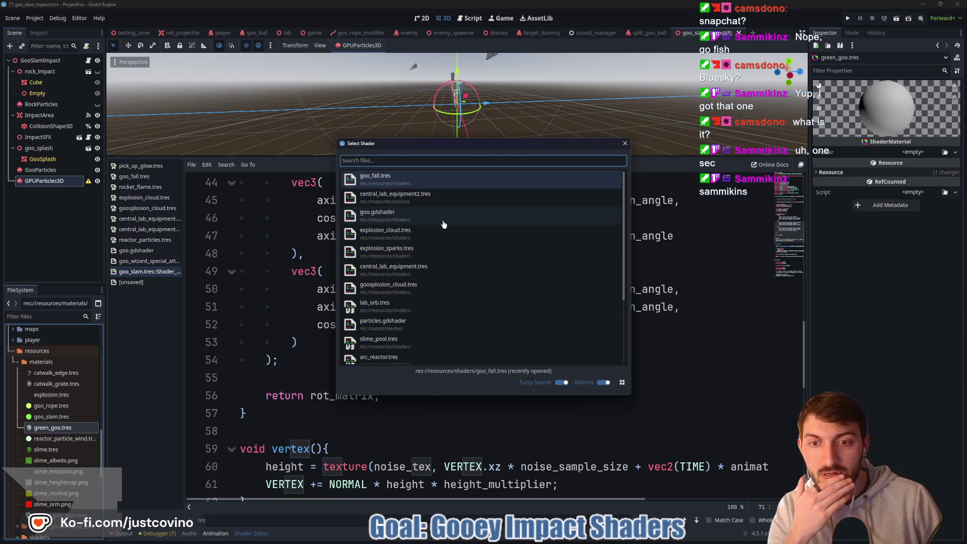
pyautogui.scroll(-5, 443, 225)
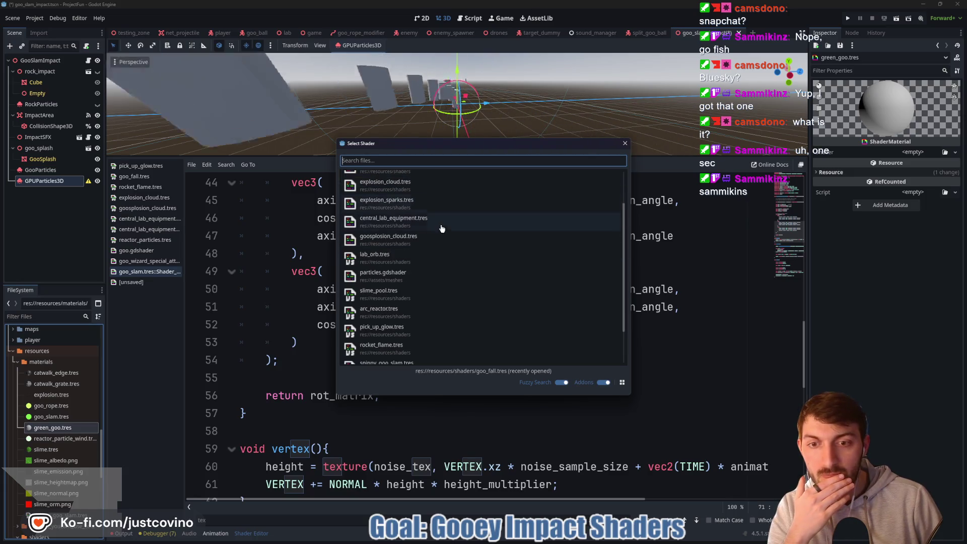
pyautogui.click(626, 143)
pyautogui.hotkey('ctrl', 's')
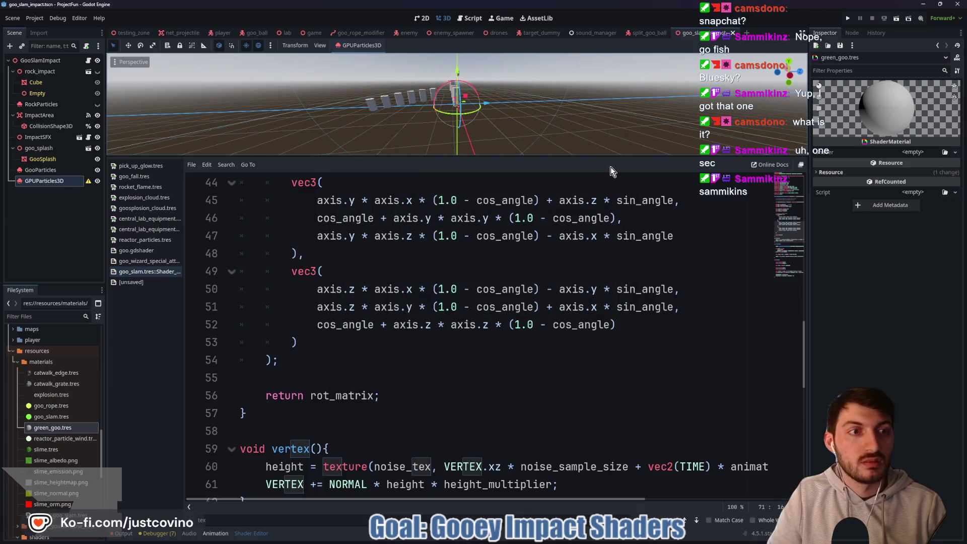
# Reselect GPUParticles3D, expand its trail material, and review changes in GitHub Desktop.
pyautogui.click(46, 180)
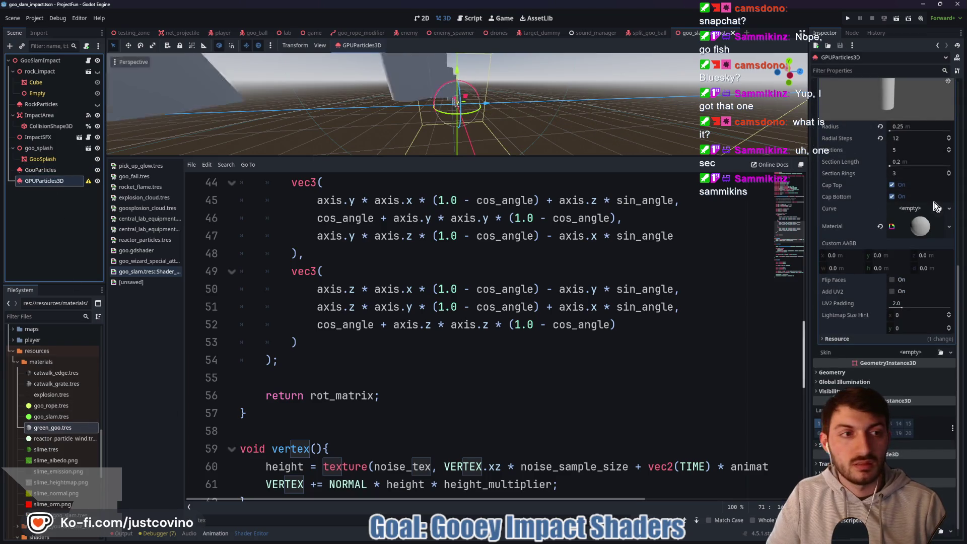
pyautogui.click(927, 227)
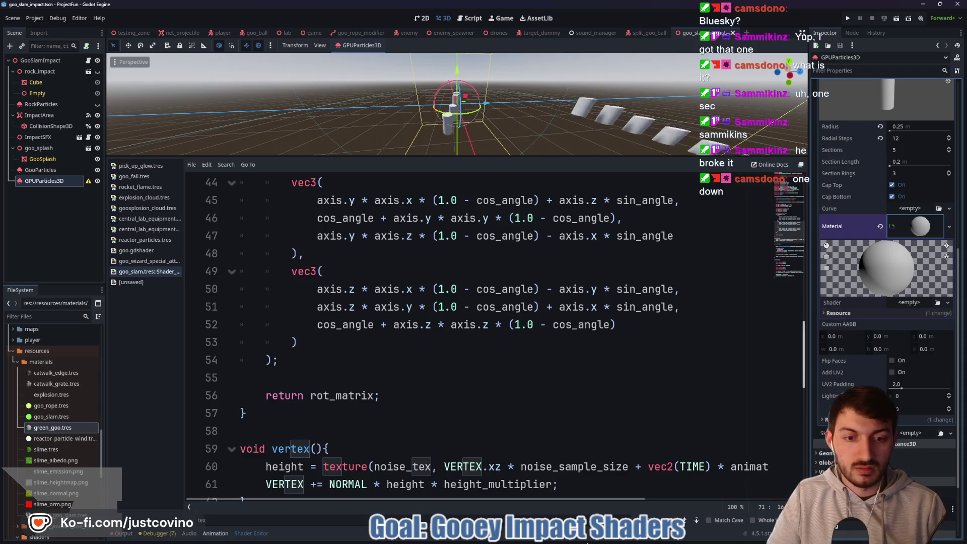
pyautogui.click(552, 541)
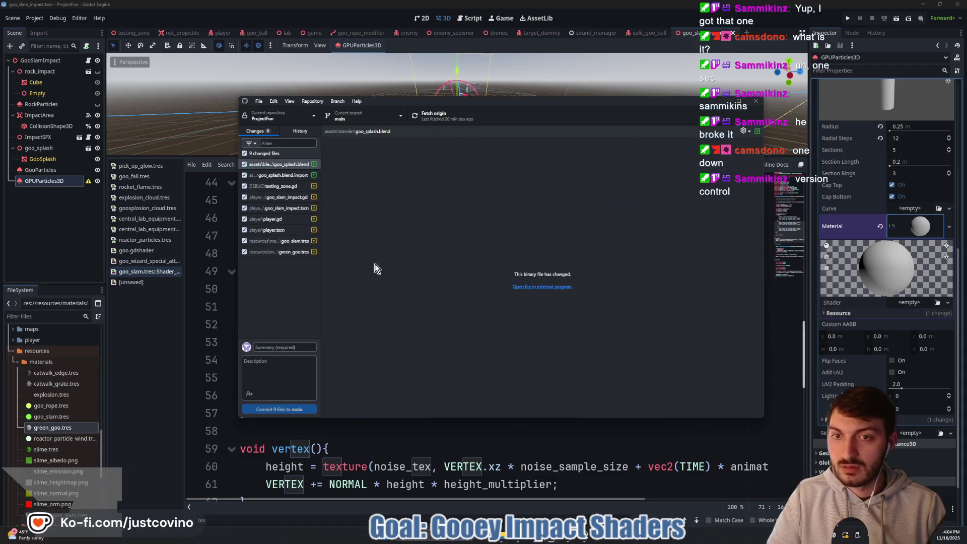
# Review the diffs for goo_splash.blend and its import, testing_zone.gd, the goo_slam_impact files and goo_slam.tres.
pyautogui.click(299, 165)
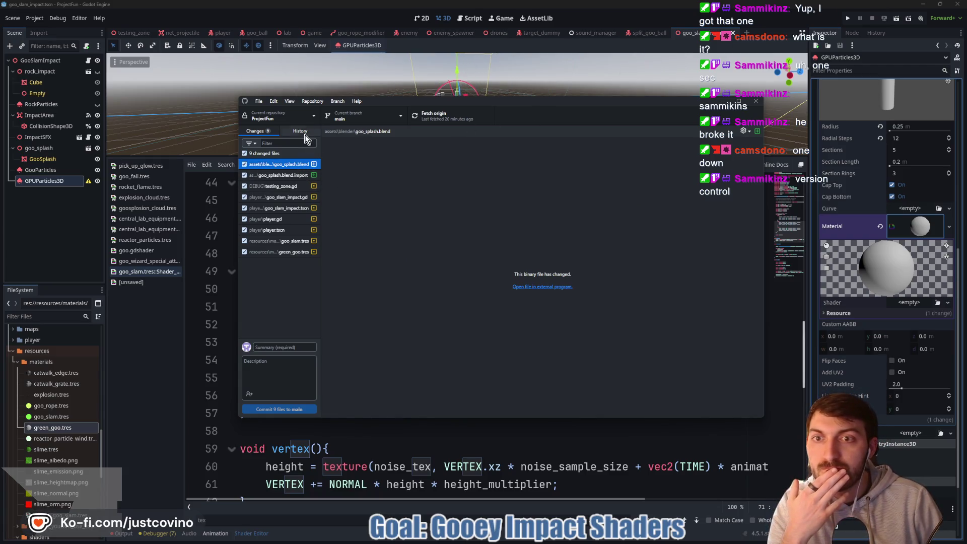
pyautogui.click(289, 176)
pyautogui.click(285, 187)
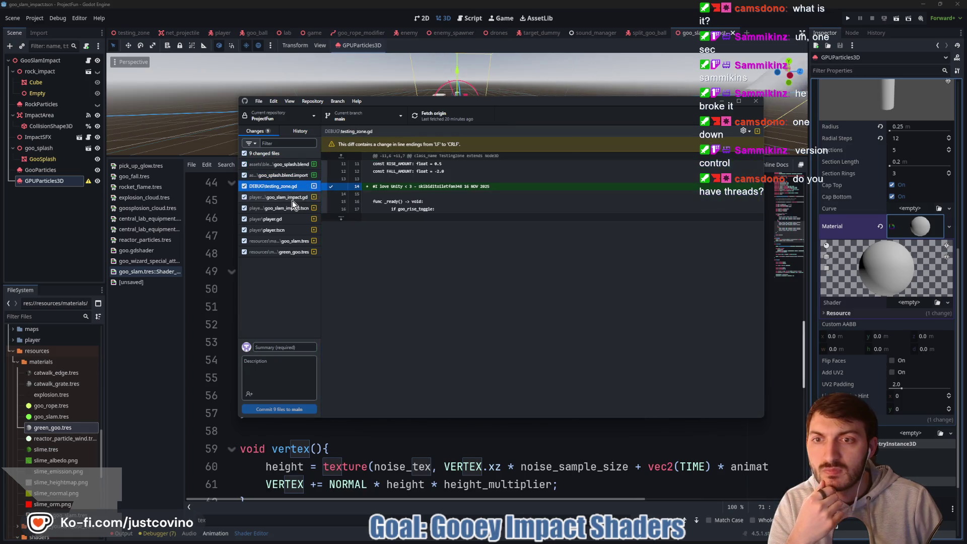
pyautogui.click(290, 199)
pyautogui.click(280, 208)
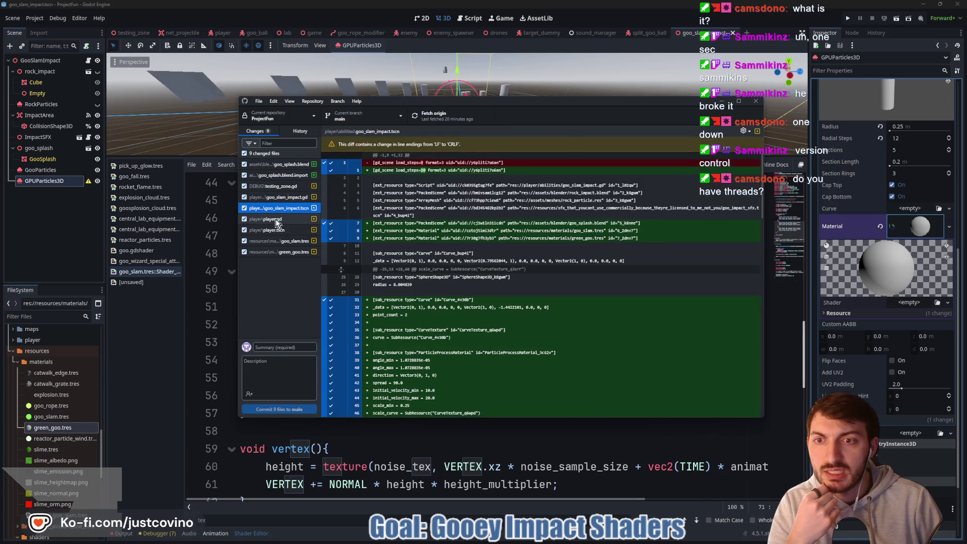
pyautogui.click(277, 241)
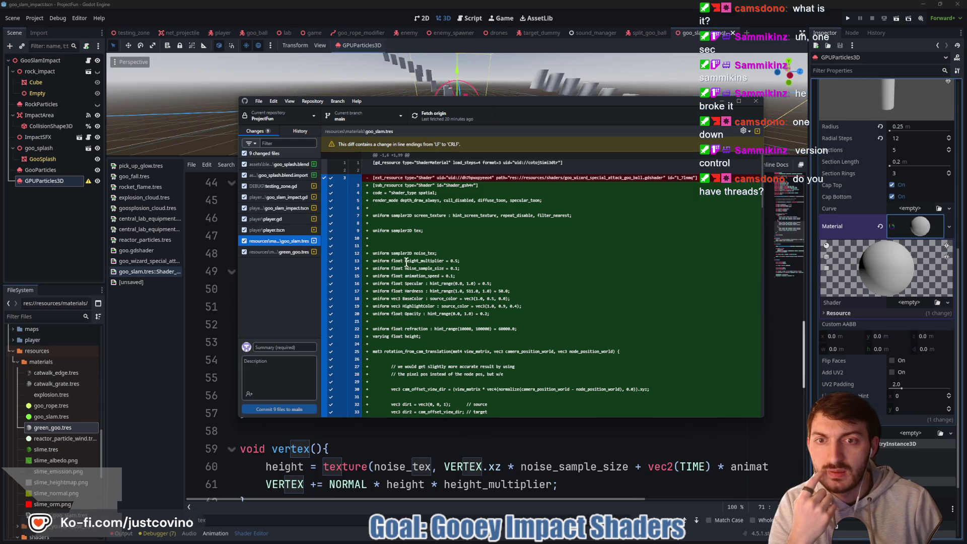
pyautogui.scroll(-5, 407, 262)
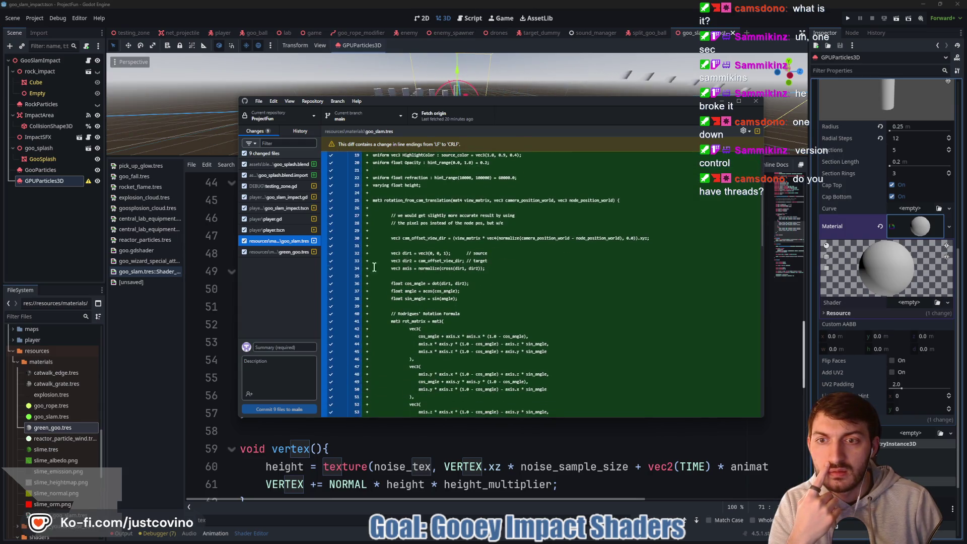
# Discard the pending changes to green_goo.tres, leaving 8 changed files, and return to Godot.
pyautogui.click(289, 254)
pyautogui.click(288, 243)
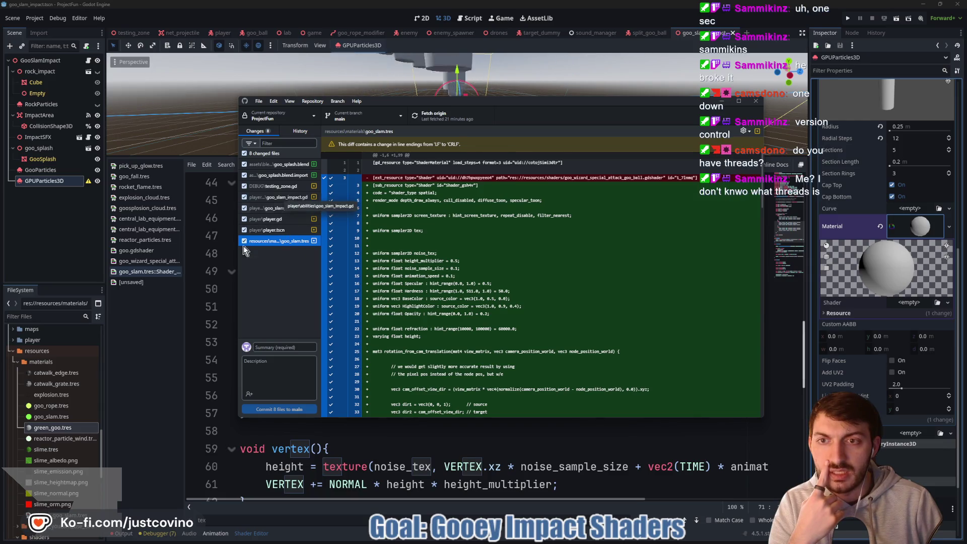
pyautogui.click(144, 355)
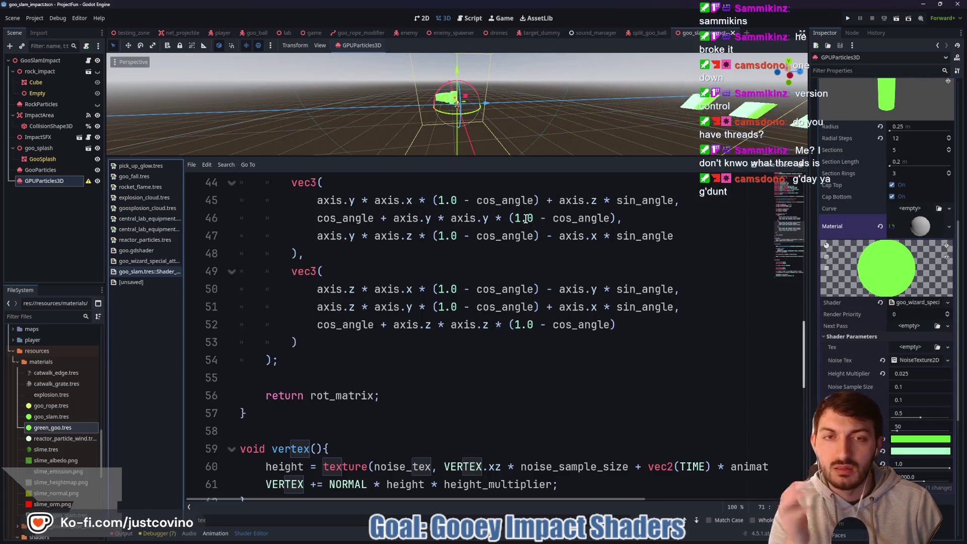
# Select all of the goo wizard shader code, then reset the trail material to its default.
pyautogui.click(918, 302)
pyautogui.click(552, 312)
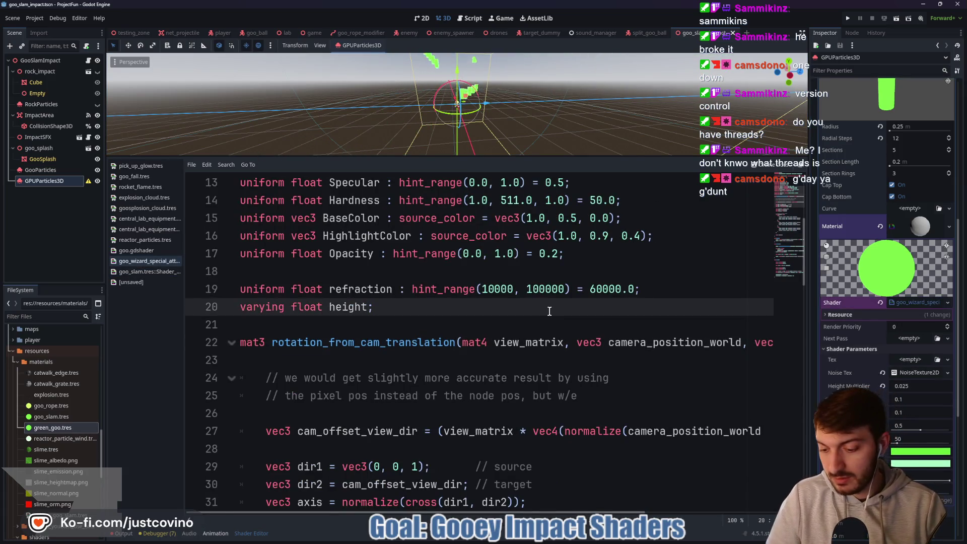
pyautogui.hotkey('ctrl', 'a')
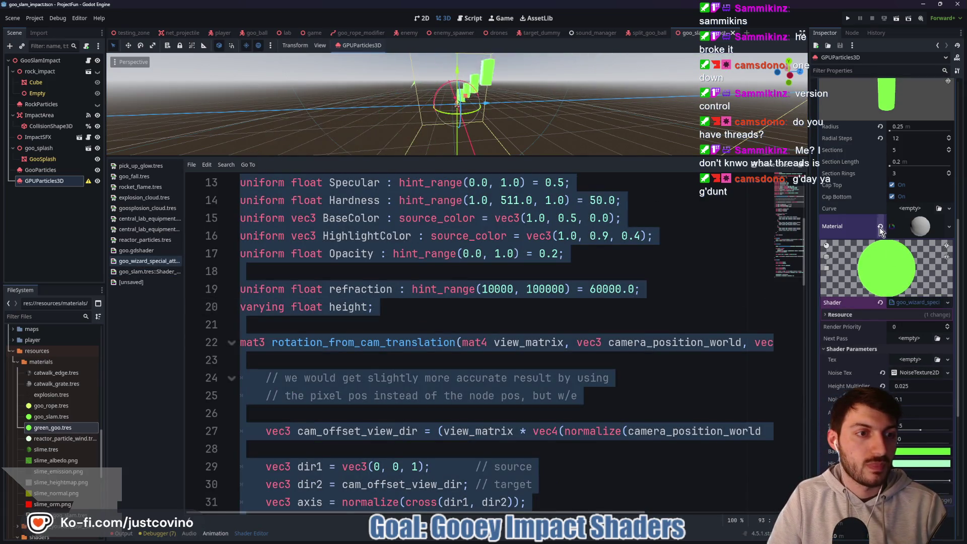
pyautogui.click(880, 228)
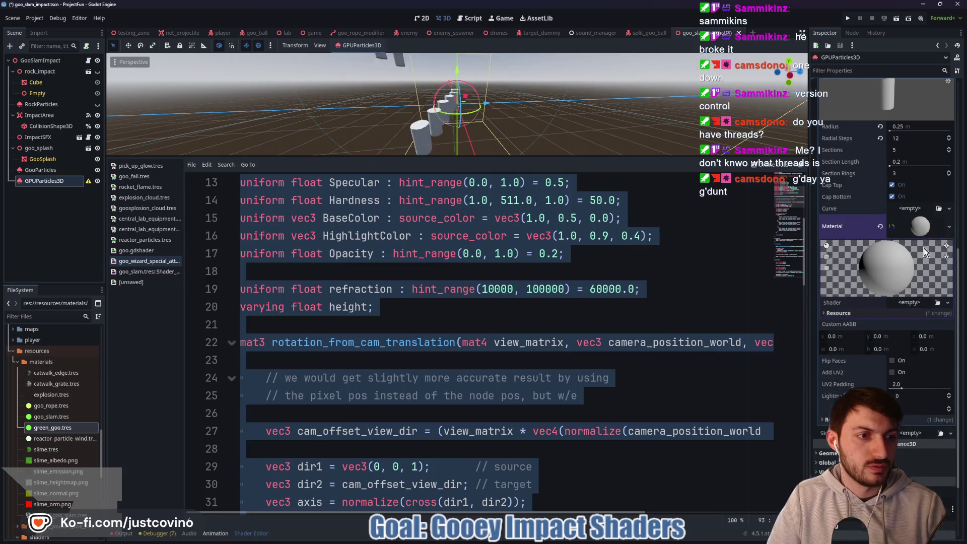
# Set up a new spatial shader named goo_trail.gdshader in res://resources/shaders for the material.
pyautogui.click(911, 305)
pyautogui.click(920, 332)
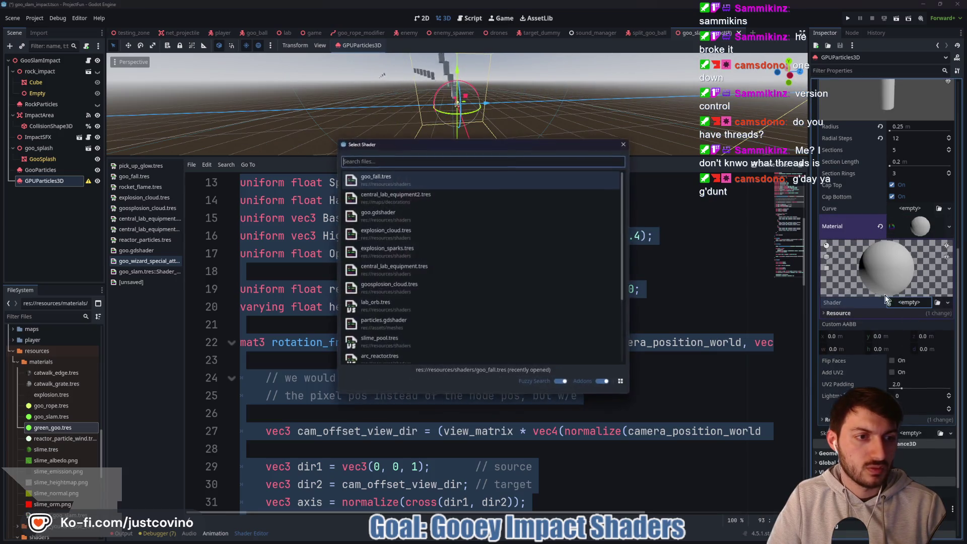
pyautogui.click(624, 147)
pyautogui.click(910, 304)
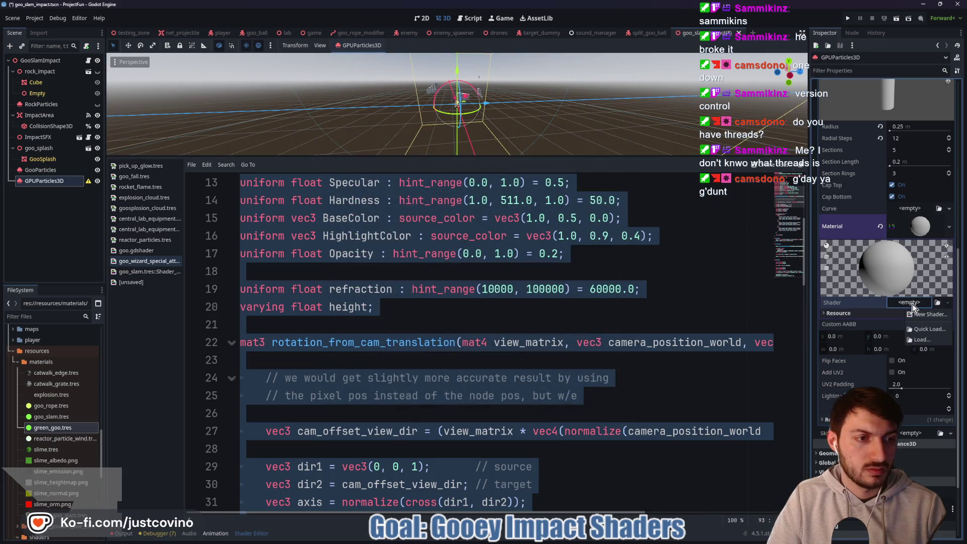
pyautogui.click(930, 314)
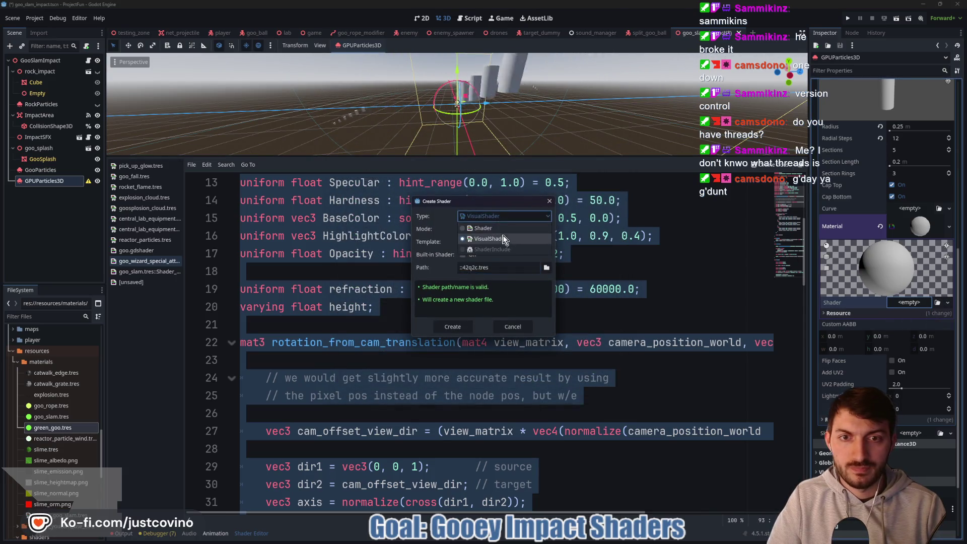
pyautogui.click(547, 267)
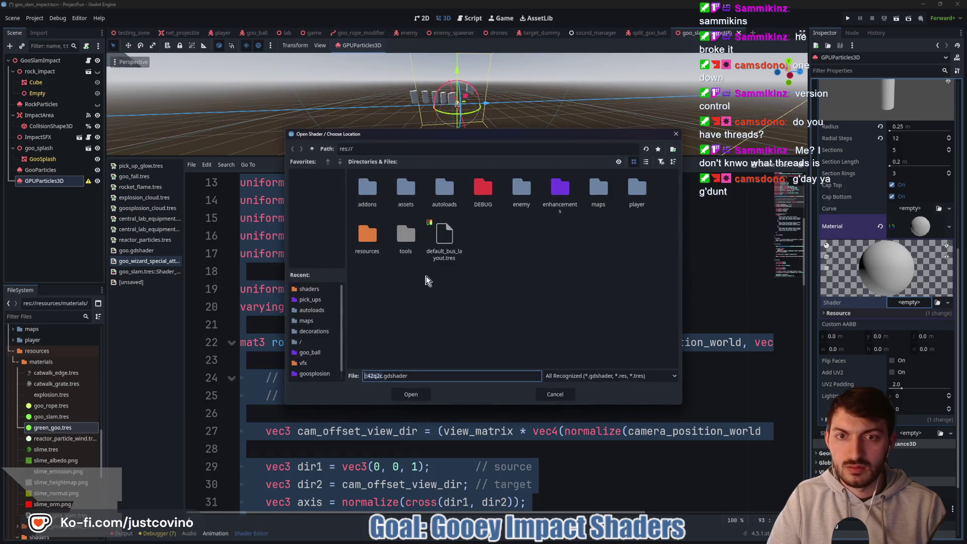
pyautogui.doubleClick(366, 235)
pyautogui.doubleClick(448, 188)
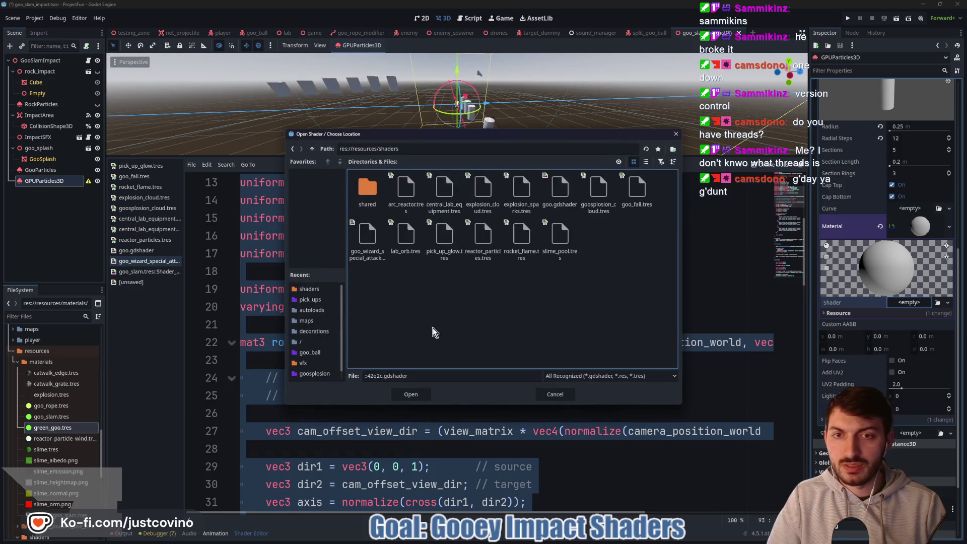
pyautogui.click(418, 377)
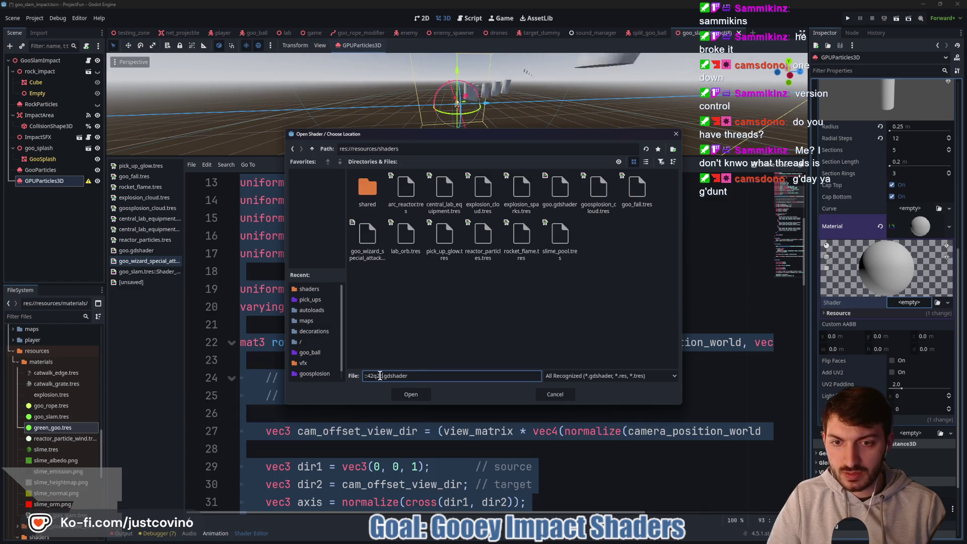
pyautogui.write('goo_tra')
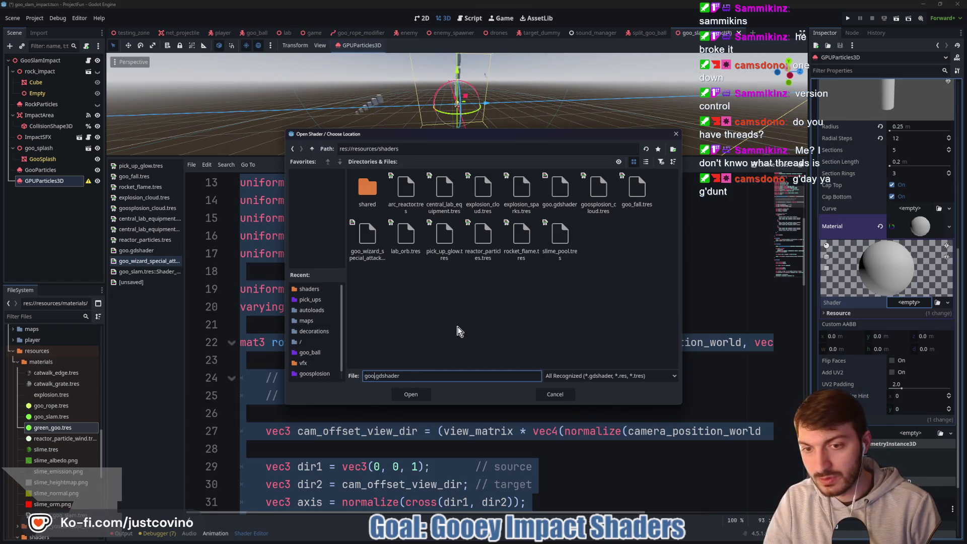
pyautogui.write('il')
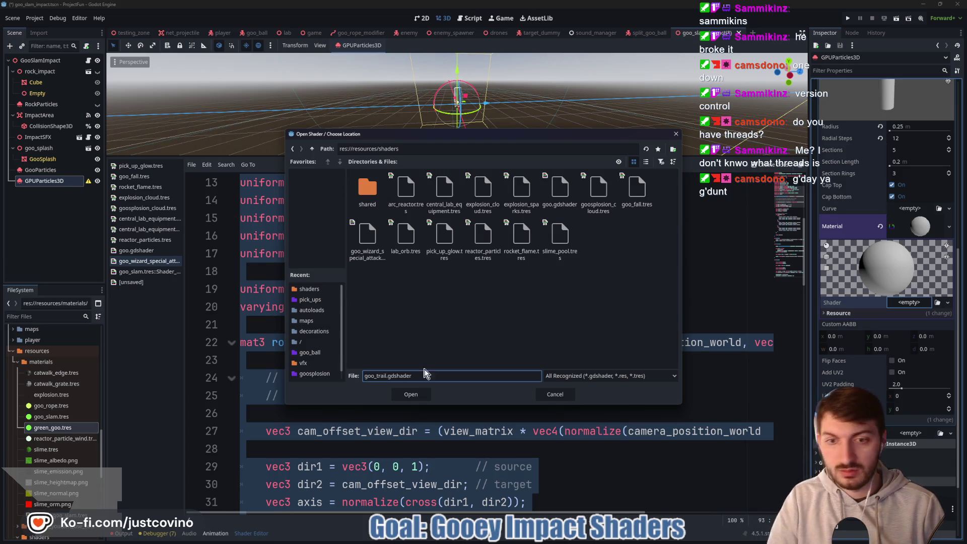
pyautogui.click(411, 396)
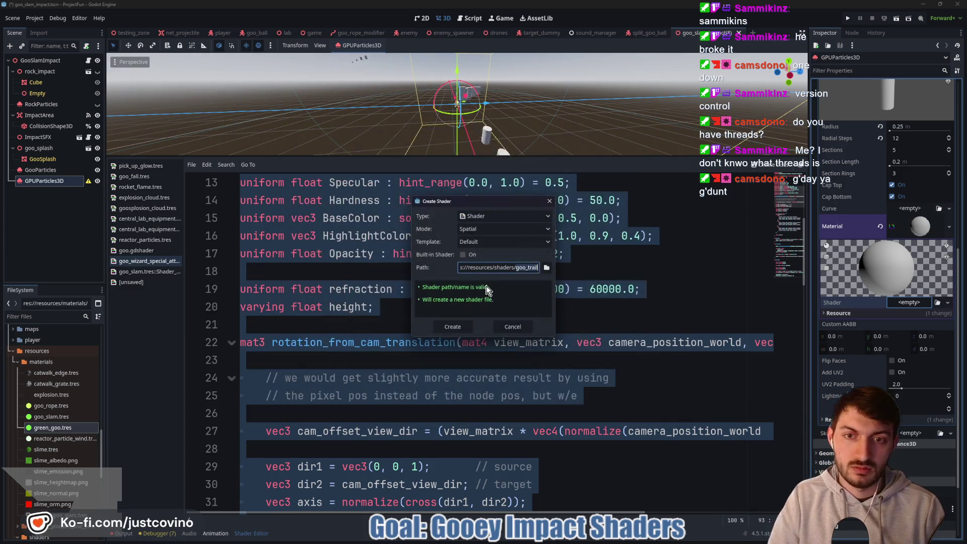
# Create goo_trail.gdshader on the trail material and select all of the goo wizard shader code.
pyautogui.click(458, 324)
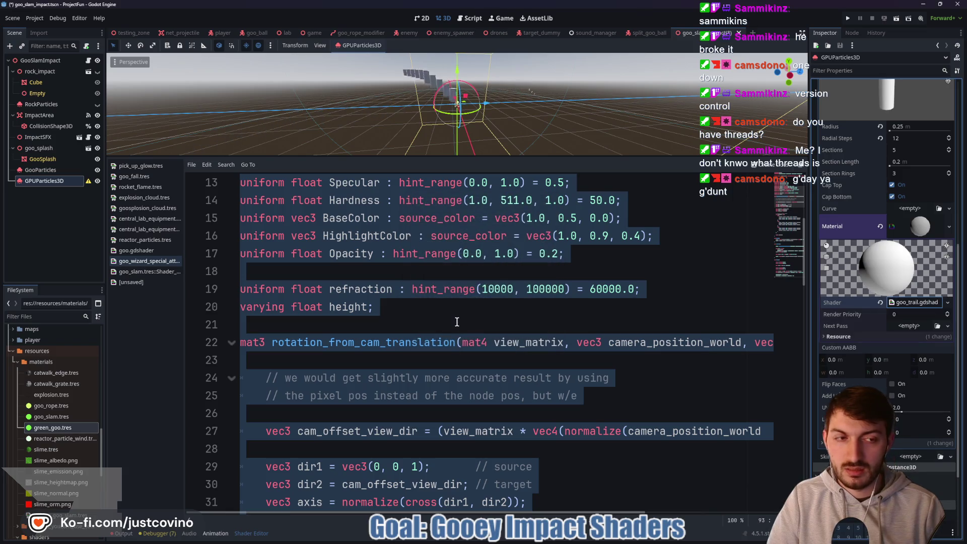
pyautogui.click(492, 327)
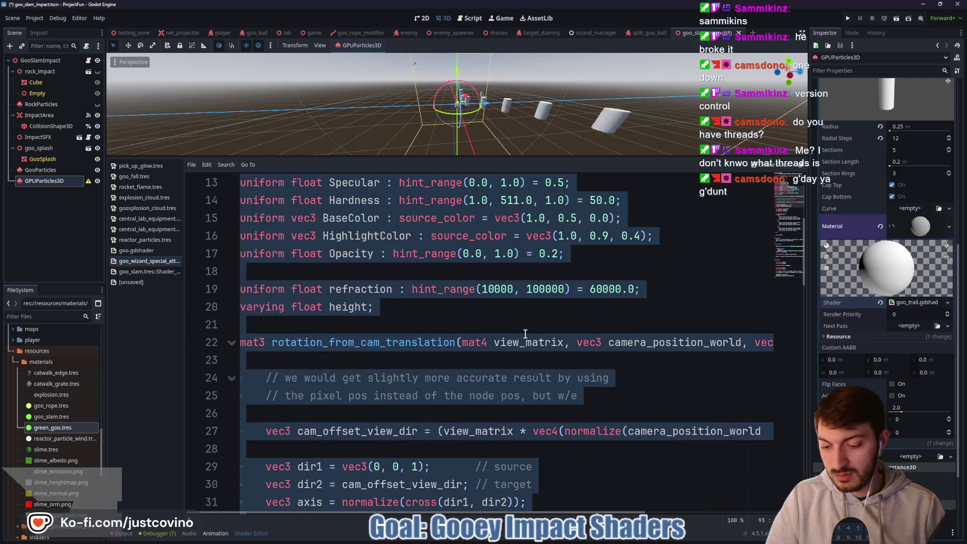
pyautogui.hotkey('ctrl', 'End')
pyautogui.scroll(20, 465, 353)
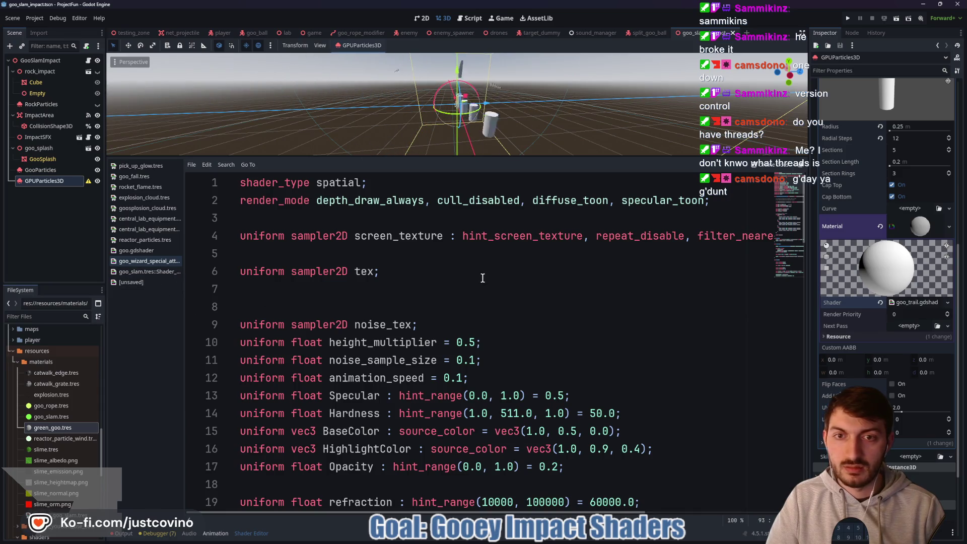
pyautogui.hotkey('ctrl', 'a')
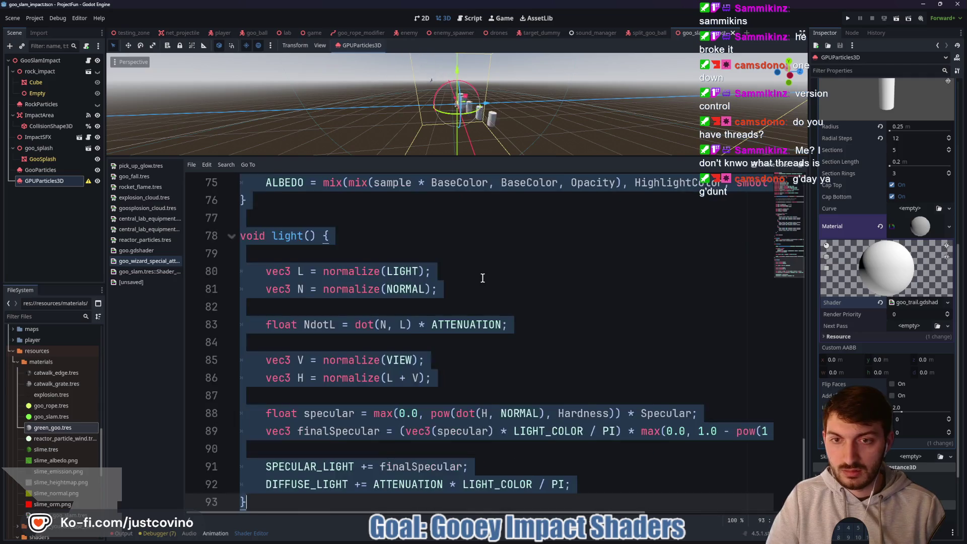
# Replace goo_trail's default template with the pasted goo wizard shader code.
pyautogui.click(917, 303)
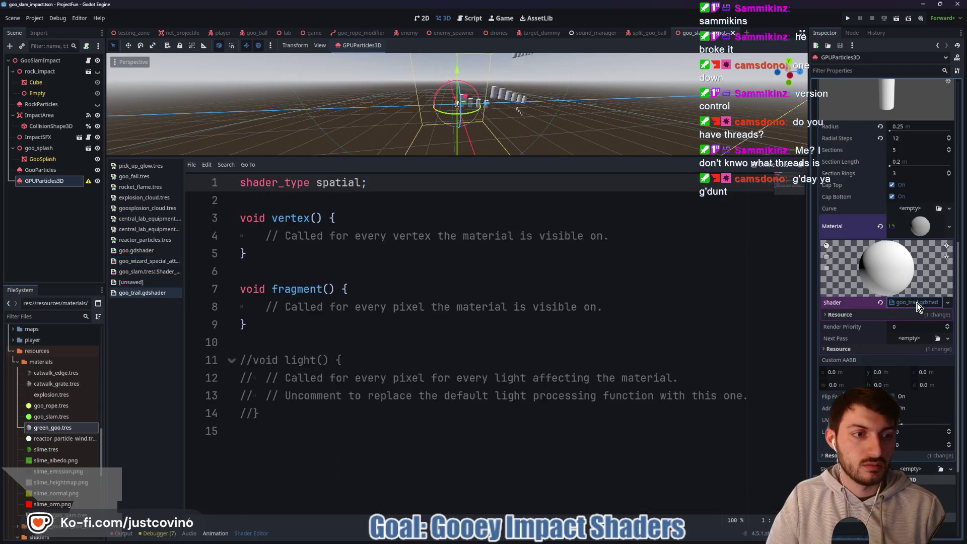
pyautogui.click(453, 268)
pyautogui.hotkey('ctrl', 'a')
pyautogui.hotkey('ctrl', 'v')
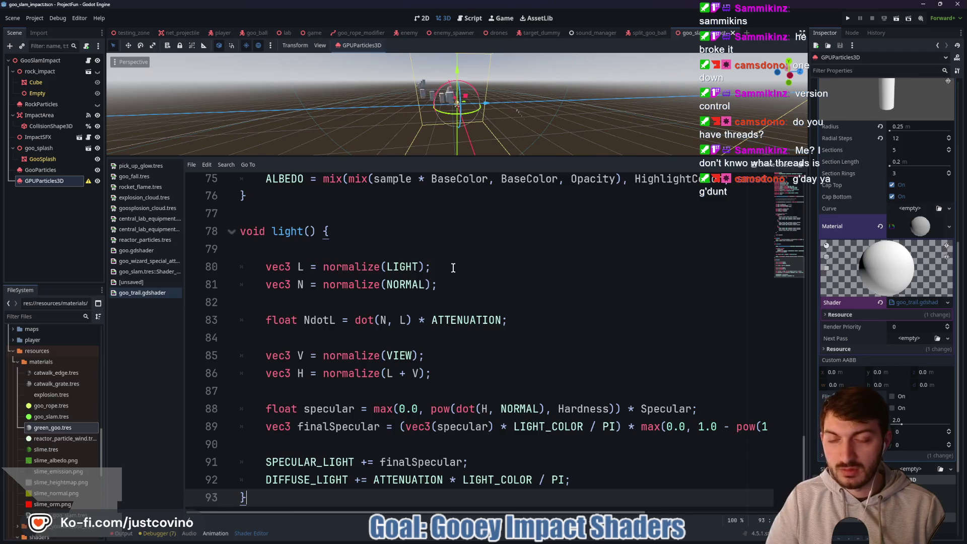
pyautogui.scroll(15, 483, 307)
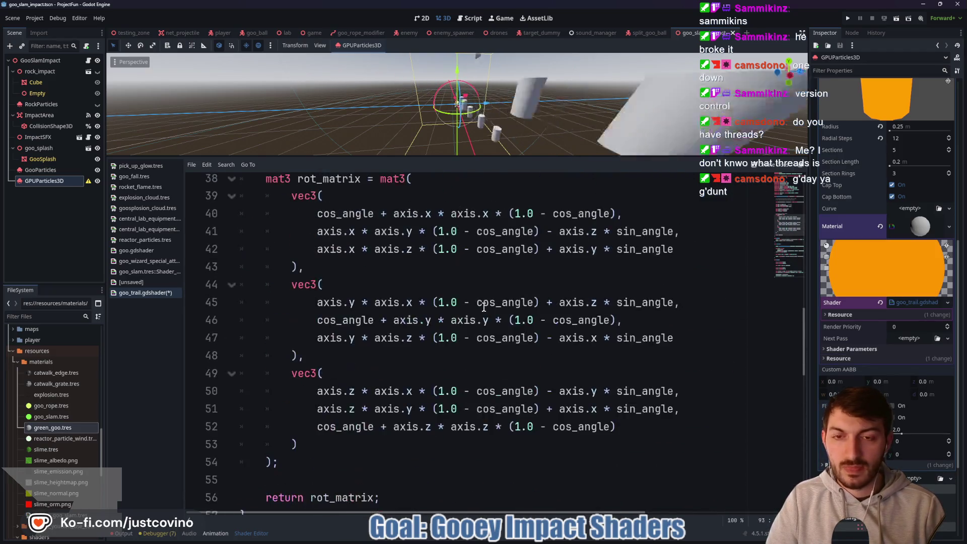
pyautogui.scroll(5, 478, 305)
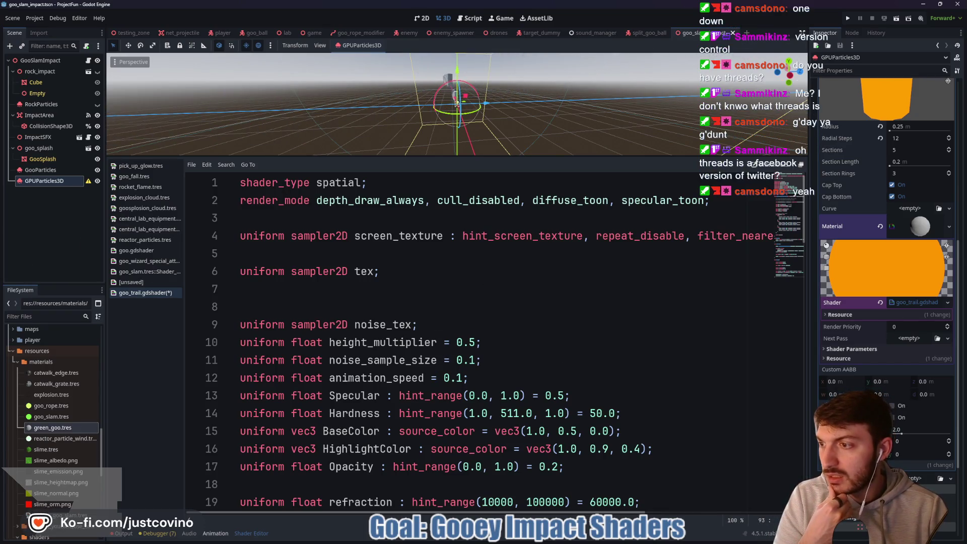
pyautogui.hotkey('alt', 'Tab')
pyautogui.scroll(3, 382, 216)
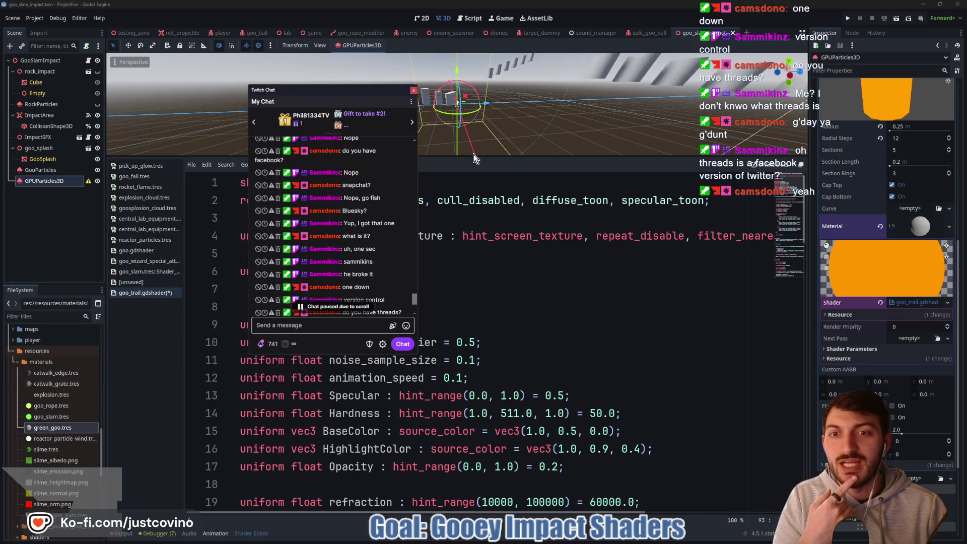
pyautogui.scroll(1, 387, 188)
# Close the stream chat window and bring the Godot documentation browser window to the front.
pyautogui.scroll(-2, 404, 186)
pyautogui.scroll(-3, 404, 186)
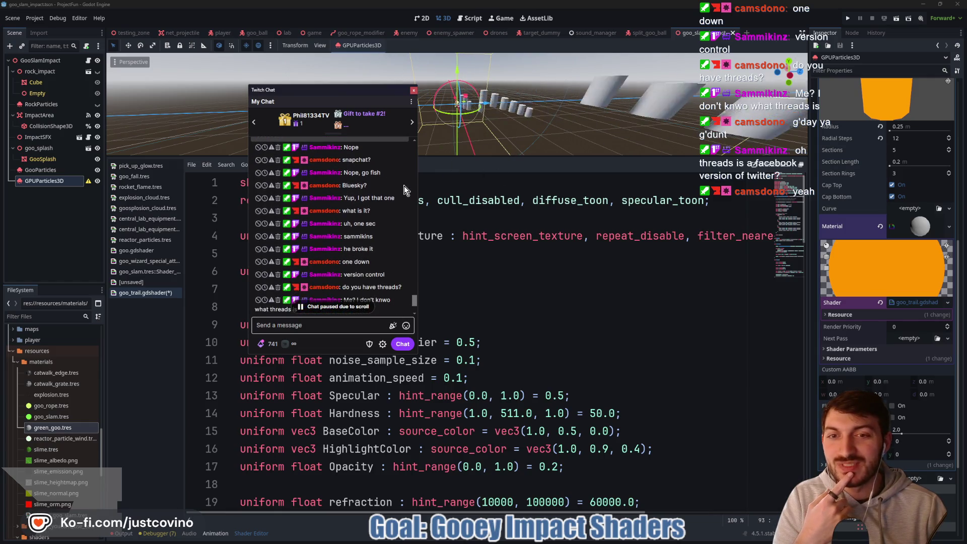
pyautogui.scroll(-2, 393, 190)
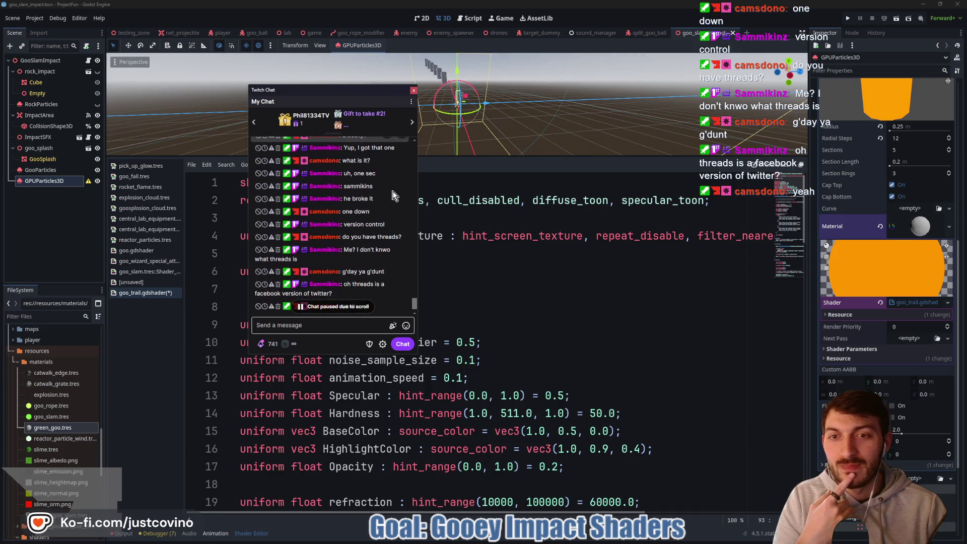
pyautogui.scroll(-2, 394, 194)
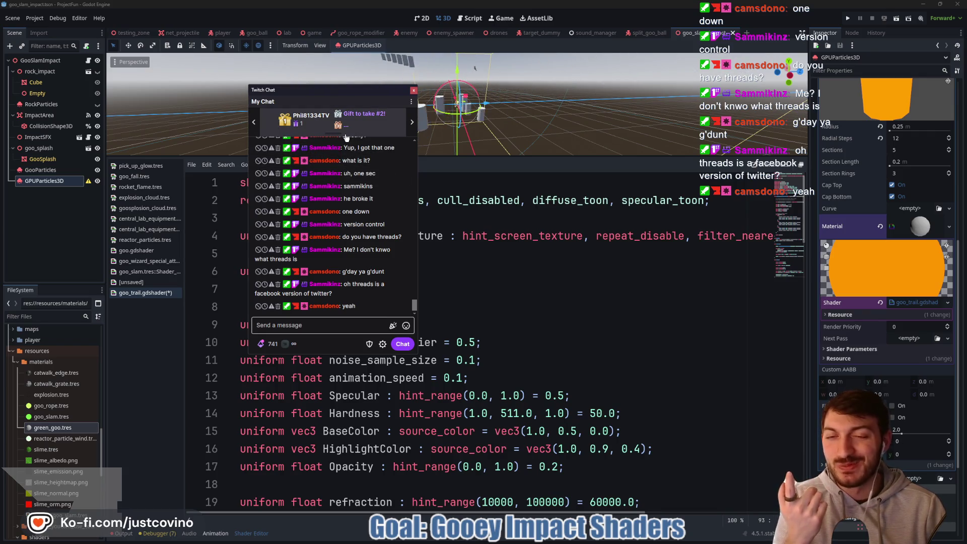
pyautogui.moveTo(328, 97); pyautogui.dragTo(353, 98)
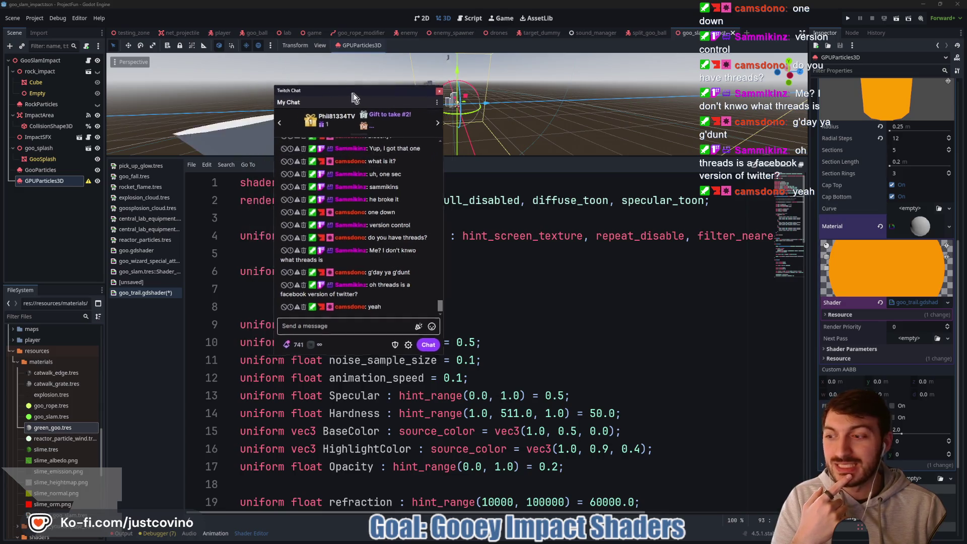
pyautogui.click(440, 91)
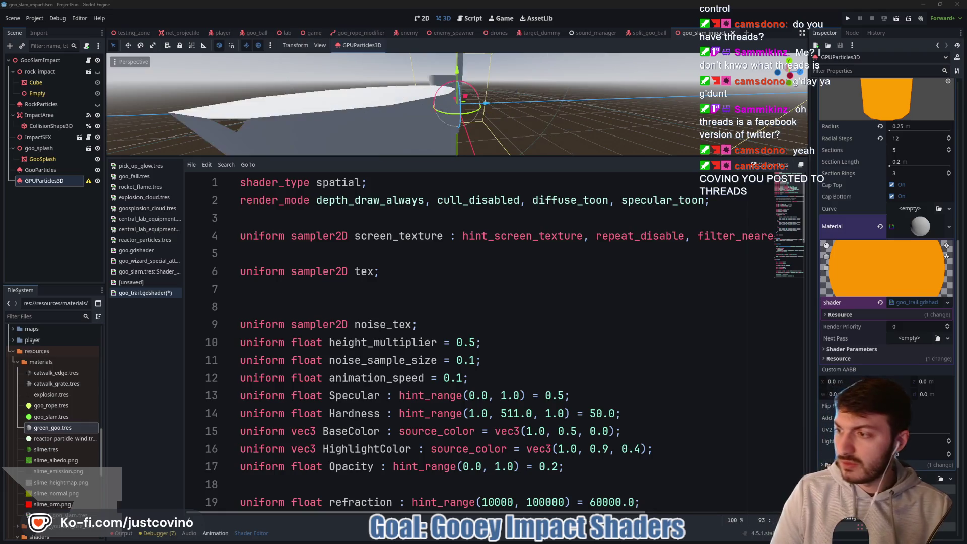
pyautogui.hotkey('alt', 'Tab')
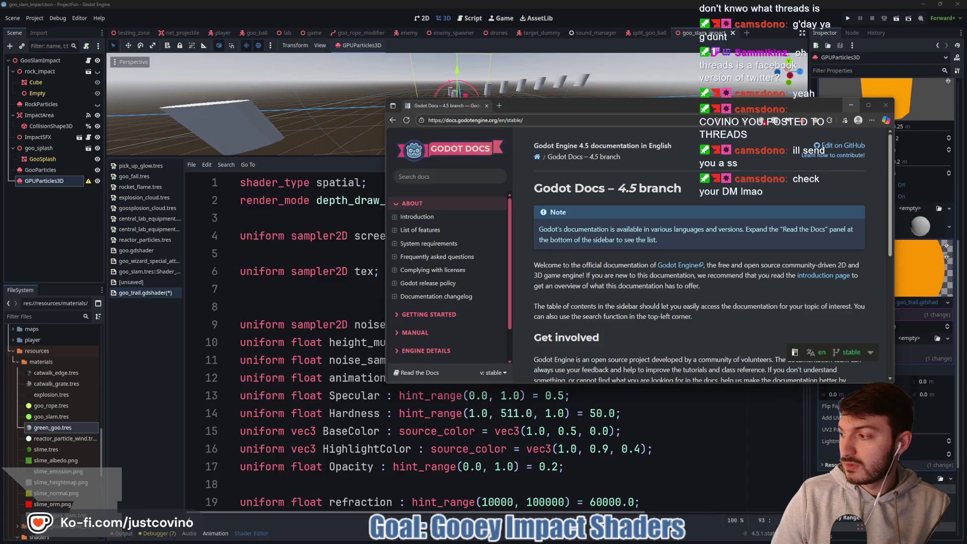
pyautogui.moveTo(0, 108)
pyautogui.mouseDown()
pyautogui.moveTo(247, 108)
pyautogui.moveTo(230, 106)
pyautogui.mouseUp()
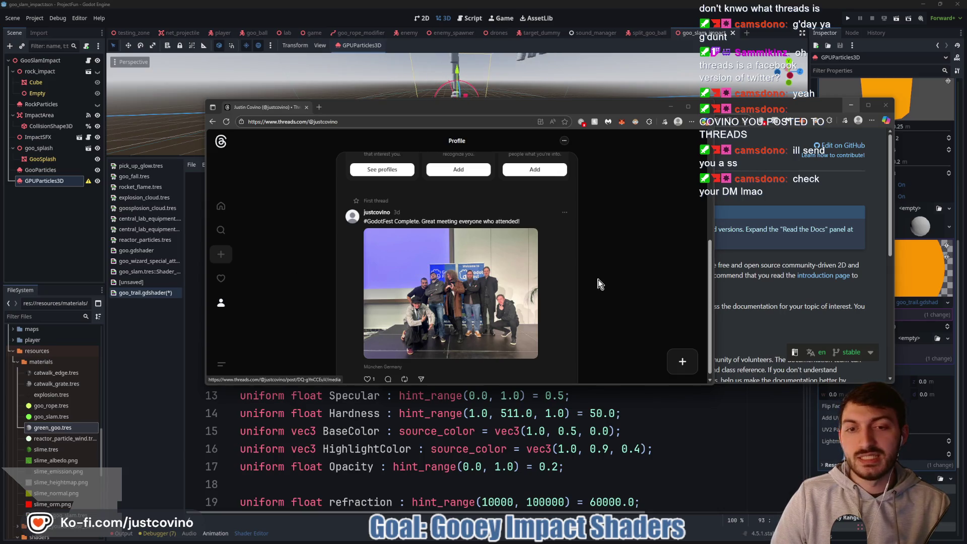
pyautogui.scroll(2, 597, 280)
pyautogui.scroll(-2, 585, 277)
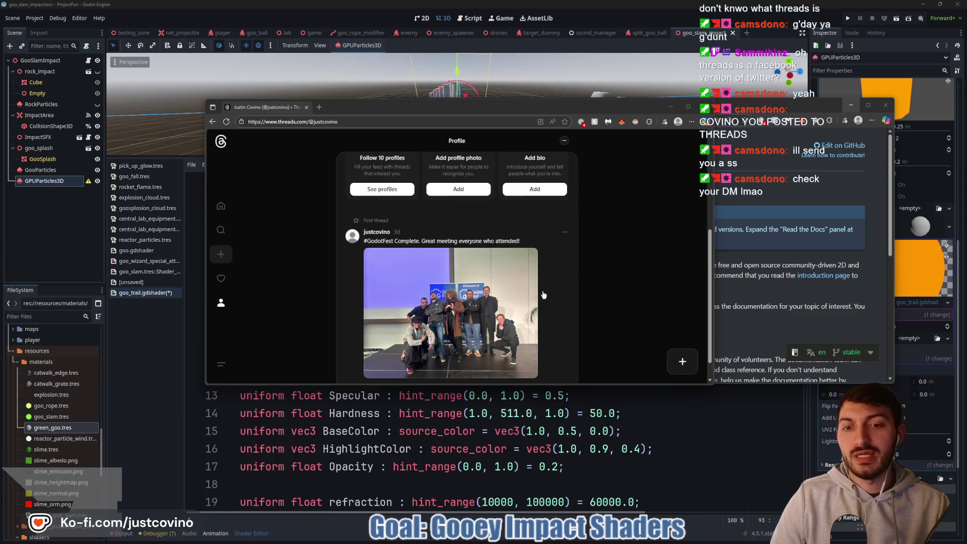
pyautogui.scroll(-1, 416, 318)
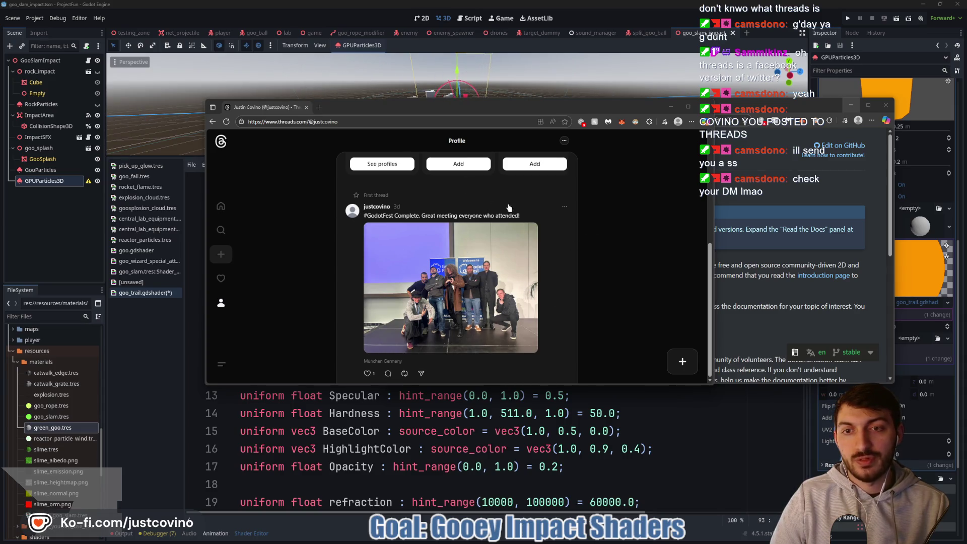
pyautogui.scroll(3, 430, 312)
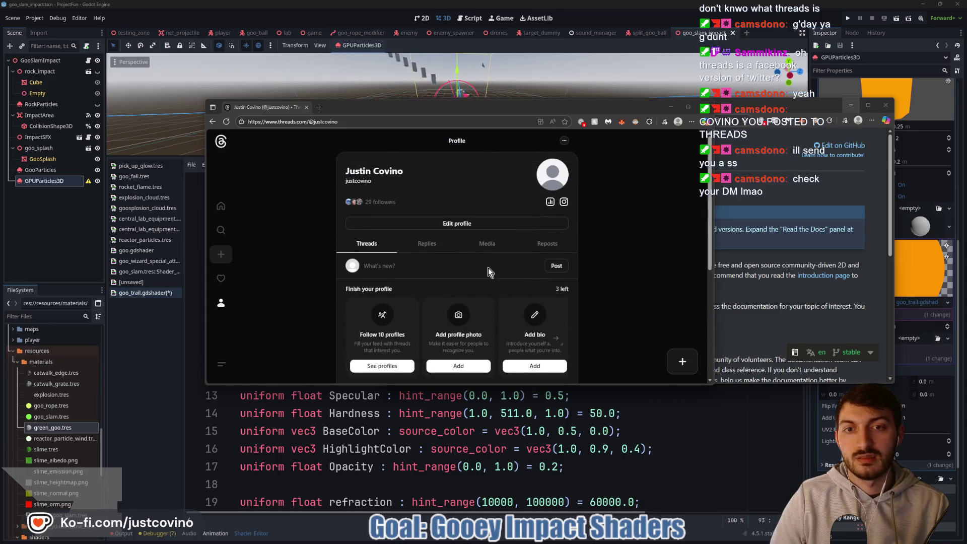
pyautogui.scroll(-3, 497, 252)
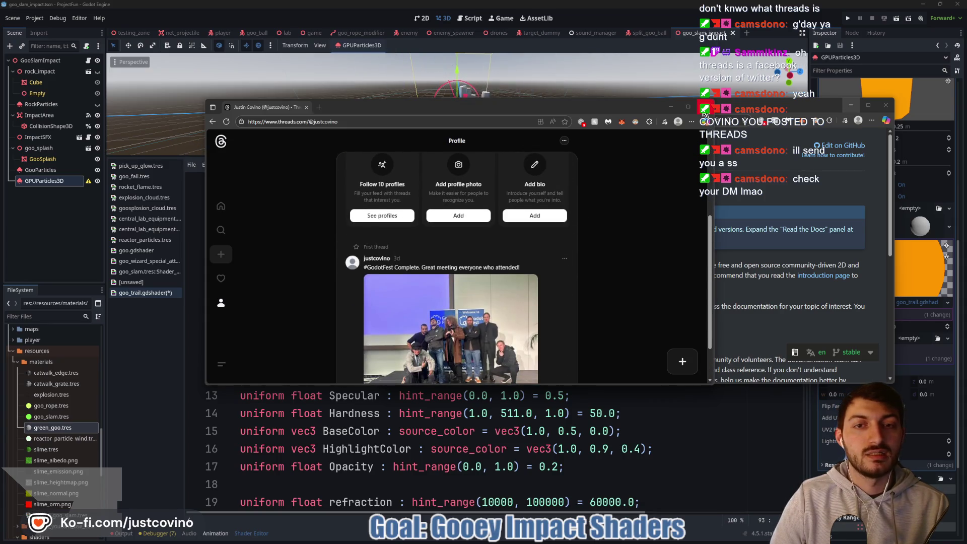
pyautogui.scroll(3, 613, 274)
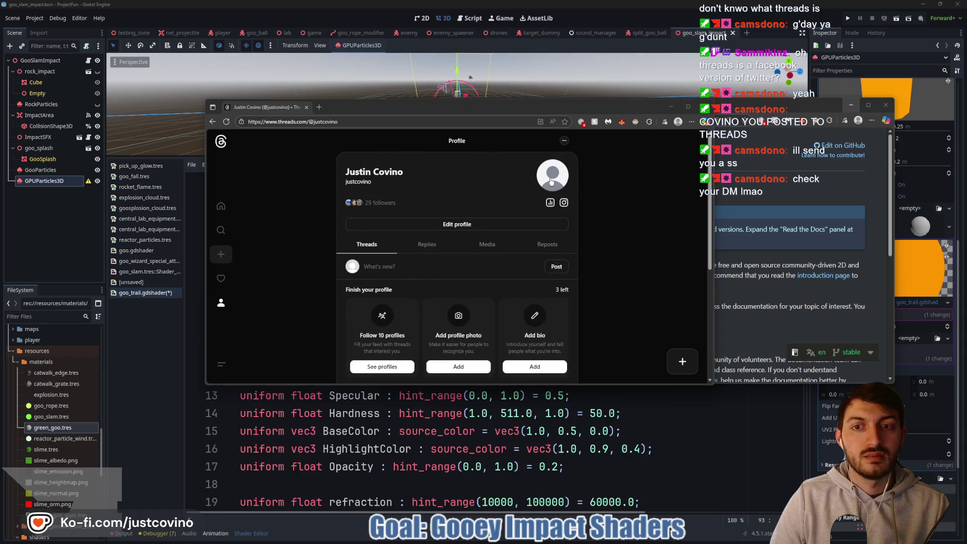
pyautogui.click(705, 108)
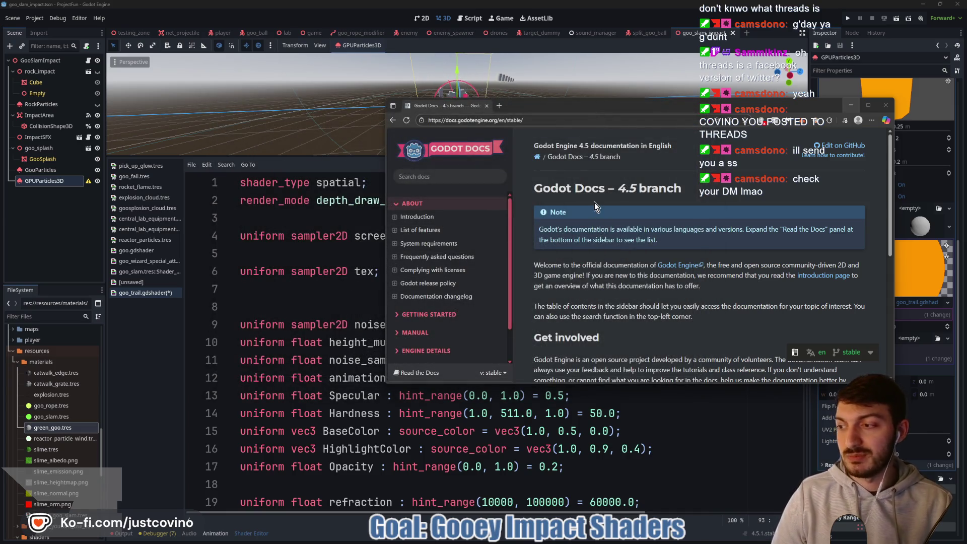
# Search the docs for 'shader' and open the Shader class reference page.
pyautogui.click(448, 174)
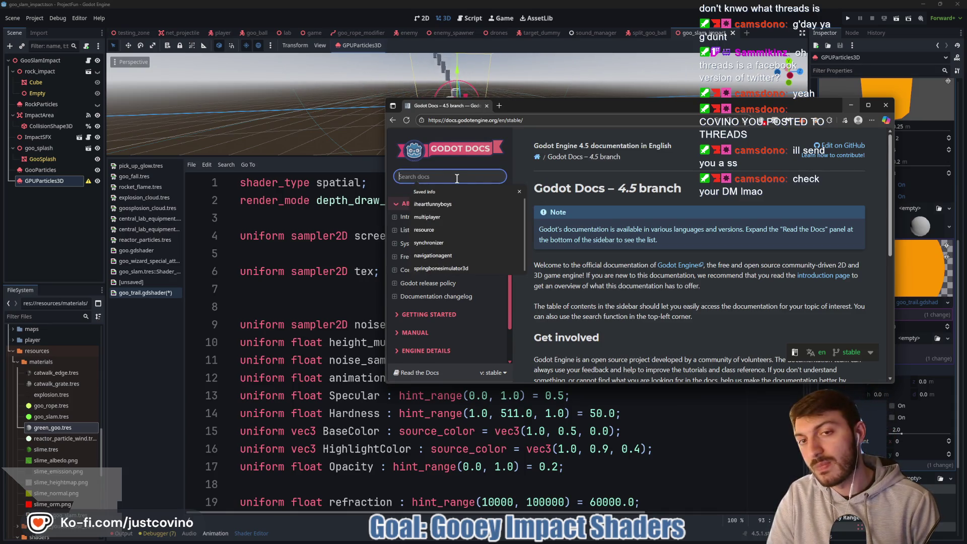
pyautogui.write('GSLS')
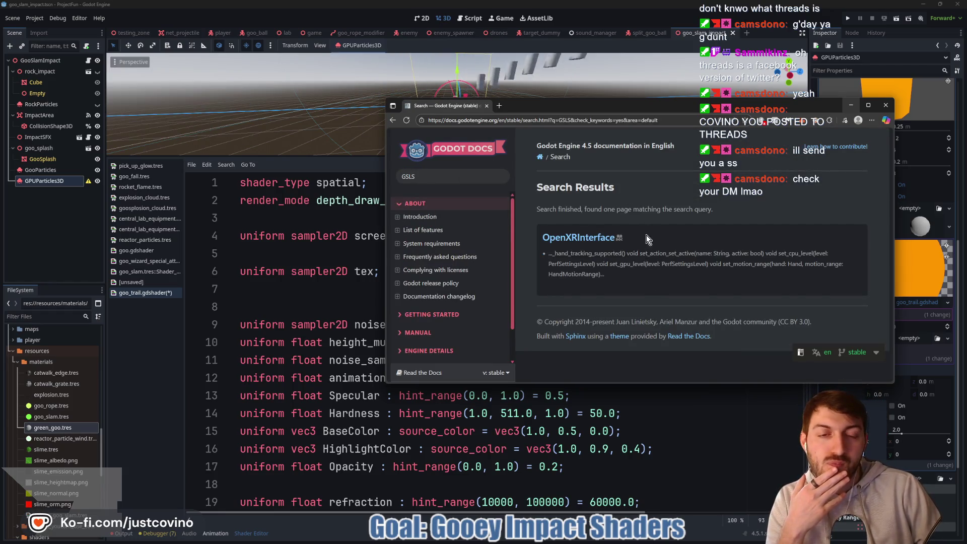
pyautogui.click(432, 176)
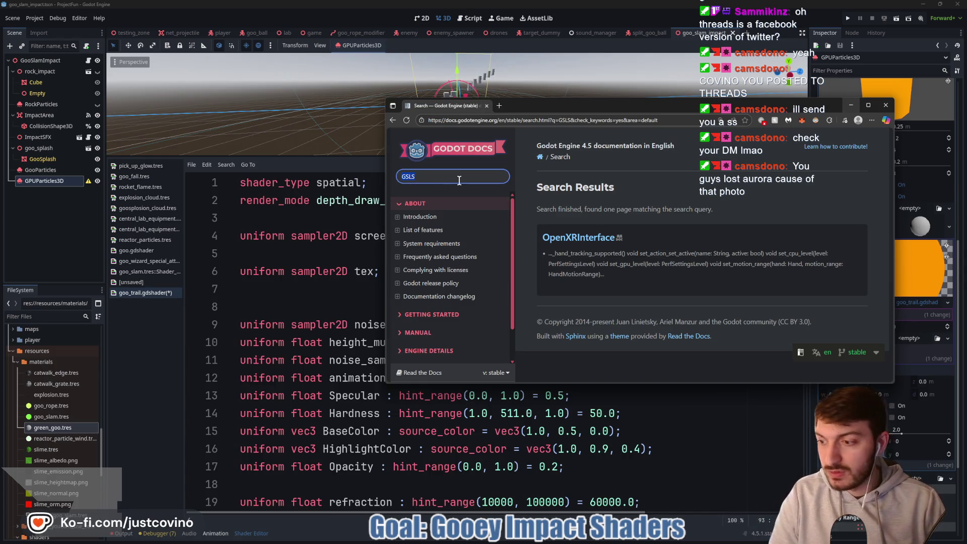
pyautogui.press('BackSpace')
pyautogui.press('BackSpace')
pyautogui.press('BackSpace')
pyautogui.write('shader')
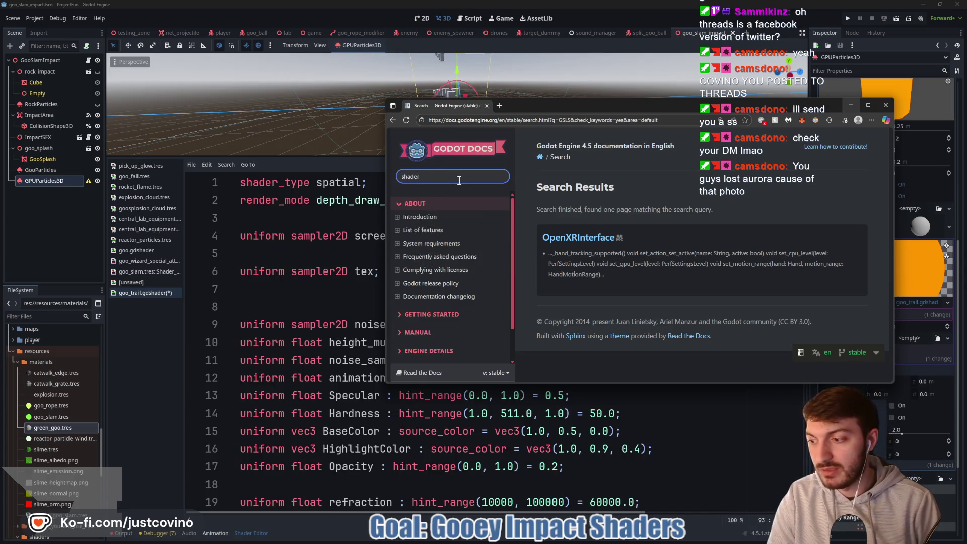
pyautogui.press('Return')
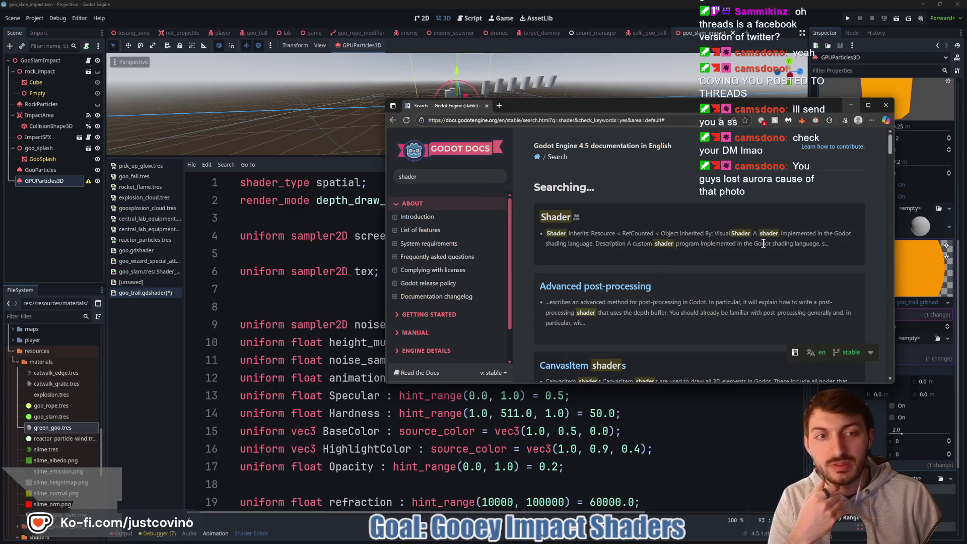
pyautogui.click(557, 217)
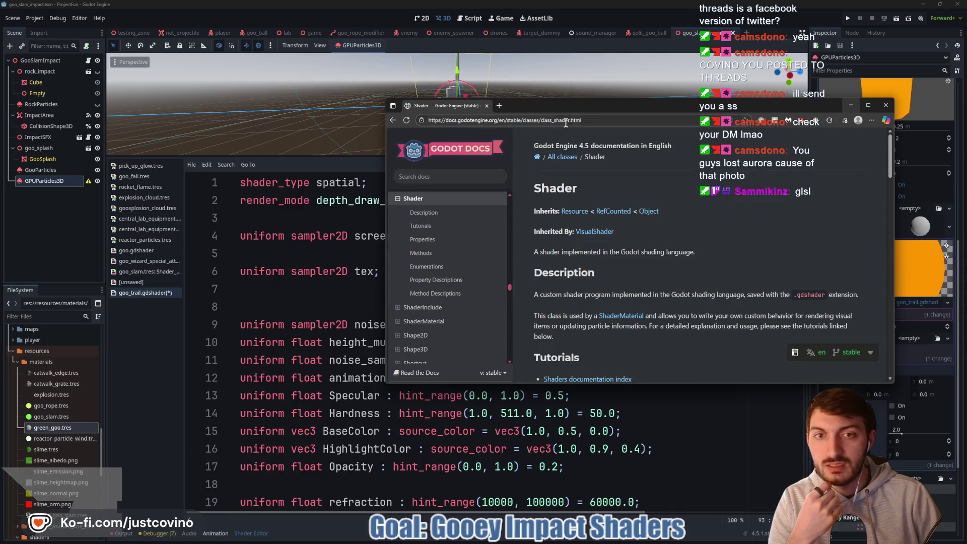
# Search the docs for 'GLSL' and open the Converting GLSL to Godot shaders guide.
pyautogui.moveTo(569, 105); pyautogui.dragTo(425, 99)
pyautogui.click(301, 171)
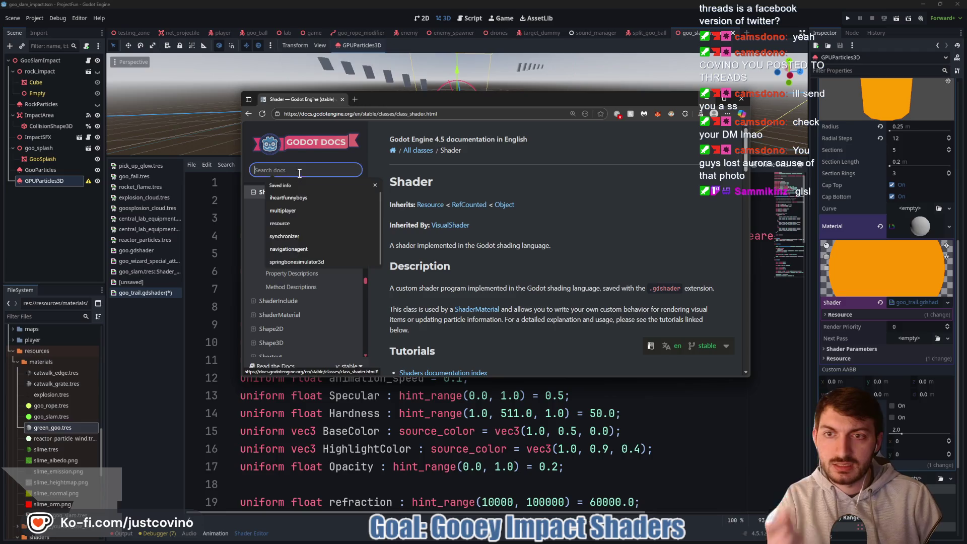
pyautogui.write('GSLS')
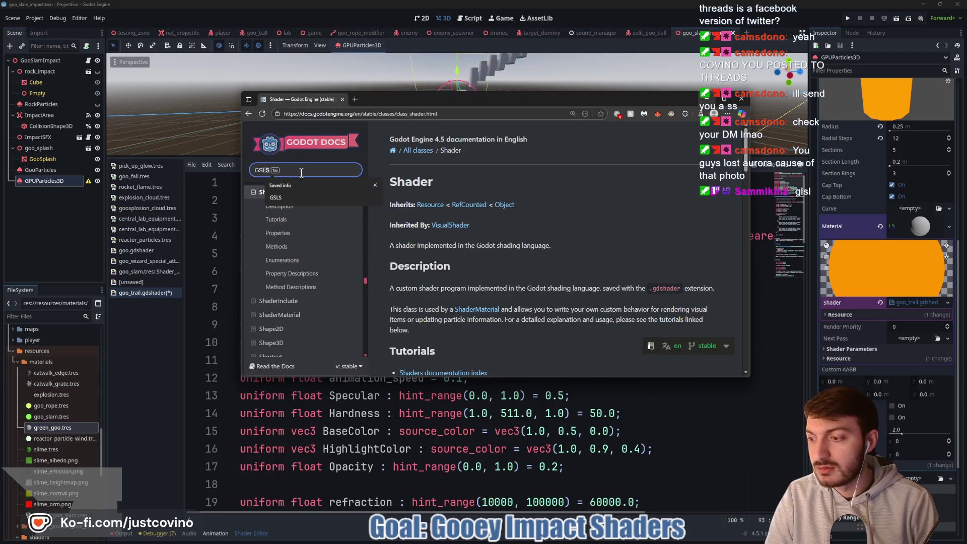
pyautogui.press('BackSpace')
pyautogui.write('LSL')
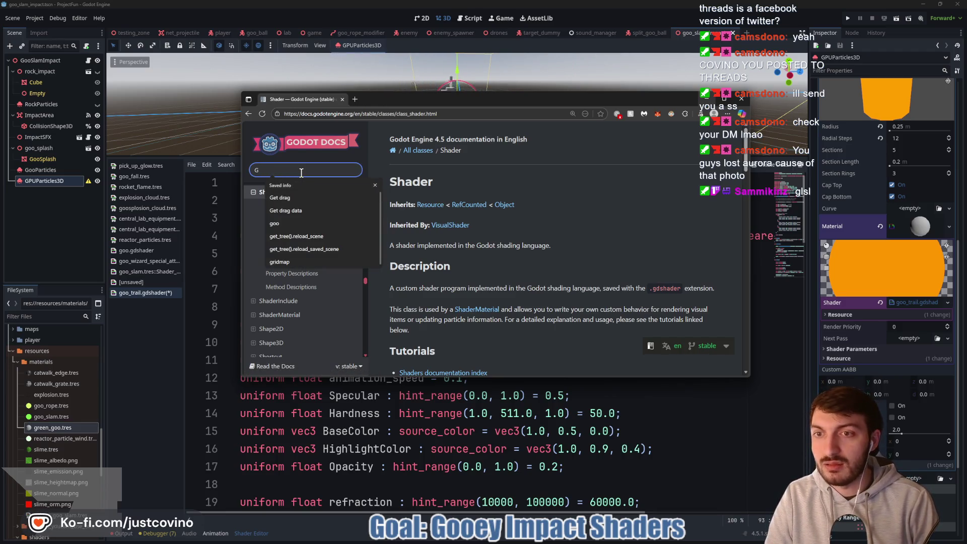
pyautogui.press('Return')
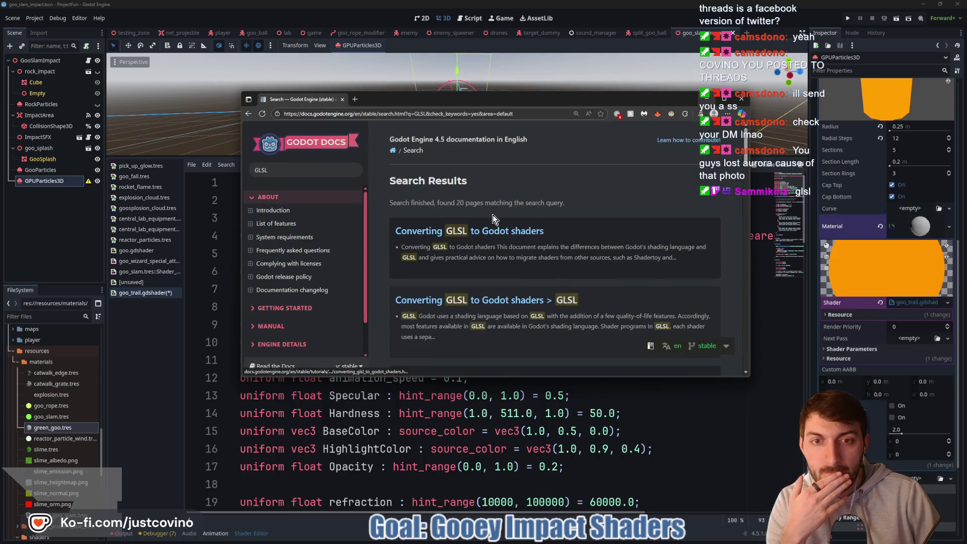
pyautogui.click(494, 229)
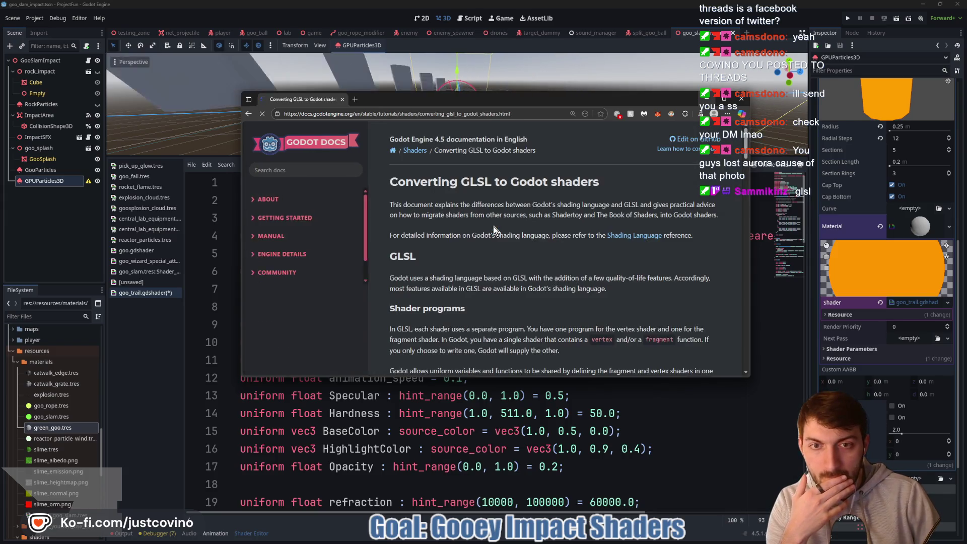
# Open the Shading Language reference page and enlarge the docs window to show more of it.
pyautogui.scroll(-1, 491, 229)
pyautogui.scroll(-2, 586, 238)
pyautogui.scroll(2, 586, 238)
pyautogui.click(632, 135)
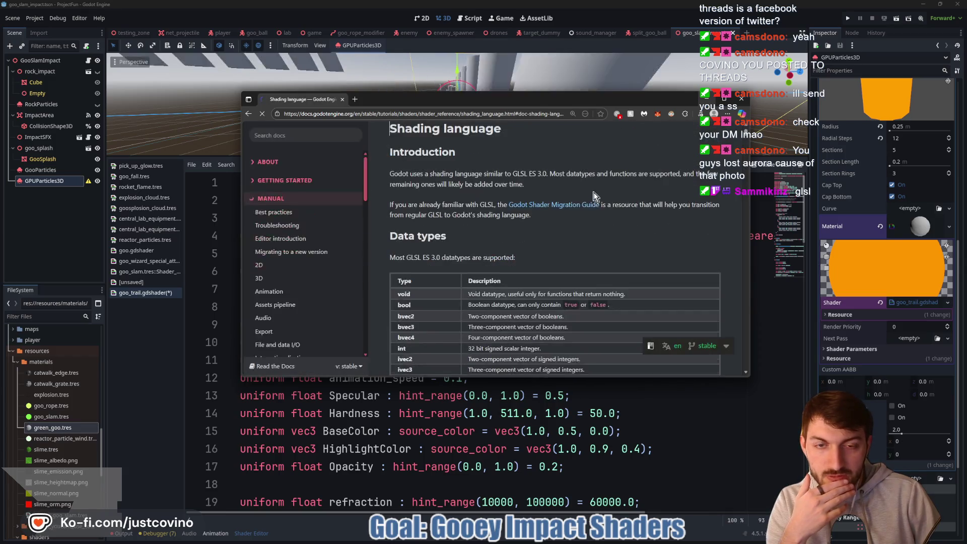
pyautogui.scroll(-3, 579, 211)
pyautogui.moveTo(745, 373)
pyautogui.mouseDown()
pyautogui.moveTo(751, 401)
pyautogui.moveTo(866, 480)
pyautogui.mouseUp()
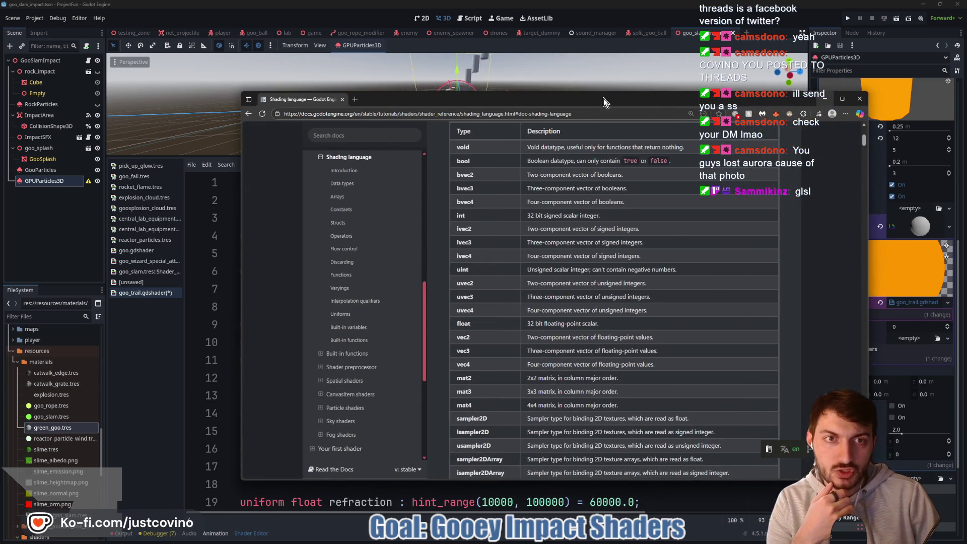
pyautogui.moveTo(604, 98); pyautogui.dragTo(517, 54)
pyautogui.scroll(-5, 517, 282)
pyautogui.scroll(5, 514, 282)
pyautogui.scroll(1, 502, 283)
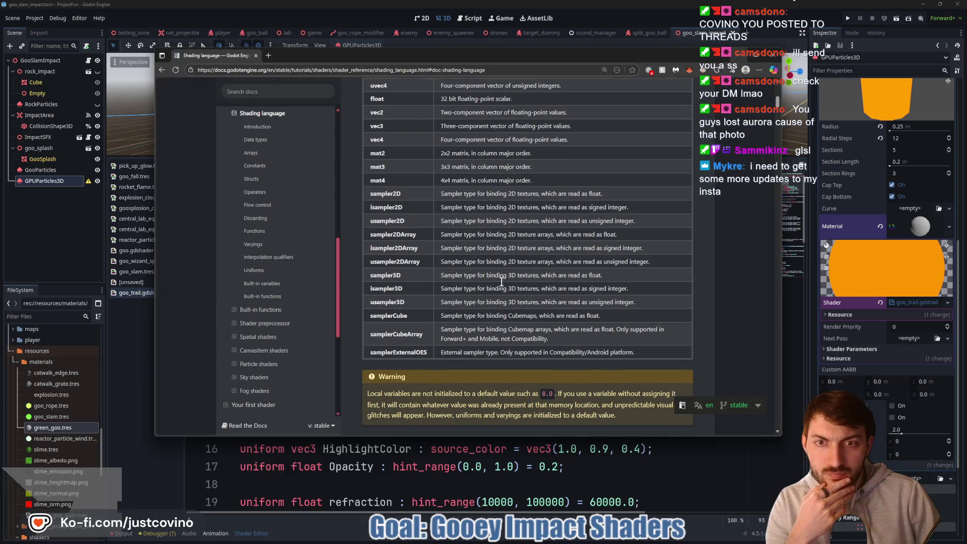
pyautogui.scroll(-8, 502, 282)
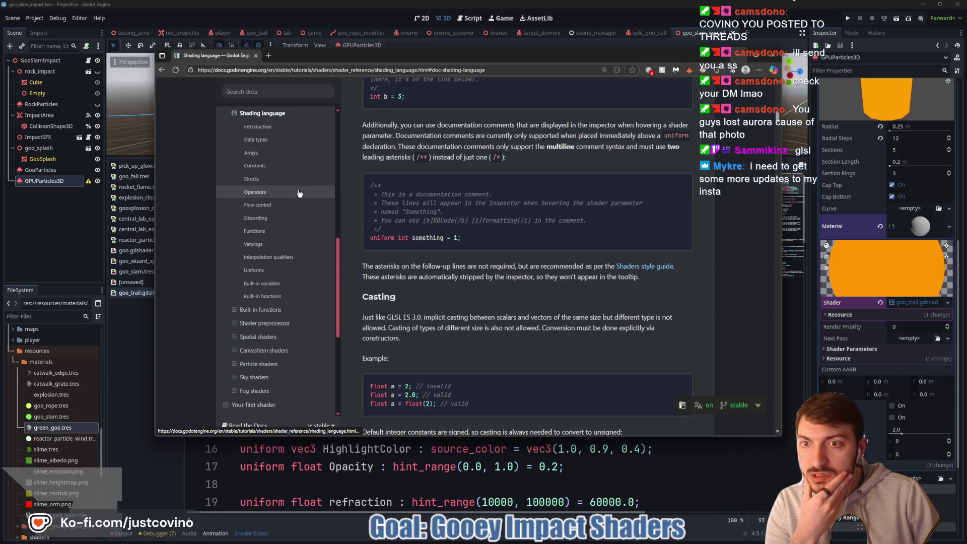
# Browse the Functions, Operators and Data types sections of the Shading Language reference.
pyautogui.click(278, 232)
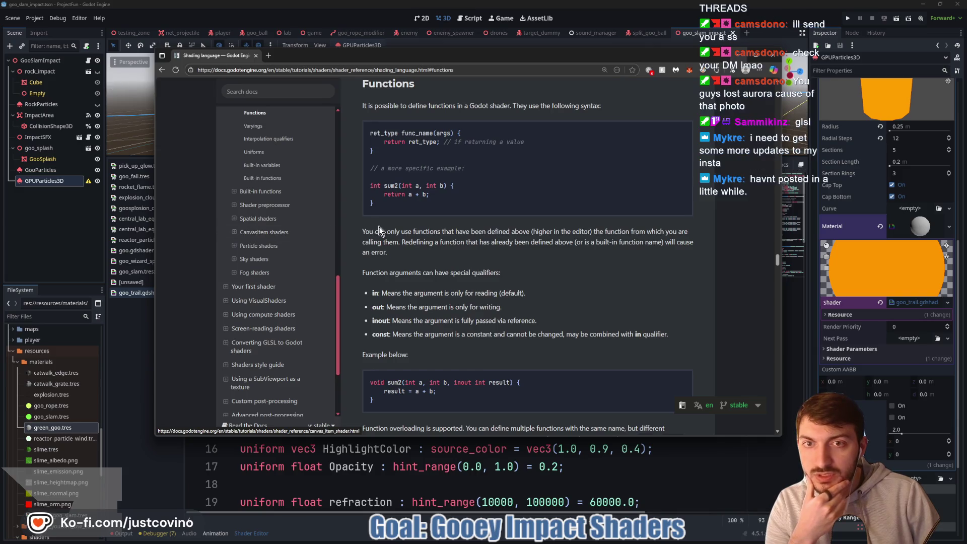
pyautogui.scroll(5, 279, 240)
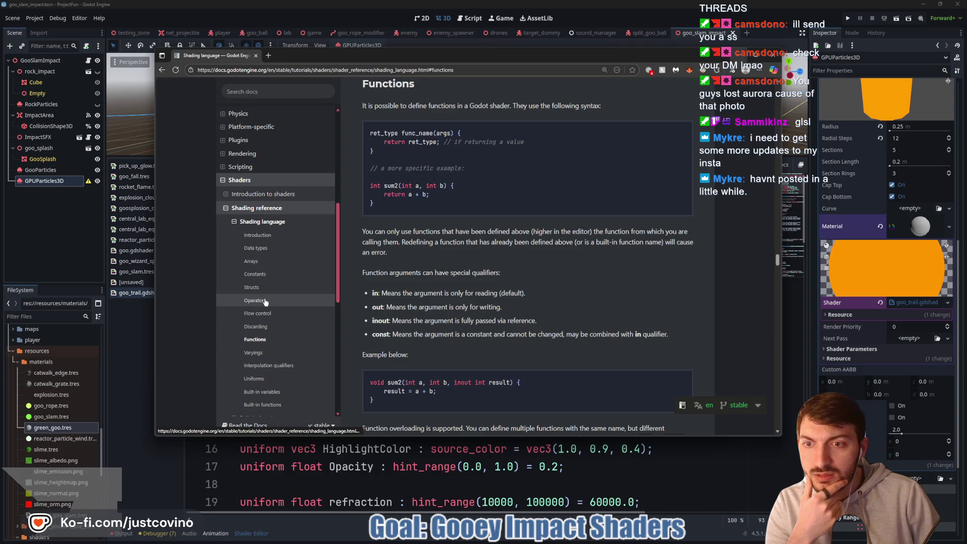
pyautogui.click(266, 301)
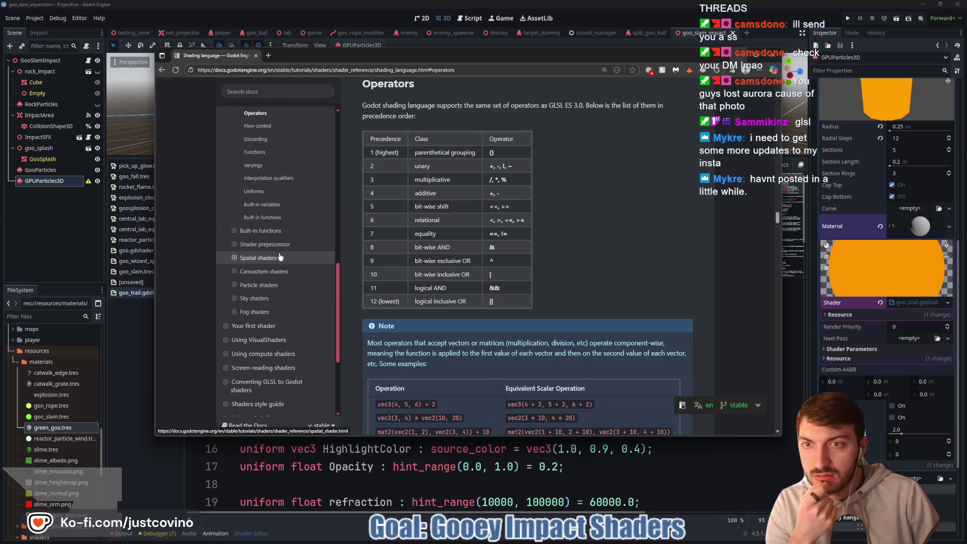
pyautogui.scroll(3, 282, 262)
pyautogui.click(256, 187)
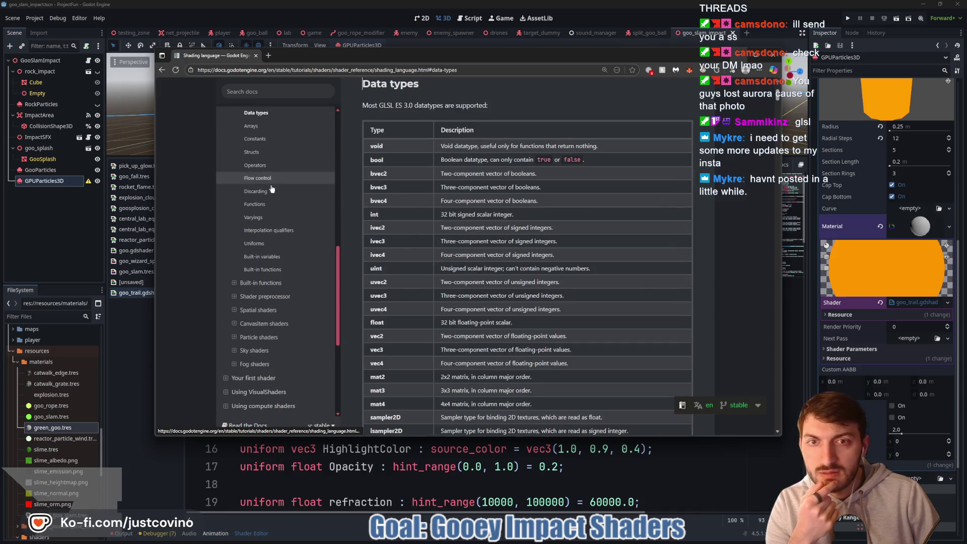
pyautogui.scroll(-5, 523, 229)
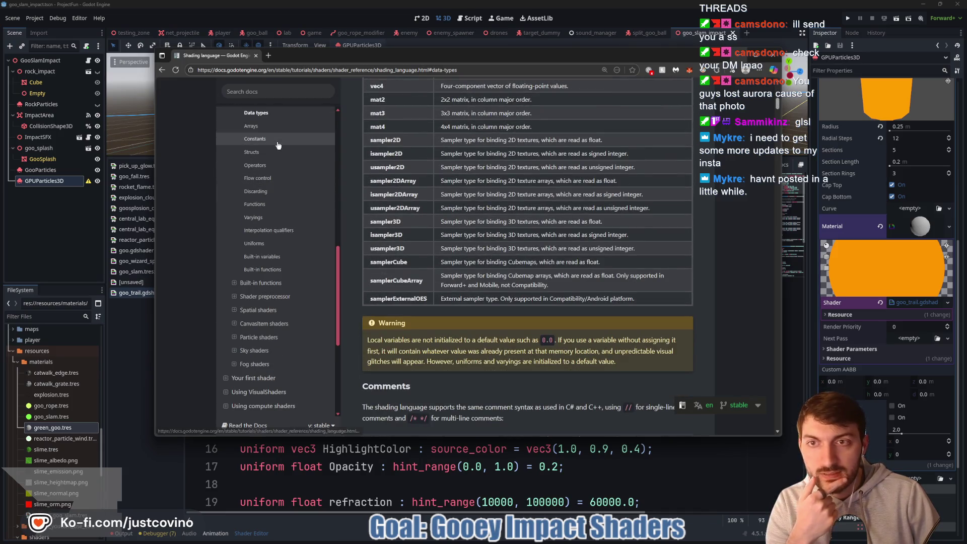
pyautogui.scroll(1, 450, 228)
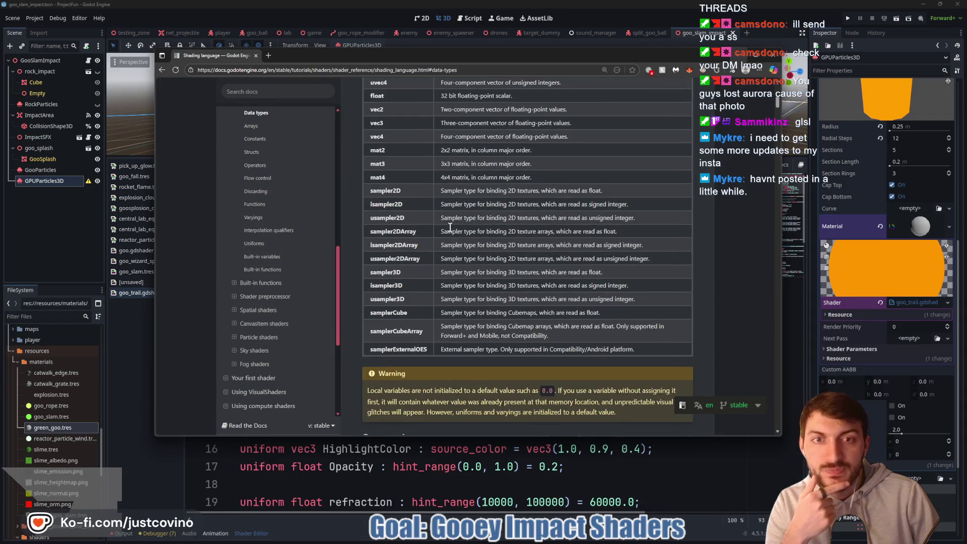
pyautogui.scroll(3, 450, 227)
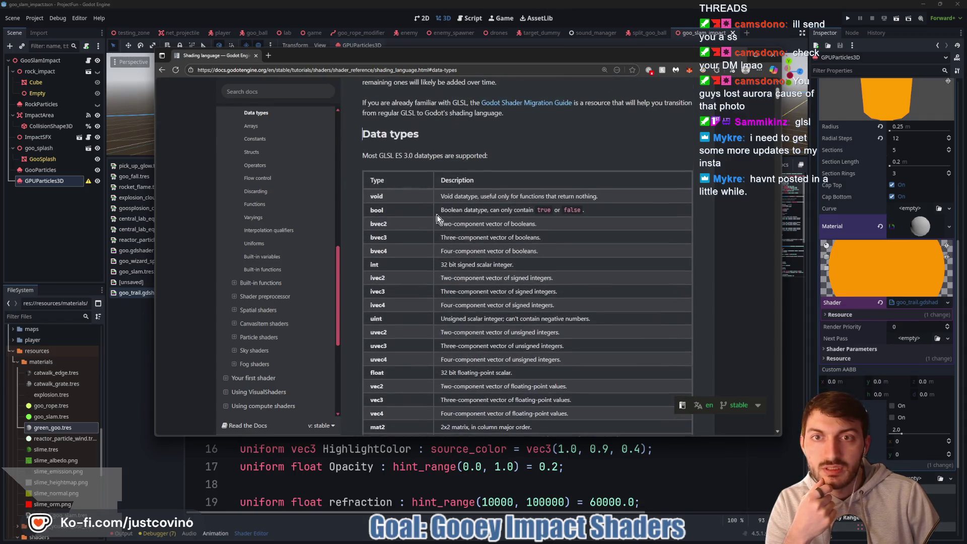
pyautogui.scroll(-1, 397, 218)
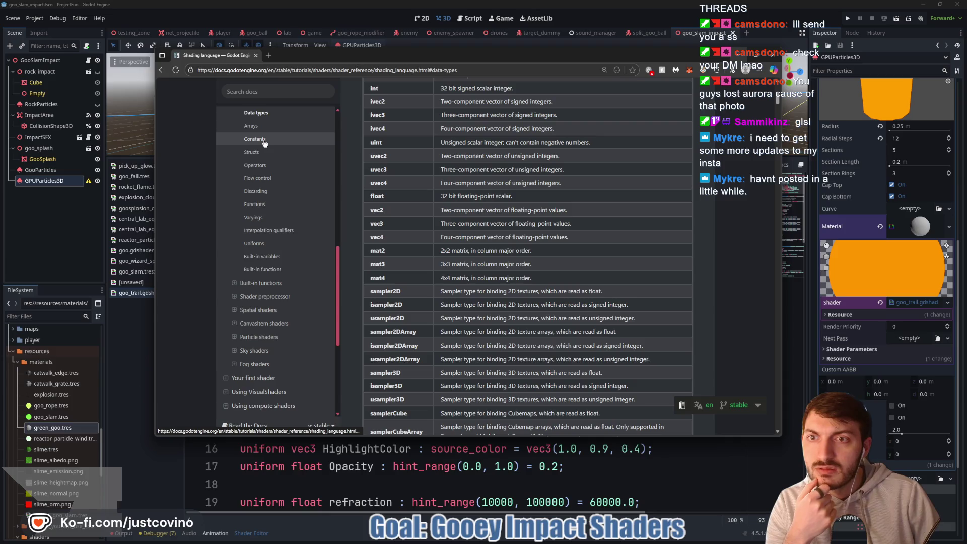
# Read the Constants section's global array and struct examples, then reopen the 3D Particle trails page.
pyautogui.click(265, 140)
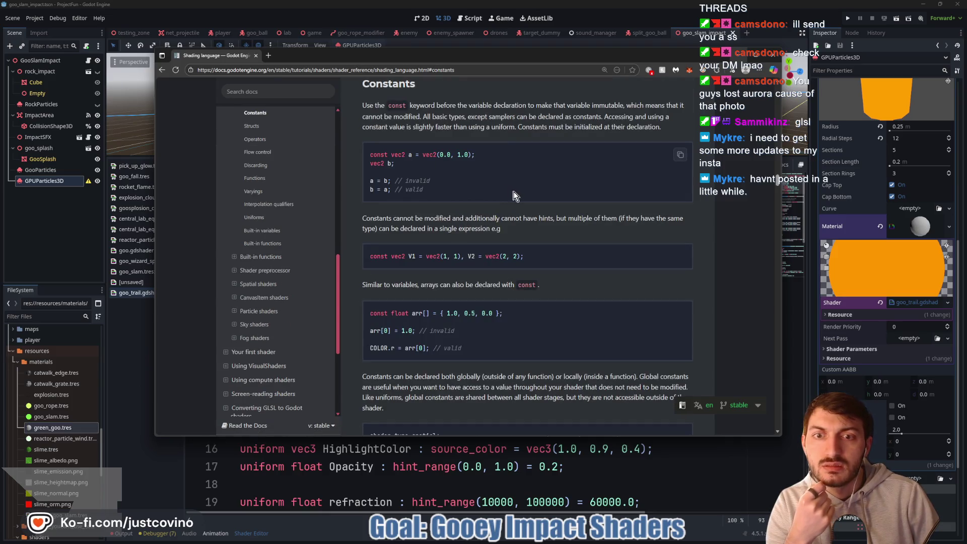
pyautogui.scroll(1, 514, 190)
pyautogui.scroll(-2, 513, 207)
pyautogui.scroll(8, 512, 225)
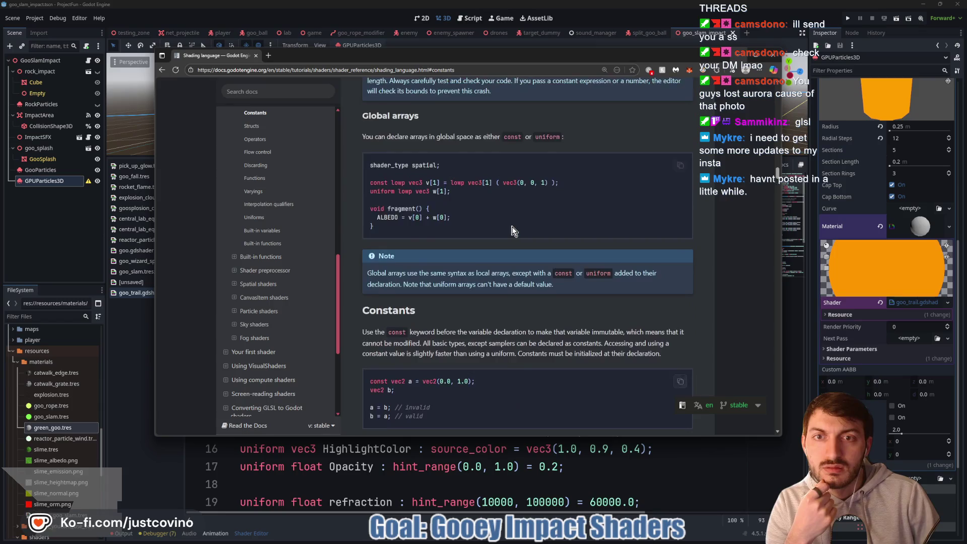
pyautogui.scroll(-9, 512, 226)
pyautogui.scroll(-10, 508, 226)
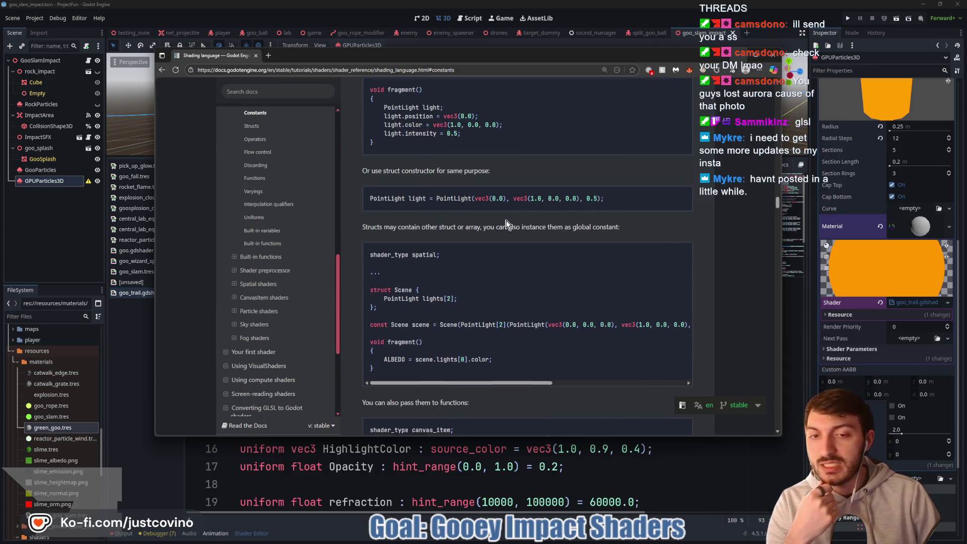
pyautogui.scroll(-2, 508, 224)
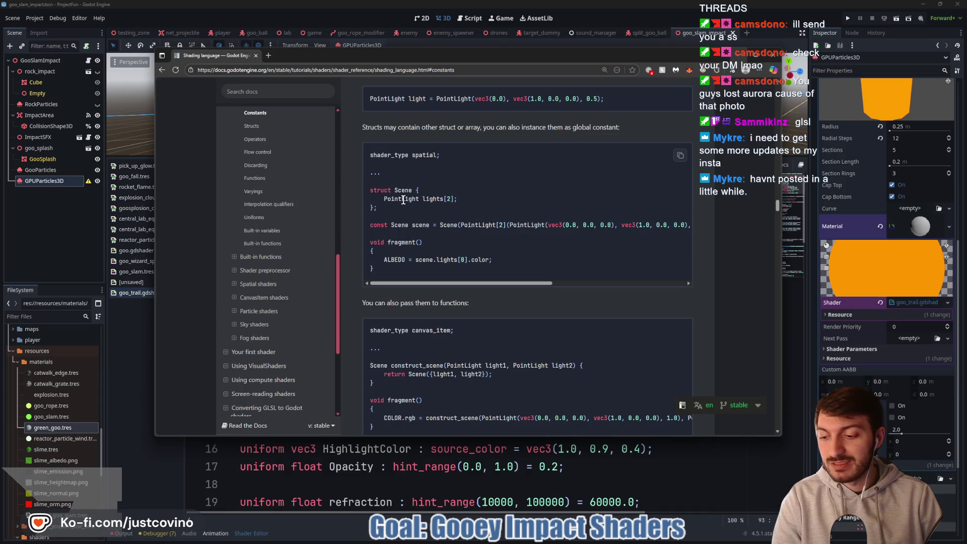
pyautogui.hotkey('ctrl', 'shift', 't')
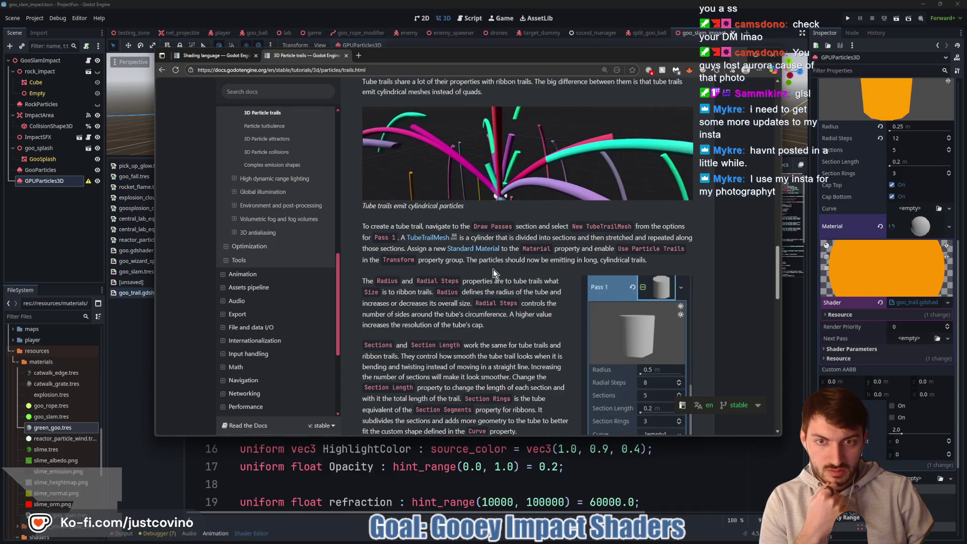
# Scroll through the tube trail guidance and comments, then go back to the goo_trail shader code.
pyautogui.scroll(-6, 418, 297)
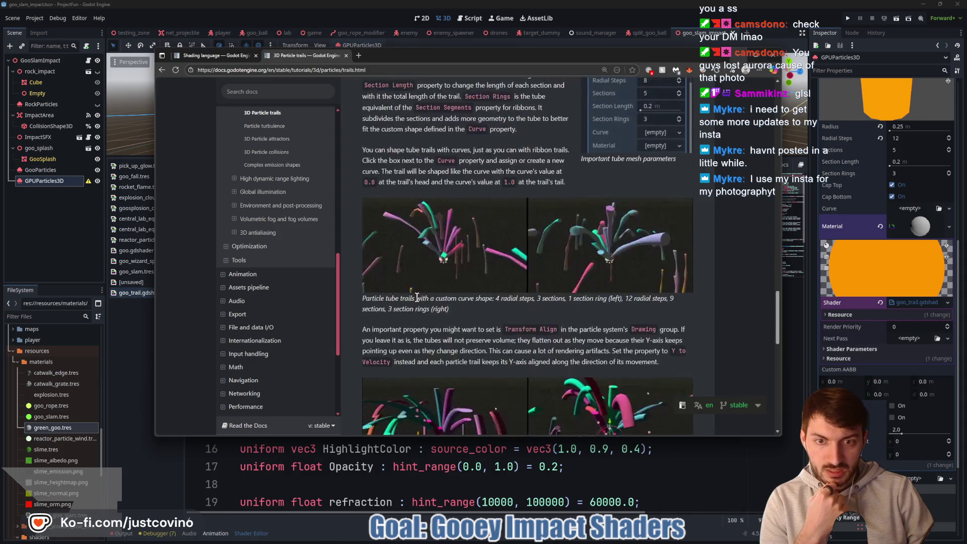
pyautogui.scroll(-6, 417, 297)
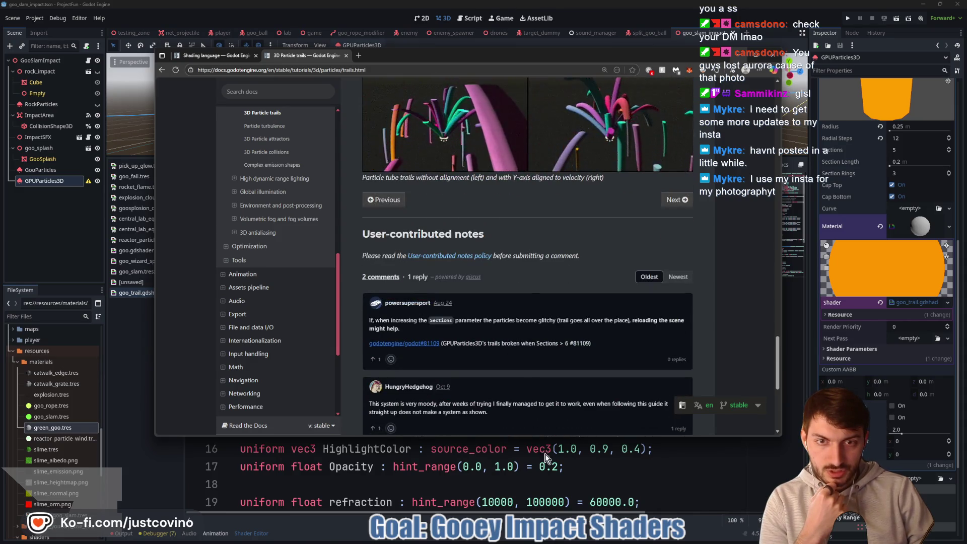
pyautogui.click(541, 465)
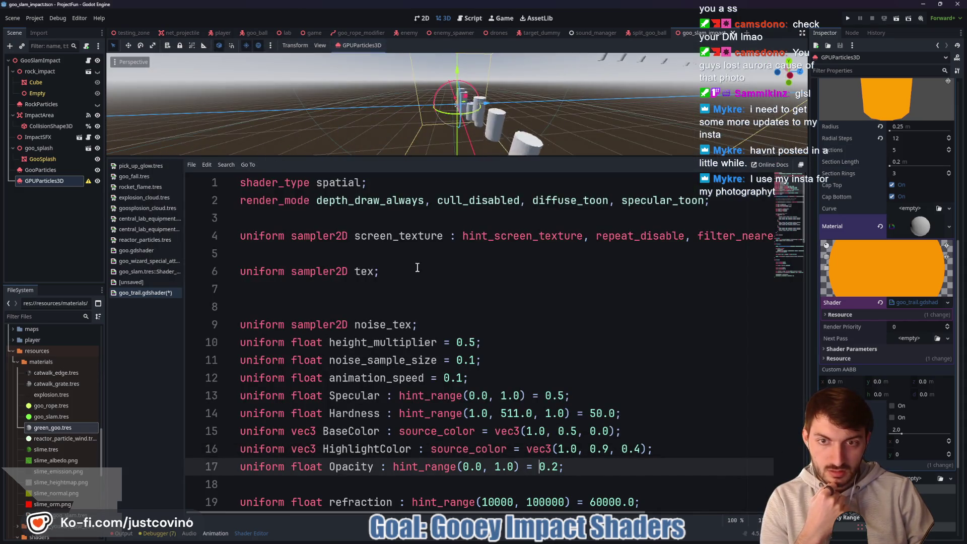
# Type some trial text on empty line 3 of goo_trail, then clear it again.
pyautogui.click(292, 215)
pyautogui.write('rtic')
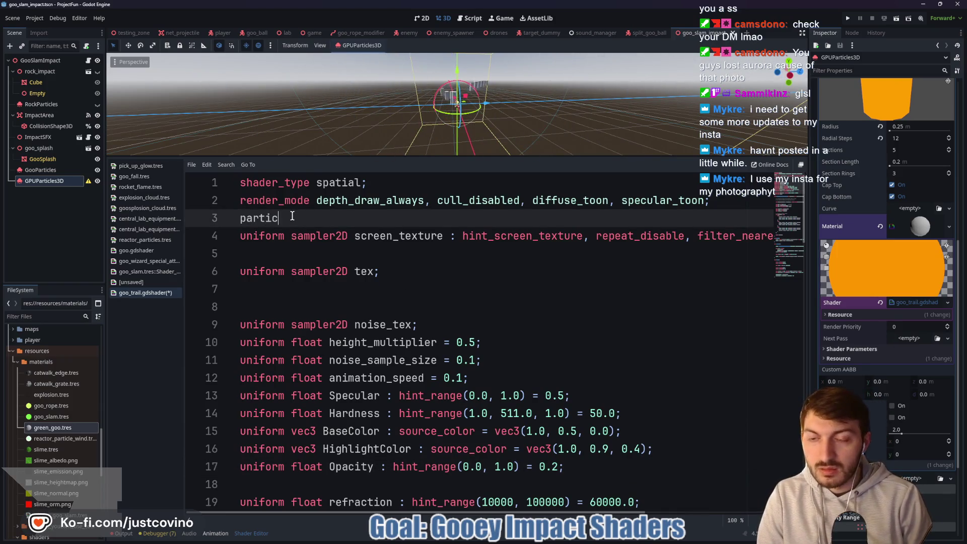
pyautogui.press('BackSpace')
pyautogui.press('BackSpace')
pyautogui.press('BackSpace')
pyautogui.write('tru')
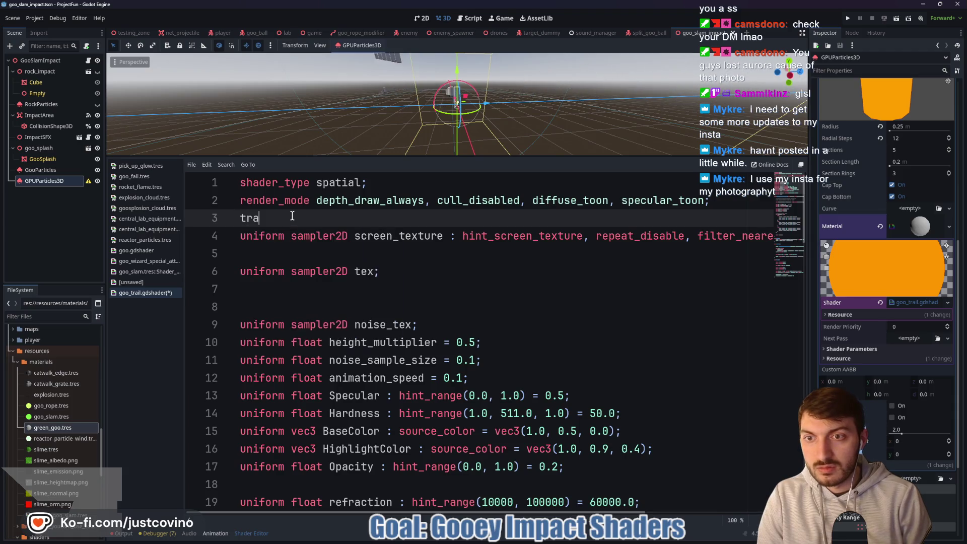
pyautogui.press('BackSpace')
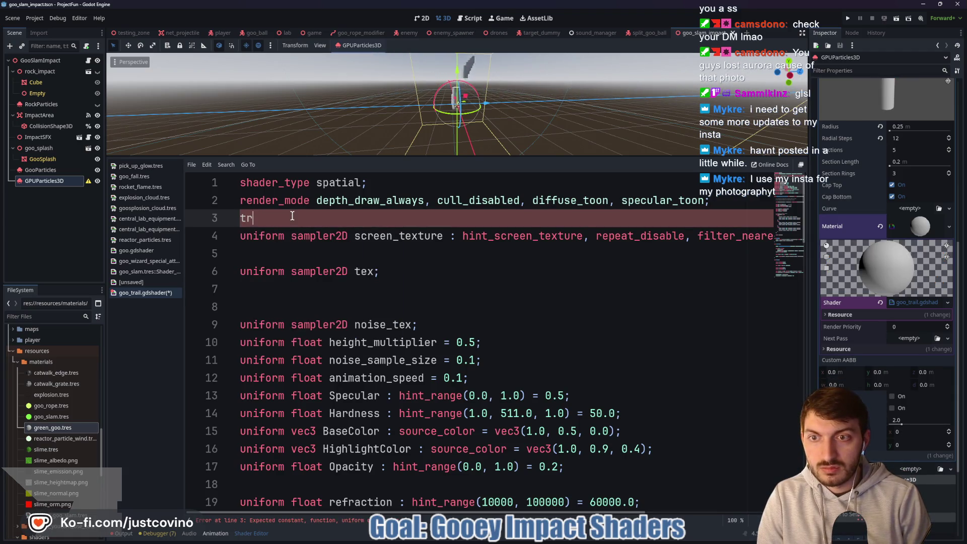
pyautogui.press('BackSpace')
pyautogui.press('BackSpace')
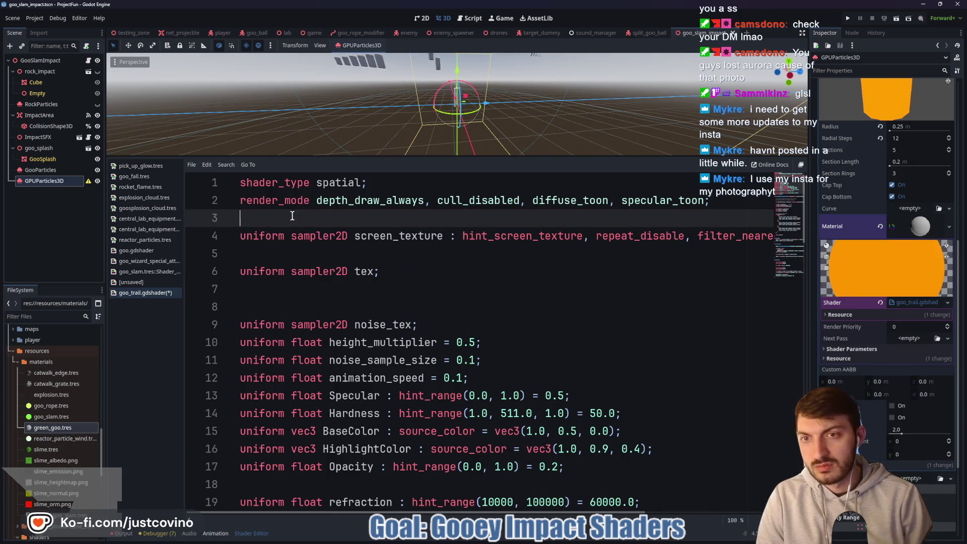
# Change shader_type to particles and comment out the render_mode line.
pyautogui.click(354, 182)
pyautogui.press('BackSpace')
pyautogui.press('BackSpace')
pyautogui.press('BackSpace')
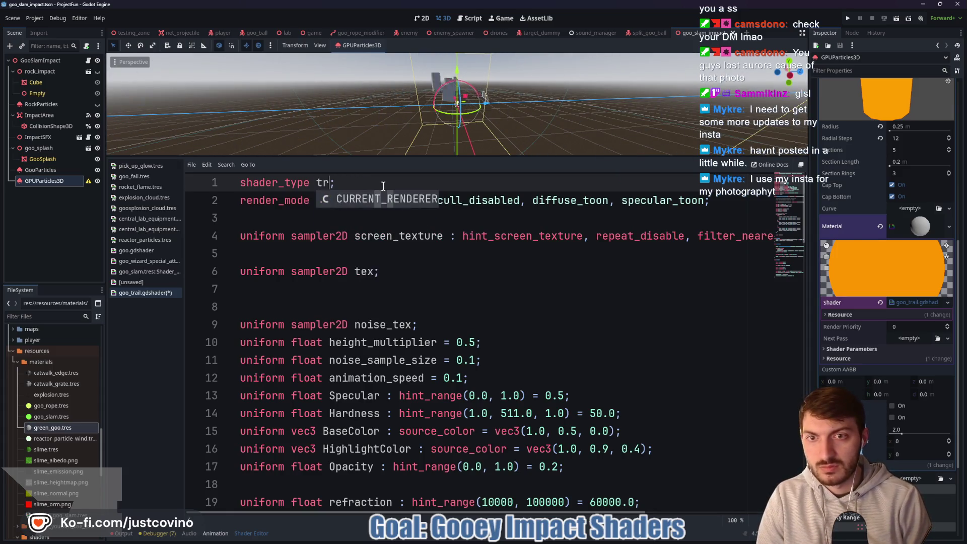
pyautogui.press('BackSpace')
pyautogui.press('BackSpace')
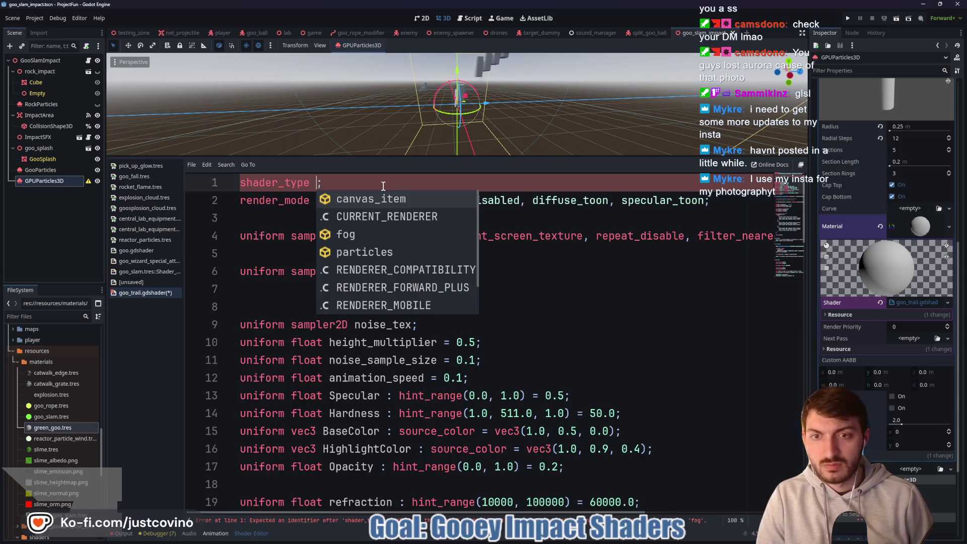
pyautogui.press('Down')
pyautogui.press('Down')
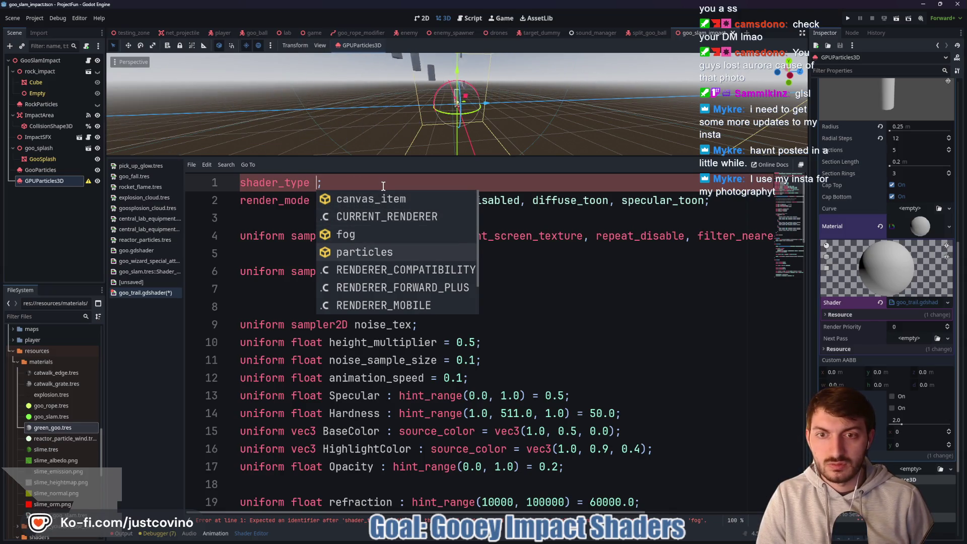
pyautogui.press('Return')
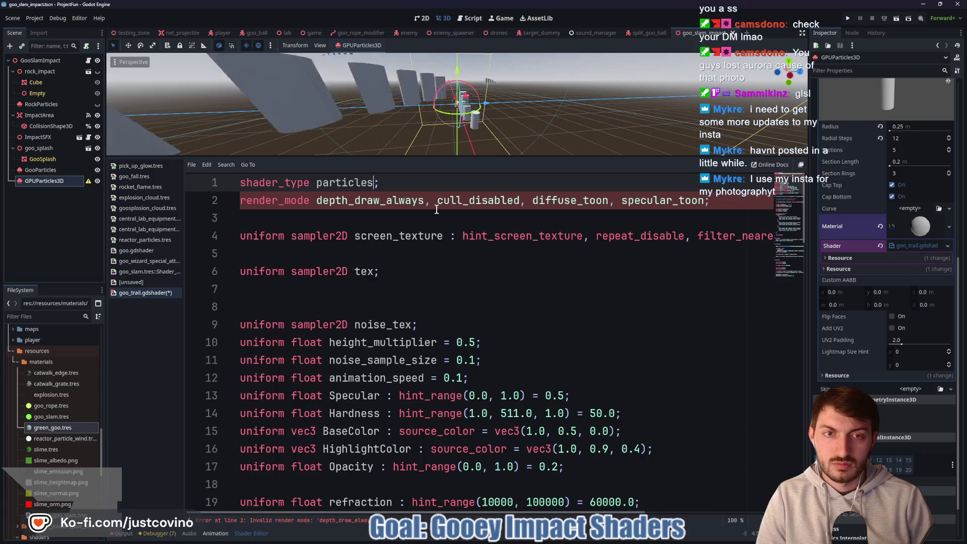
pyautogui.click(241, 201)
pyautogui.write('//')
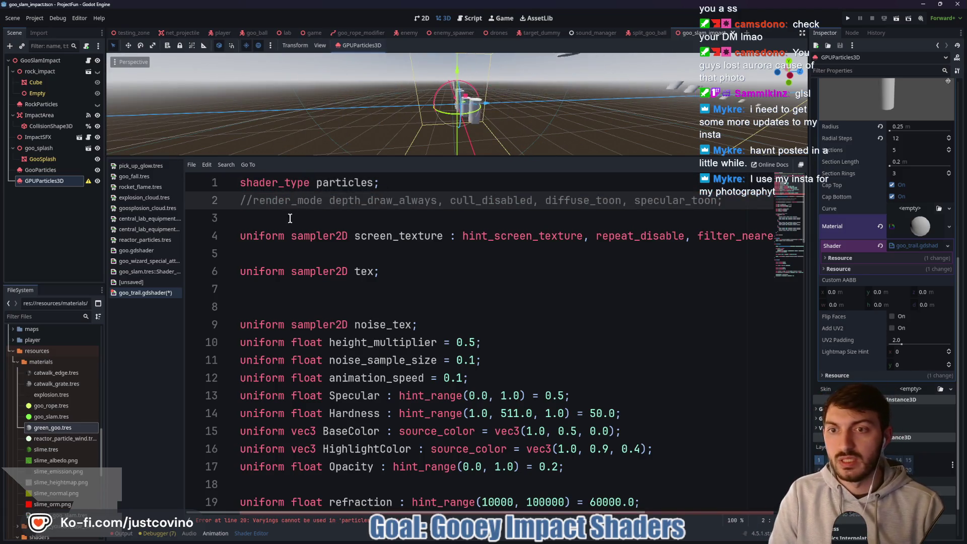
pyautogui.click(291, 216)
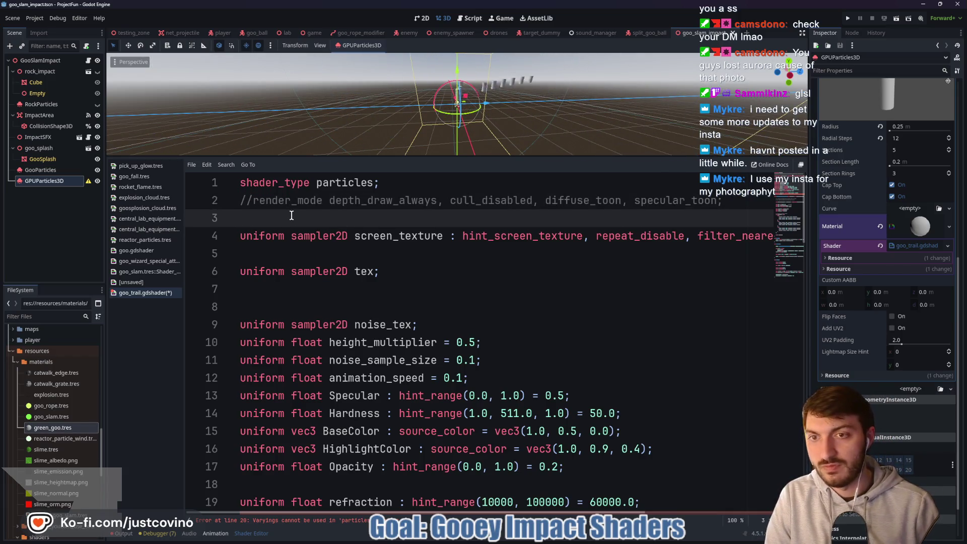
# Restore shader_type spatial with the render_mode line active, and save goo_trail.gdshader.
pyautogui.click(253, 200)
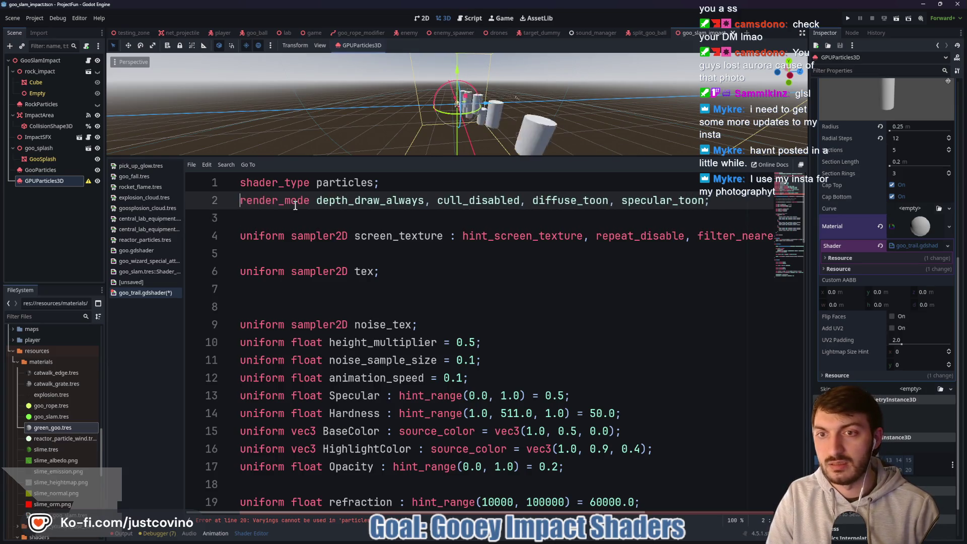
pyautogui.moveTo(373, 182); pyautogui.dragTo(342, 182)
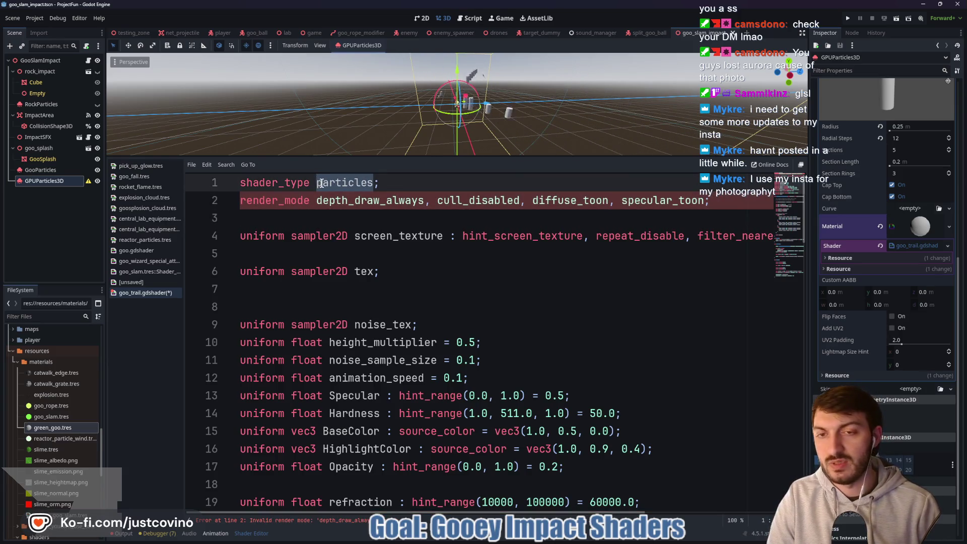
pyautogui.press('BackSpace')
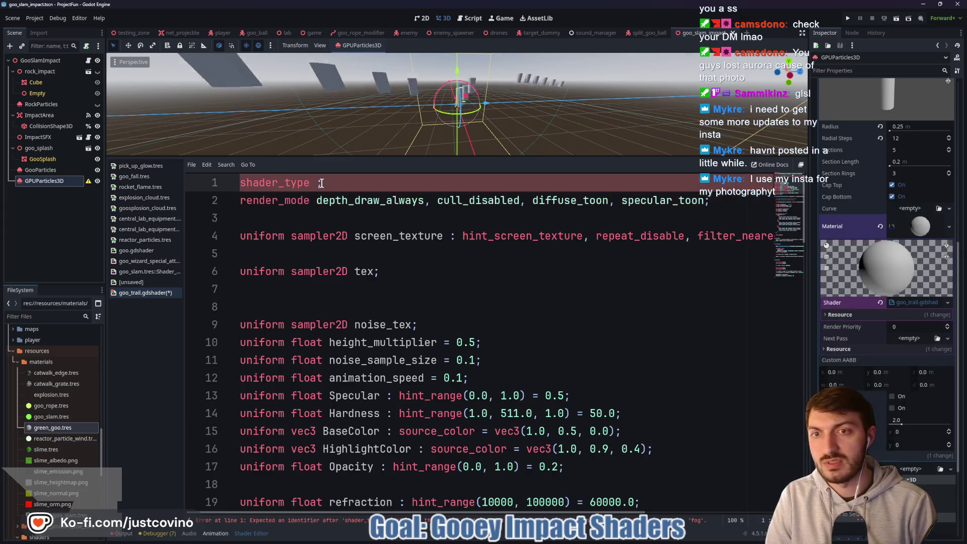
pyautogui.write('s')
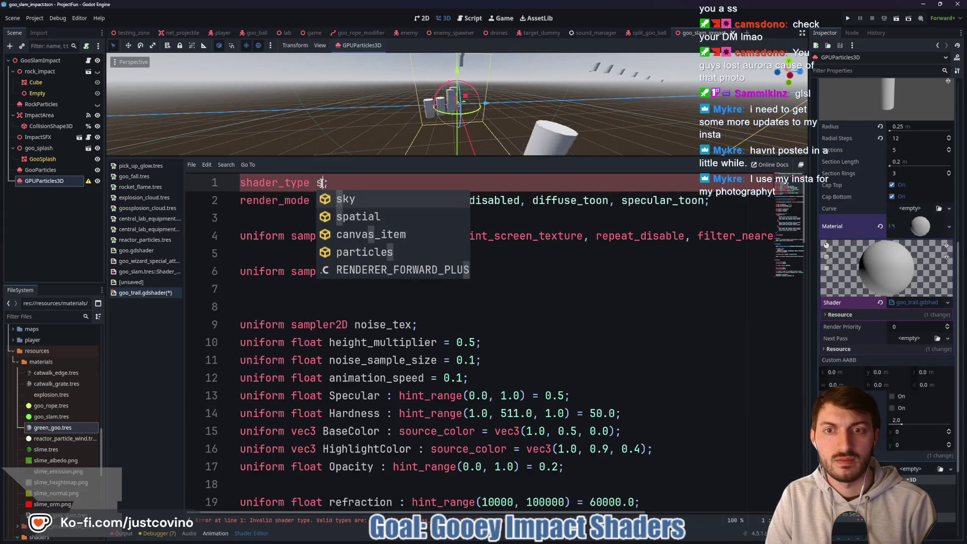
pyautogui.press('Down')
pyautogui.press('Return')
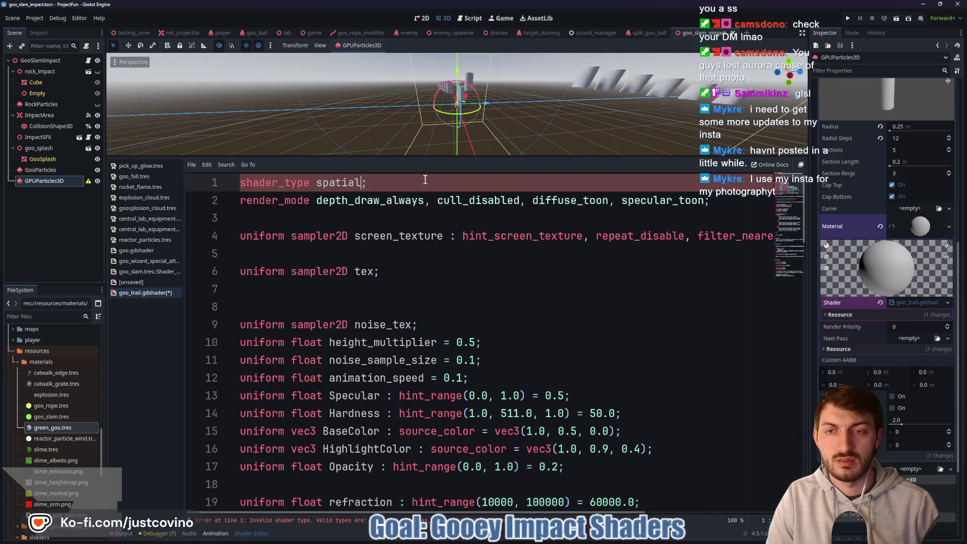
pyautogui.click(425, 180)
pyautogui.hotkey('ctrl', 's')
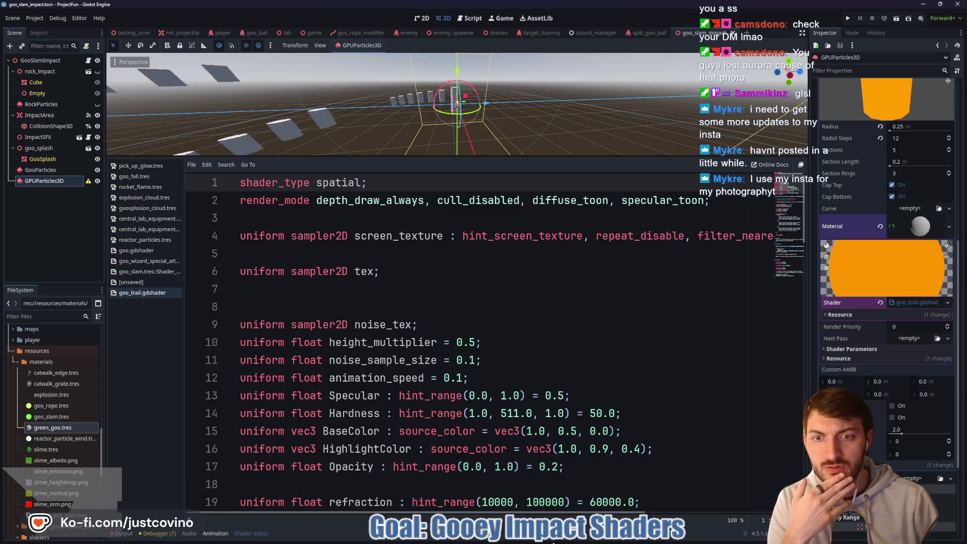
pyautogui.moveTo(544, 540)
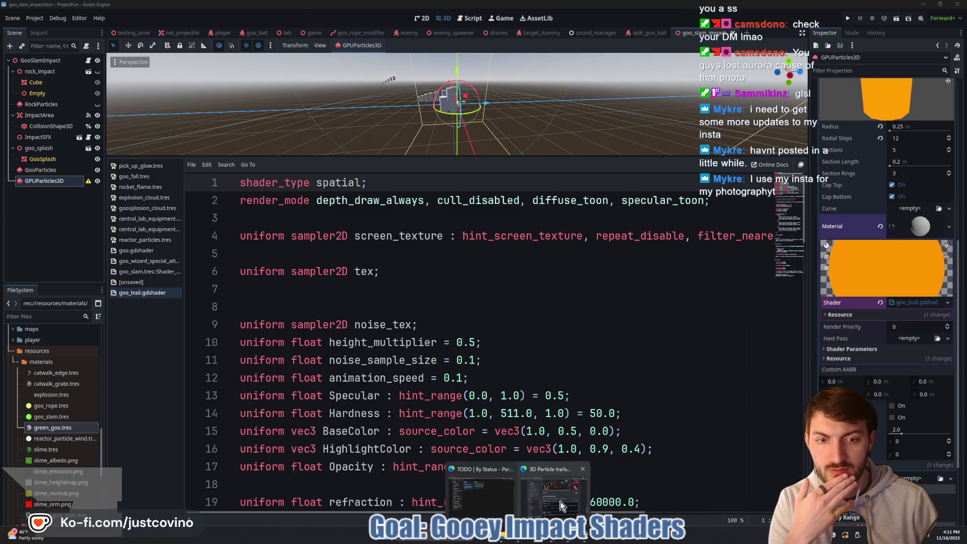
# Bring the 3D Particle trails docs page back up and scroll back to its top.
pyautogui.click(561, 506)
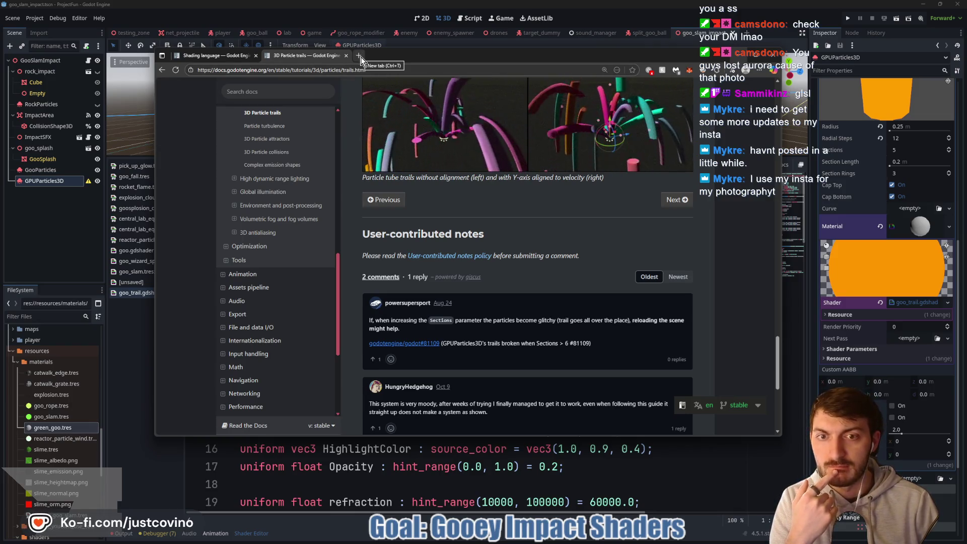
pyautogui.scroll(3, 476, 216)
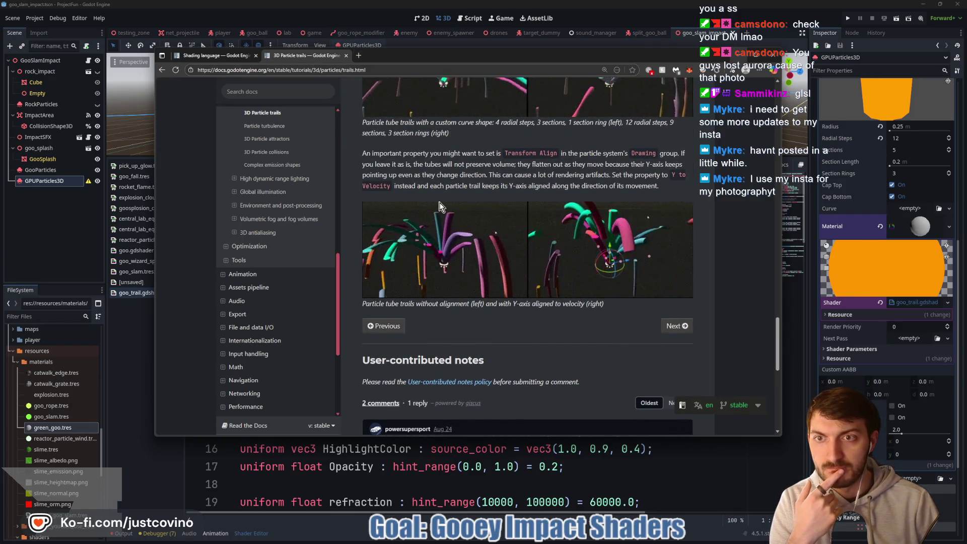
pyautogui.scroll(1, 440, 206)
pyautogui.scroll(2, 454, 213)
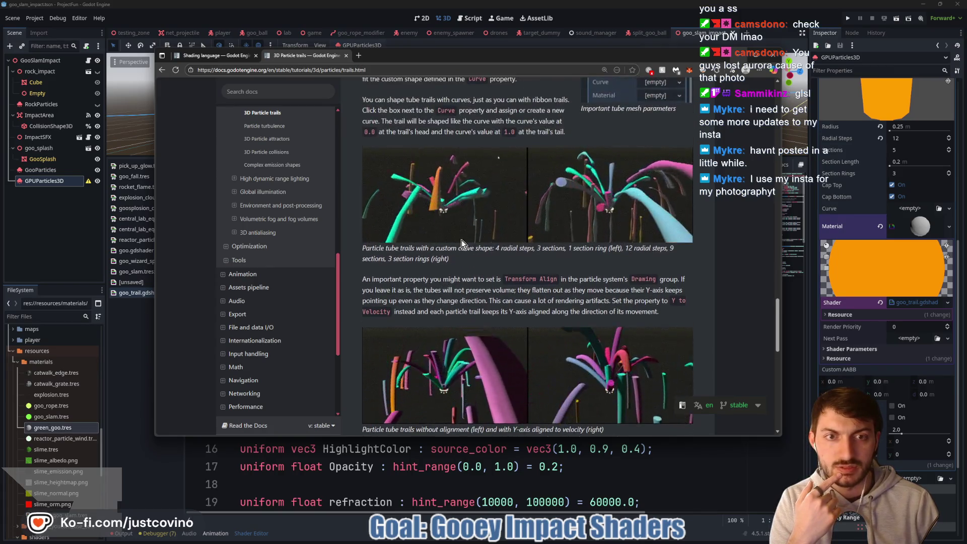
pyautogui.scroll(3, 462, 244)
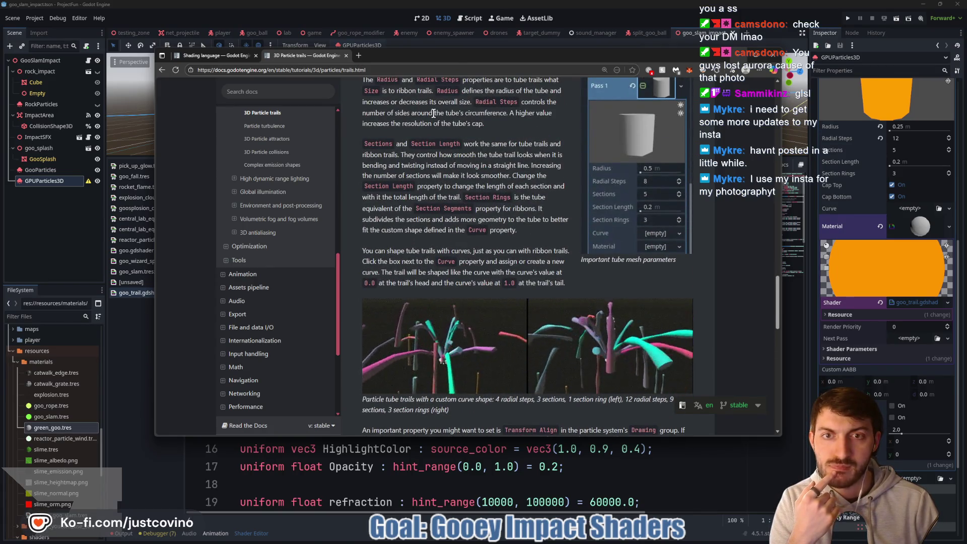
# Google 'godot shaders how to enable particle trails' in a new tab and scroll the results.
pyautogui.click(362, 56)
pyautogui.write('godot shaders how to ')
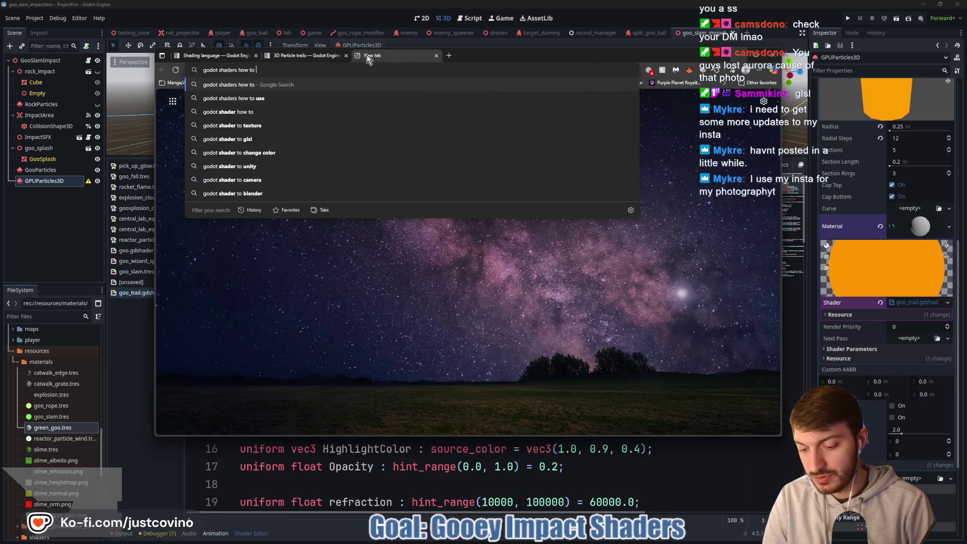
pyautogui.write('enable particle')
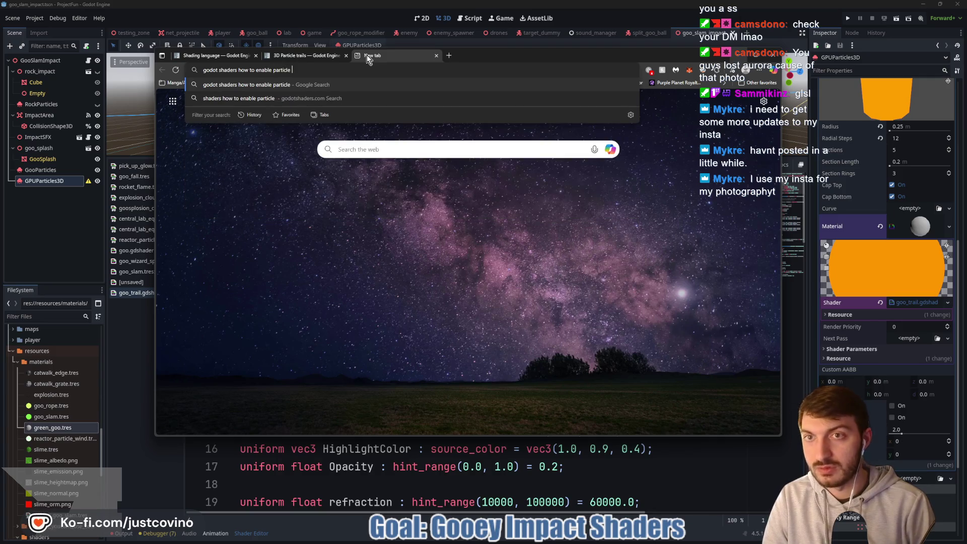
pyautogui.write(' trails')
pyautogui.press('Return')
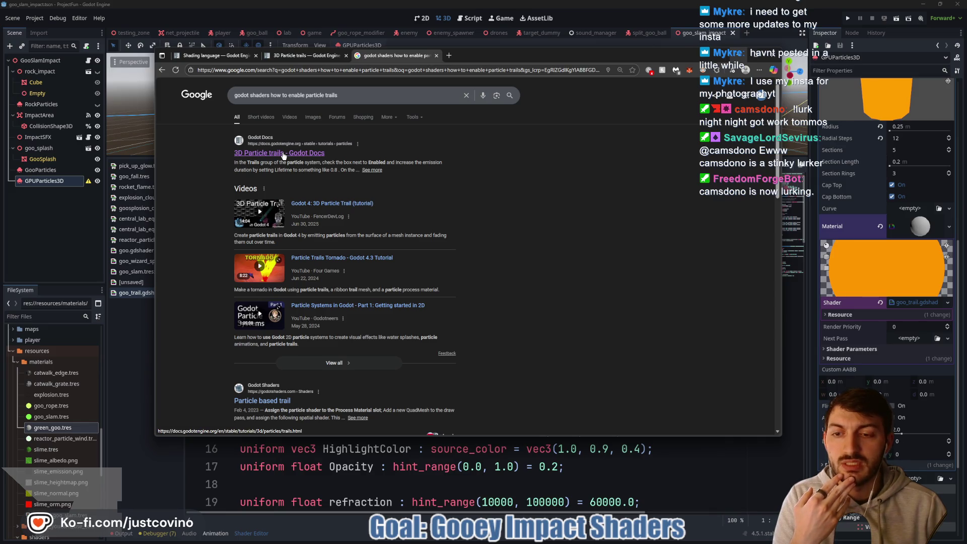
pyautogui.scroll(-3, 283, 153)
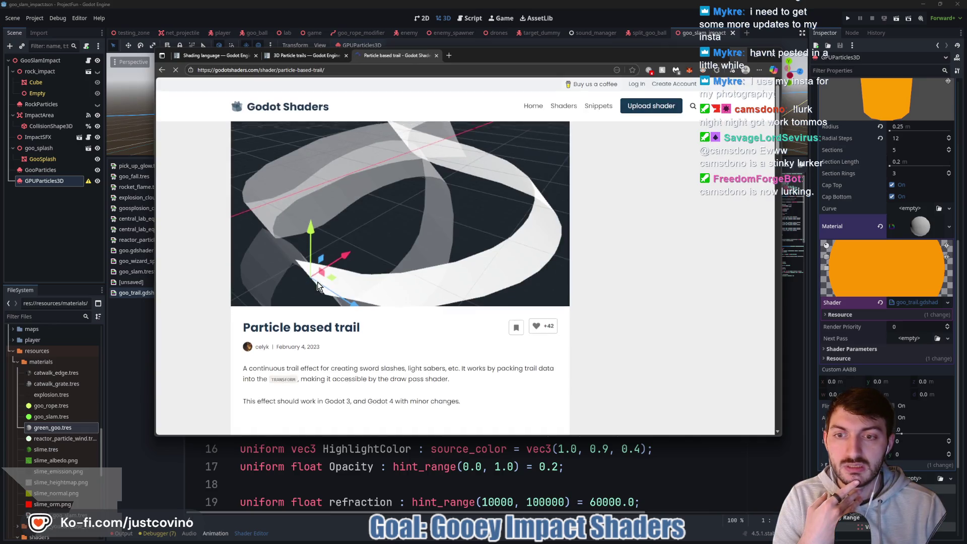
# Scroll through the Particle based trail SET UP steps and shader code, then go back to Godot.
pyautogui.scroll(-5, 370, 277)
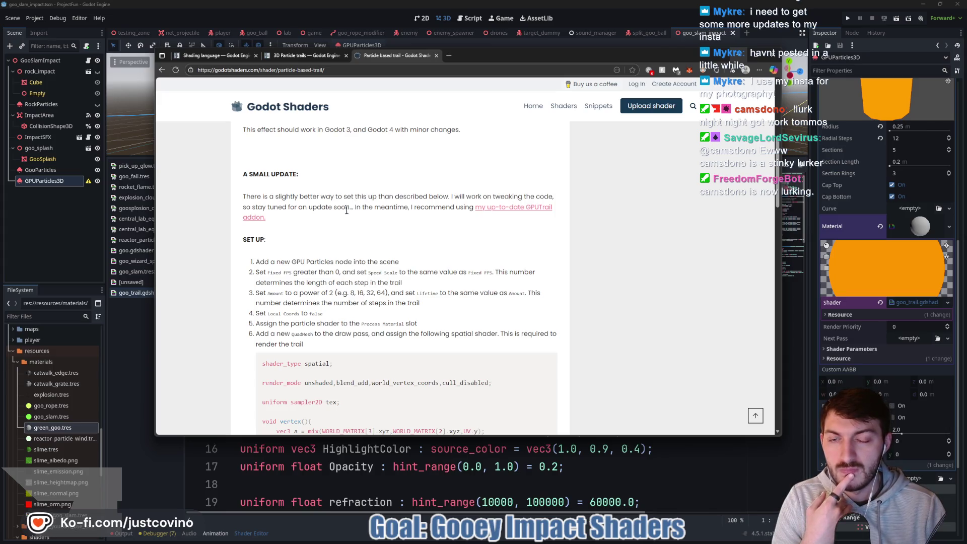
pyautogui.scroll(-1, 346, 211)
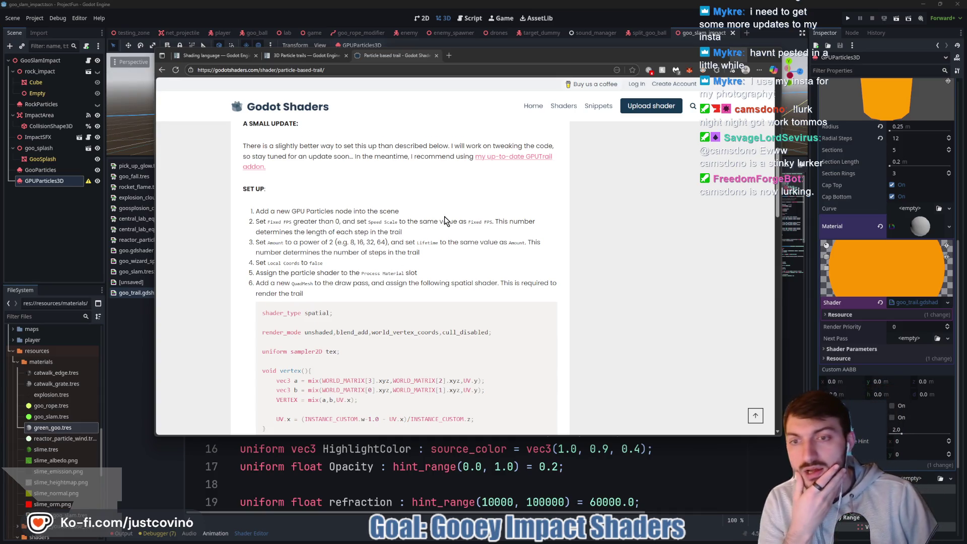
pyautogui.scroll(-10, 446, 219)
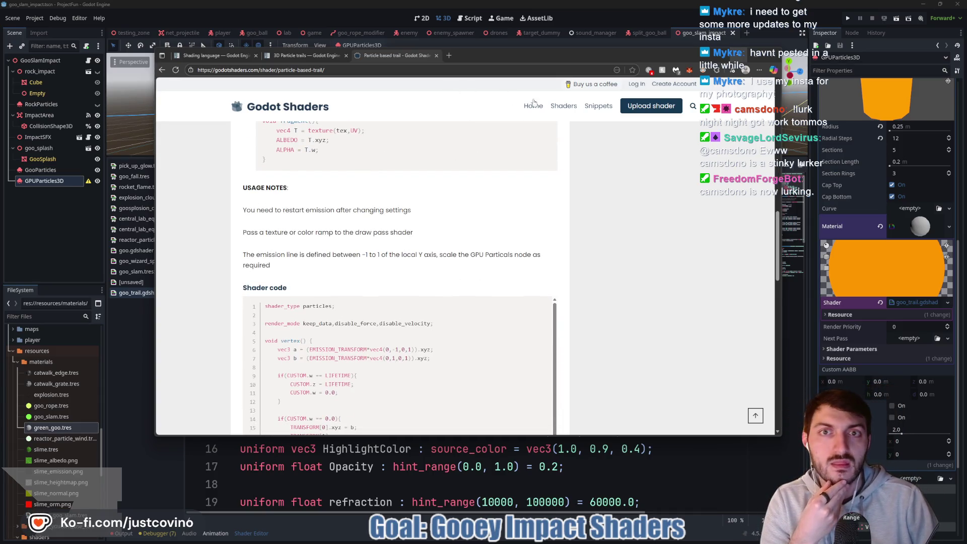
pyautogui.click(687, 470)
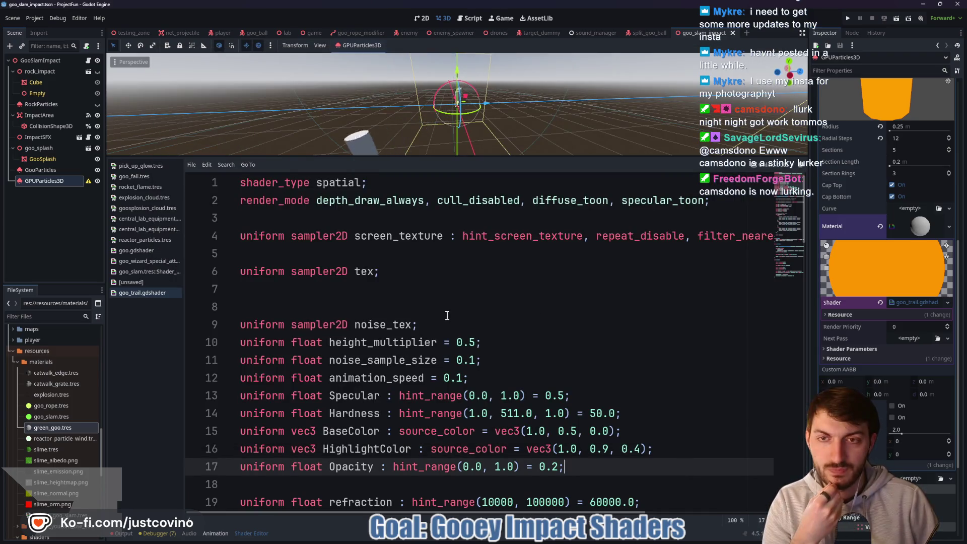
pyautogui.click(922, 227)
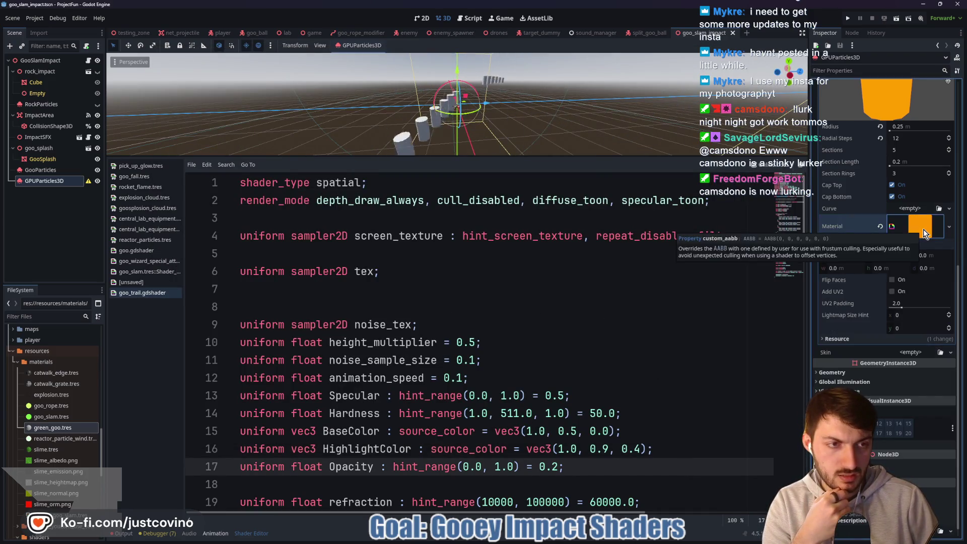
pyautogui.click(921, 228)
pyautogui.scroll(5, 921, 252)
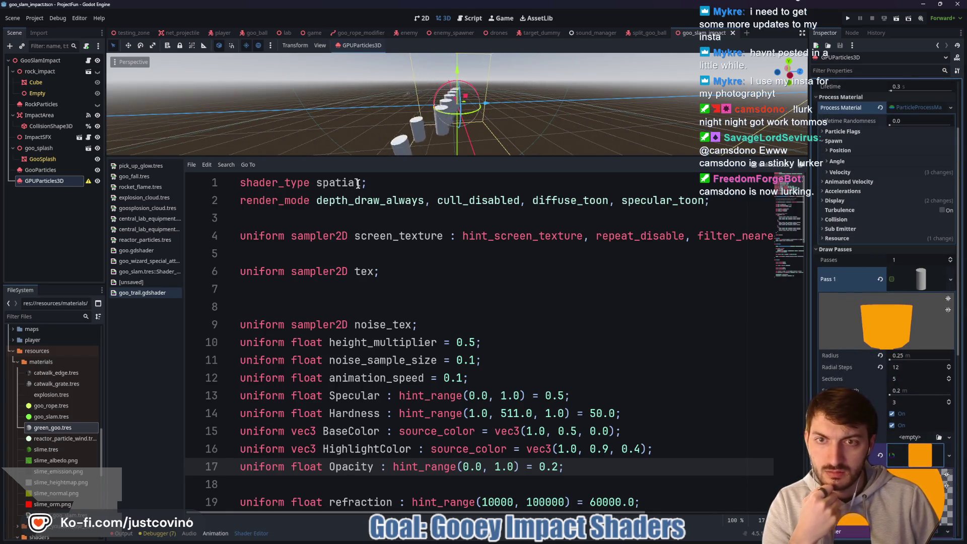
pyautogui.moveTo(358, 183); pyautogui.dragTo(336, 182)
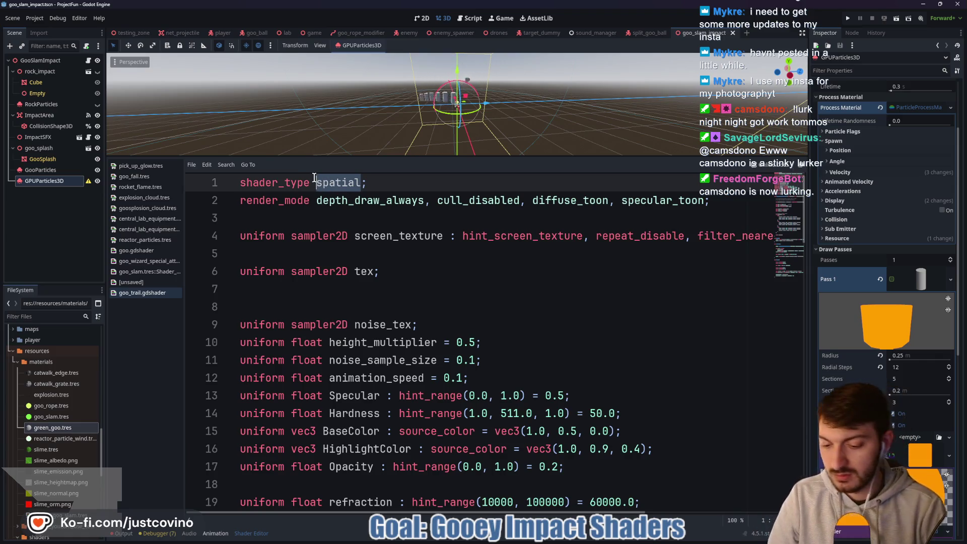
pyautogui.press('Return')
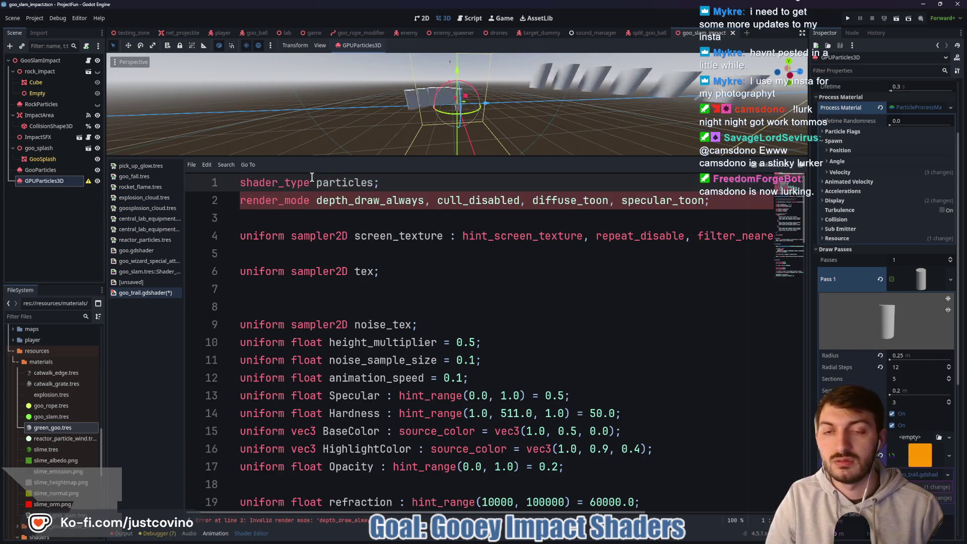
pyautogui.click(235, 202)
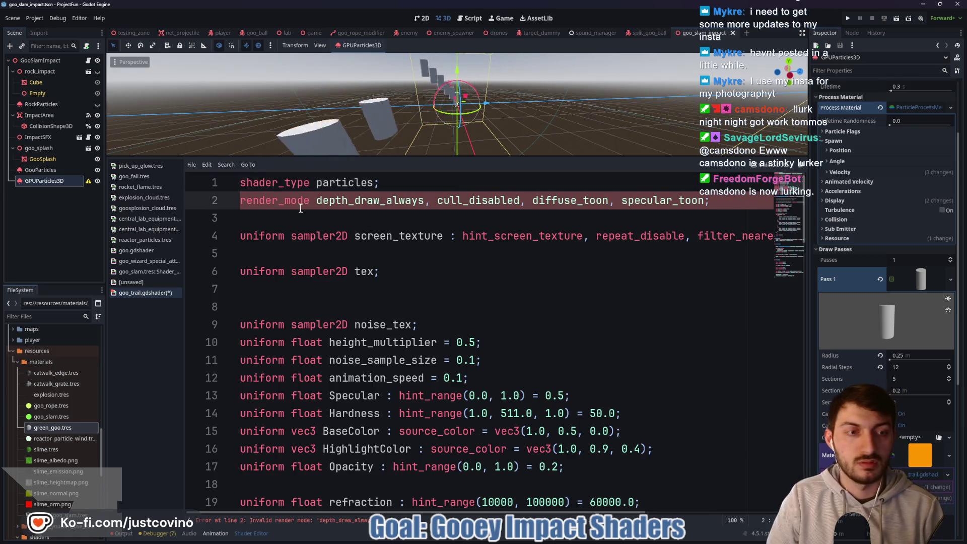
pyautogui.moveTo(375, 182); pyautogui.dragTo(321, 180)
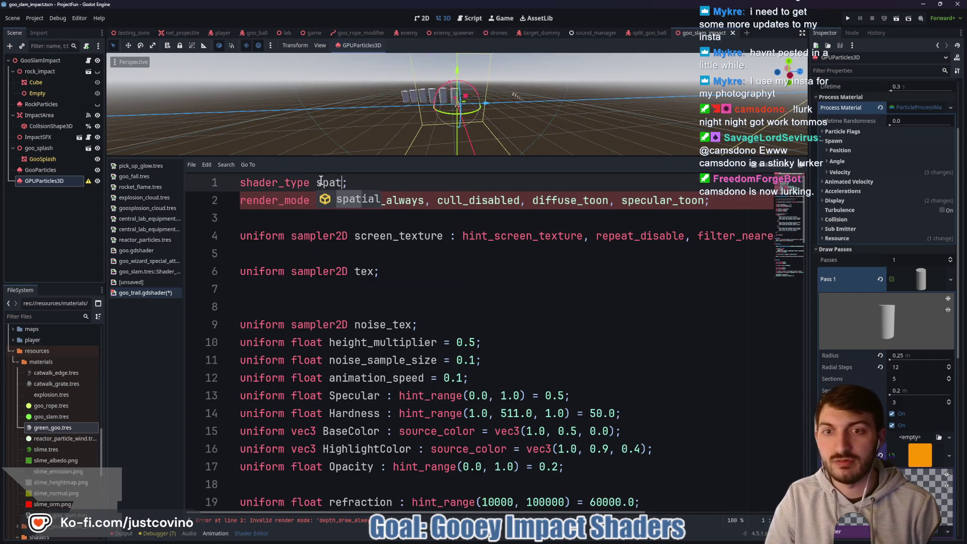
pyautogui.hotkey('ctrl', 's')
pyautogui.click(467, 220)
pyautogui.scroll(-1, 559, 253)
pyautogui.scroll(1, 561, 260)
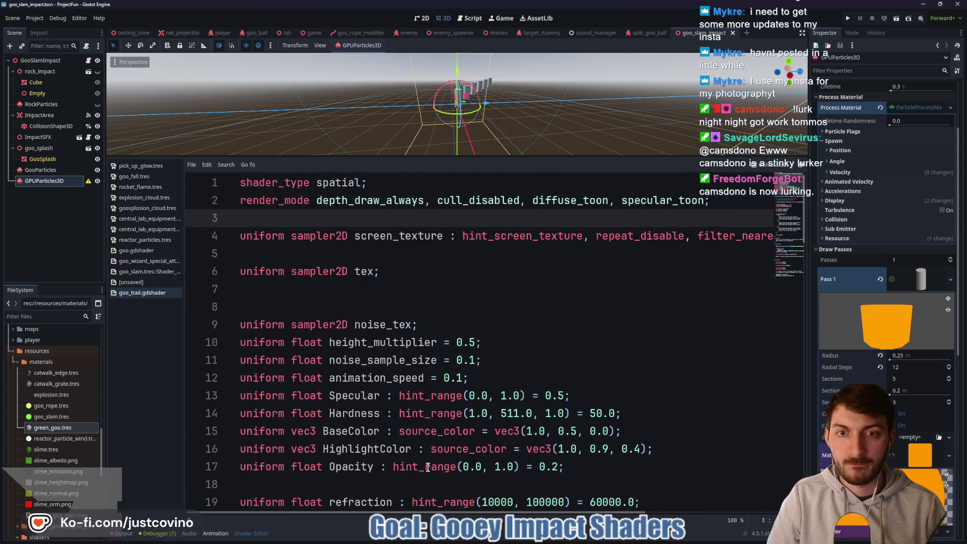
pyautogui.scroll(-5, 302, 296)
pyautogui.scroll(5, 504, 247)
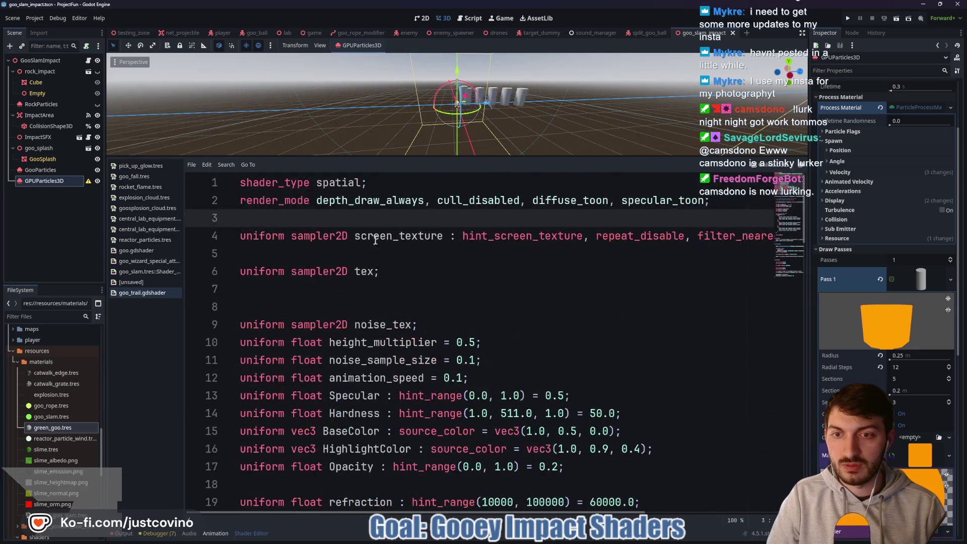
pyautogui.click(705, 201)
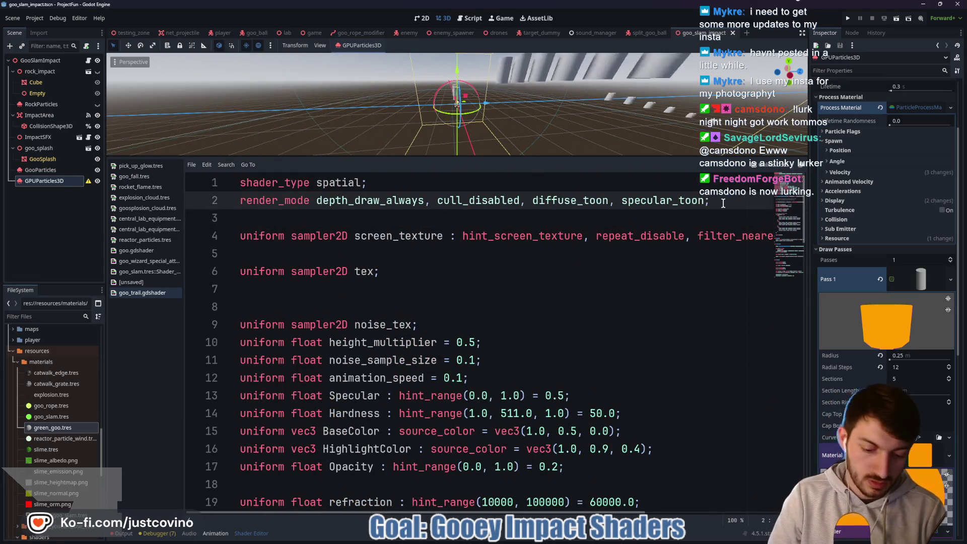
# Append particle_trails to the goo_trail shader's render_mode and save the shader.
pyautogui.write(', tr')
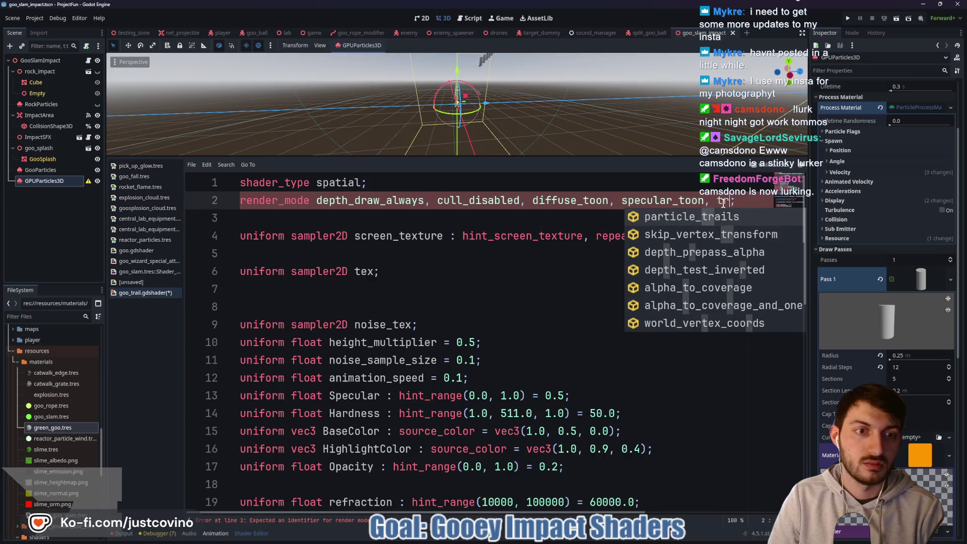
pyautogui.press('Return')
pyautogui.hotkey('ctrl', 's')
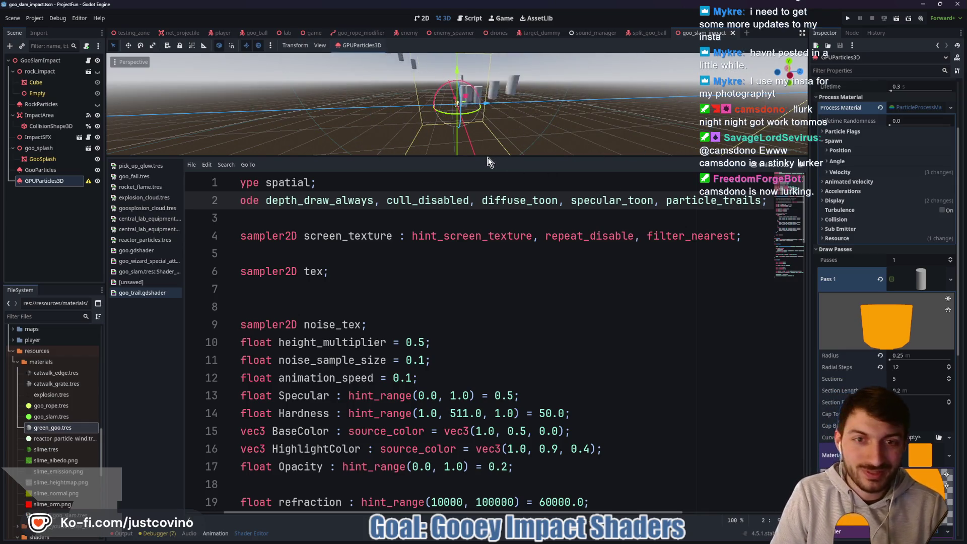
# Clear the Material slot of the Pass 1 tube trail mesh.
pyautogui.moveTo(483, 156); pyautogui.dragTo(482, 399)
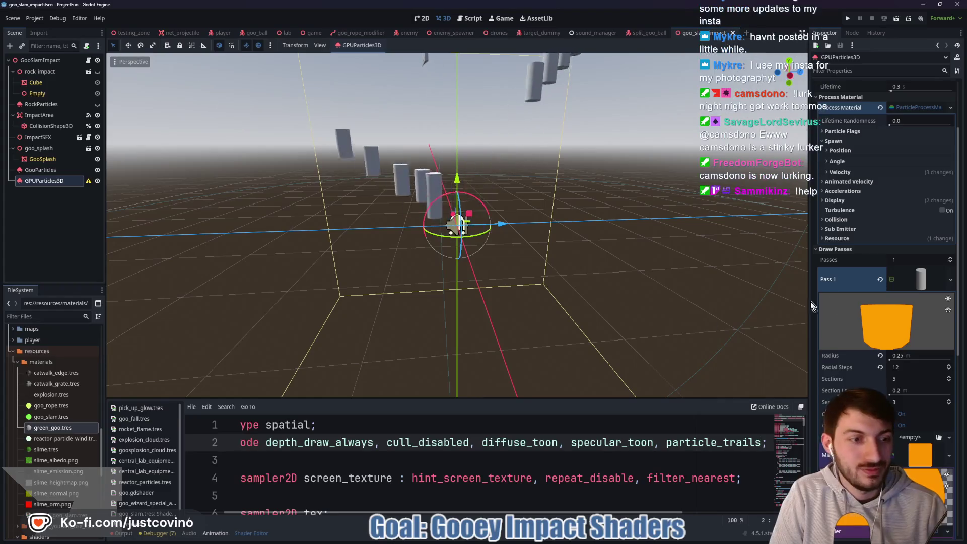
pyautogui.scroll(-3, 897, 306)
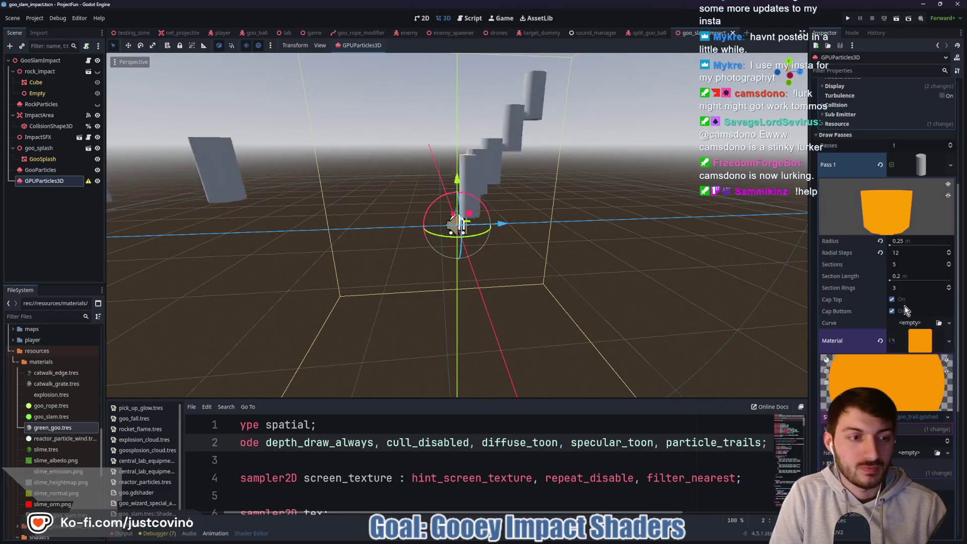
pyautogui.click(917, 344)
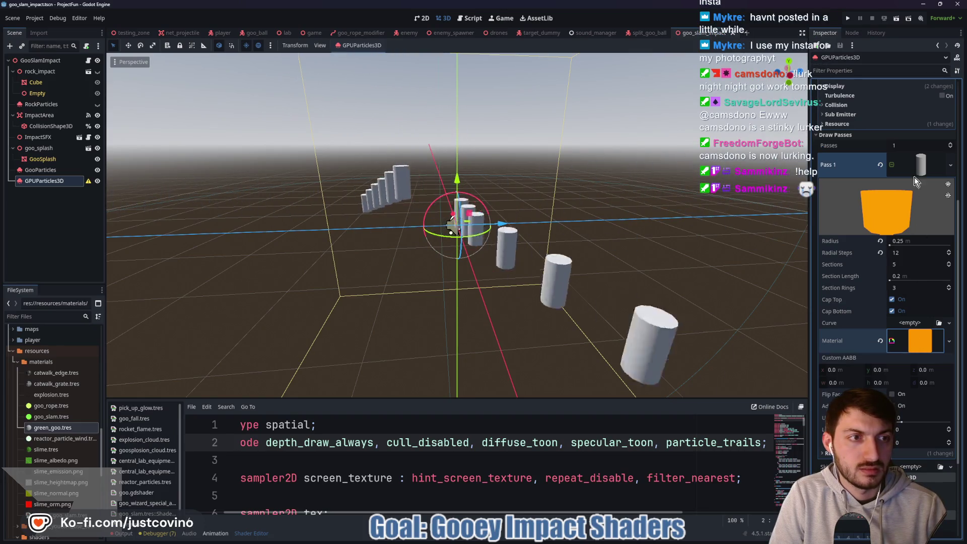
pyautogui.click(919, 162)
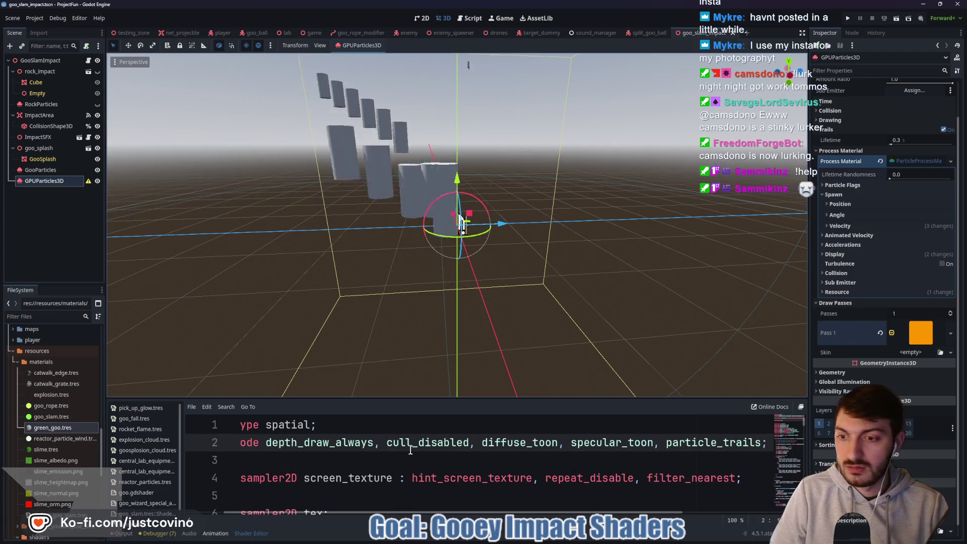
pyautogui.moveTo(390, 398); pyautogui.dragTo(390, 144)
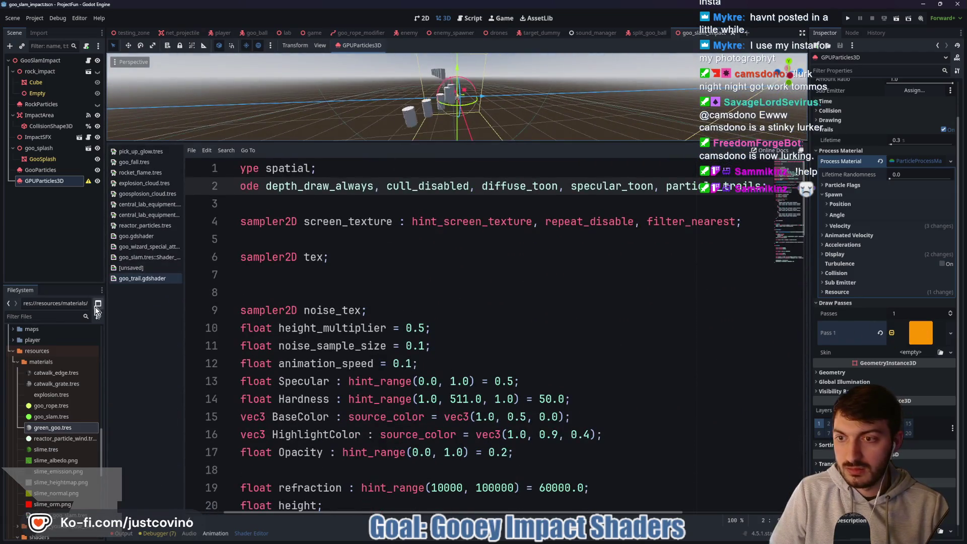
pyautogui.click(915, 334)
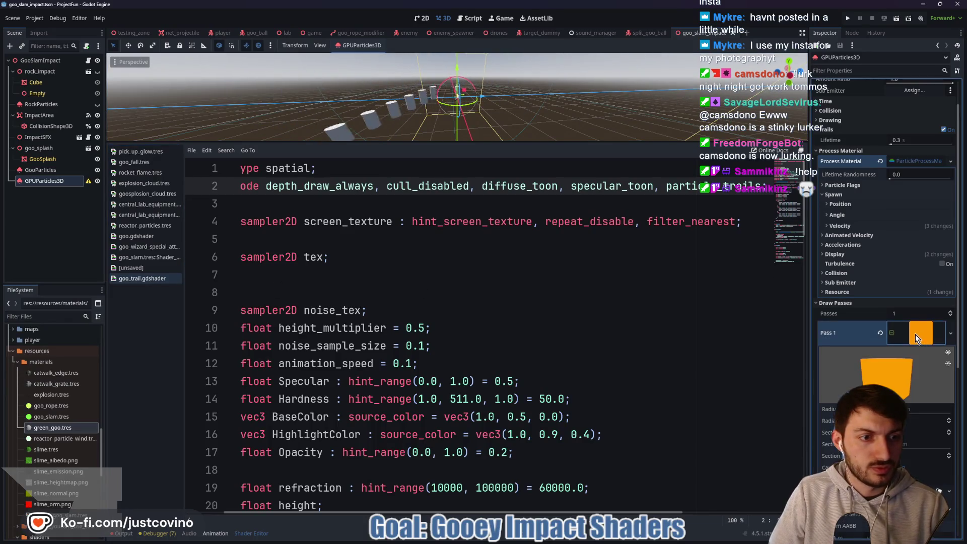
pyautogui.scroll(-3, 908, 350)
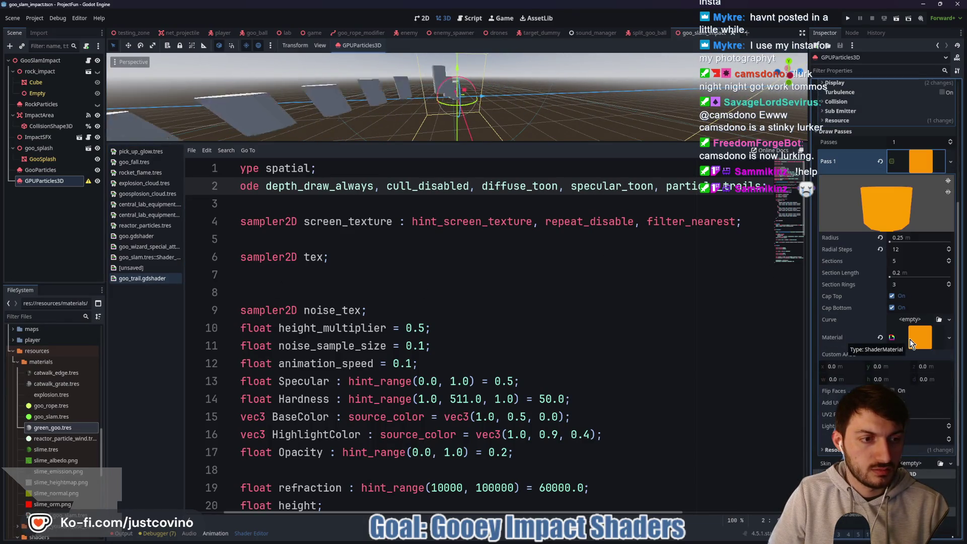
pyautogui.click(910, 340)
pyautogui.click(880, 337)
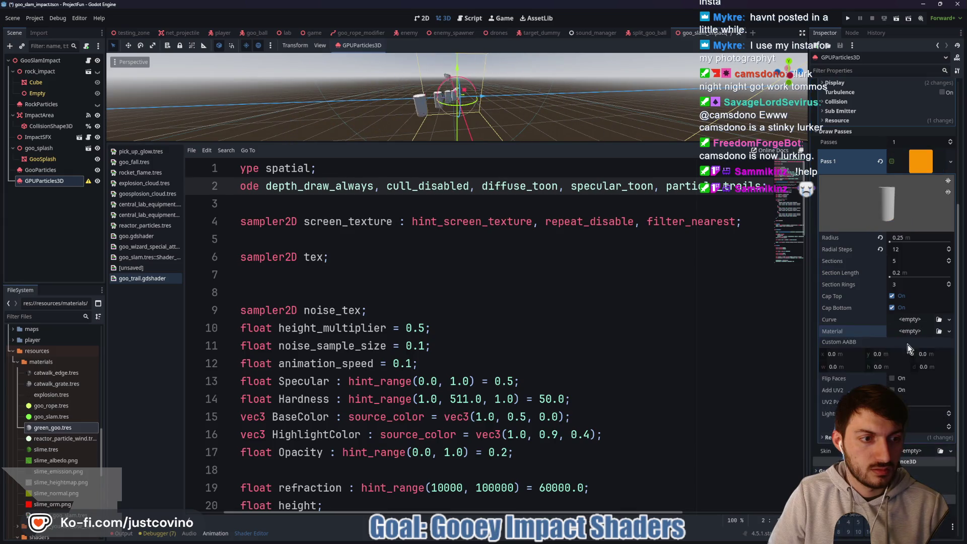
# Give the Pass 1 trail mesh a new ShaderMaterial.
pyautogui.click(910, 331)
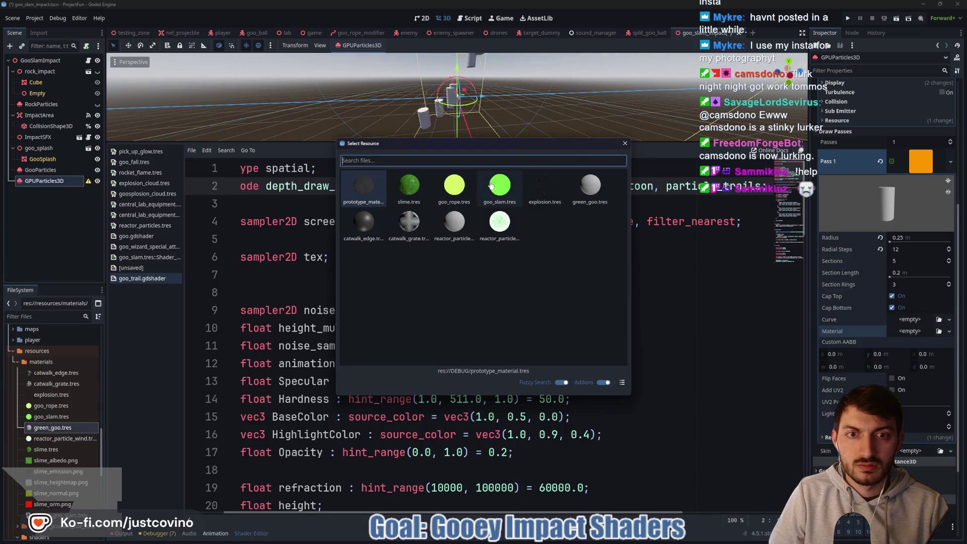
pyautogui.click(626, 142)
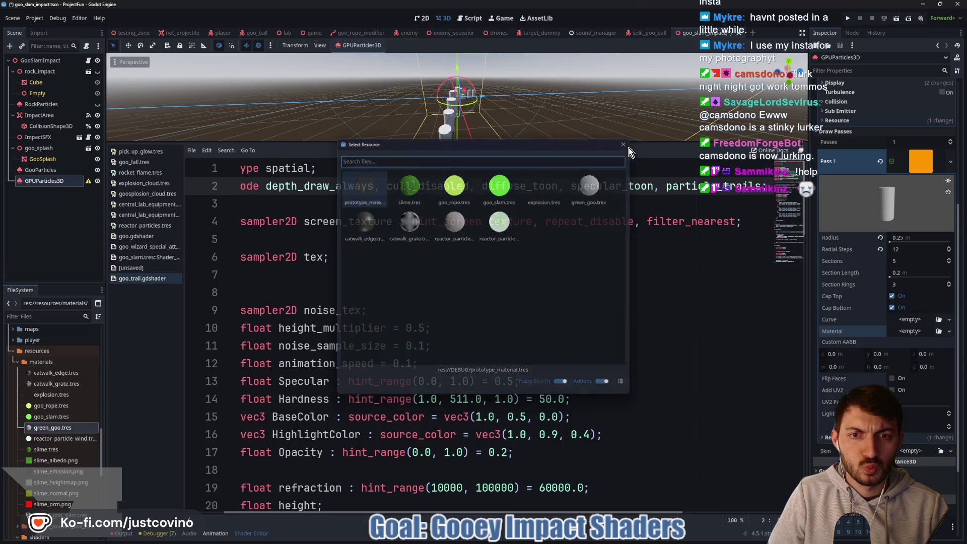
pyautogui.click(910, 332)
pyautogui.click(919, 374)
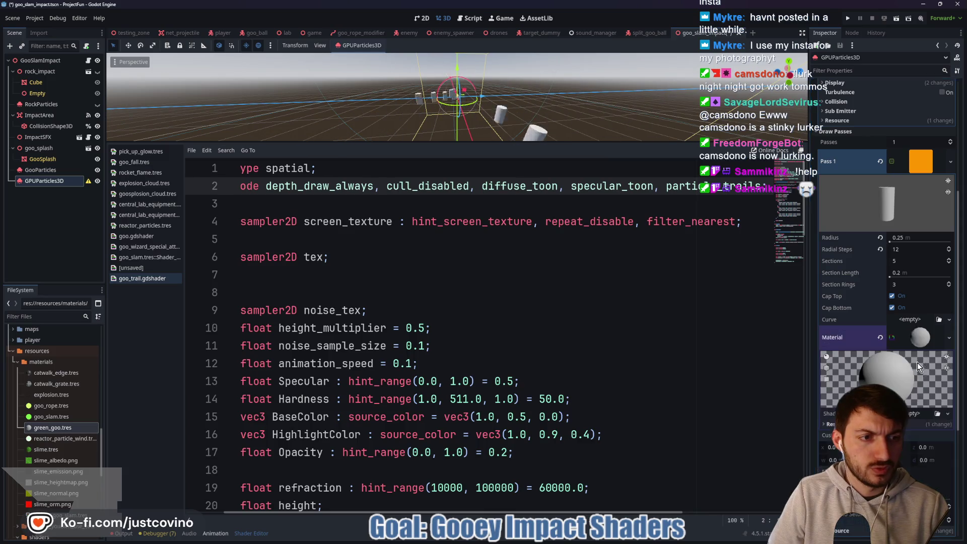
# Quick-load goo_trail.gdshader into the new material and show its shader parameters.
pyautogui.click(926, 434)
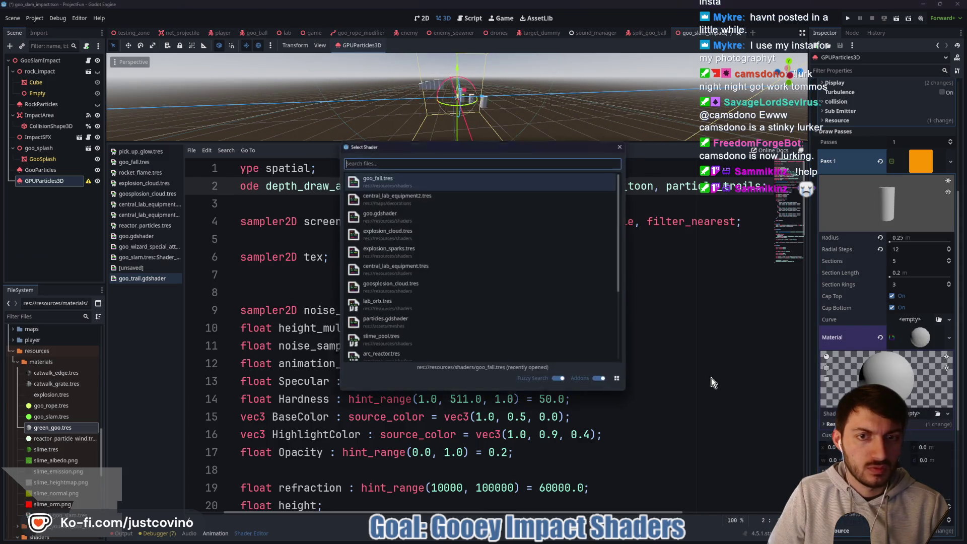
pyautogui.write('trail')
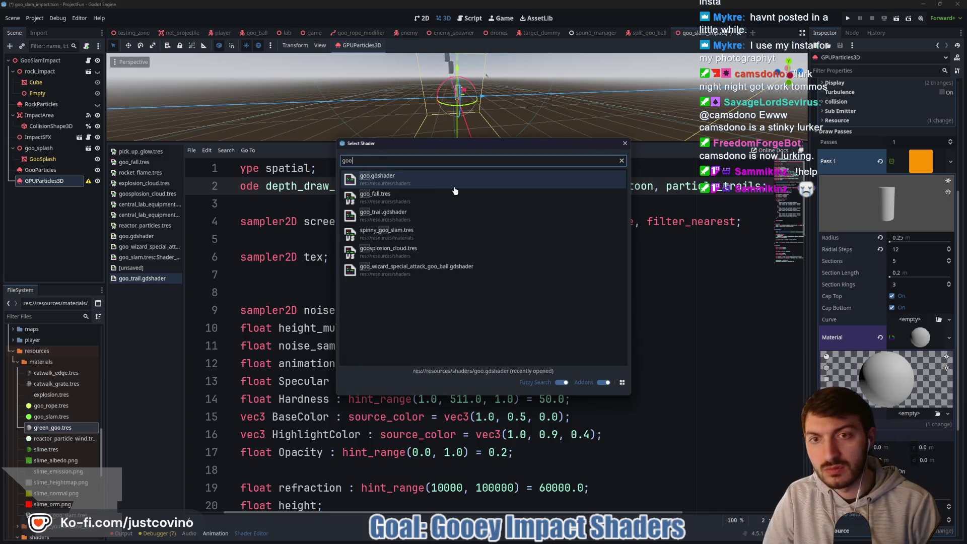
pyautogui.doubleClick(432, 216)
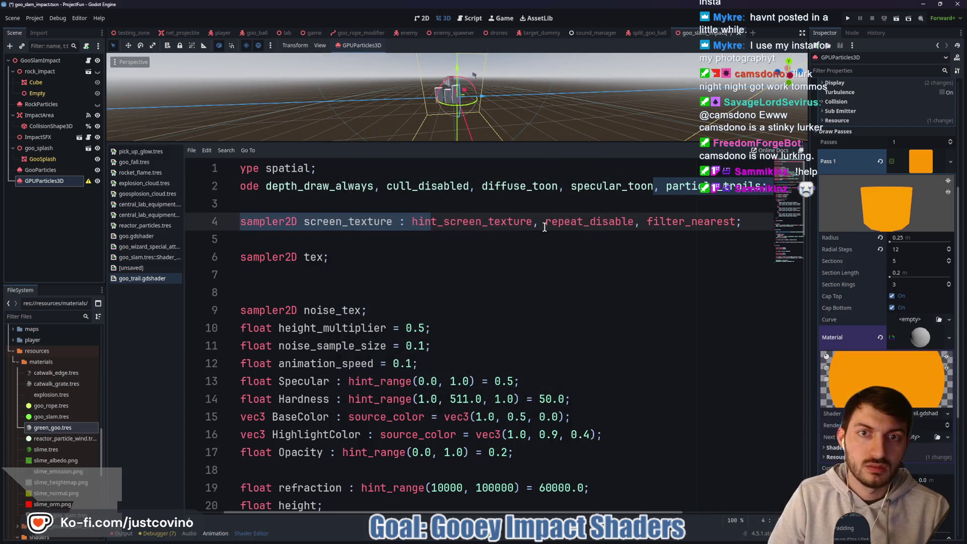
pyautogui.click(837, 447)
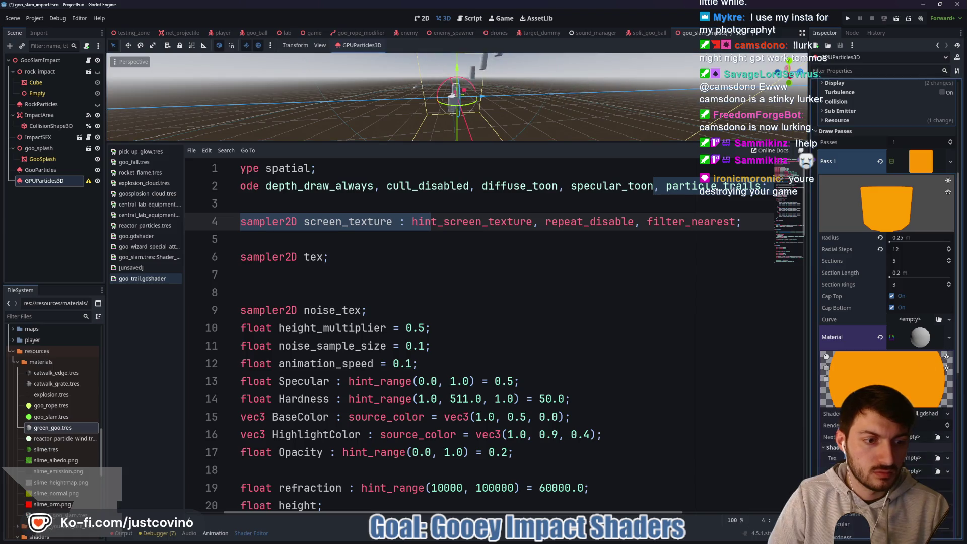
pyautogui.scroll(-5, 870, 283)
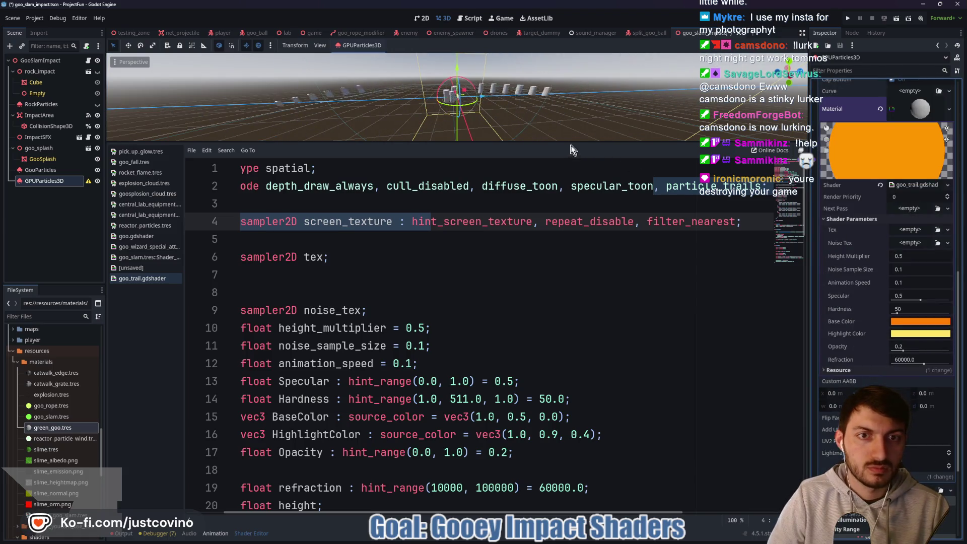
pyautogui.moveTo(573, 146); pyautogui.dragTo(579, 310)
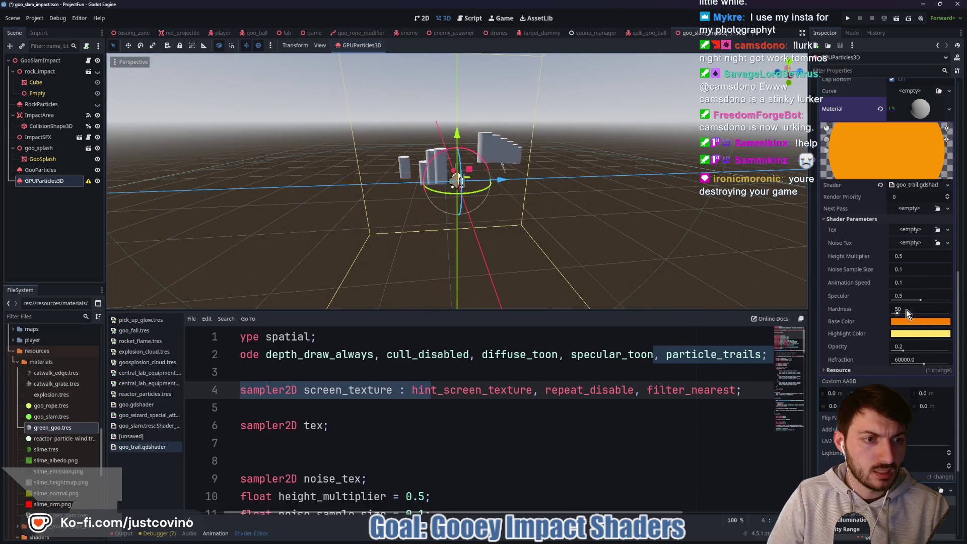
# Save the scene and read the GPUParticles3D trails configuration warning.
pyautogui.click(495, 417)
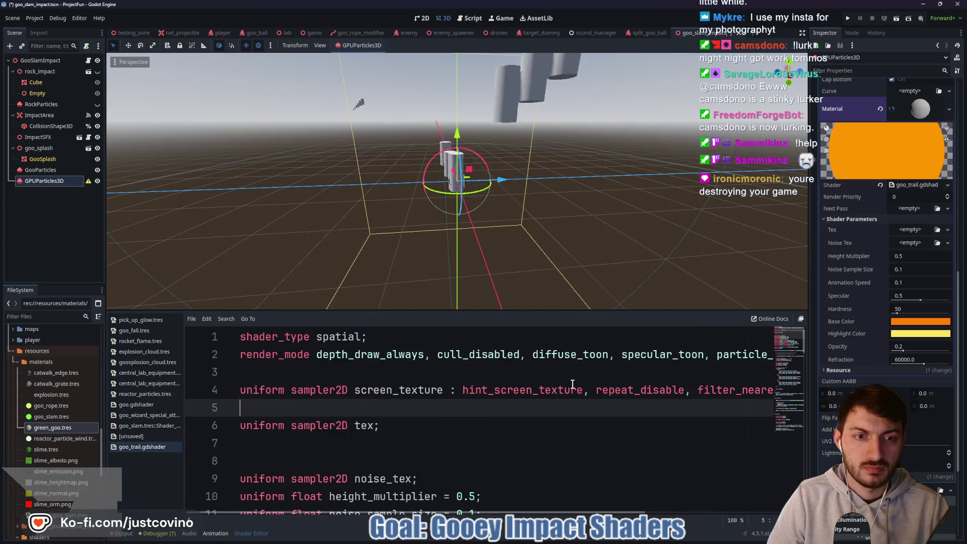
pyautogui.hotkey('ctrl', 's')
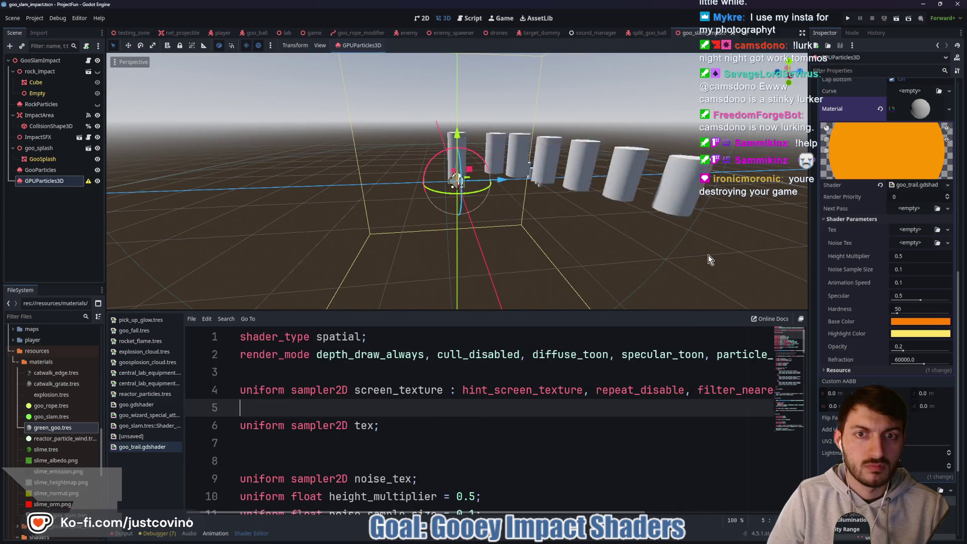
pyautogui.moveTo(89, 185)
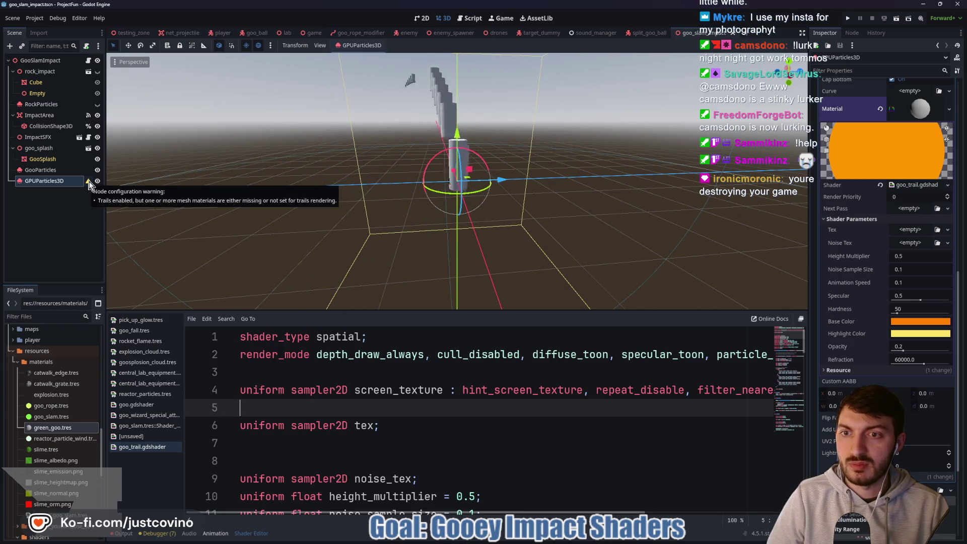
pyautogui.click(88, 183)
pyautogui.press('Return')
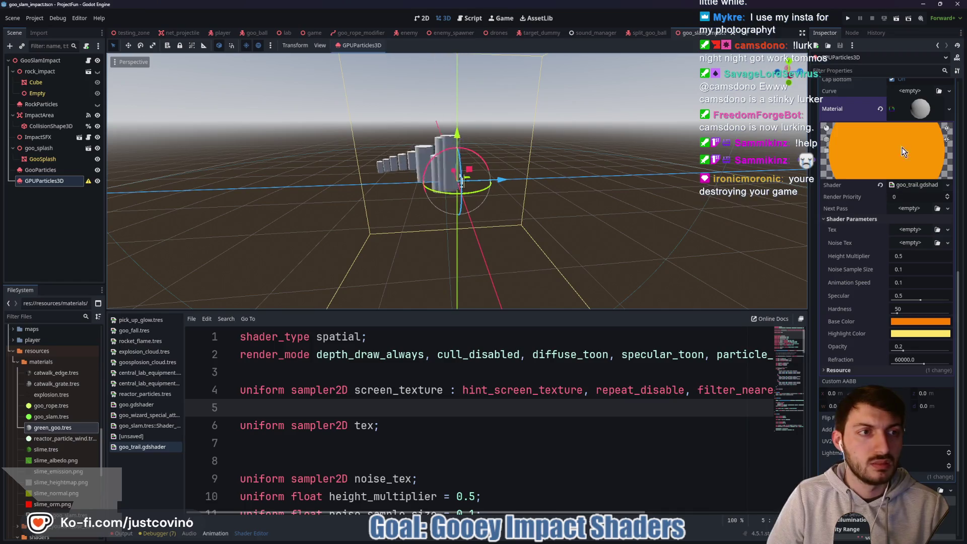
pyautogui.click(920, 109)
# Collapse the trail mesh settings and glance through the Scene menu without running anything.
pyautogui.scroll(5, 890, 268)
pyautogui.click(920, 164)
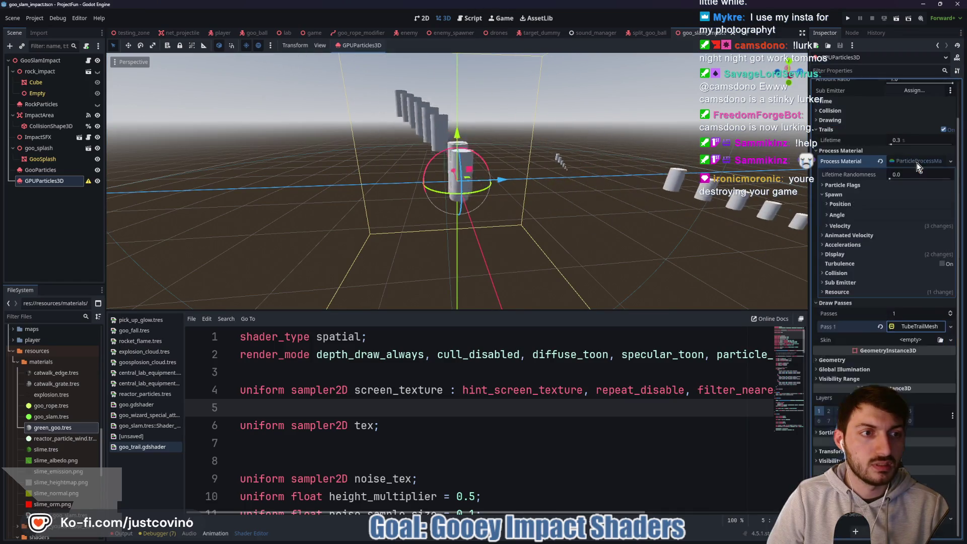
pyautogui.click(12, 19)
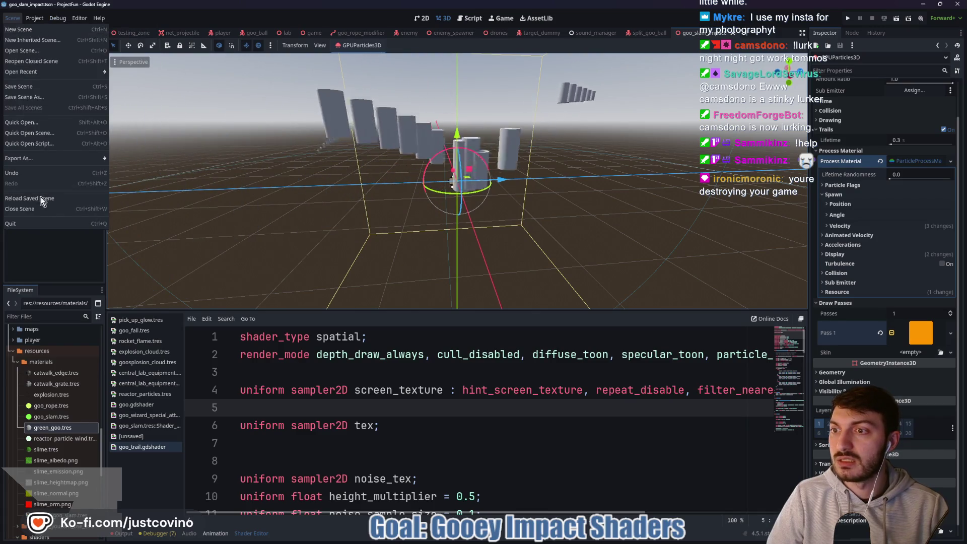
pyautogui.press('Escape')
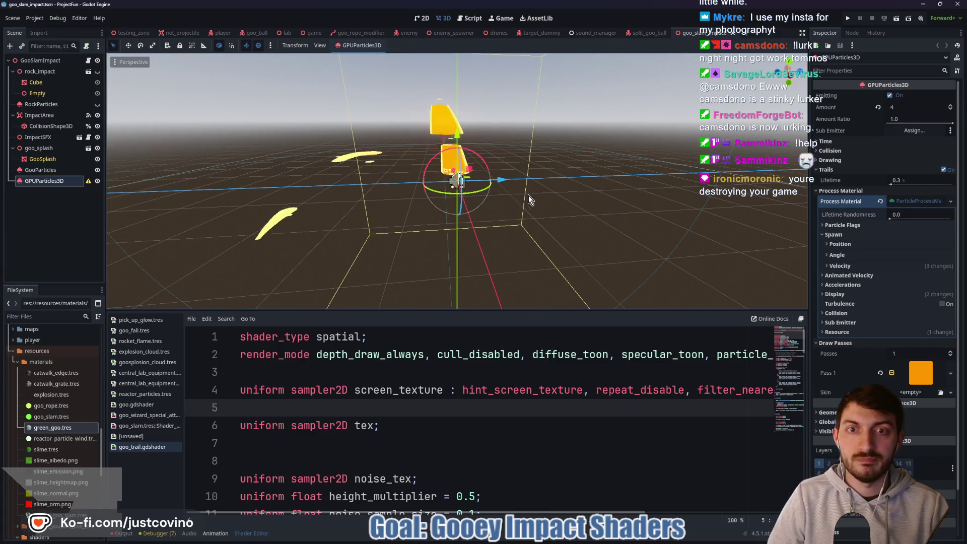
# Try a 0.41 m tube trail radius, restore 0.25 m, then select GooParticles.
pyautogui.click(921, 373)
pyautogui.scroll(-4, 892, 293)
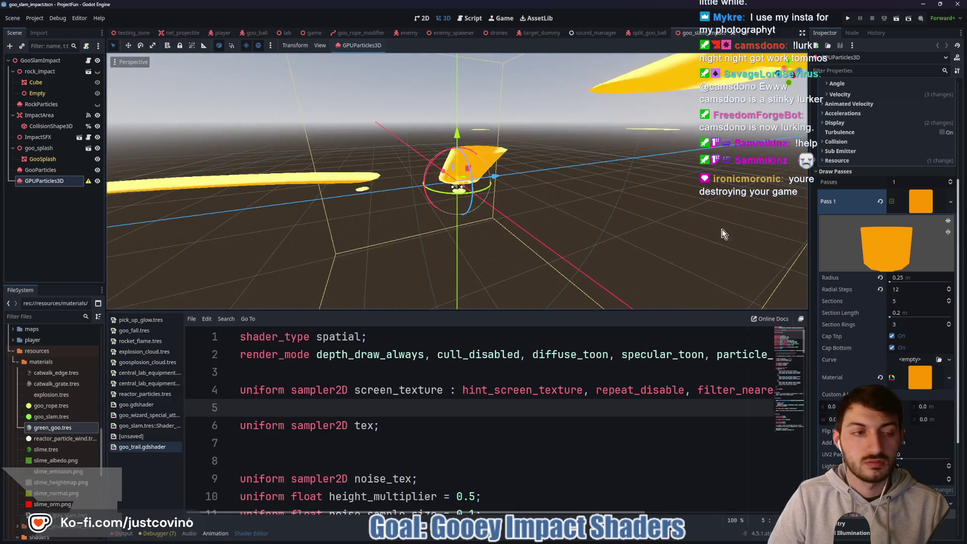
pyautogui.moveTo(903, 277); pyautogui.dragTo(914, 277)
pyautogui.click(931, 277)
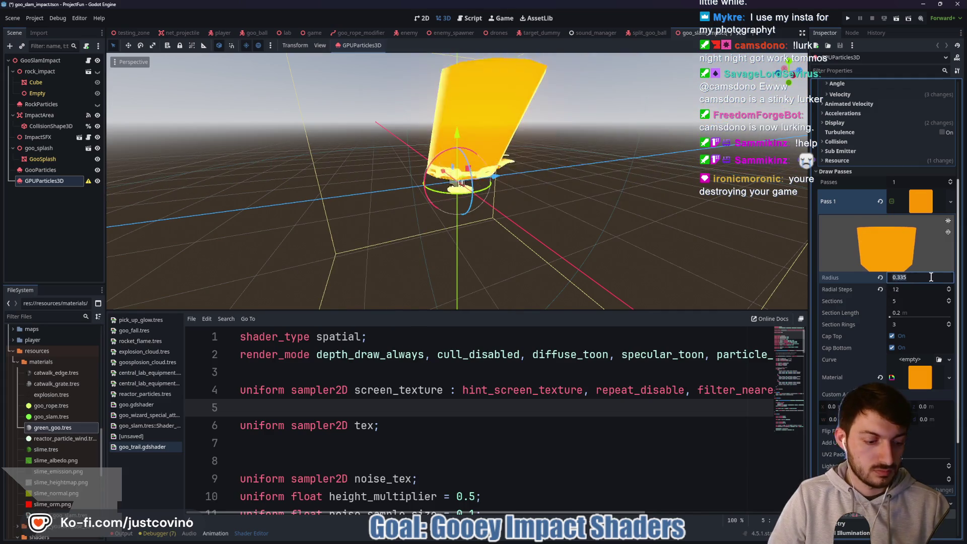
pyautogui.press('Return')
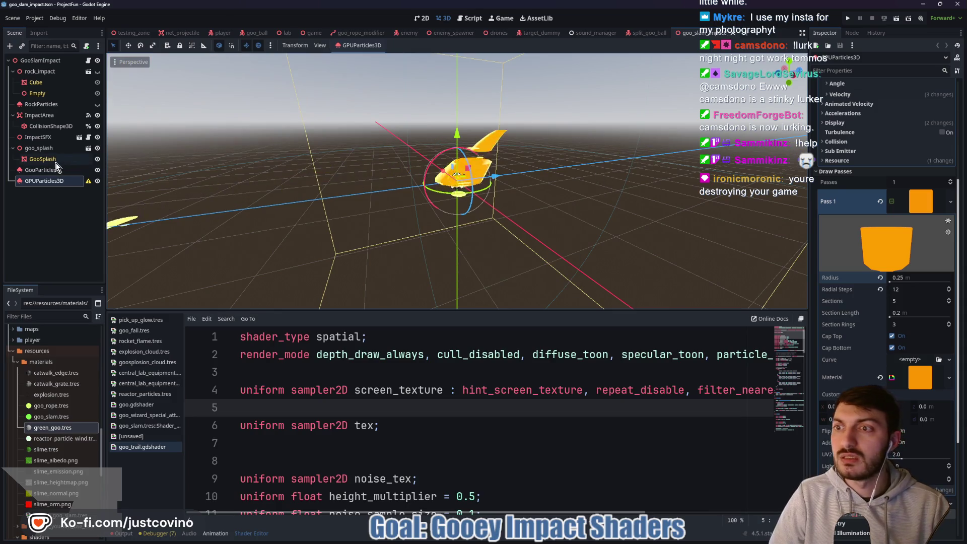
pyautogui.click(40, 169)
pyautogui.scroll(-5, 931, 402)
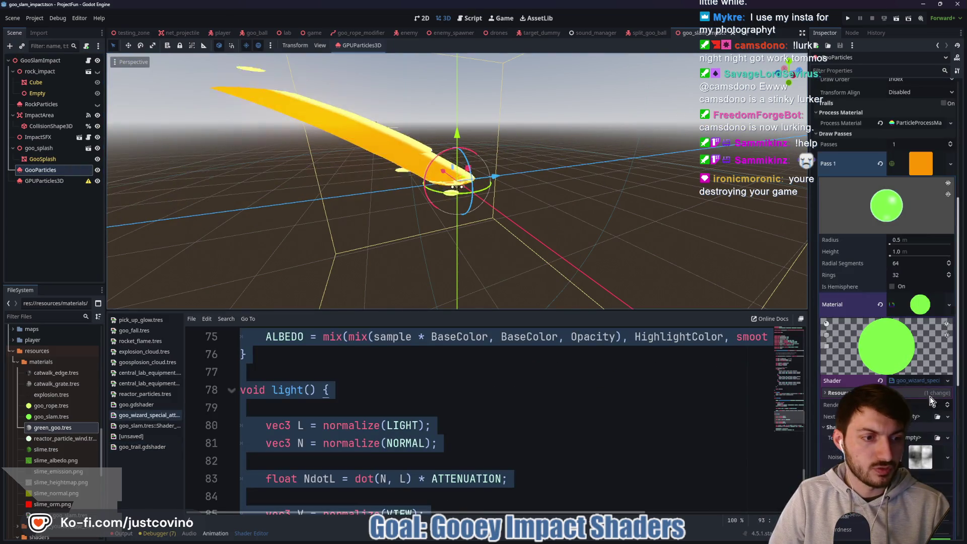
# Inspect the GooParticles material's base colour for reference.
pyautogui.click(918, 307)
pyautogui.click(918, 306)
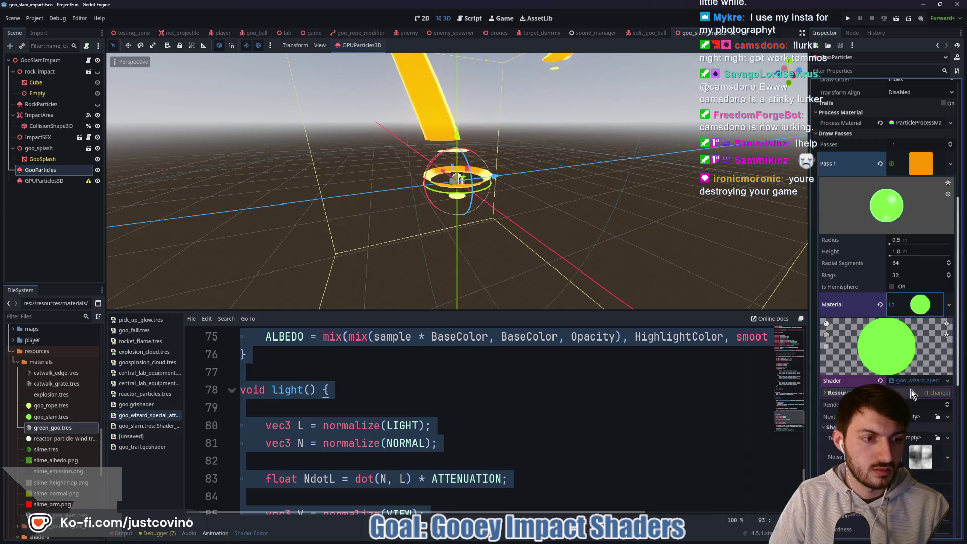
pyautogui.scroll(-4, 913, 395)
pyautogui.click(914, 315)
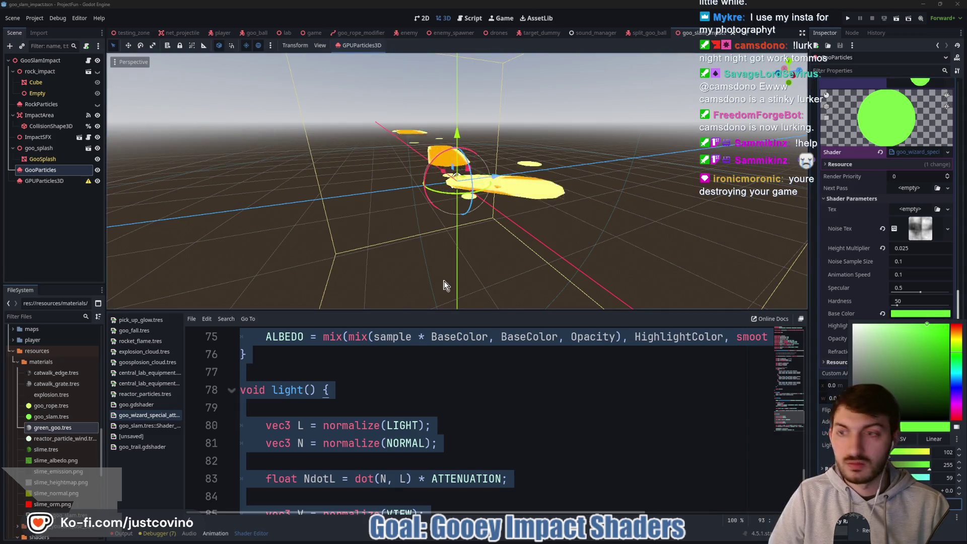
pyautogui.click(58, 182)
# Set the GPUParticles3D trail material's base colour to green and save the scene.
pyautogui.click(59, 182)
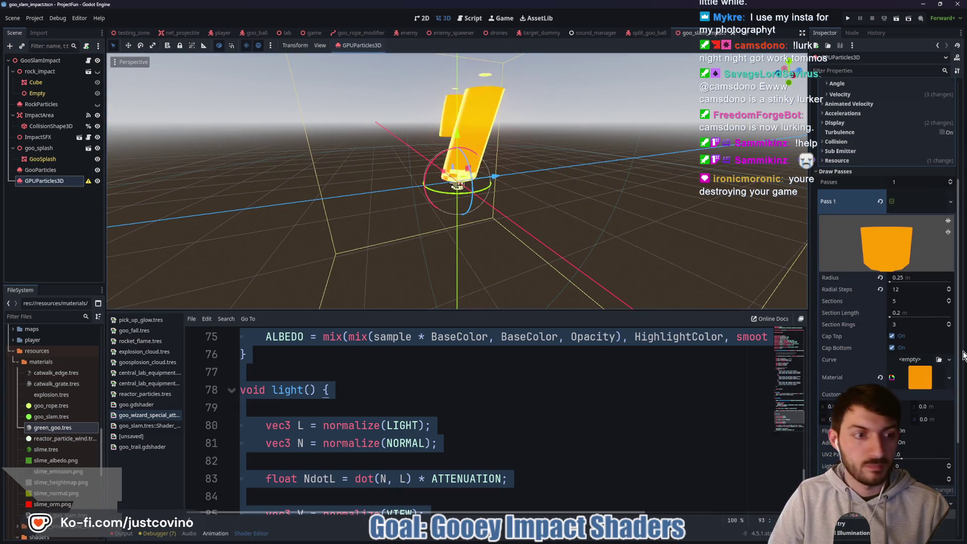
pyautogui.click(907, 379)
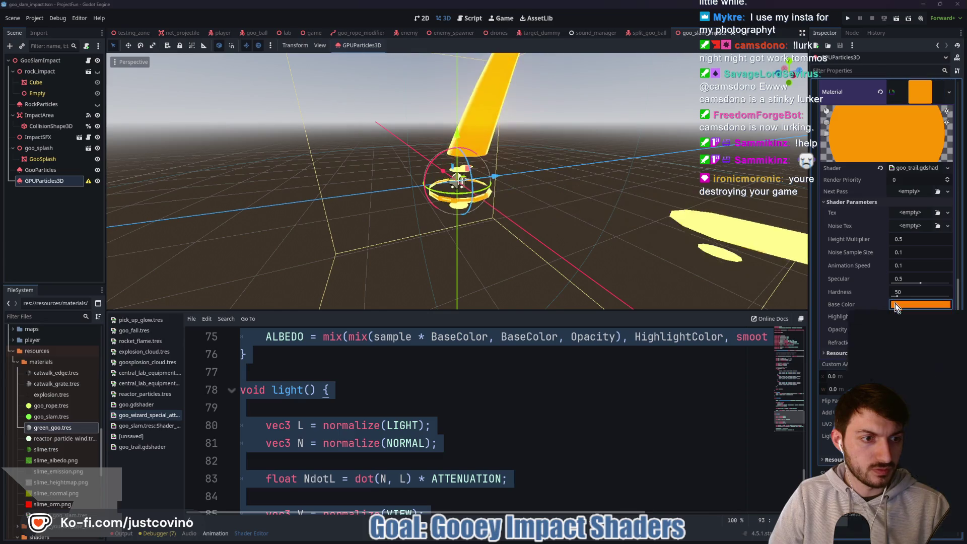
pyautogui.click(920, 304)
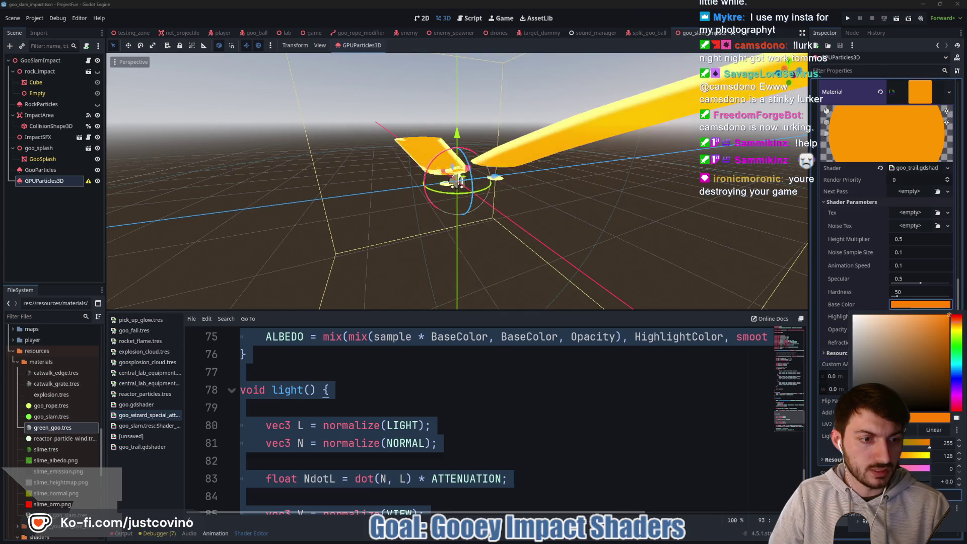
pyautogui.click(924, 466)
pyautogui.hotkey('ctrl', 's')
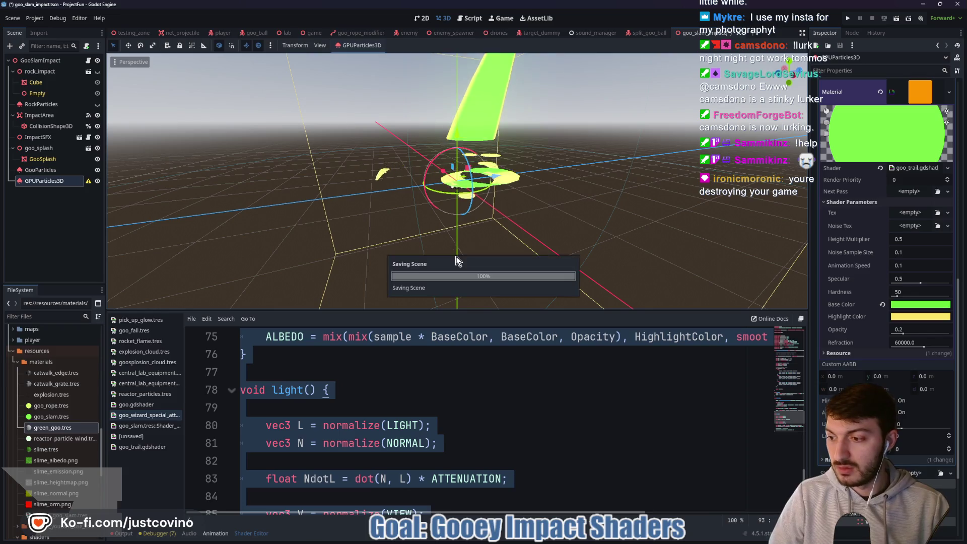
# Check the GooParticles highlight colour, then start editing the trail's highlight colour.
pyautogui.click(40, 170)
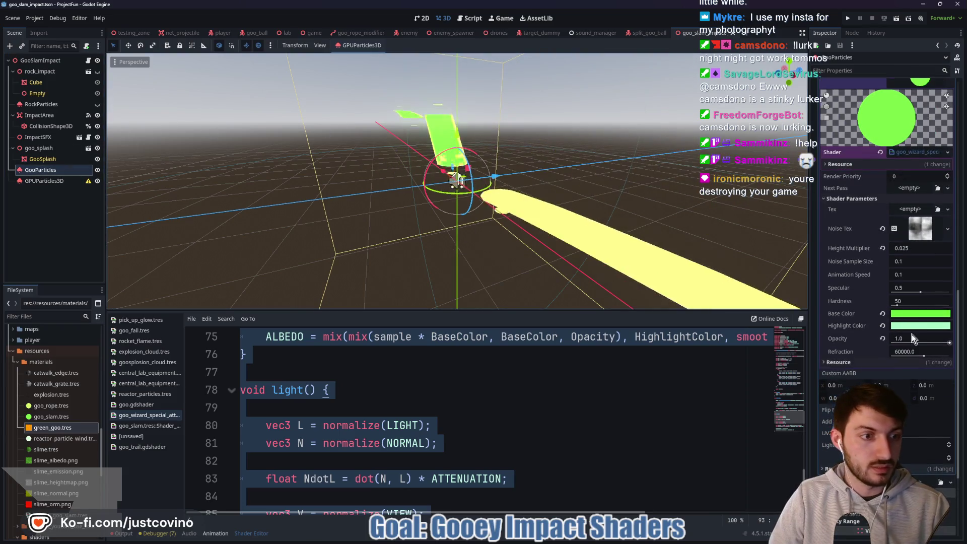
pyautogui.click(913, 326)
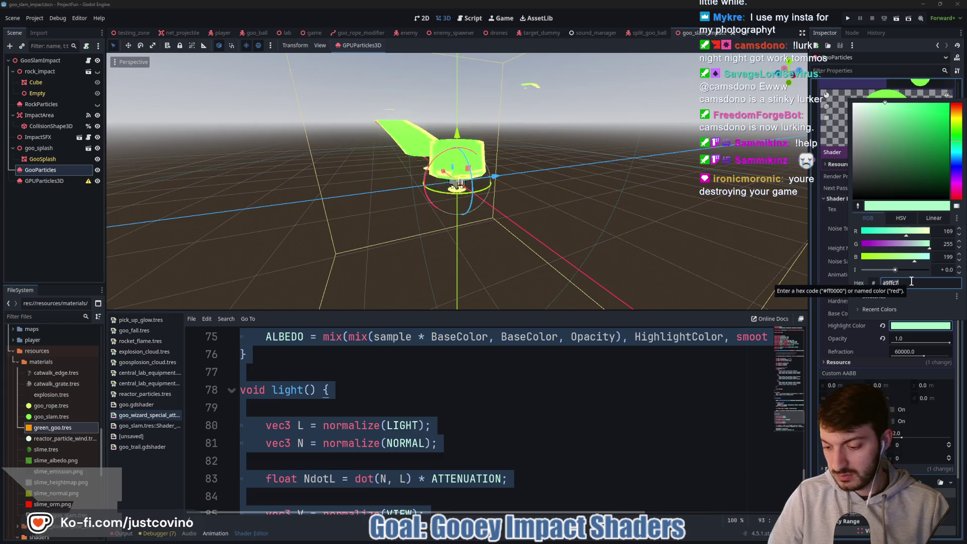
pyautogui.click(303, 244)
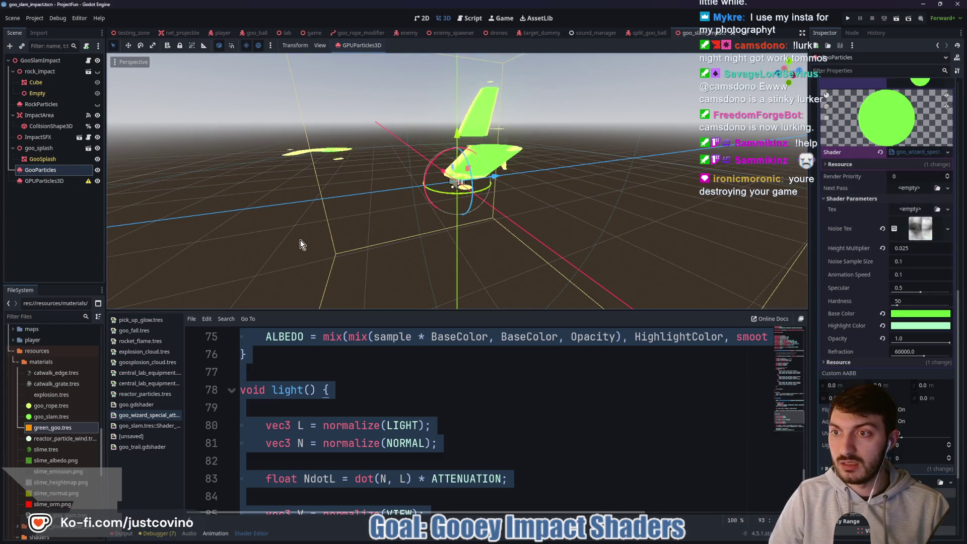
pyautogui.click(35, 182)
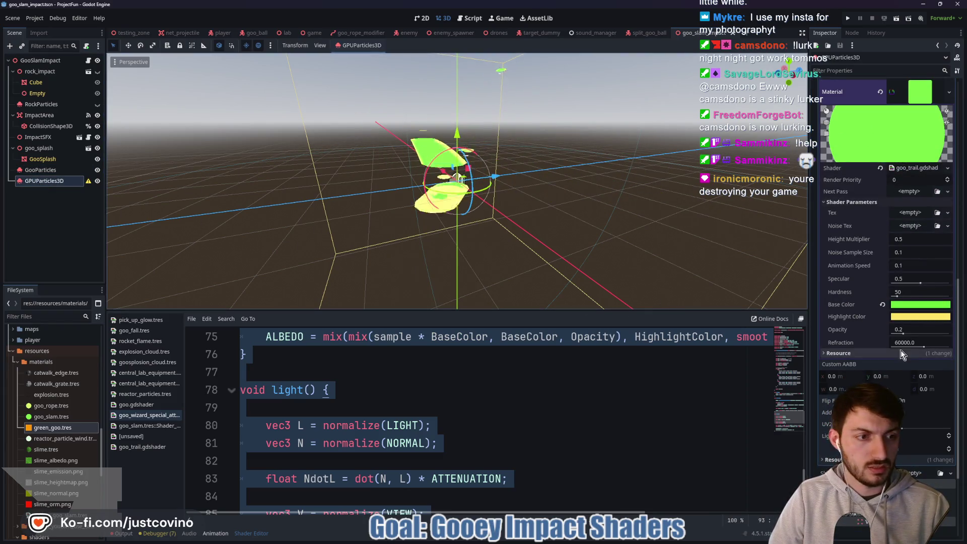
pyautogui.click(911, 316)
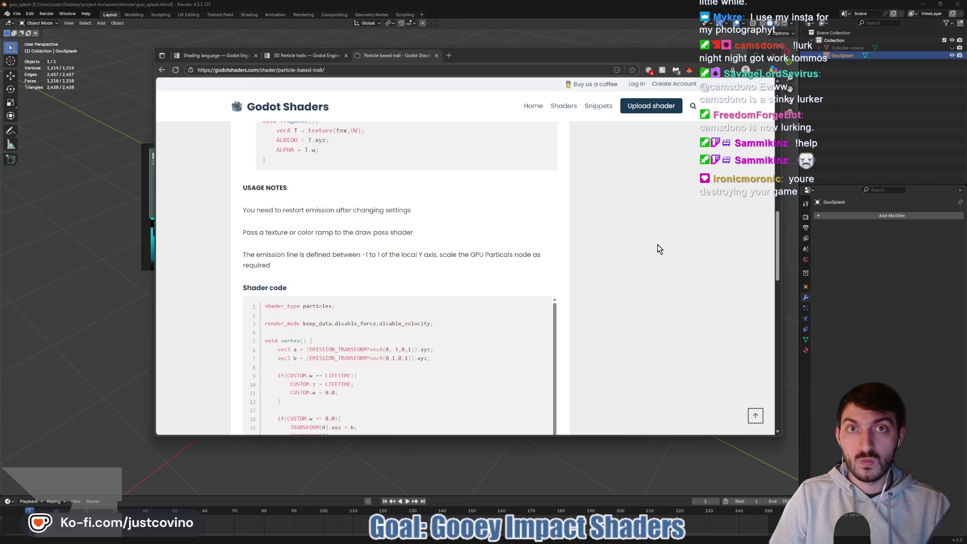
# Launch Godot_v4.5.1-stable_win64 from the installed Godot versions folder.
pyautogui.click(522, 541)
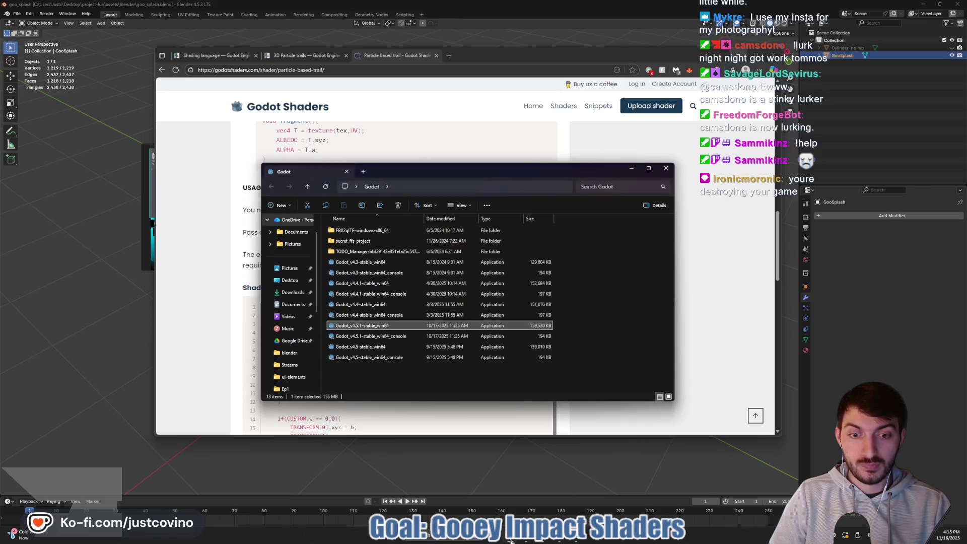
pyautogui.doubleClick(357, 326)
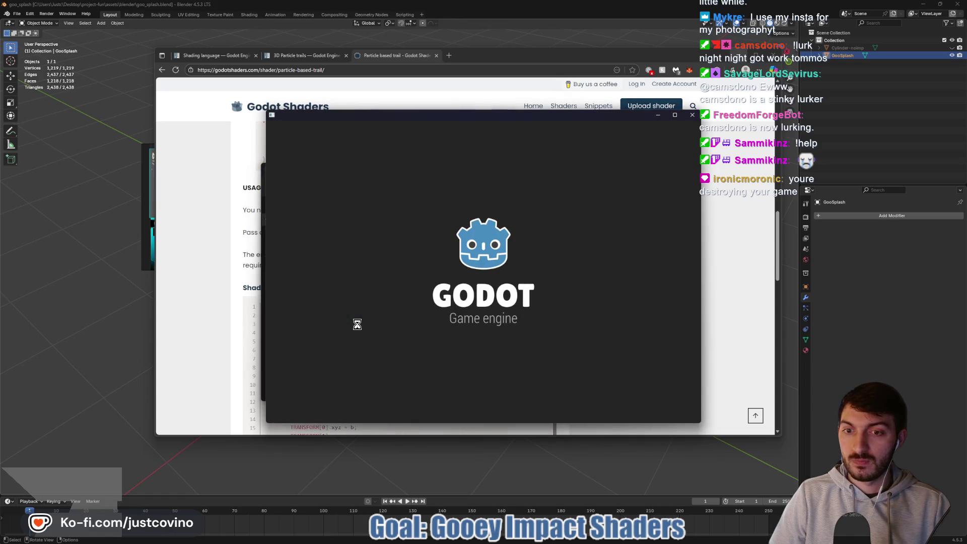
pyautogui.hotkey('alt', 'Tab')
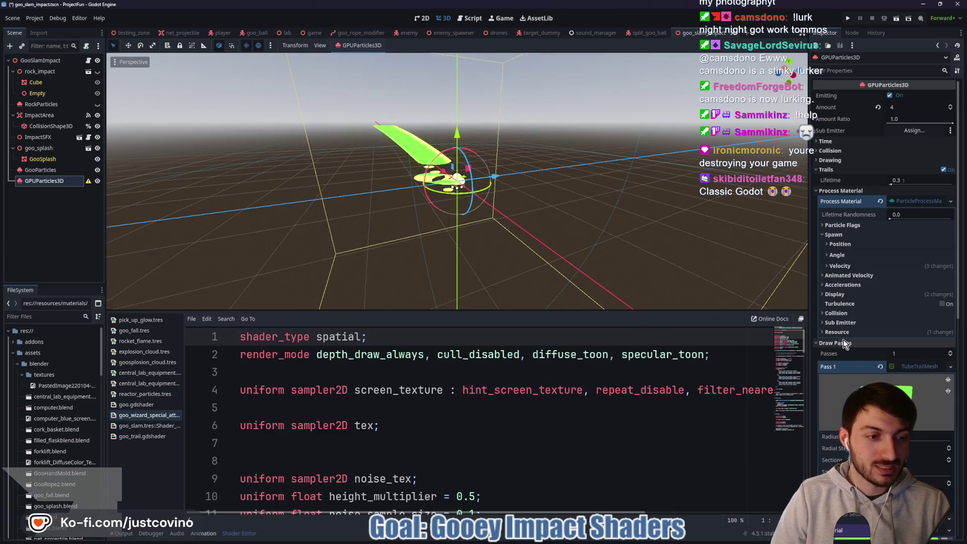
# Set the trail's Highlight Color to 99ffaa and save the scene.
pyautogui.scroll(-4, 876, 347)
pyautogui.scroll(-3, 897, 348)
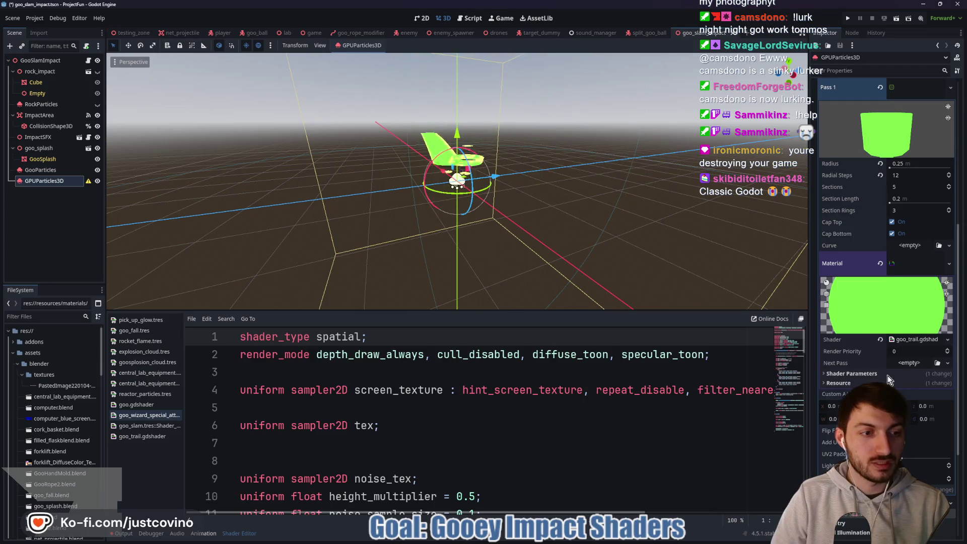
pyautogui.scroll(-3, 864, 379)
pyautogui.click(921, 374)
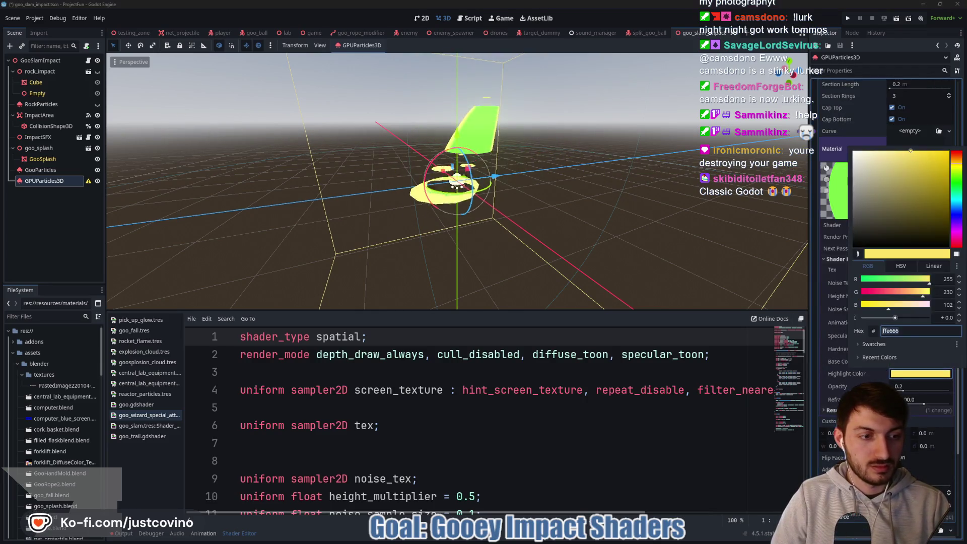
pyautogui.write('99ffaa')
pyautogui.press('Return')
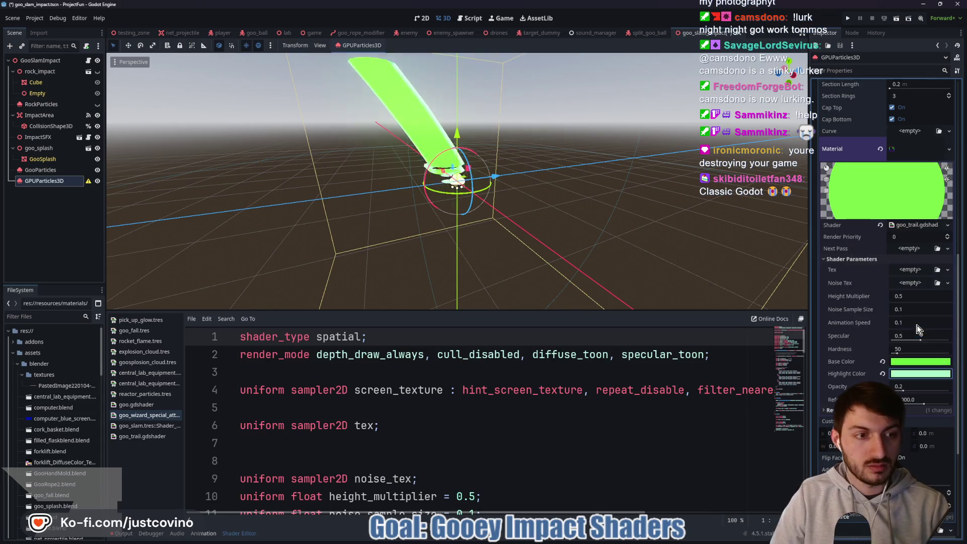
pyautogui.hotkey('ctrl', 's')
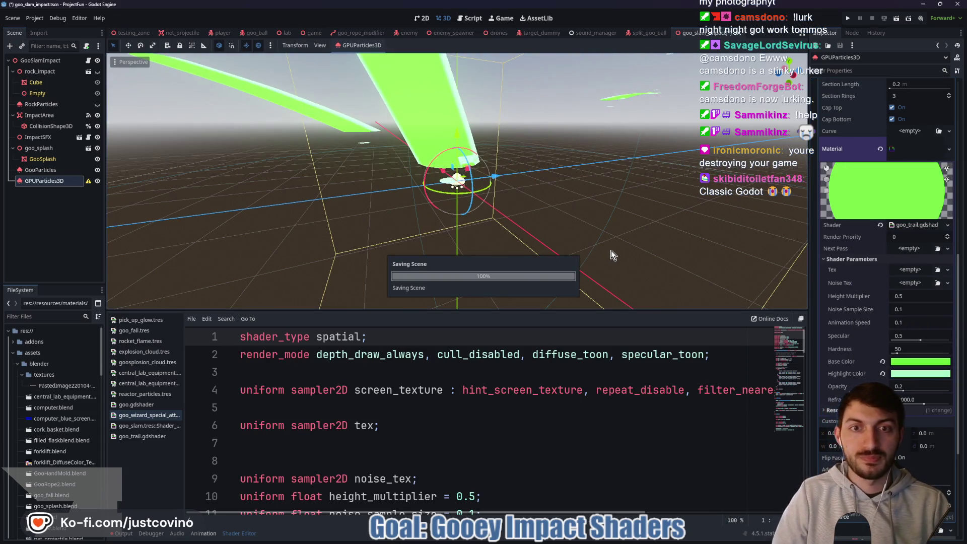
# Turn on One Shot under Time and re-fire the burst to preview it.
pyautogui.scroll(10, 881, 194)
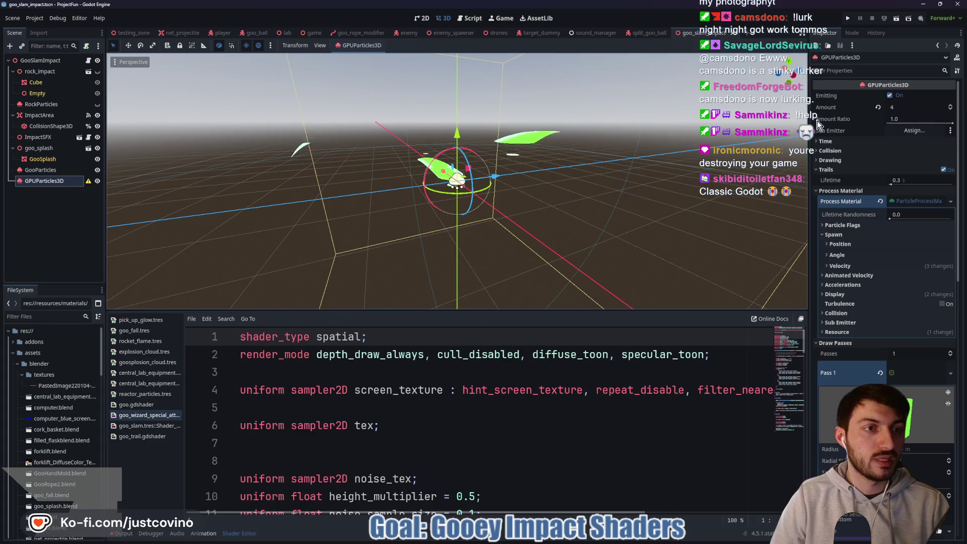
pyautogui.click(848, 141)
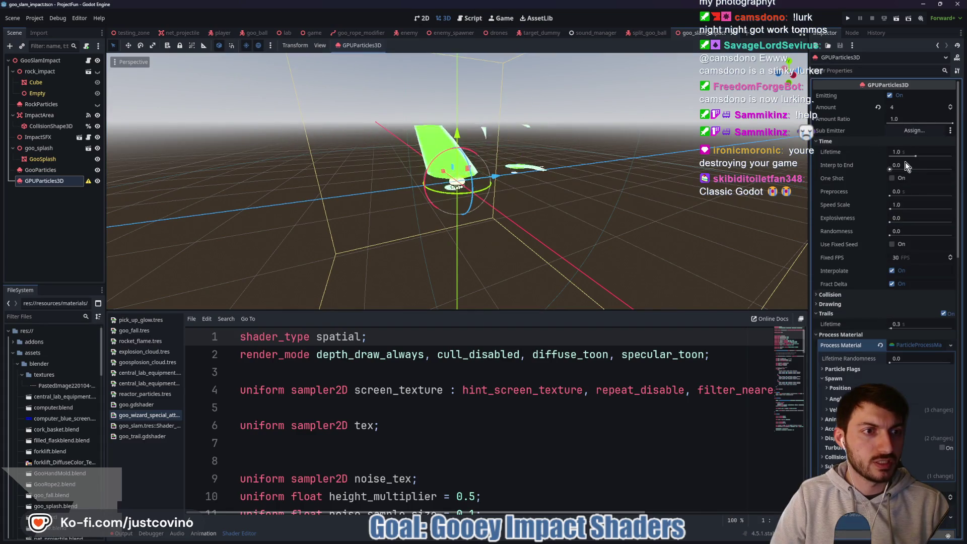
pyautogui.click(897, 178)
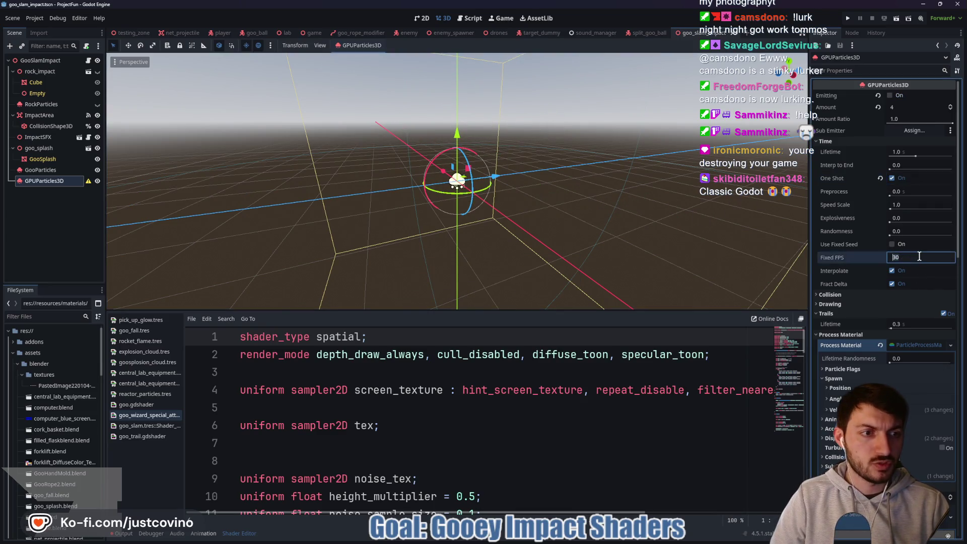
pyautogui.scroll(-3, 866, 265)
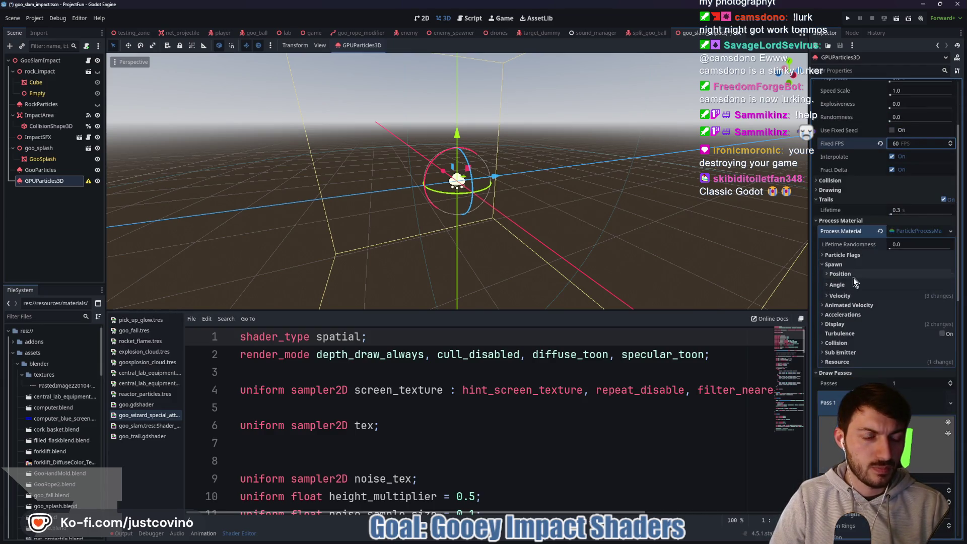
pyautogui.scroll(3, 900, 230)
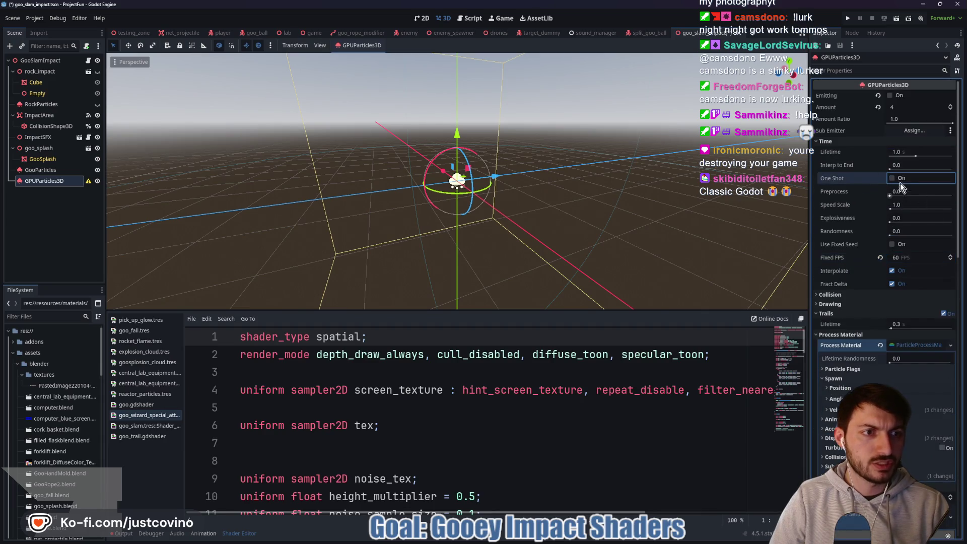
pyautogui.click(891, 95)
# Open the texture picker for the trail material's Noise Tex parameter.
pyautogui.scroll(-4, 895, 335)
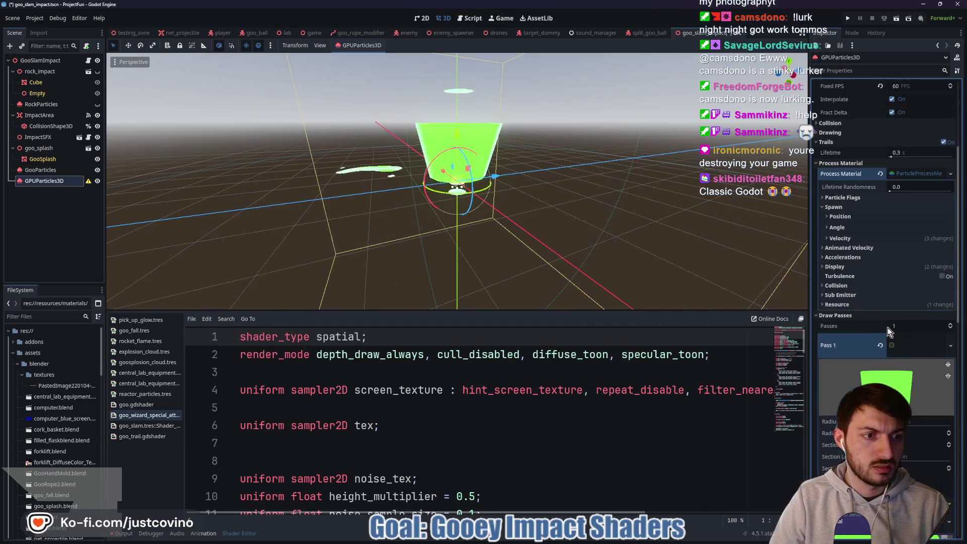
pyautogui.scroll(-3, 888, 327)
pyautogui.moveTo(579, 211)
pyautogui.mouseDown()
pyautogui.moveTo(542, 170)
pyautogui.moveTo(606, 218)
pyautogui.moveTo(624, 210)
pyautogui.moveTo(578, 204)
pyautogui.mouseUp()
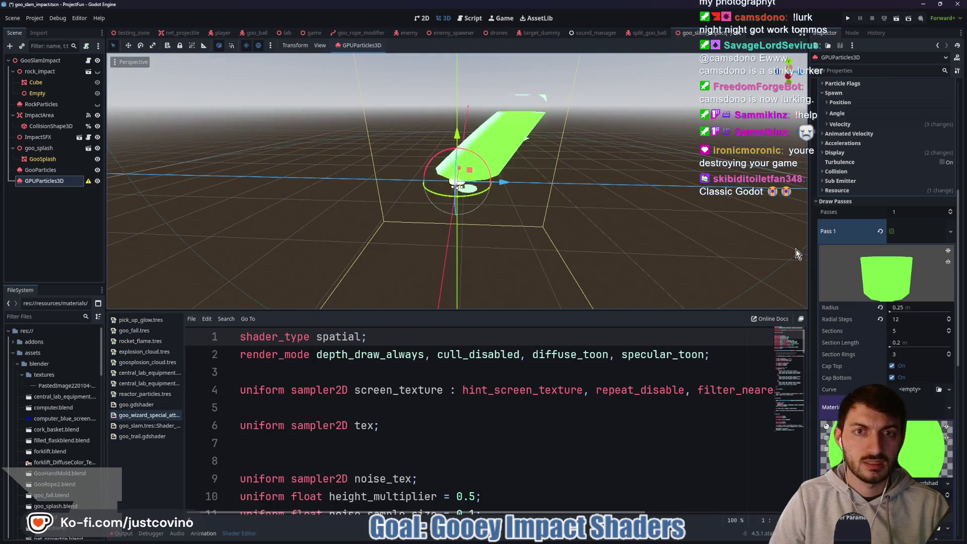
pyautogui.scroll(-9, 912, 297)
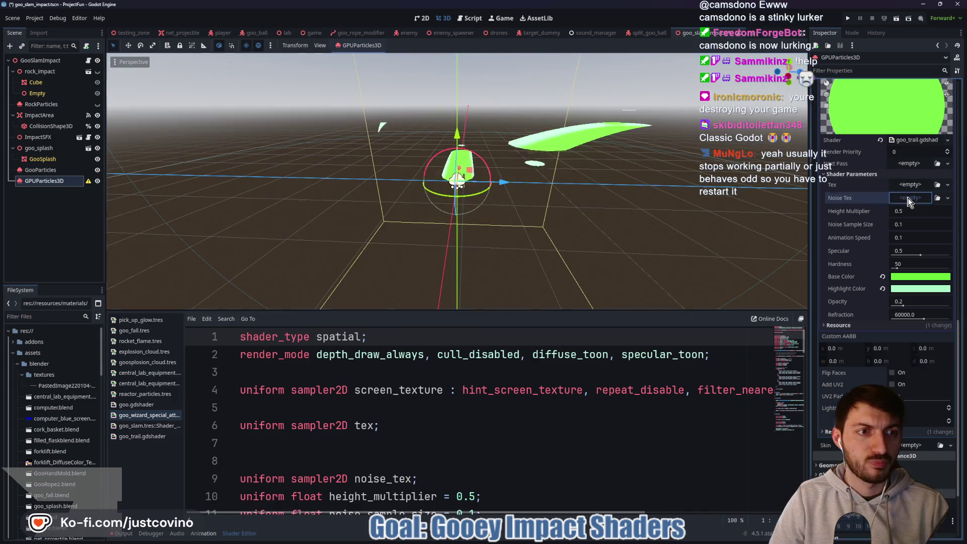
pyautogui.click(910, 197)
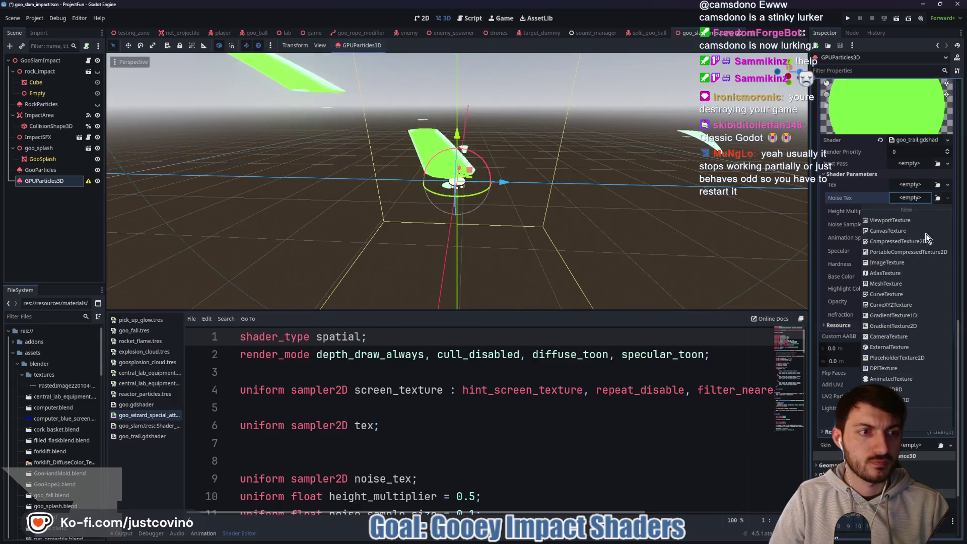
# Quick-load T_Noise_6Yu1 into Noise Tex, save, and collapse the trail material.
pyautogui.click(907, 421)
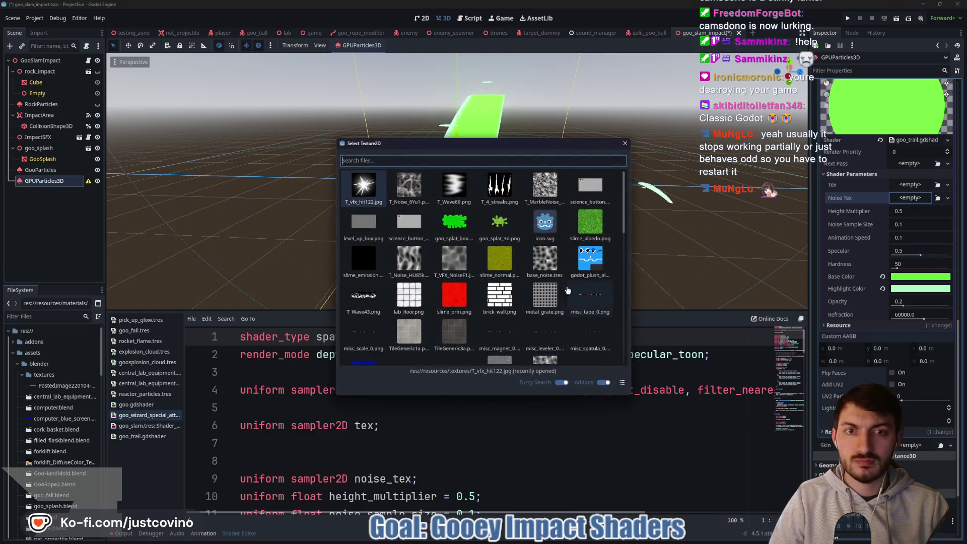
pyautogui.click(406, 188)
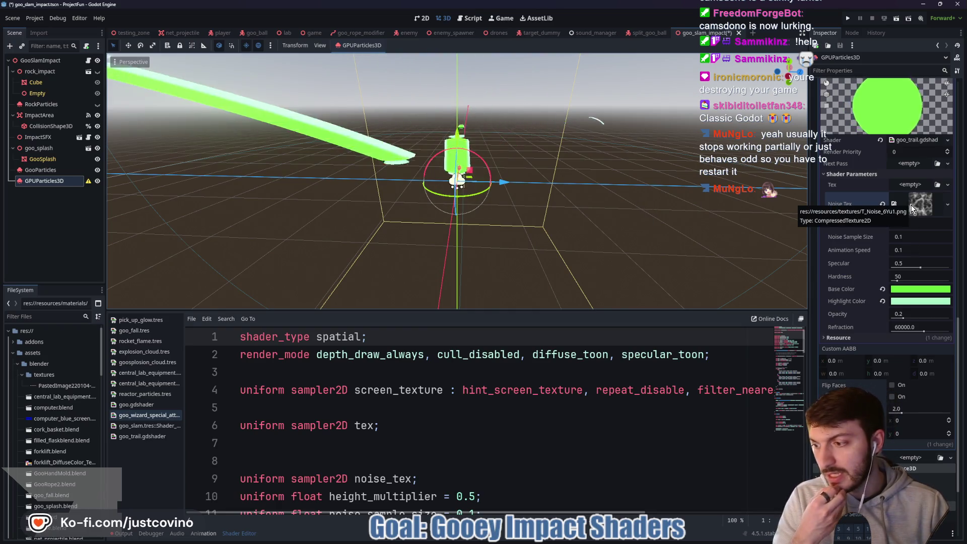
pyautogui.hotkey('ctrl', 's')
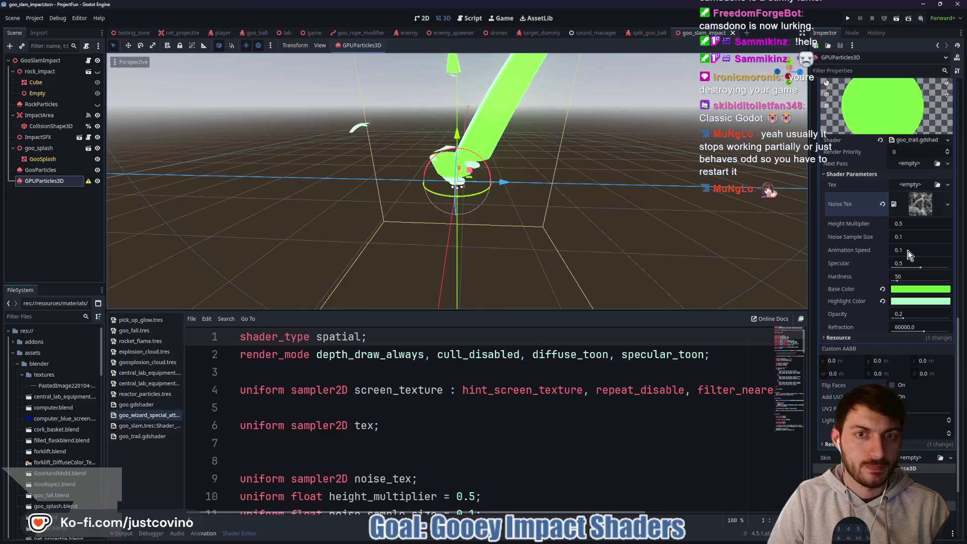
pyautogui.scroll(-3, 912, 211)
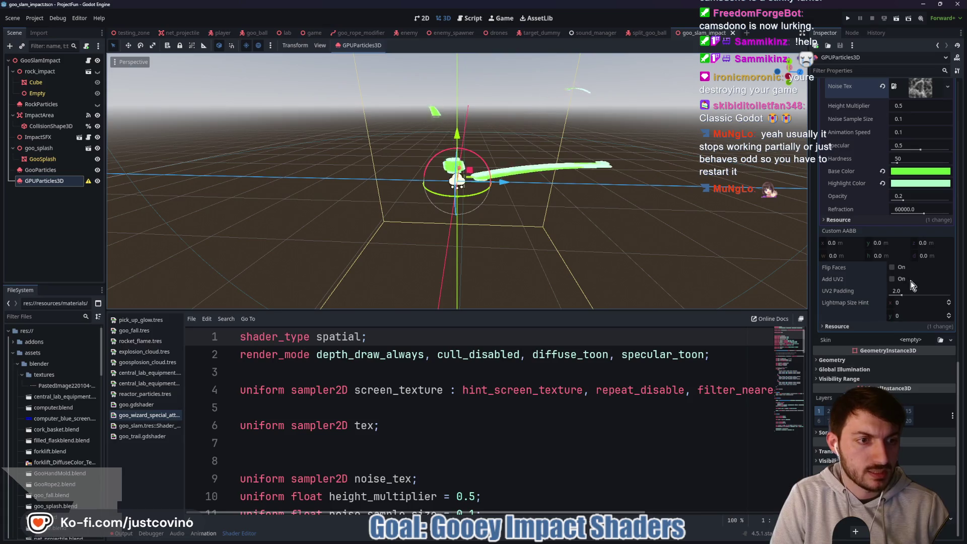
pyautogui.scroll(3, 914, 282)
pyautogui.click(912, 162)
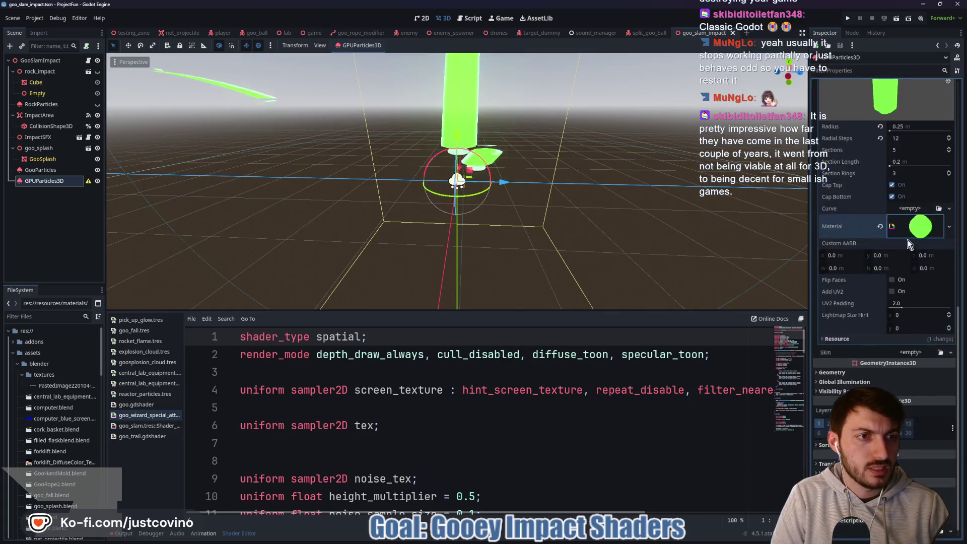
pyautogui.scroll(3, 908, 240)
pyautogui.click(911, 224)
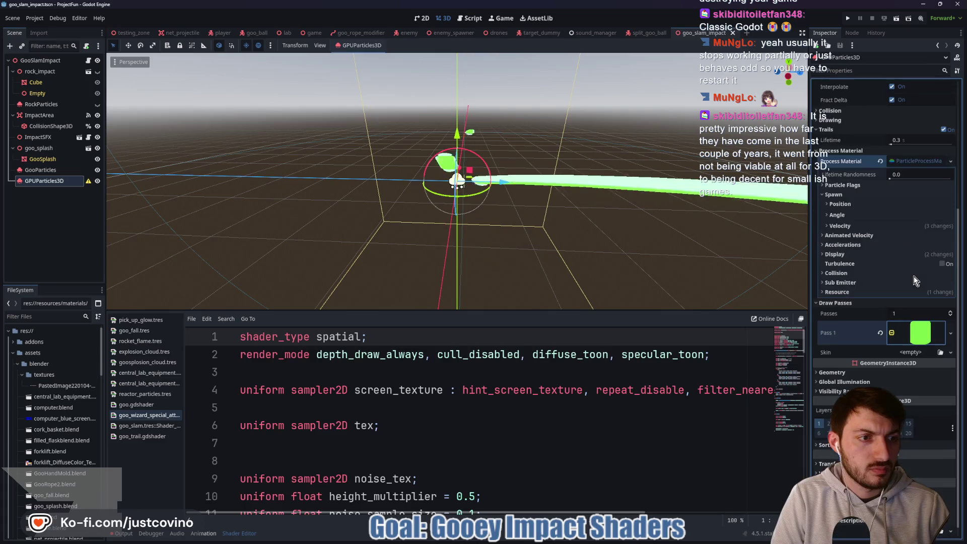
pyautogui.click(821, 246)
pyautogui.click(838, 255)
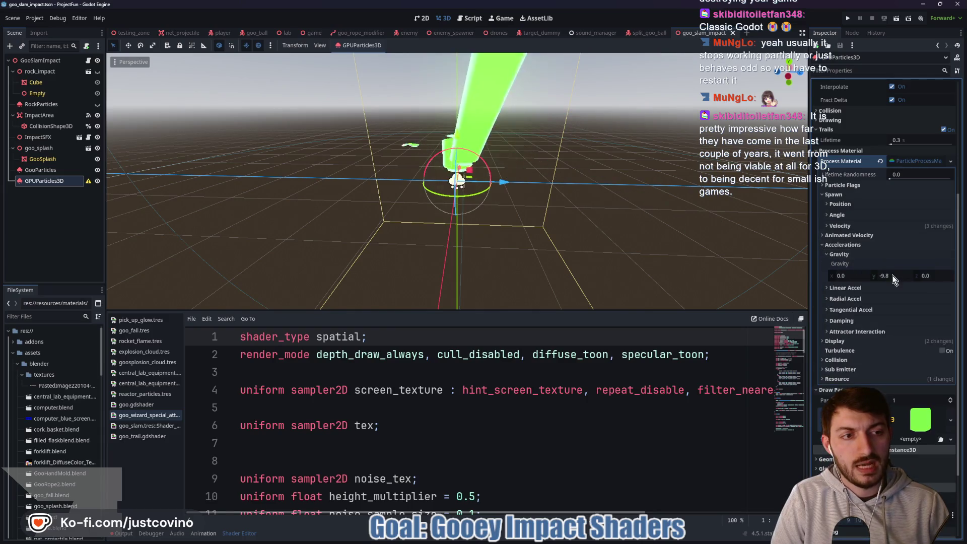
pyautogui.click(891, 276)
pyautogui.write('-2')
pyautogui.press('Return')
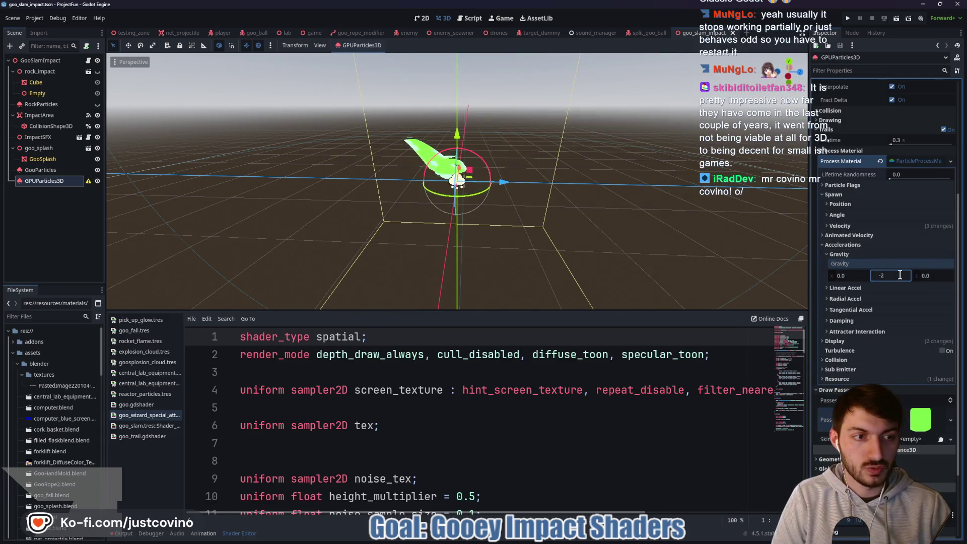
pyautogui.click(840, 226)
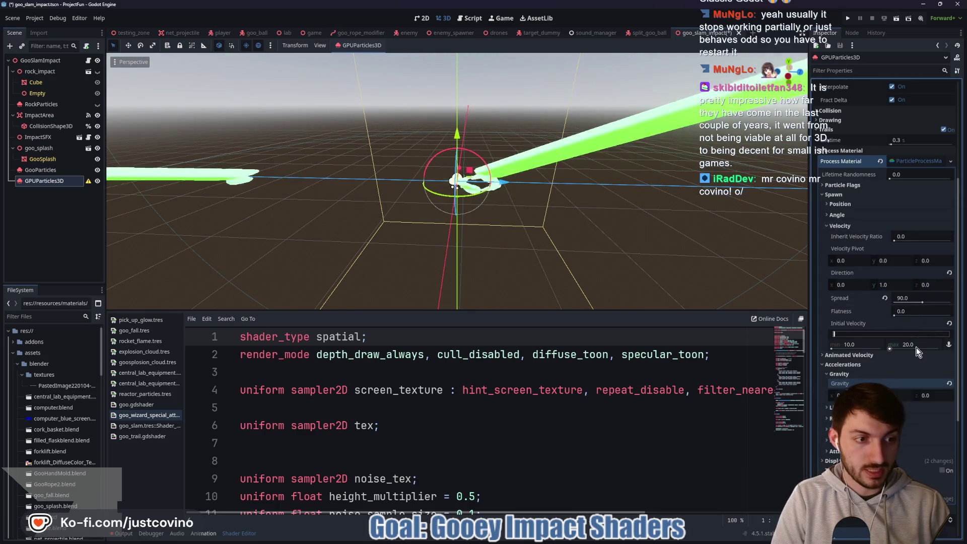
pyautogui.click(860, 344)
pyautogui.write('5')
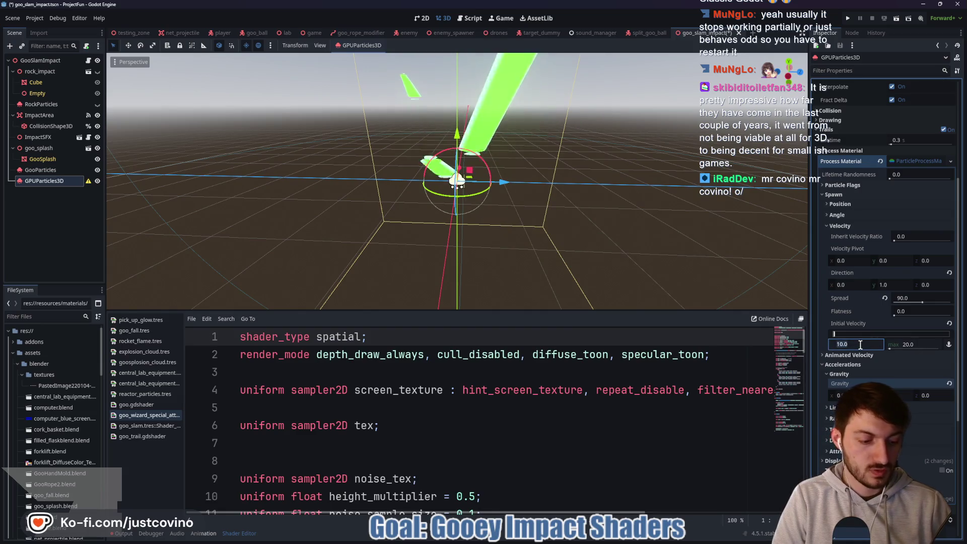
pyautogui.press('Tab')
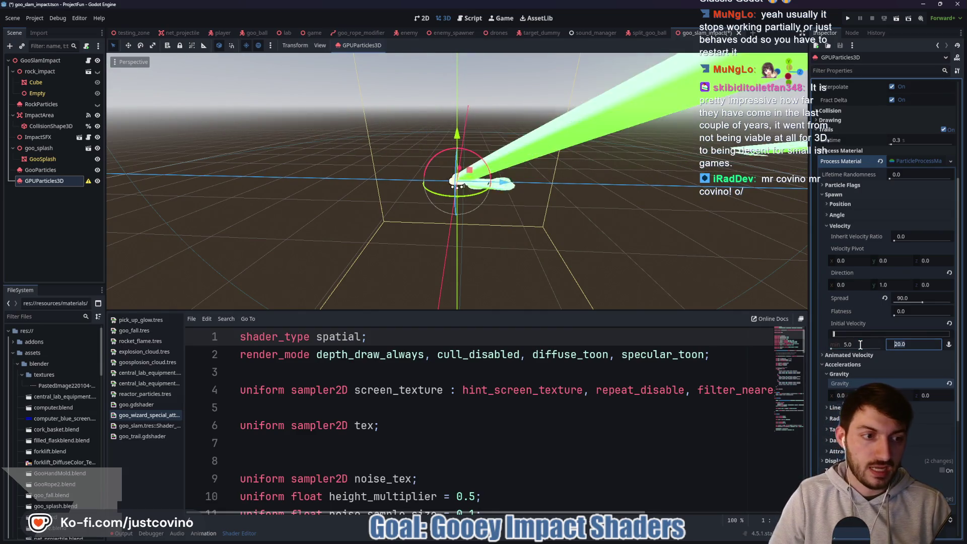
pyautogui.write('10')
pyautogui.press('Return')
pyautogui.moveTo(668, 190)
pyautogui.mouseDown()
pyautogui.moveTo(597, 172)
pyautogui.moveTo(616, 161)
pyautogui.moveTo(566, 143)
pyautogui.moveTo(560, 166)
pyautogui.moveTo(367, 171)
pyautogui.moveTo(433, 161)
pyautogui.moveTo(496, 129)
pyautogui.moveTo(566, 183)
pyautogui.moveTo(573, 238)
pyautogui.moveTo(443, 226)
pyautogui.moveTo(405, 179)
pyautogui.moveTo(593, 190)
pyautogui.moveTo(543, 173)
pyautogui.mouseUp()
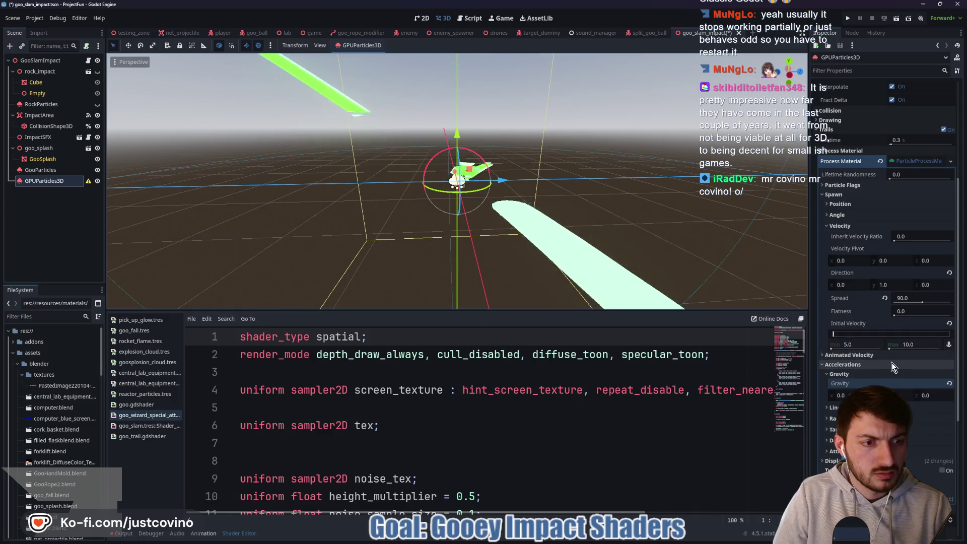
pyautogui.scroll(-5, 891, 352)
pyautogui.click(895, 281)
pyautogui.write('-9')
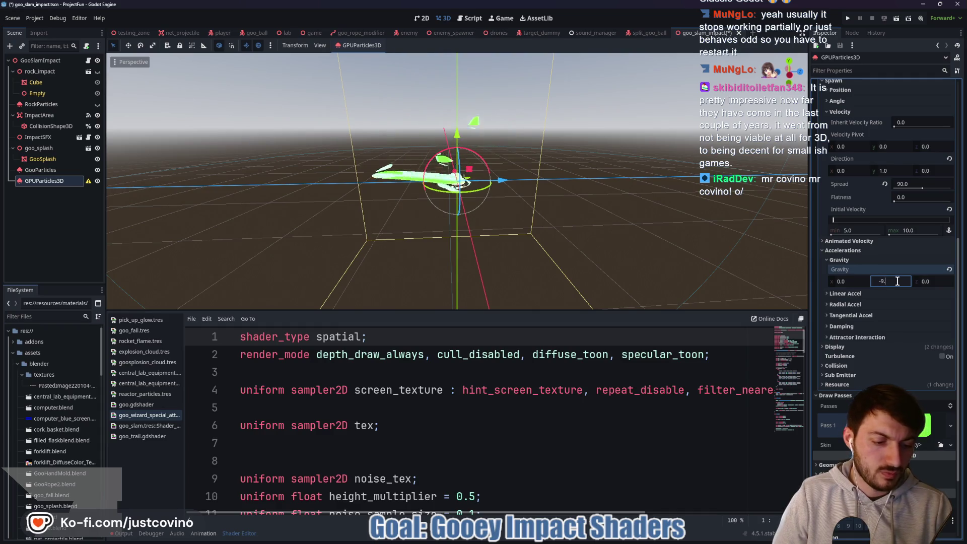
pyautogui.write('.8')
pyautogui.press('Return')
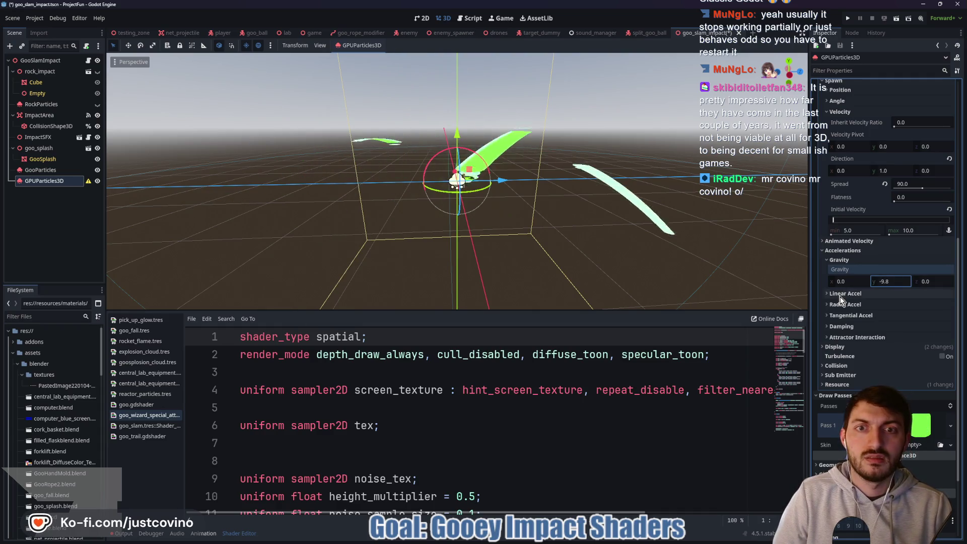
pyautogui.moveTo(585, 206)
pyautogui.mouseDown()
pyautogui.moveTo(645, 207)
pyautogui.moveTo(604, 202)
pyautogui.mouseUp()
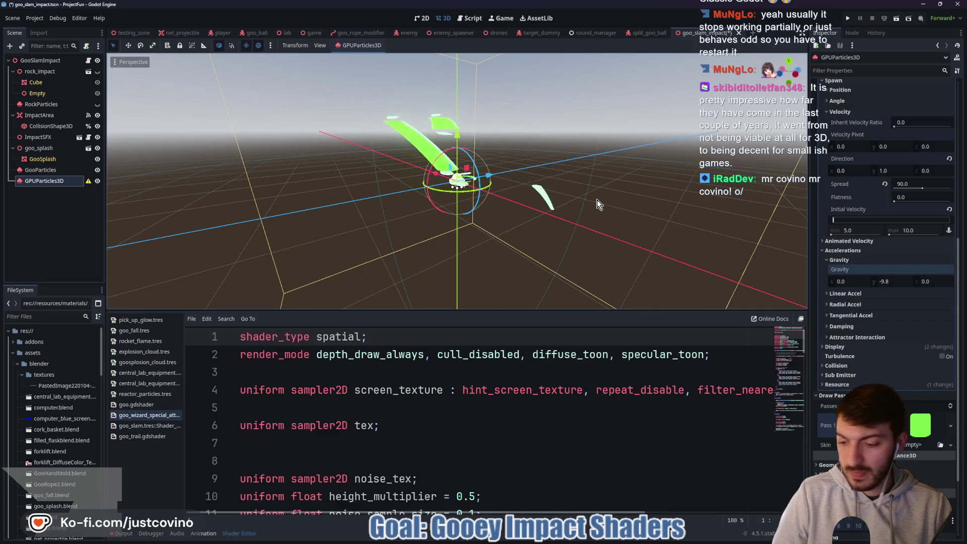
pyautogui.hotkey('ctrl', 's')
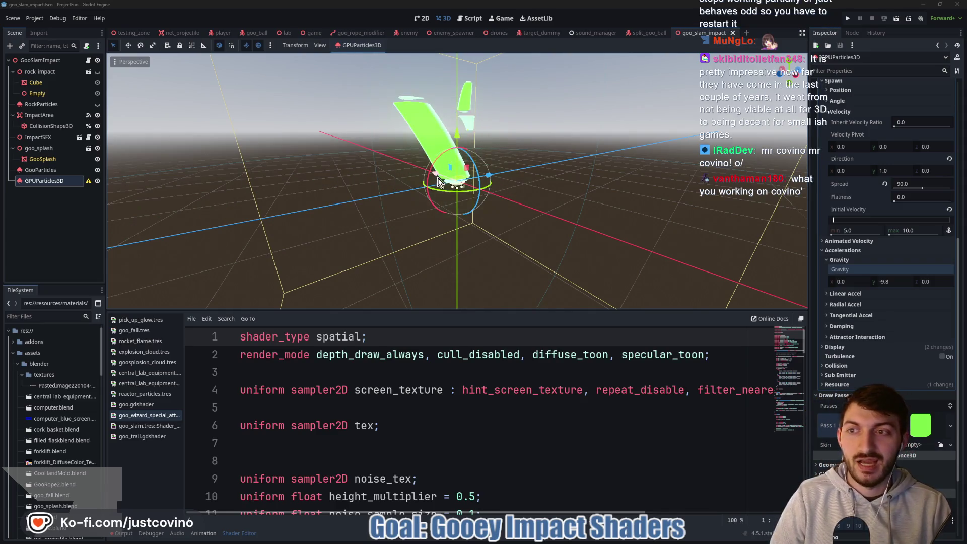
pyautogui.moveTo(410, 238); pyautogui.dragTo(390, 240)
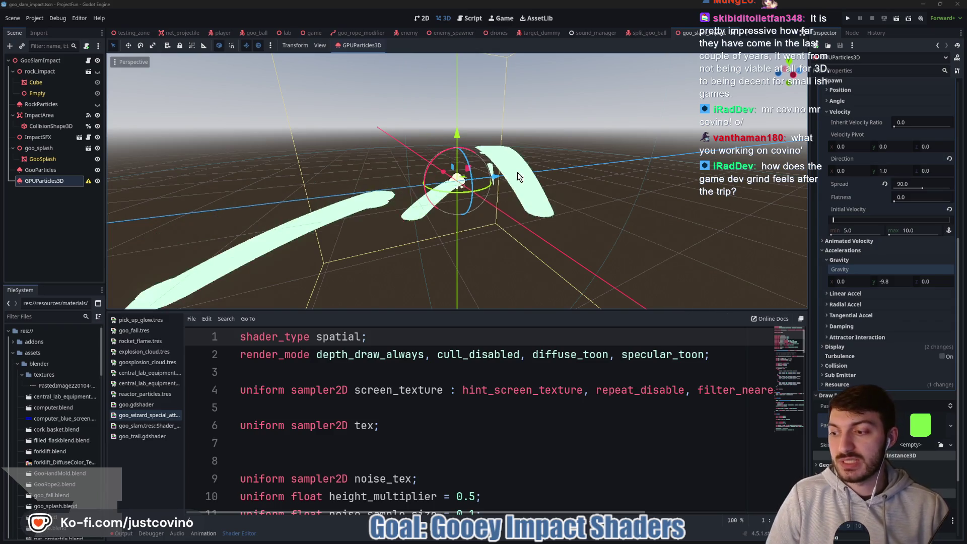
pyautogui.moveTo(519, 176); pyautogui.dragTo(564, 202)
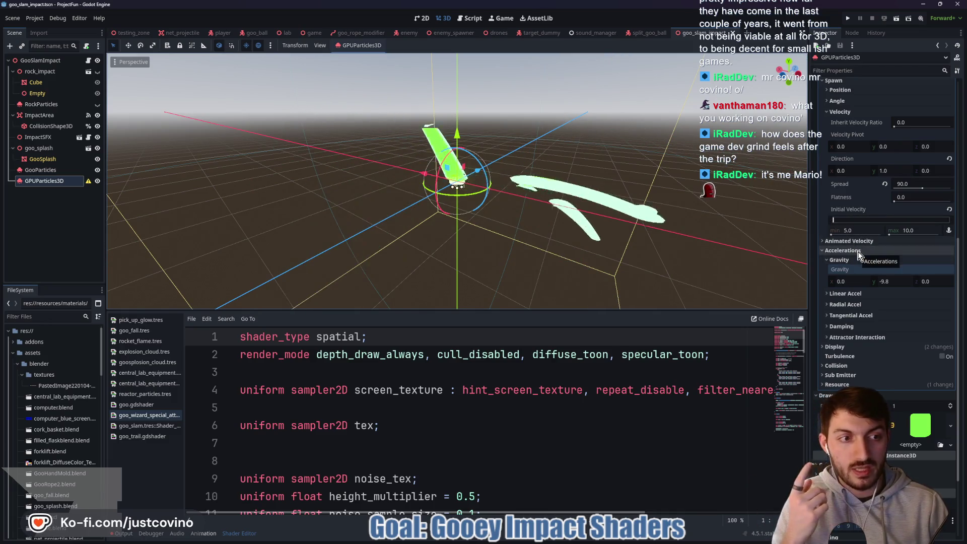
pyautogui.scroll(6, 862, 256)
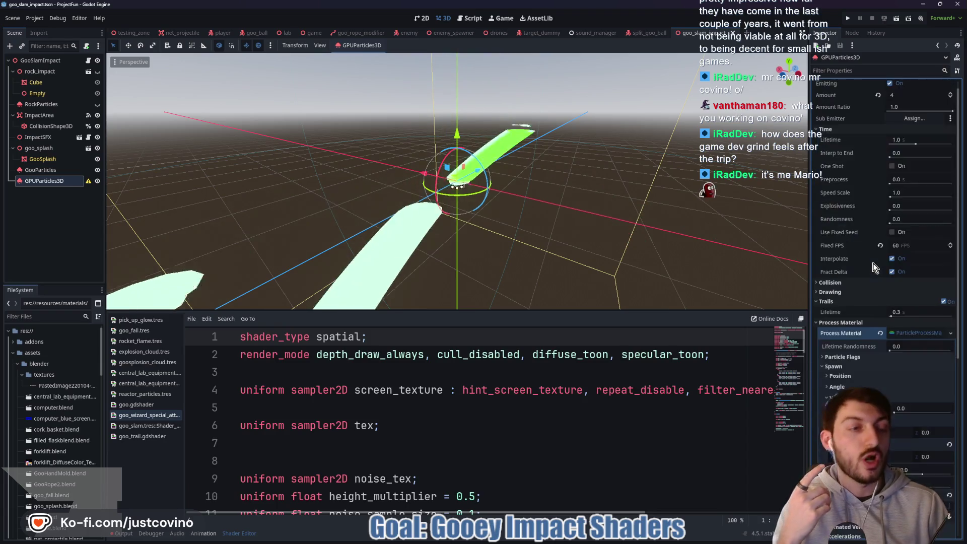
# Enable One Shot on the trail emitter, save, and rename the node GooTrail.
pyautogui.click(910, 178)
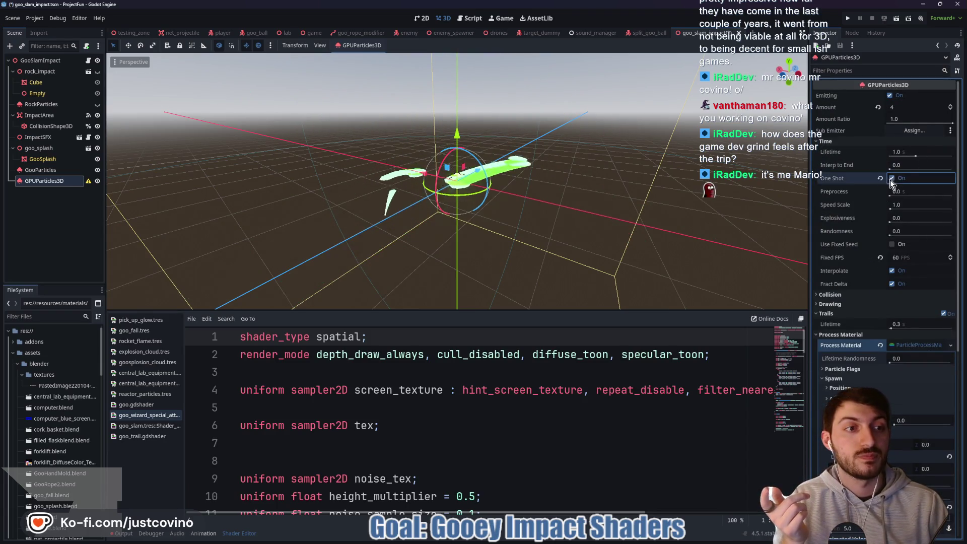
pyautogui.hotkey('ctrl', 's')
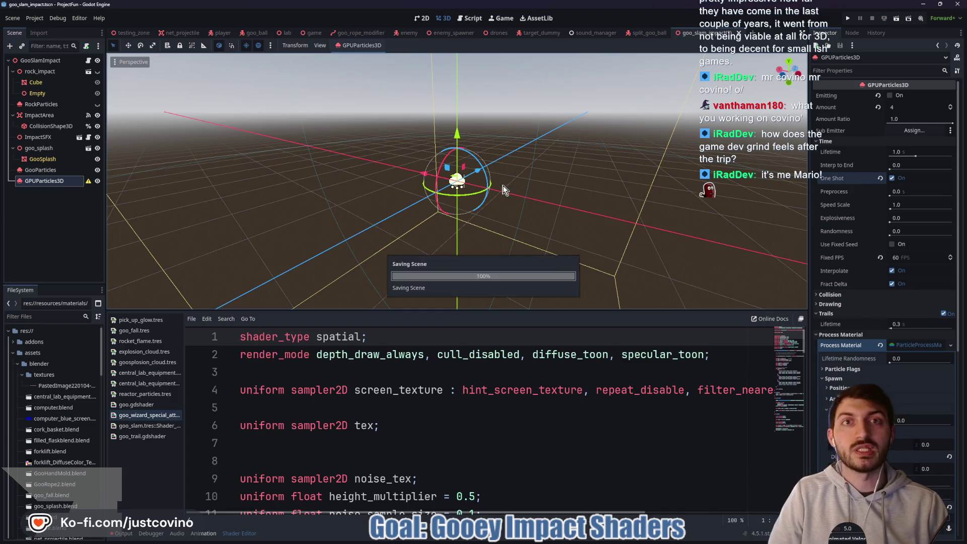
pyautogui.doubleClick(75, 180)
pyautogui.write('GooTrail')
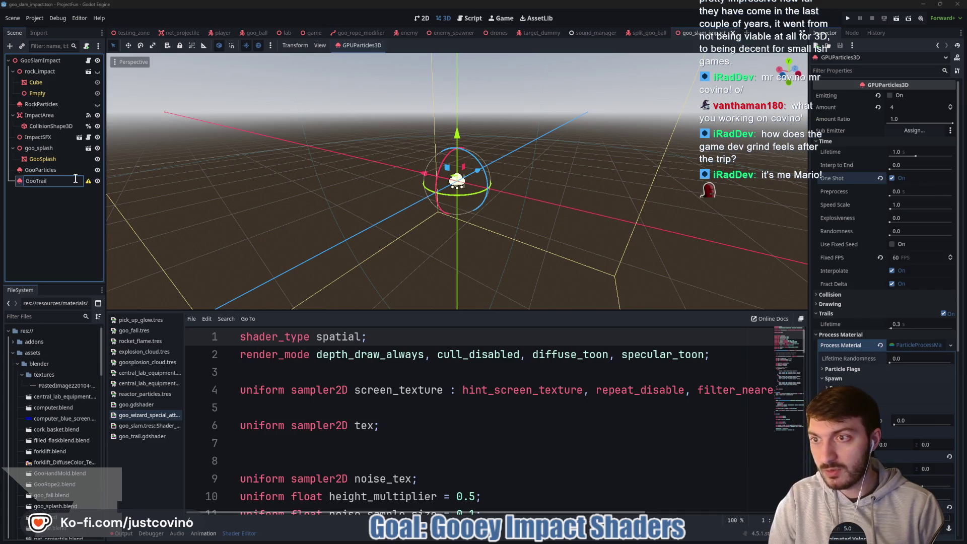
pyautogui.press('Return')
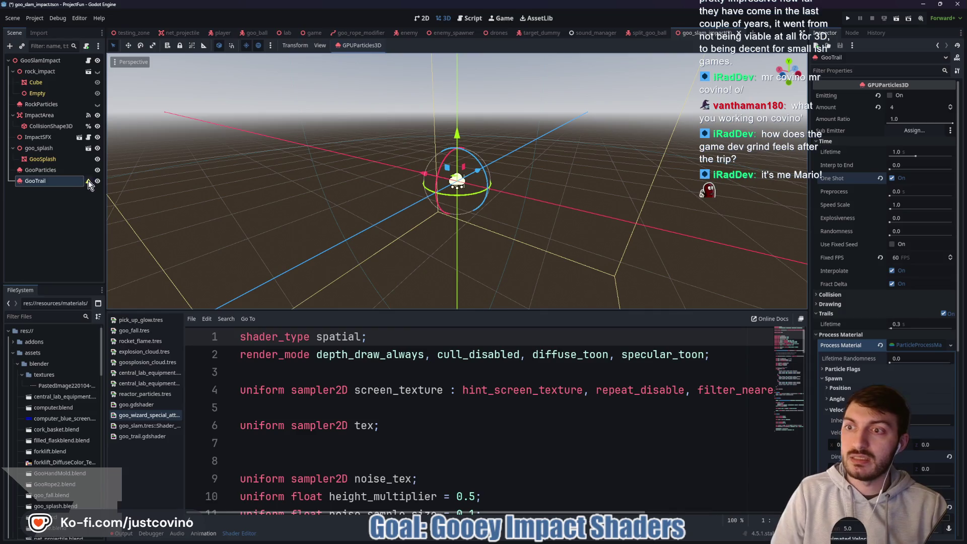
pyautogui.moveTo(89, 182)
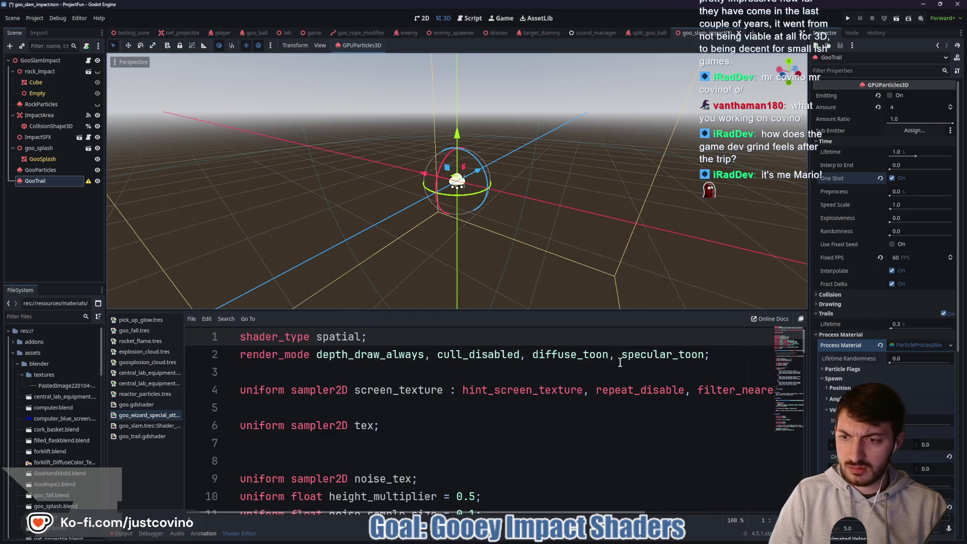
pyautogui.click(167, 428)
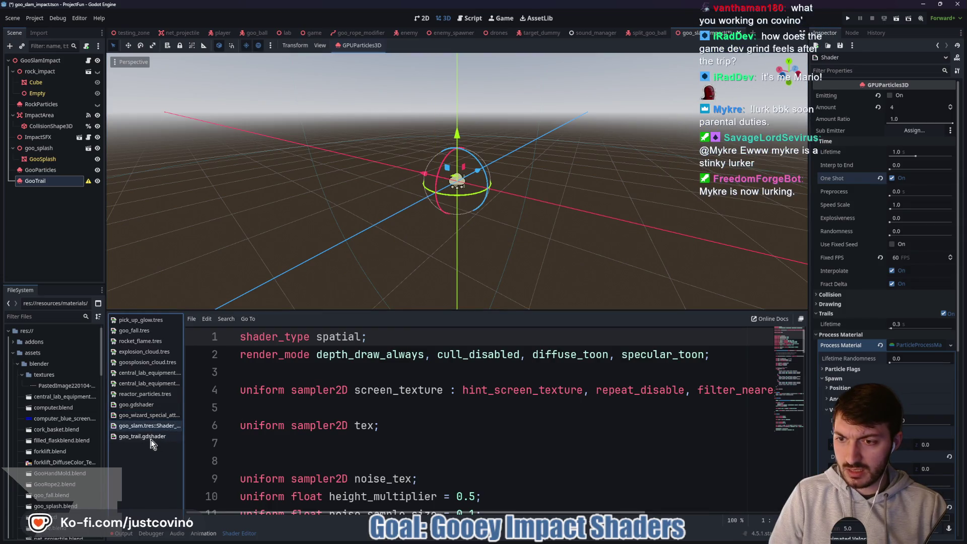
# Open goo_trail.gdshader to confirm its particle_trails render mode, then save the scene.
pyautogui.click(151, 437)
pyautogui.moveTo(732, 363); pyautogui.dragTo(794, 362)
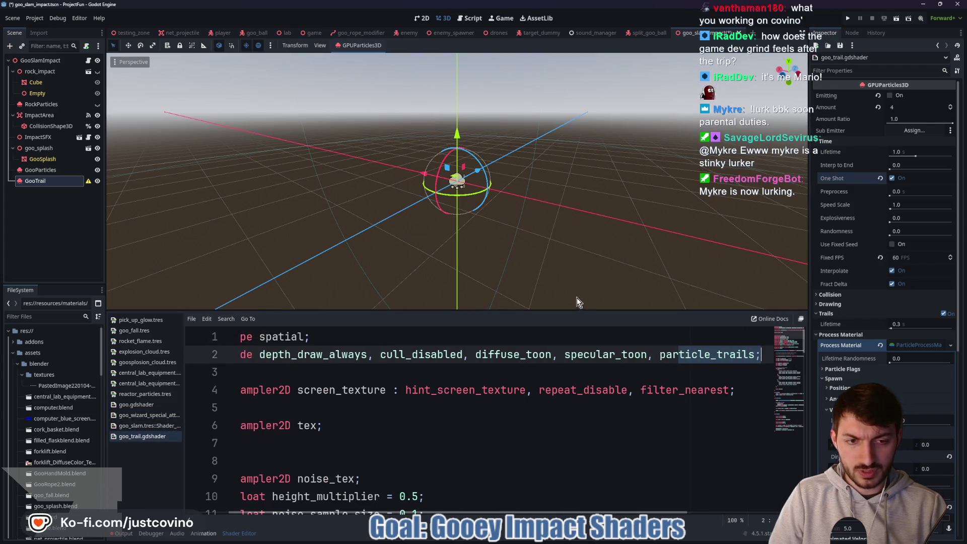
pyautogui.click(551, 237)
pyautogui.hotkey('ctrl', 's')
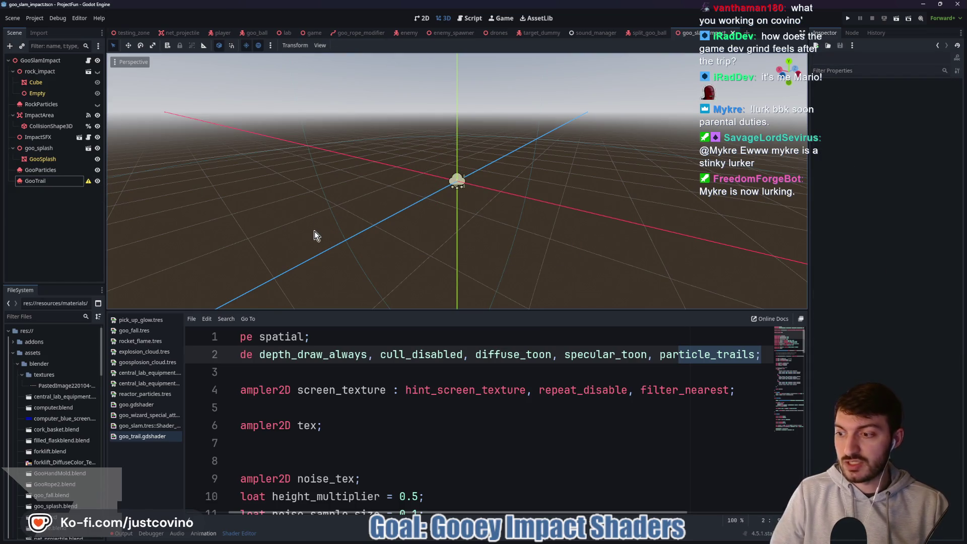
pyautogui.click(88, 60)
# Add '$GooTrail.emitting = true' below the GooParticles emitting line in goo_slam_impact.gd and save.
pyautogui.scroll(3, 277, 183)
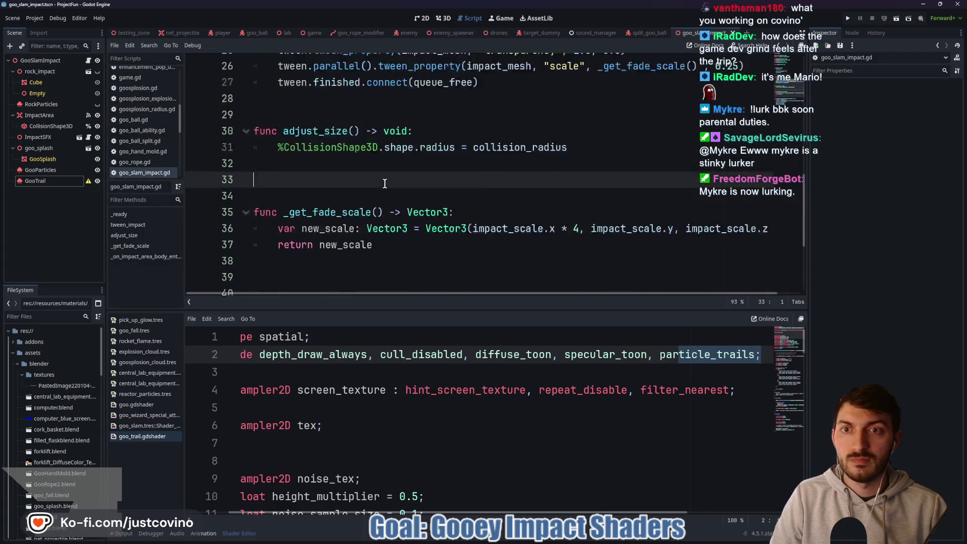
pyautogui.click(240, 534)
pyautogui.scroll(7, 367, 297)
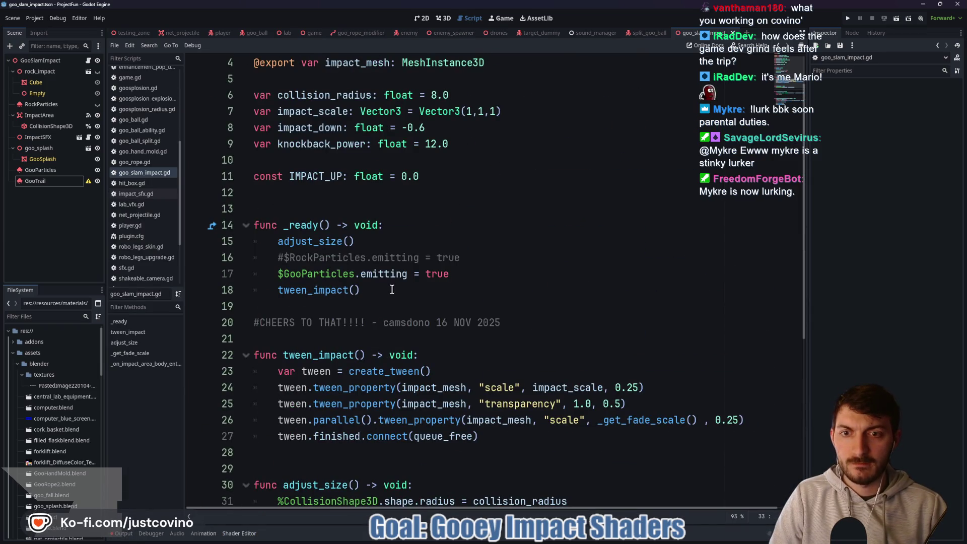
pyautogui.click(464, 273)
pyautogui.press('Return')
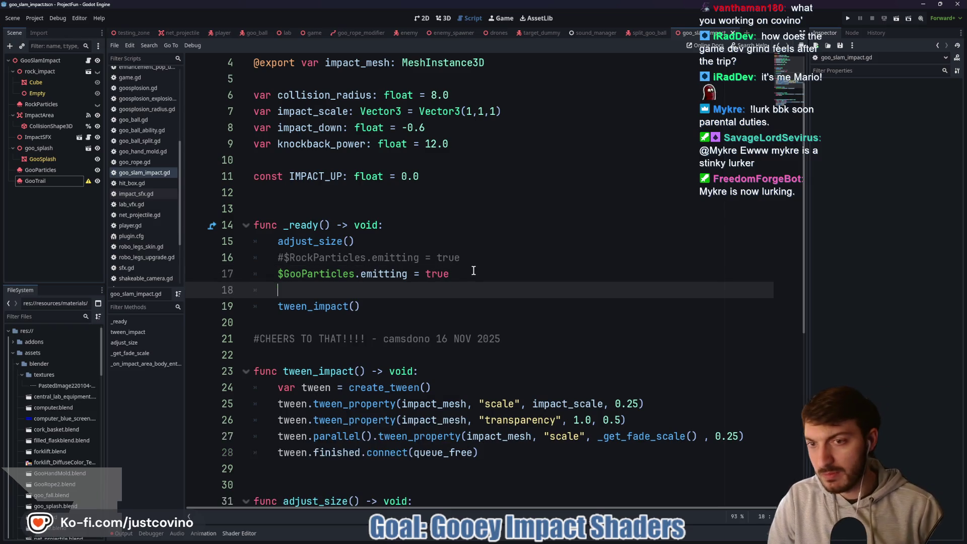
pyautogui.write('$Goo')
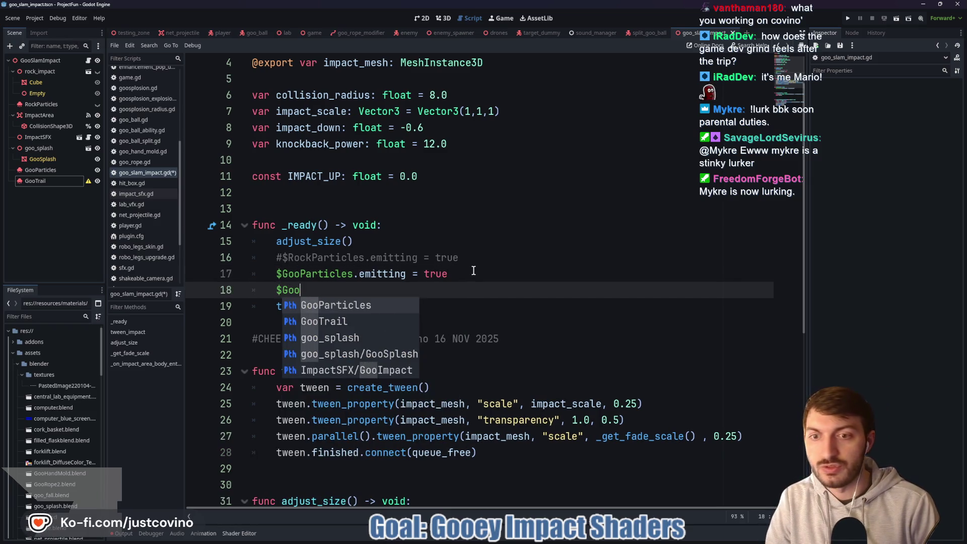
pyautogui.write('Trail.emi')
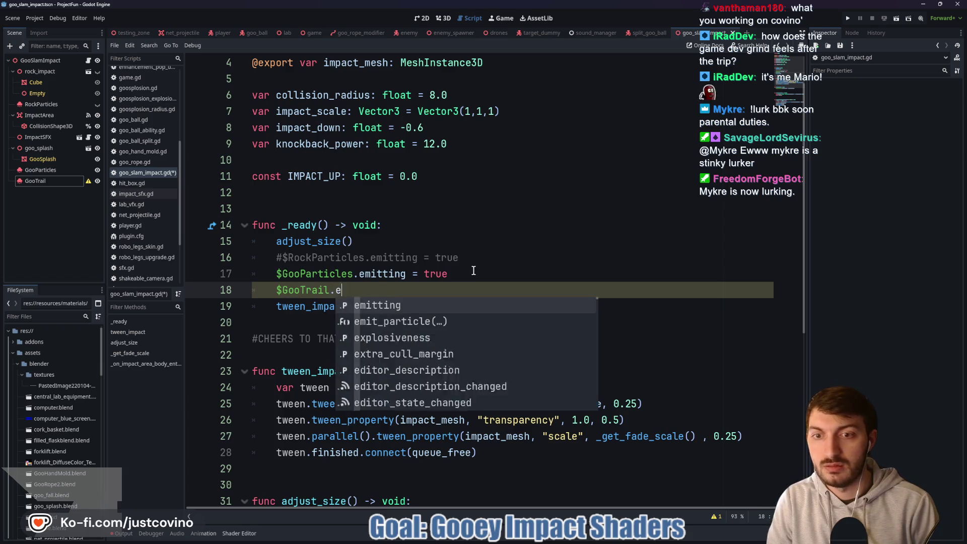
pyautogui.press('Return')
pyautogui.write('= tru')
pyautogui.press('Return')
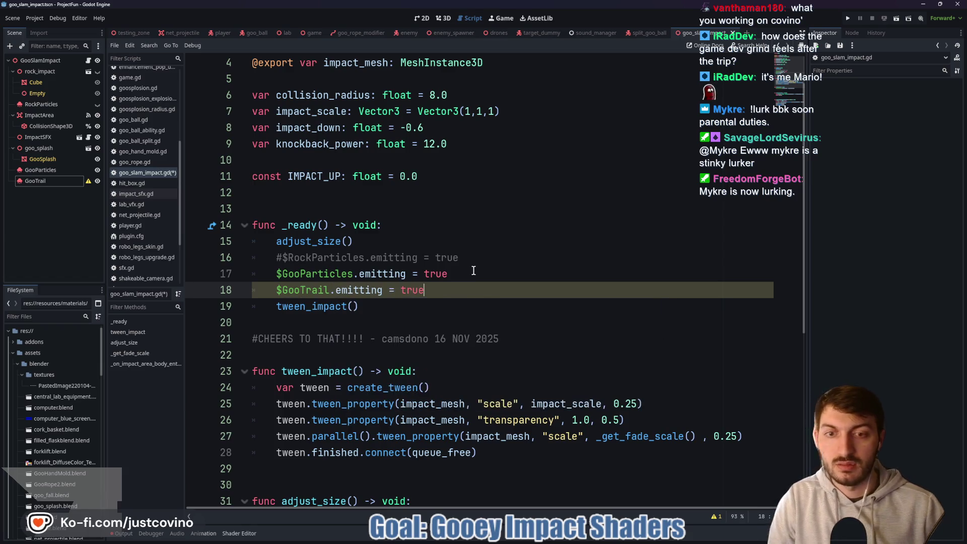
pyautogui.hotkey('ctrl', 's')
pyautogui.click(57, 183)
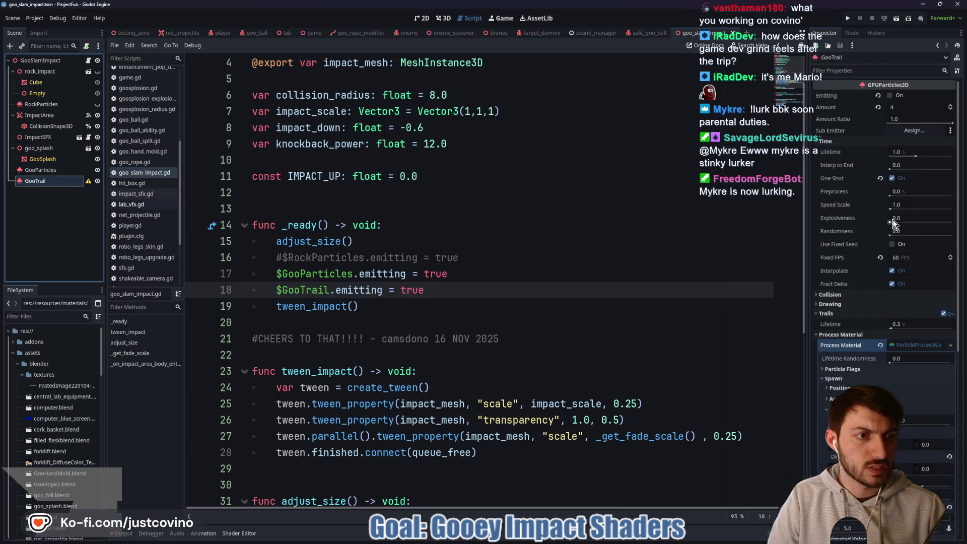
# Raise GooTrail's Explosiveness to 1.0 and save the scene.
pyautogui.moveTo(893, 224); pyautogui.dragTo(952, 224)
pyautogui.click(593, 250)
pyautogui.hotkey('ctrl', 's')
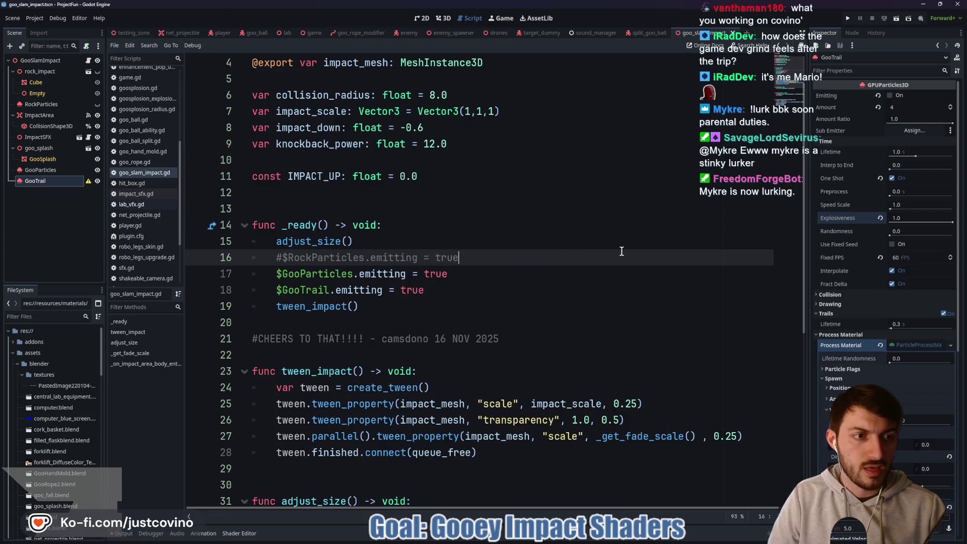
# Set GooParticles' Fixed FPS to 60, save, and switch to the testing_zone scene.
pyautogui.click(47, 172)
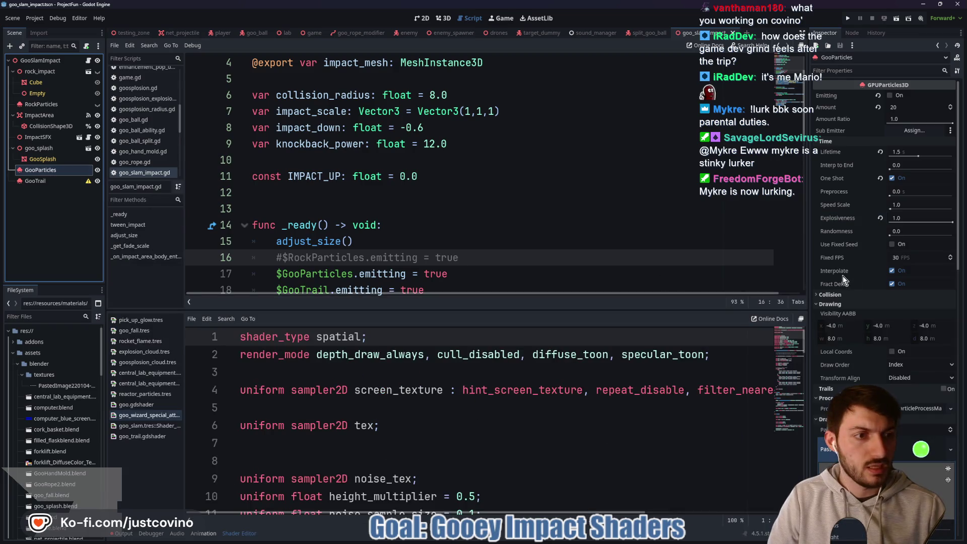
pyautogui.click(899, 258)
pyautogui.write('60')
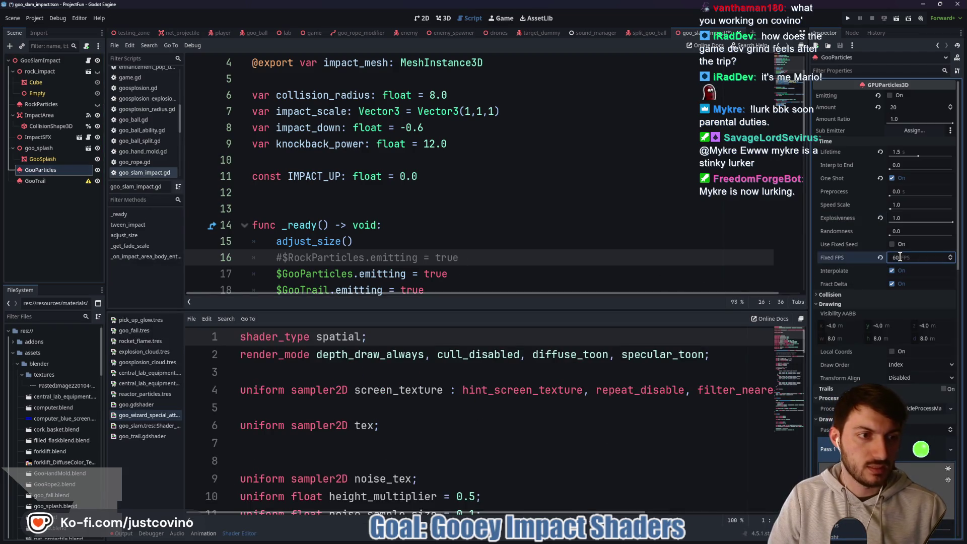
pyautogui.click(503, 240)
pyautogui.hotkey('ctrl', 's')
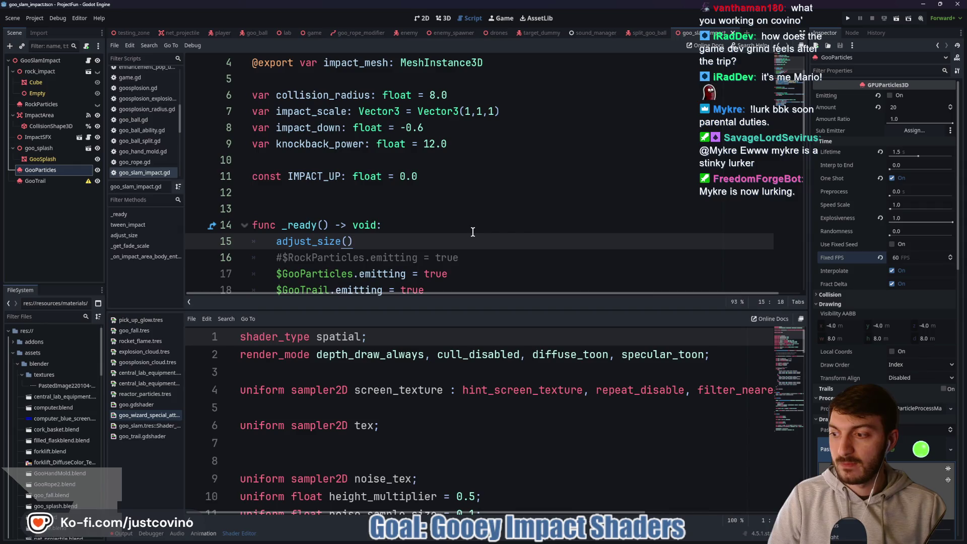
pyautogui.click(335, 208)
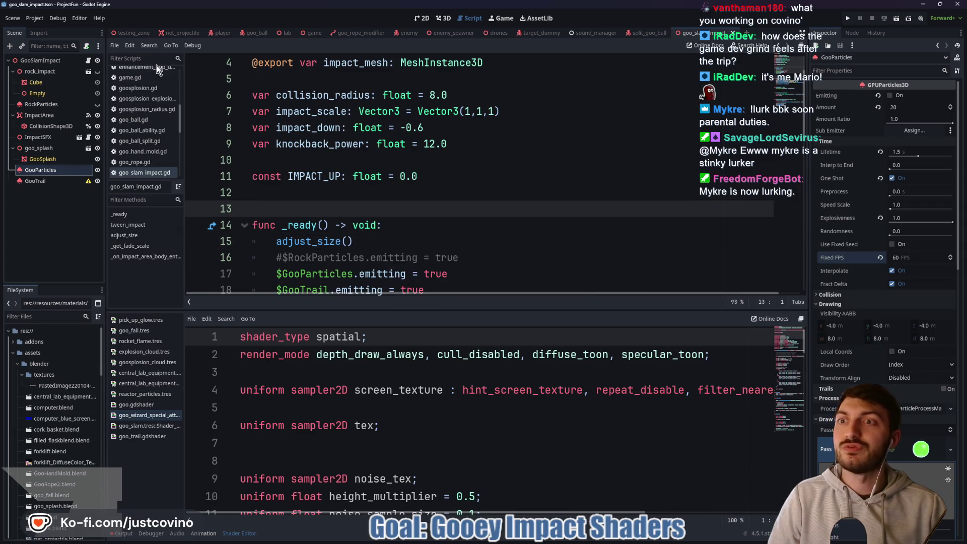
pyautogui.hotkey('ctrl', 'Tab')
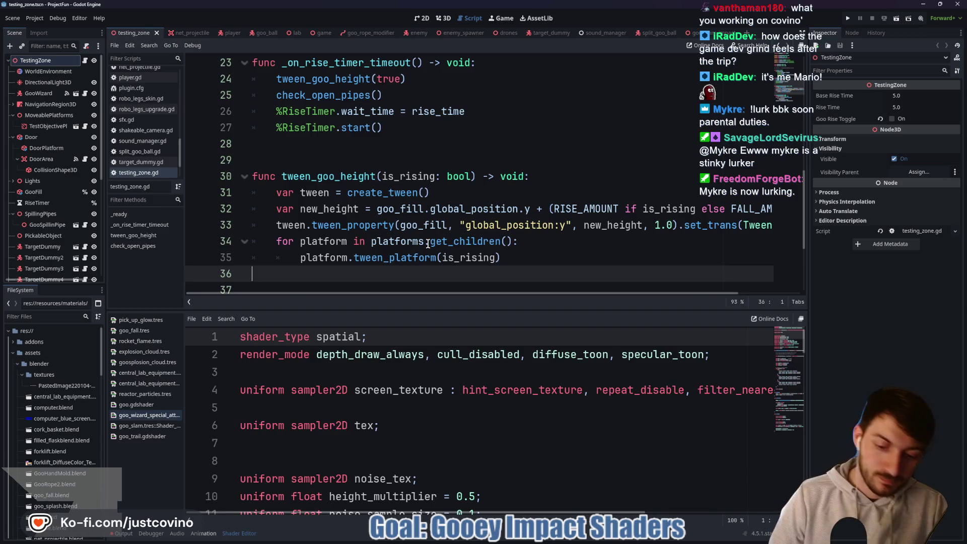
# Run the testing_zone scene full screen and walk the slime onto the Equip me! robot.
pyautogui.press('F6')
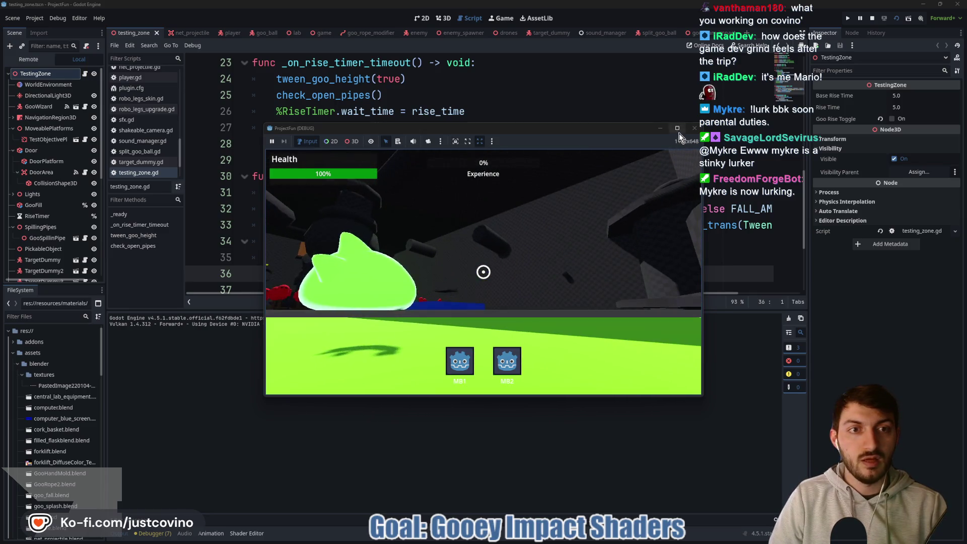
pyautogui.press('super+Up')
pyautogui.press('w')
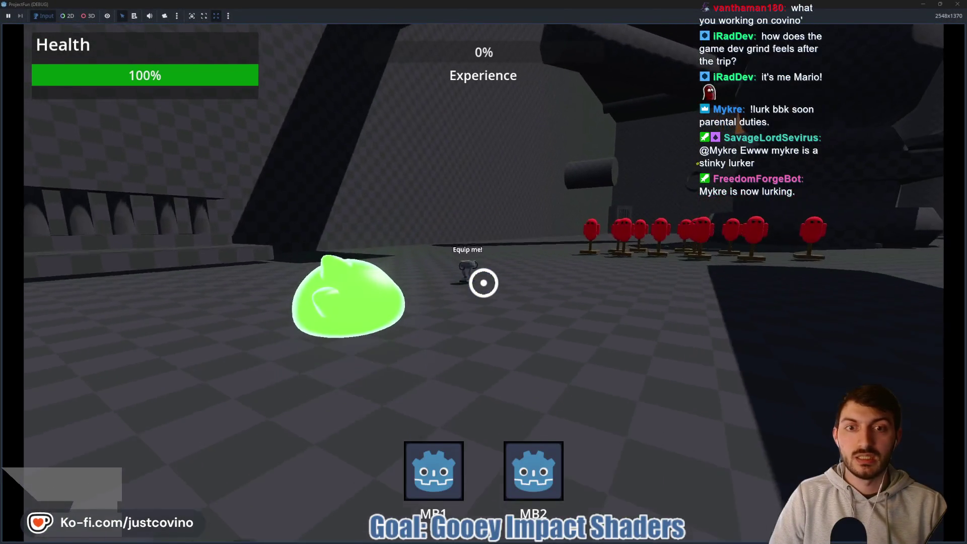
pyautogui.press('w')
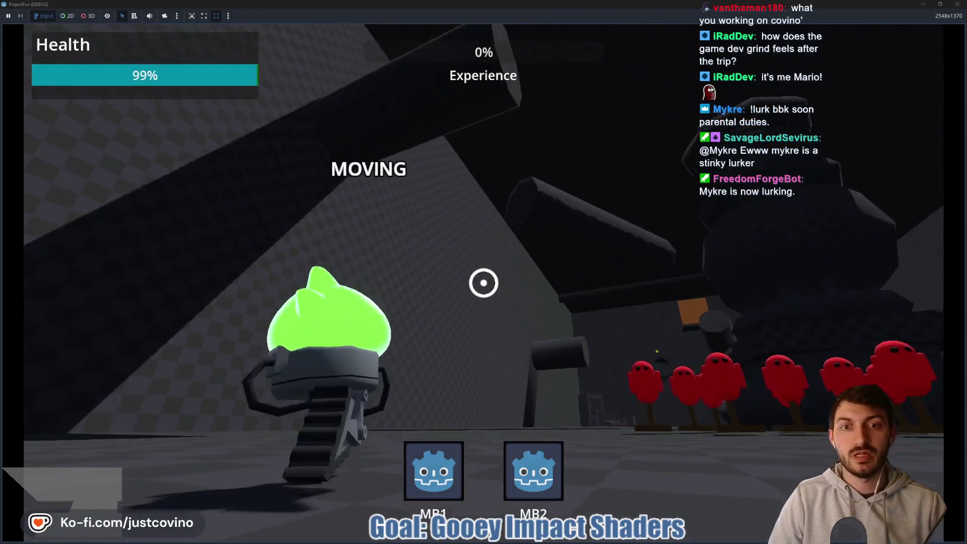
# Slam several times to watch the goo trails, then stop the game and return to goo_slam_impact.
pyautogui.click(484, 283)
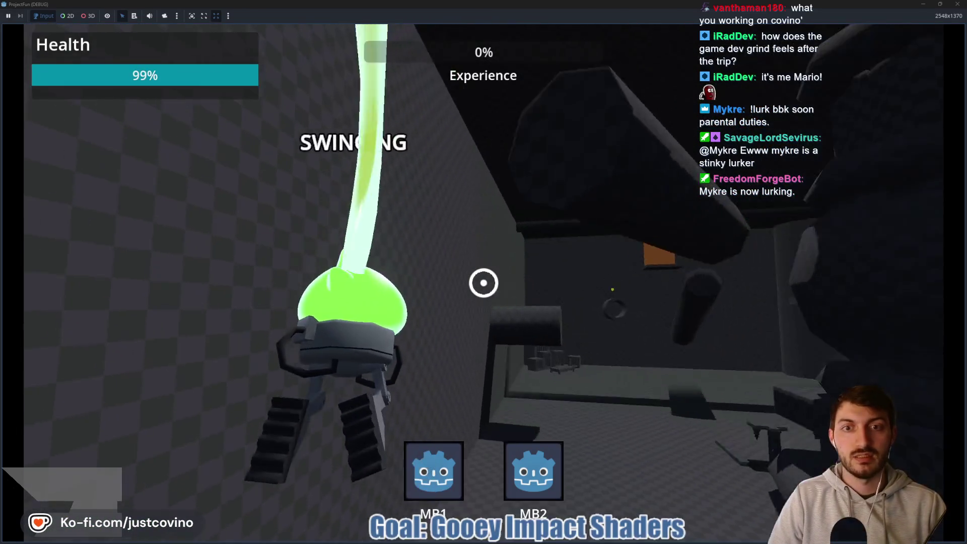
pyautogui.press('w')
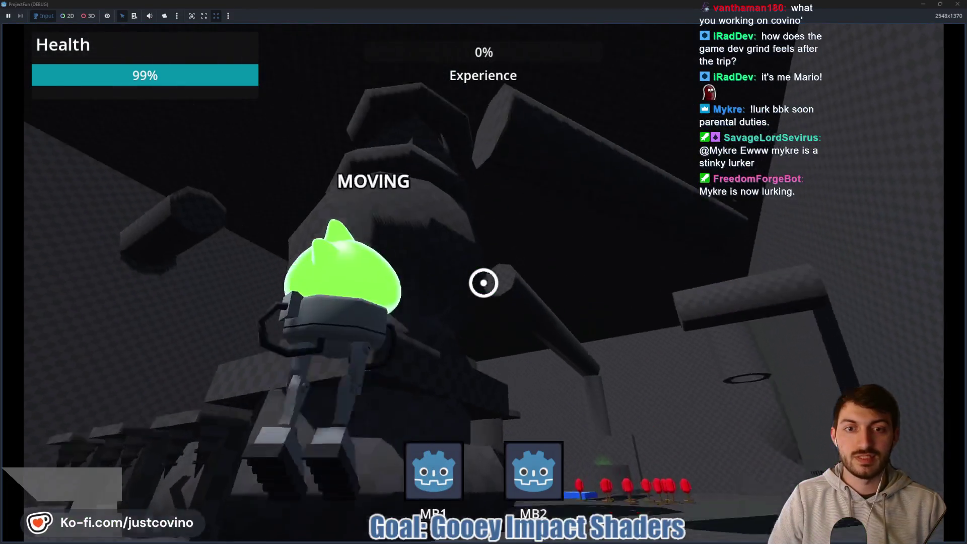
pyautogui.click(484, 282)
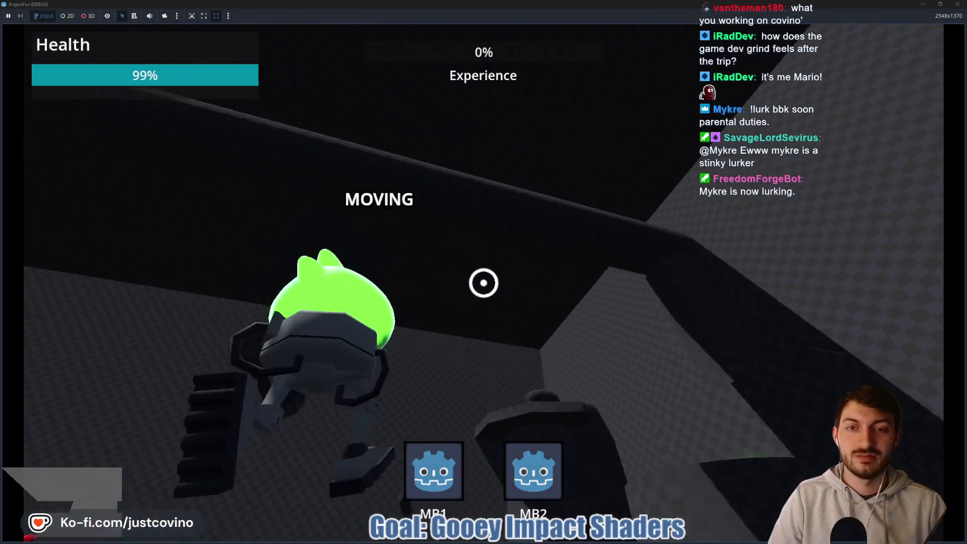
pyautogui.click(484, 282)
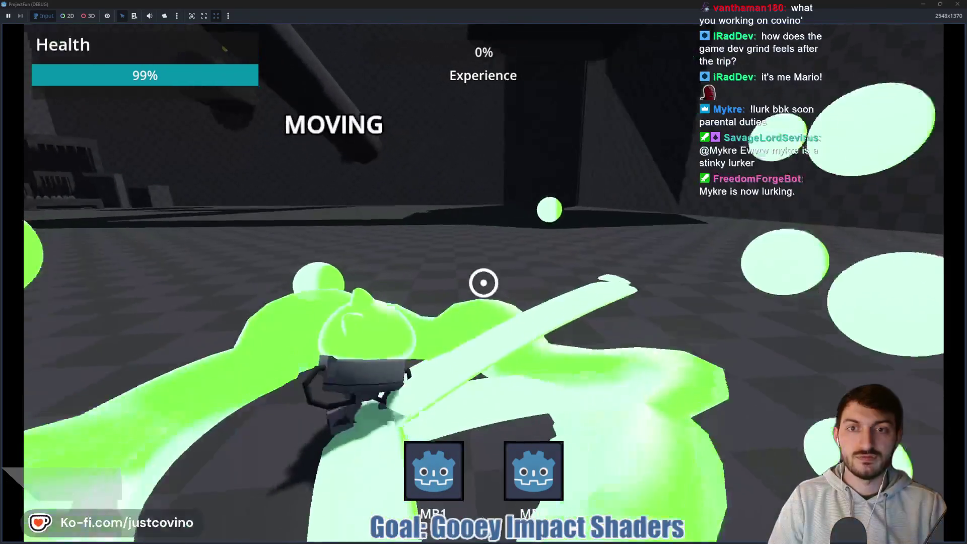
pyautogui.press('F8')
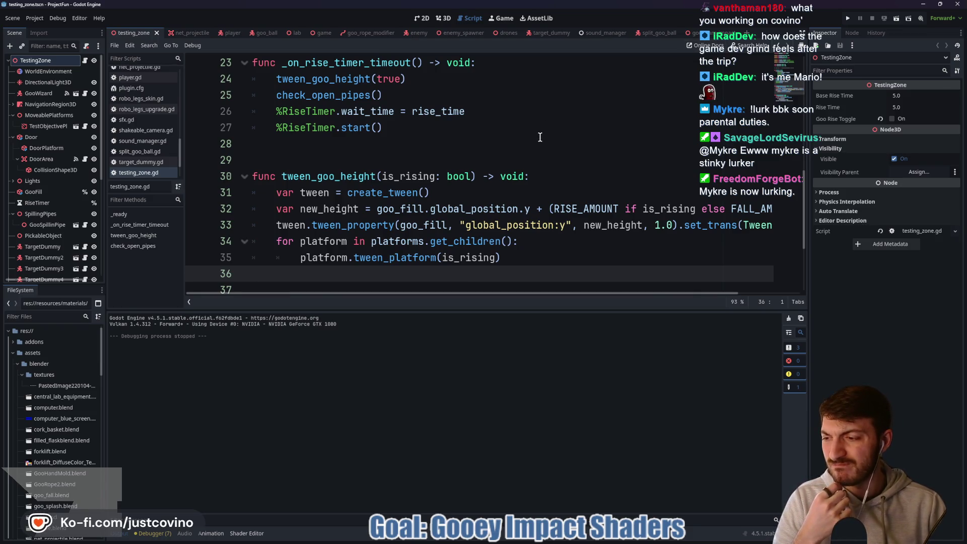
pyautogui.click(689, 33)
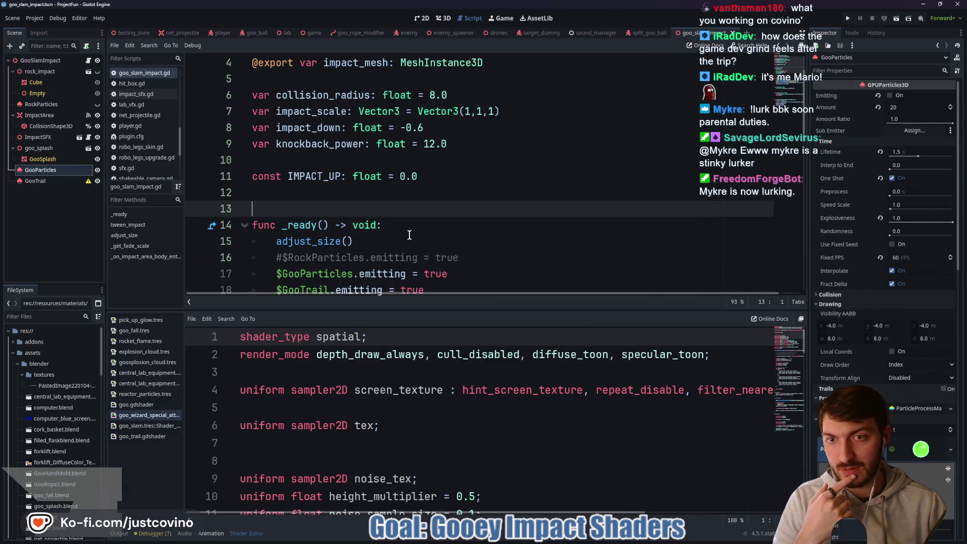
# In the 3D view, give GooTrail a 2.0 s Lifetime, enable Emitting and disable One Shot.
pyautogui.click(446, 18)
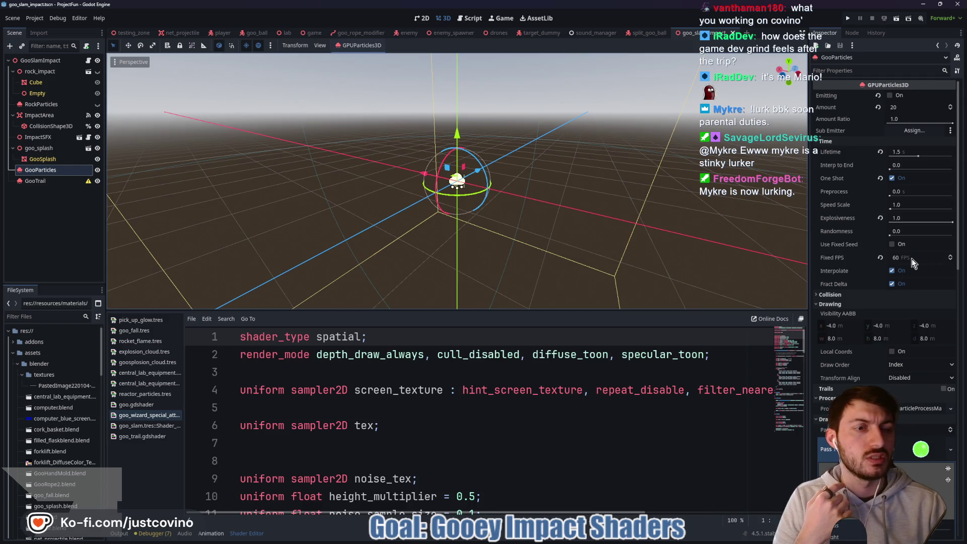
pyautogui.click(902, 151)
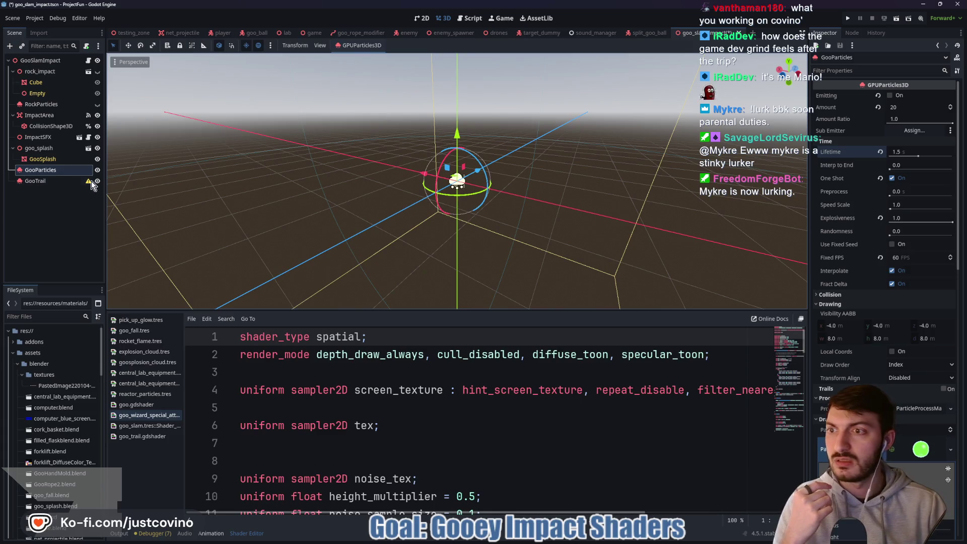
pyautogui.click(53, 181)
pyautogui.click(902, 152)
pyautogui.write('2')
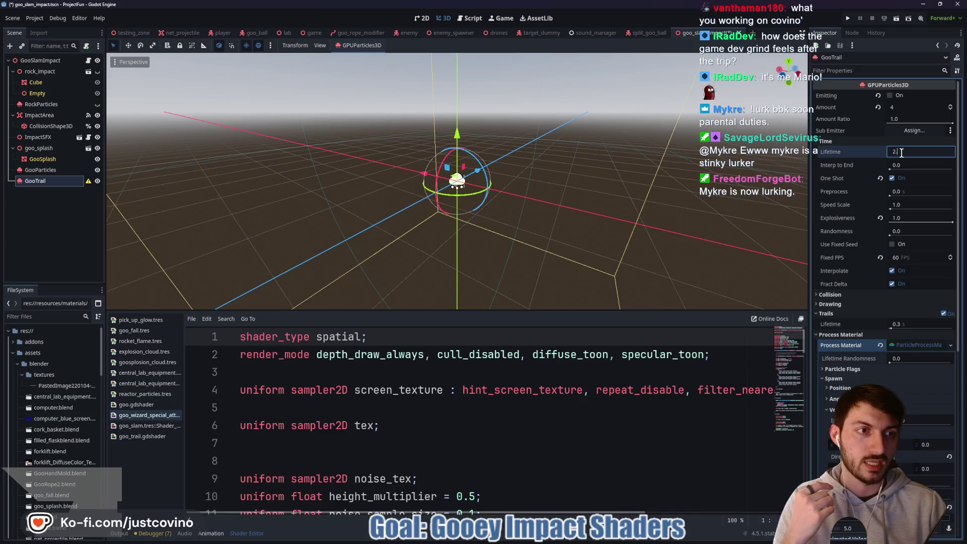
pyautogui.press('Return')
pyautogui.click(890, 96)
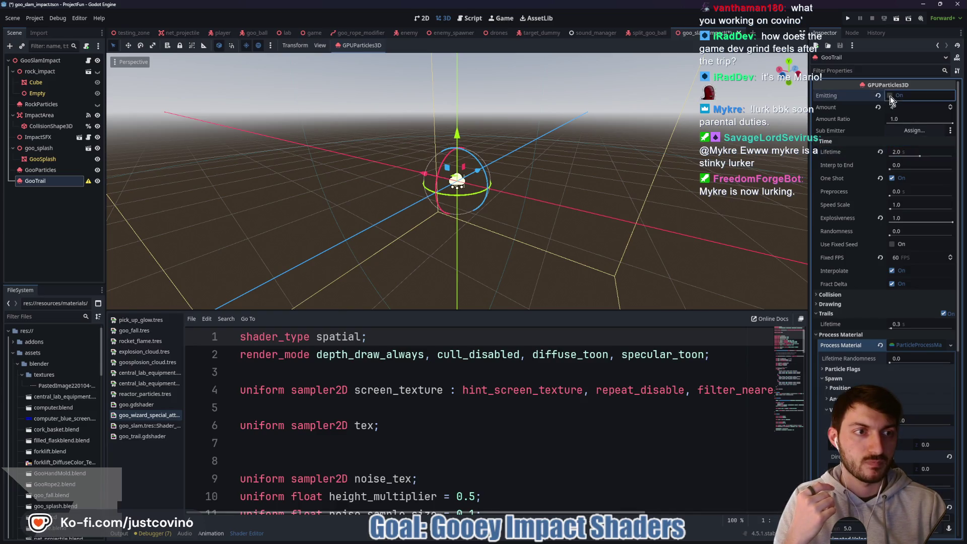
pyautogui.click(893, 177)
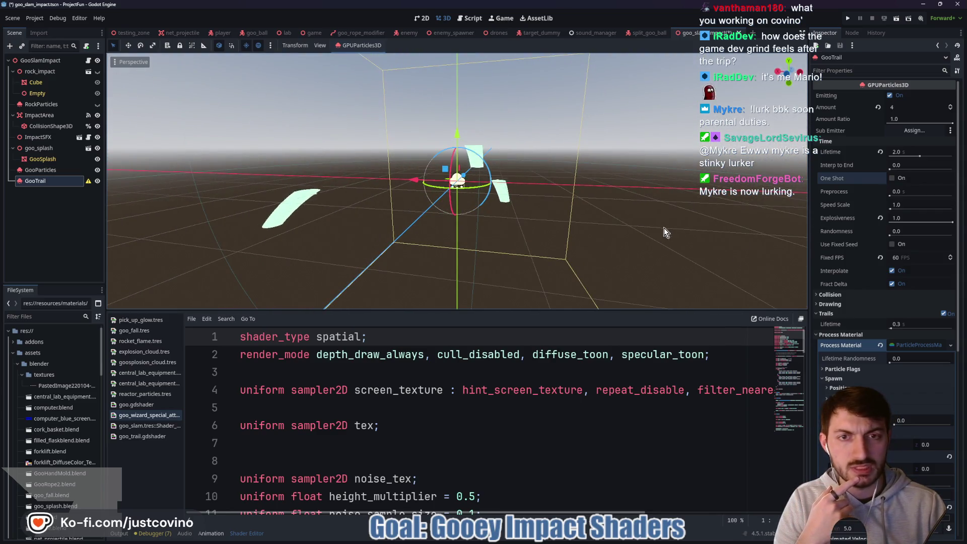
pyautogui.scroll(-5, 899, 340)
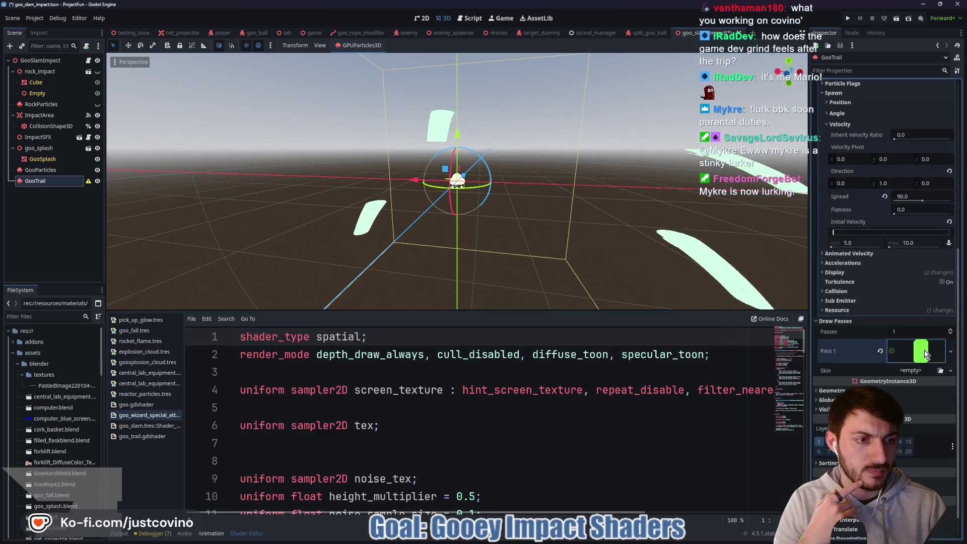
# Expand Pass 1's TubeTrailMesh and revert Sections to 5 and Radial Steps to default.
pyautogui.click(921, 351)
pyautogui.scroll(-3, 895, 323)
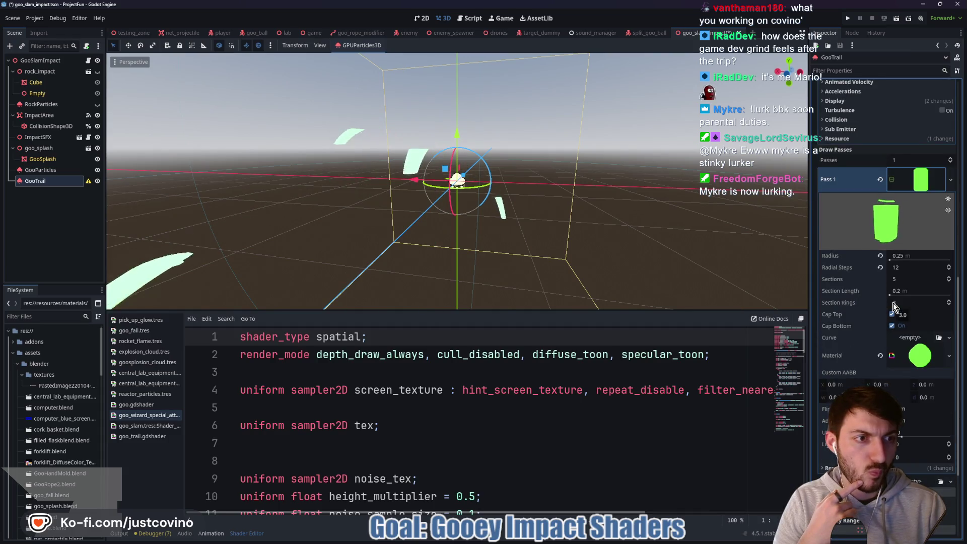
pyautogui.moveTo(903, 279)
pyautogui.mouseDown()
pyautogui.moveTo(937, 279)
pyautogui.moveTo(899, 279)
pyautogui.mouseUp()
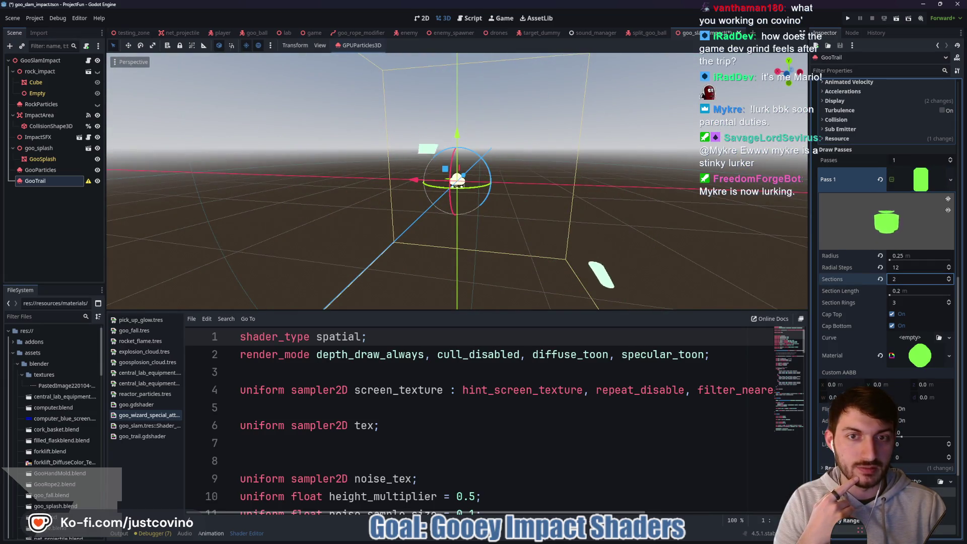
pyautogui.click(918, 279)
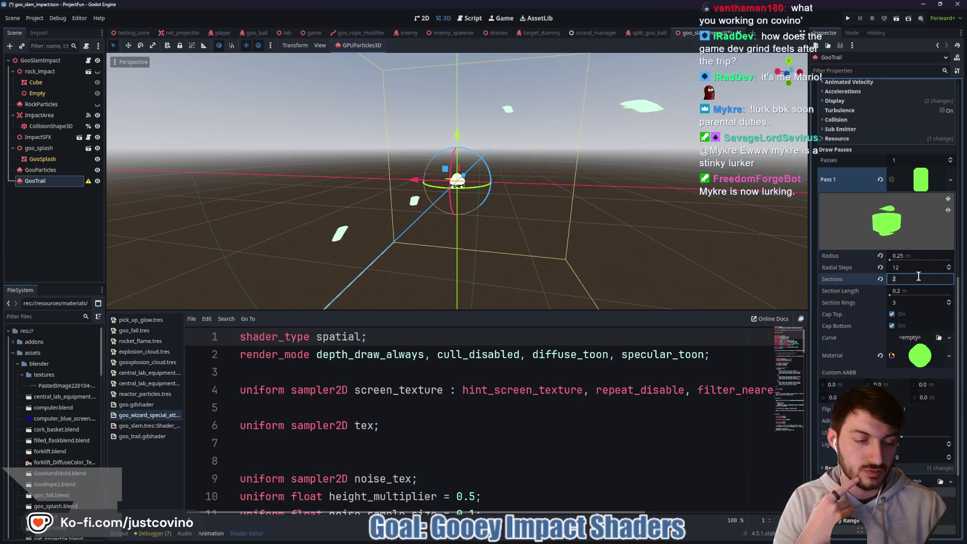
pyautogui.click(880, 280)
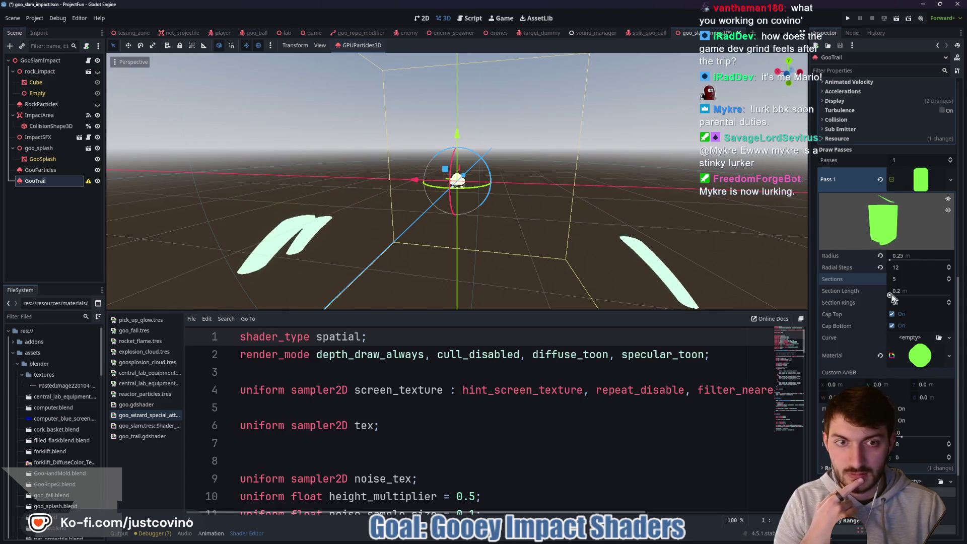
pyautogui.click(881, 269)
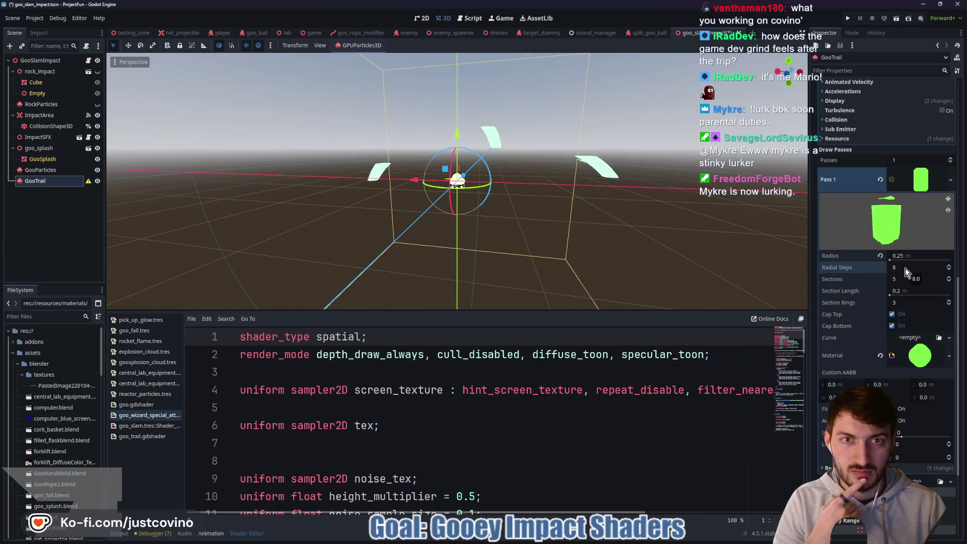
# Set the tube trail Radius to 0.5 m and Radial Steps to 12.
pyautogui.moveTo(899, 257)
pyautogui.mouseDown()
pyautogui.moveTo(893, 262)
pyautogui.moveTo(907, 259)
pyautogui.moveTo(712, 278)
pyautogui.mouseUp()
pyautogui.write('1.')
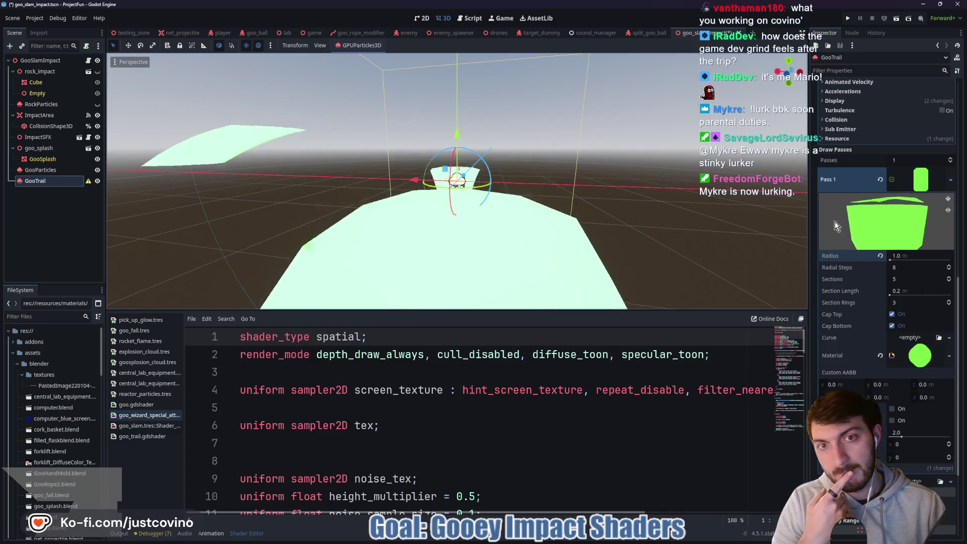
pyautogui.click(909, 254)
pyautogui.write('0.5')
pyautogui.press('Return')
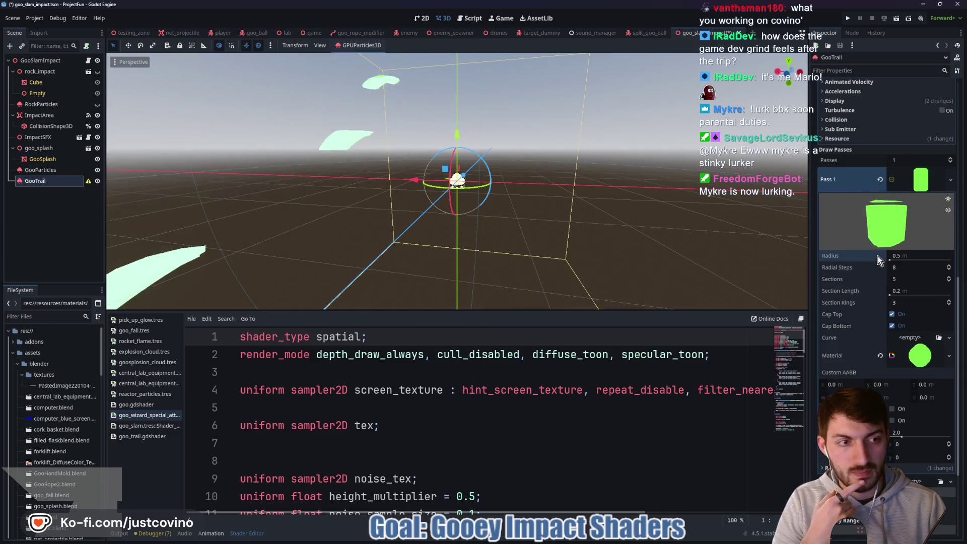
pyautogui.moveTo(615, 224)
pyautogui.mouseDown()
pyautogui.moveTo(639, 141)
pyautogui.moveTo(576, 190)
pyautogui.moveTo(563, 220)
pyautogui.moveTo(699, 234)
pyautogui.mouseUp()
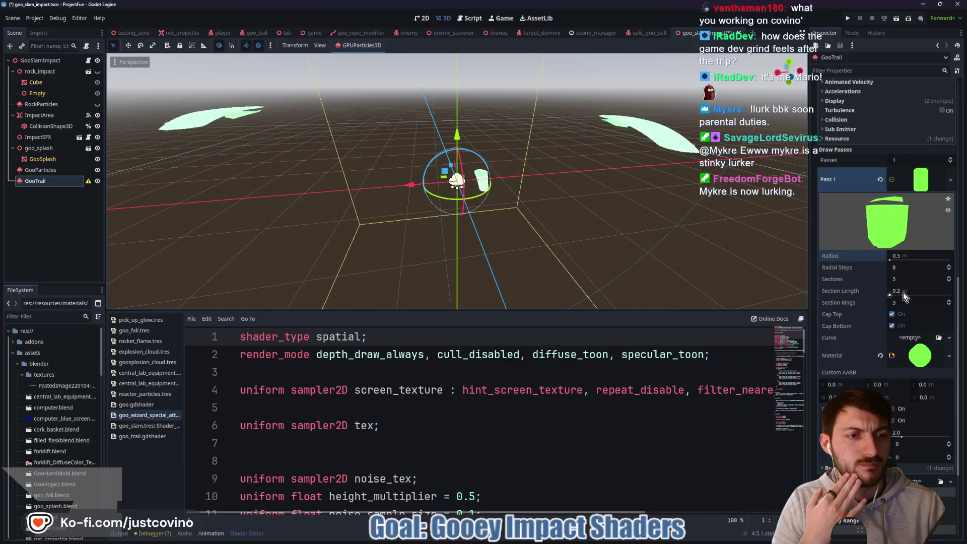
pyautogui.click(905, 266)
pyautogui.write('12')
pyautogui.press('Return')
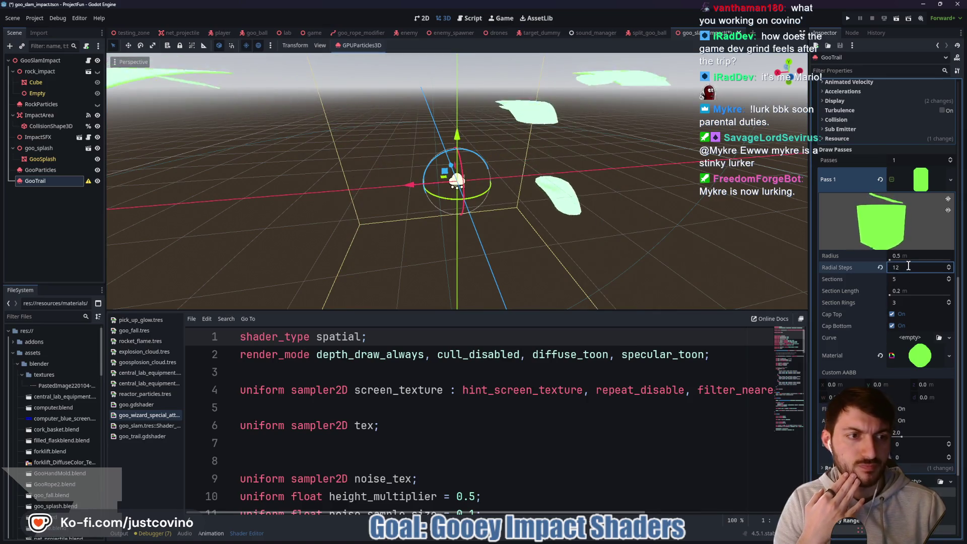
# Orbit around the trails, toggle the tube's bottom cap, and bring the browser forward.
pyautogui.moveTo(584, 231); pyautogui.dragTo(678, 222)
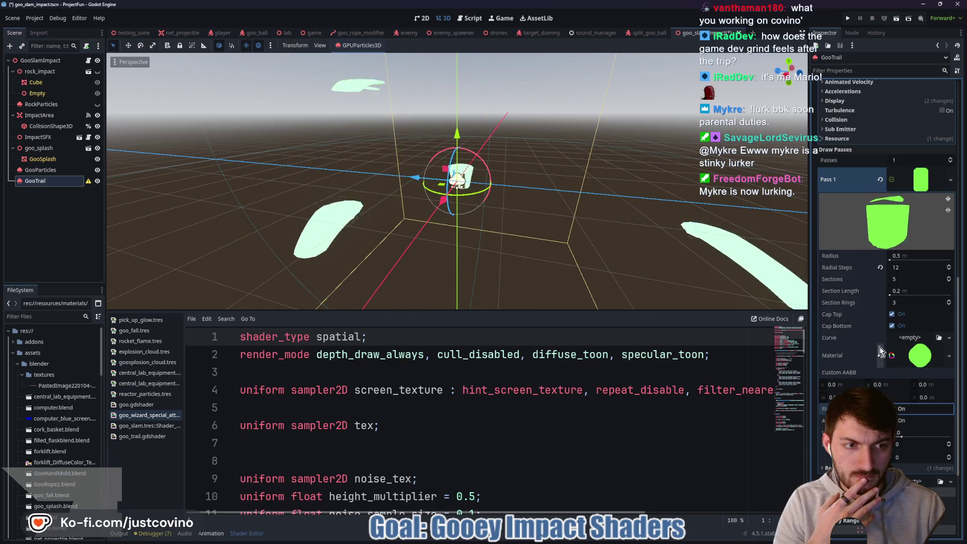
pyautogui.click(892, 327)
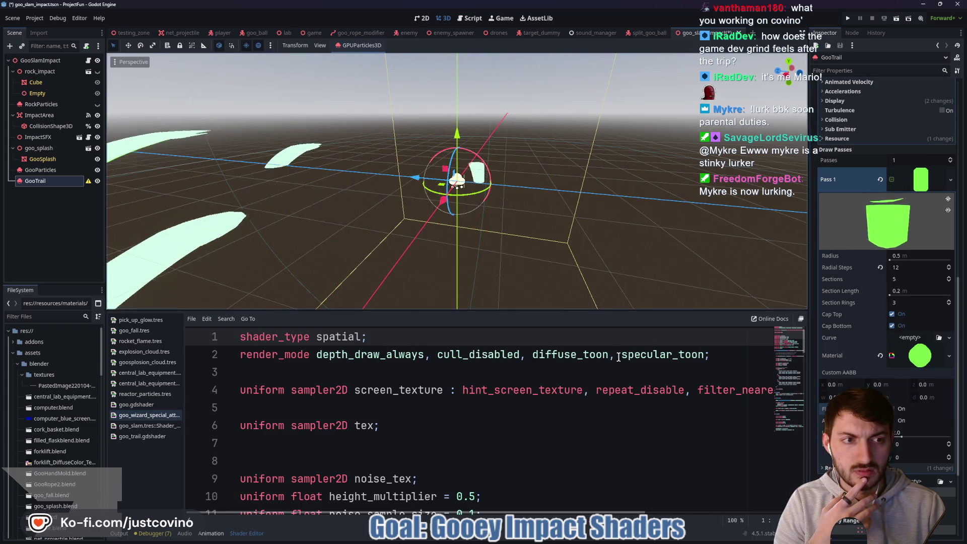
pyautogui.moveTo(522, 540)
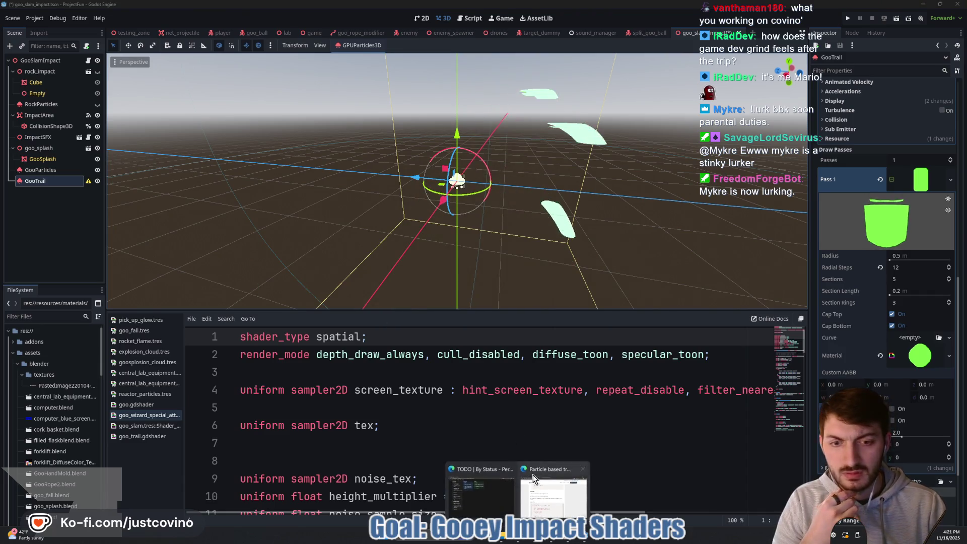
pyautogui.click(570, 486)
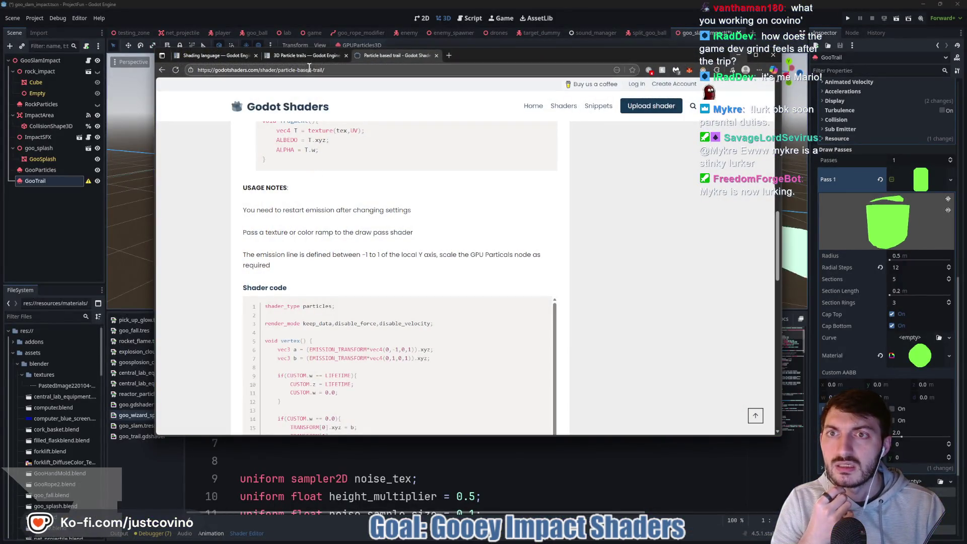
# Show the 3D Particle trails docs, close the Particle based trail tab, and scroll to tube trails.
pyautogui.click(308, 55)
pyautogui.click(437, 55)
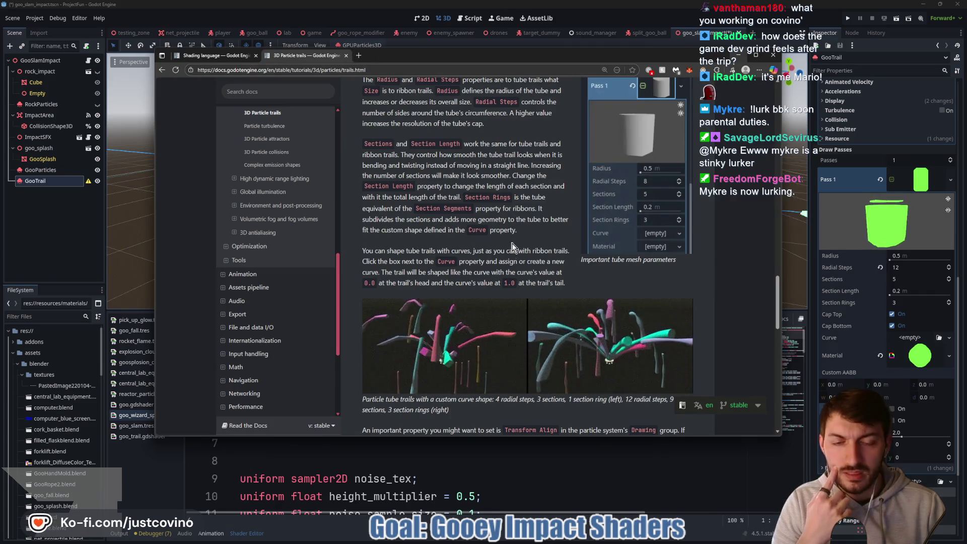
pyautogui.scroll(2, 510, 288)
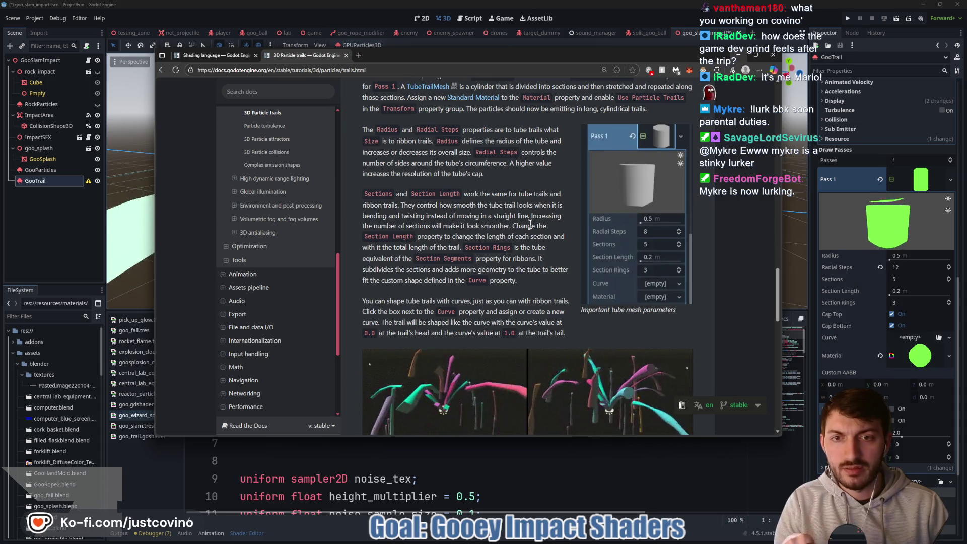
pyautogui.scroll(2, 398, 208)
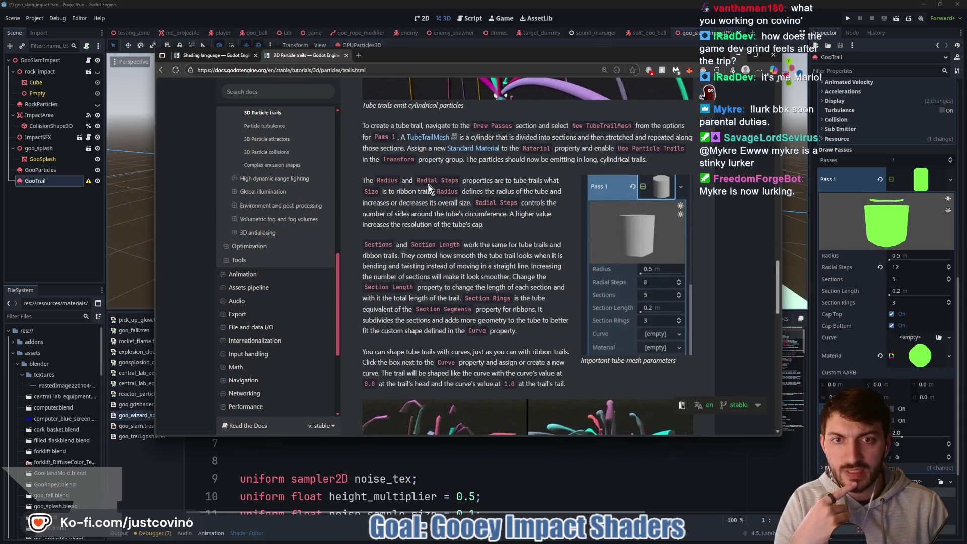